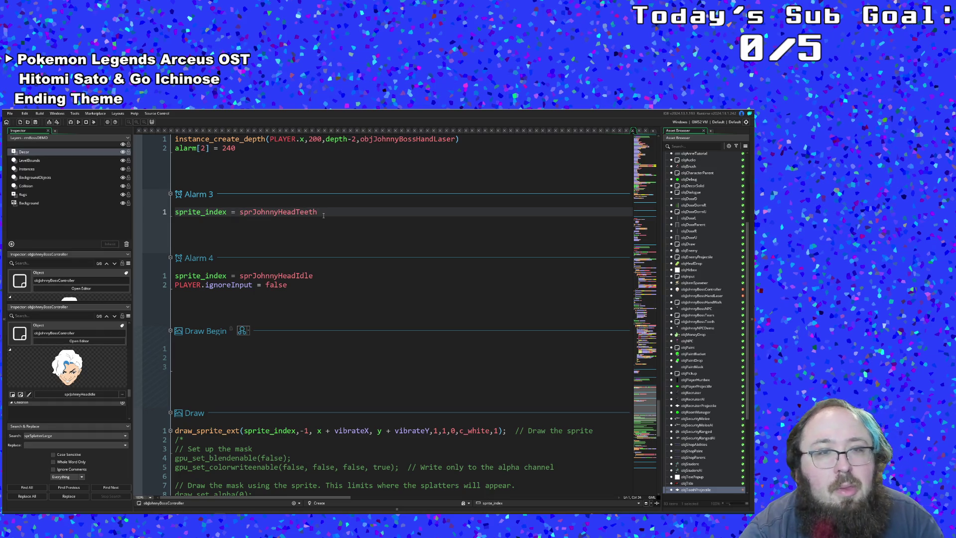
scroll(323, 217, "down", 5)
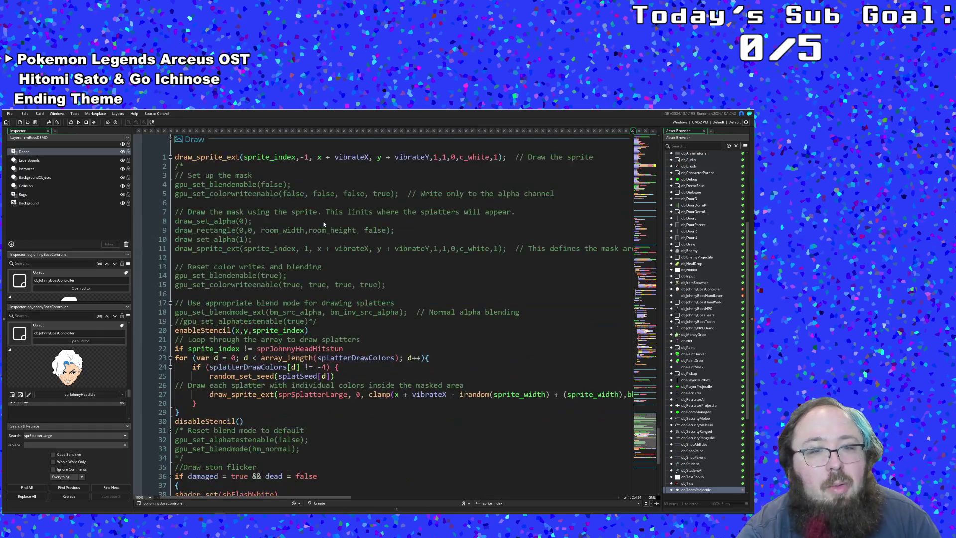
scroll(323, 219, "down", 5)
scroll(325, 218, "up", 3)
scroll(329, 217, "up", 4)
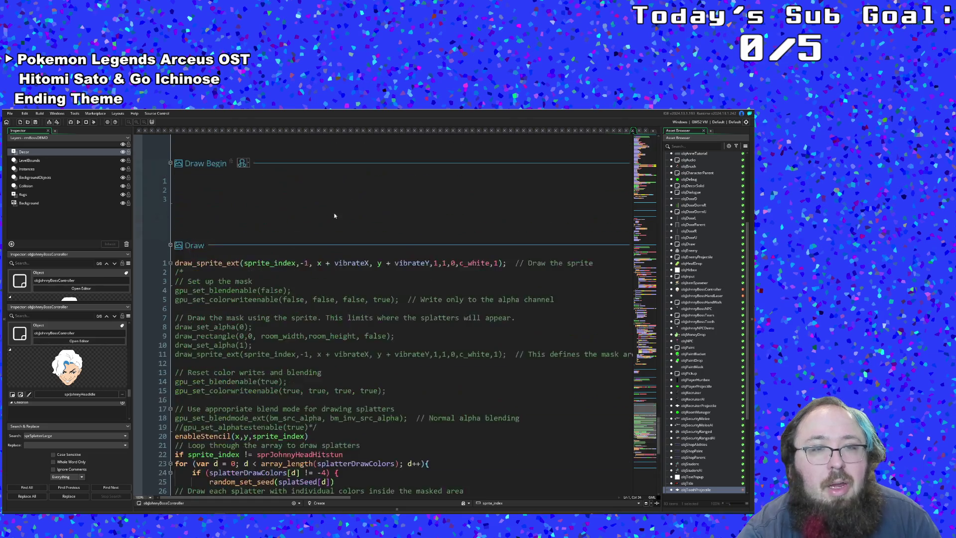
scroll(334, 215, "up", 3)
scroll(335, 211, "up", 3)
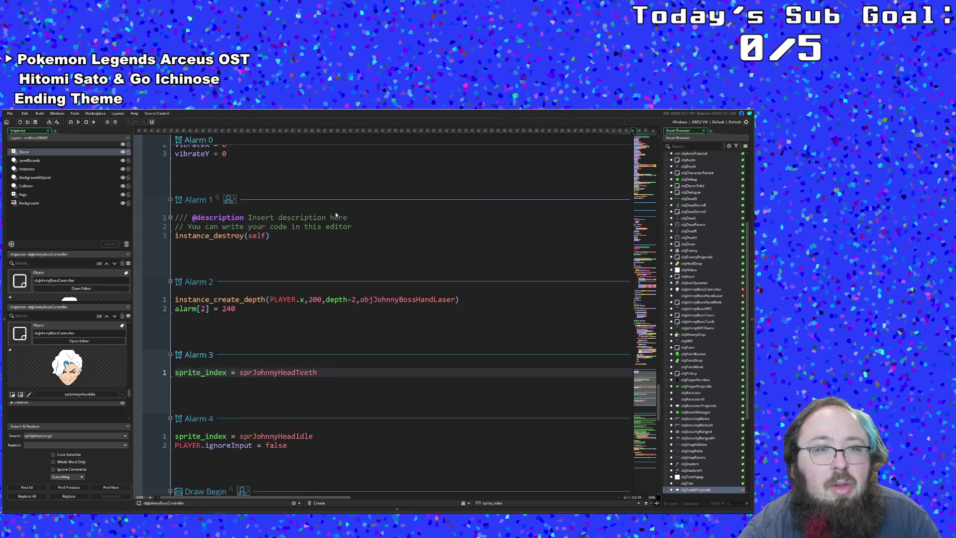
scroll(336, 212, "up", 2)
scroll(335, 209, "down", 8)
scroll(337, 209, "down", 8)
scroll(336, 211, "down", 6)
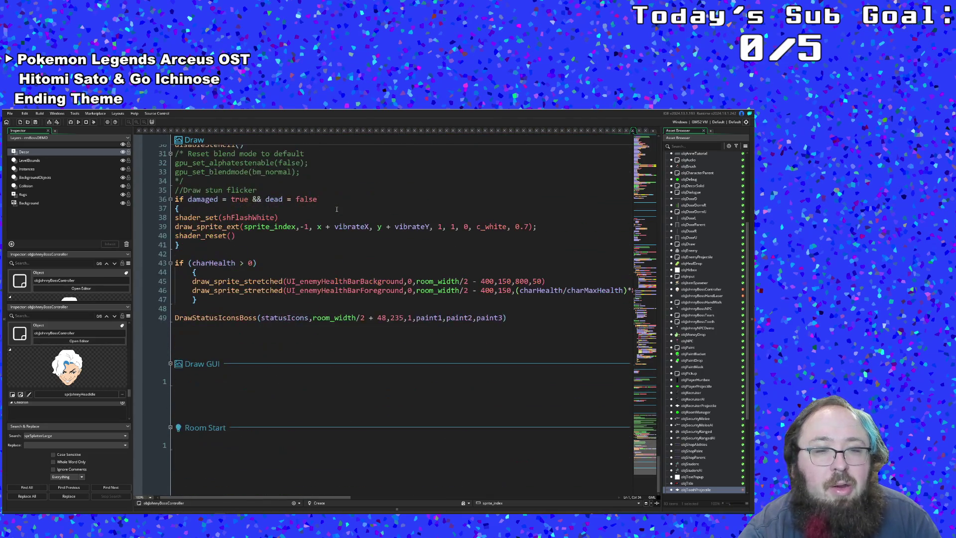
scroll(337, 208, "up", 5)
scroll(338, 206, "up", 5)
scroll(338, 205, "up", 4)
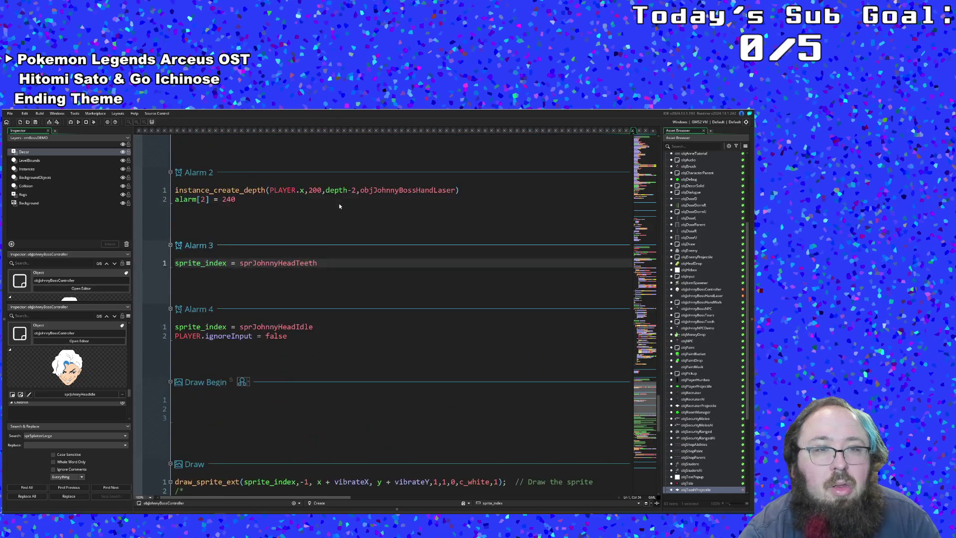
scroll(339, 202, "up", 4)
scroll(339, 203, "up", 5)
scroll(340, 201, "up", 4)
scroll(341, 200, "up", 4)
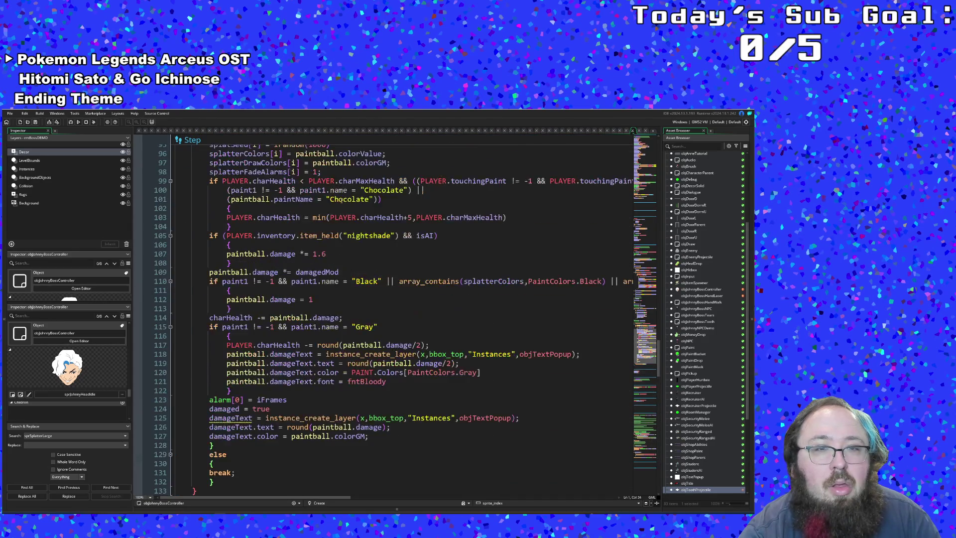
scroll(342, 198, "up", 4)
scroll(342, 197, "up", 4)
scroll(343, 197, "up", 4)
scroll(344, 195, "up", 4)
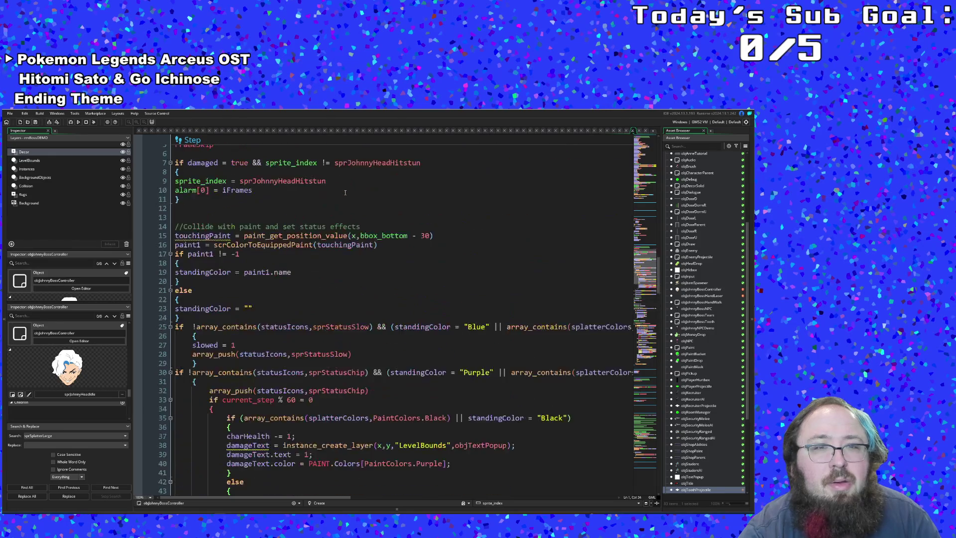
scroll(346, 194, "up", 4)
scroll(345, 193, "up", 4)
scroll(346, 190, "up", 4)
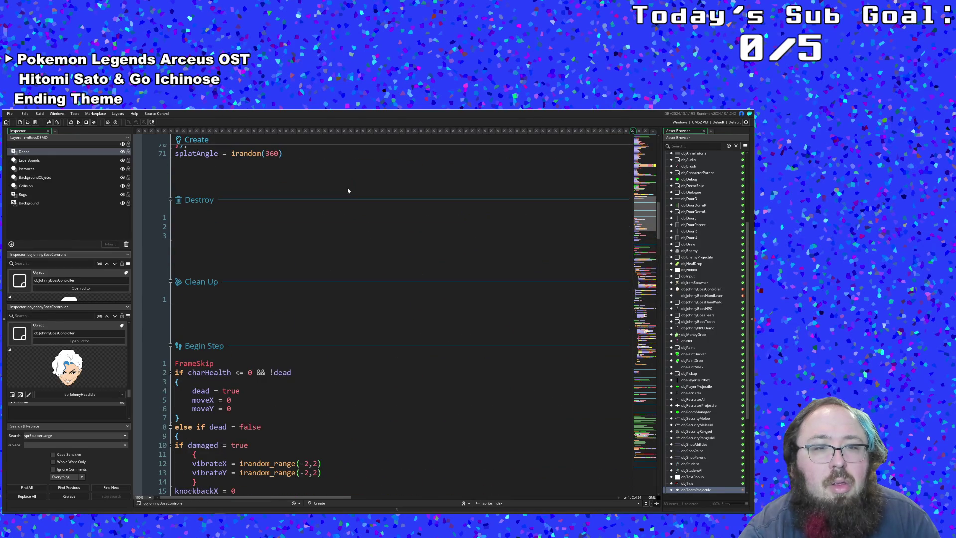
scroll(348, 188, "up", 2)
scroll(348, 186, "up", 4)
scroll(351, 183, "up", 4)
scroll(355, 179, "up", 4)
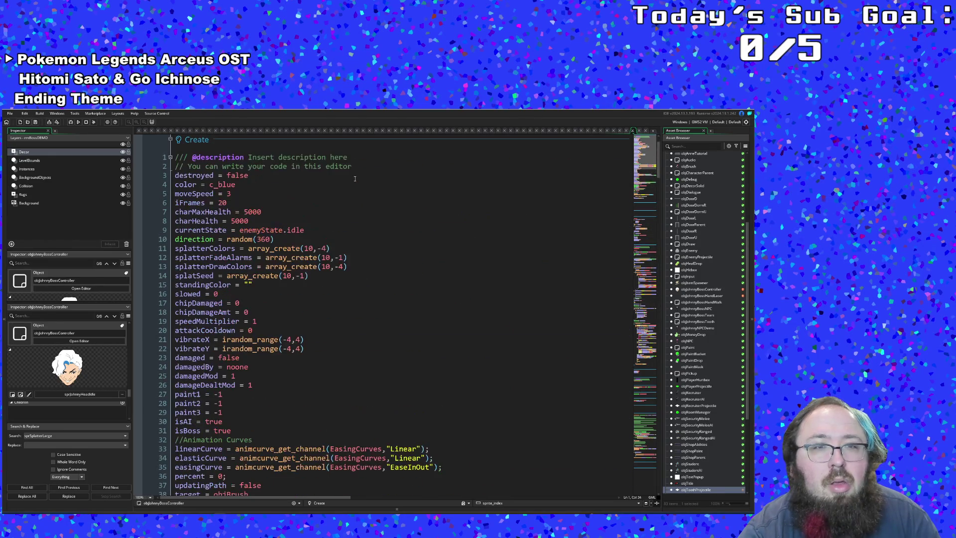
- Add an Other > Animation End event to the boss controller object
left_click(203, 138)
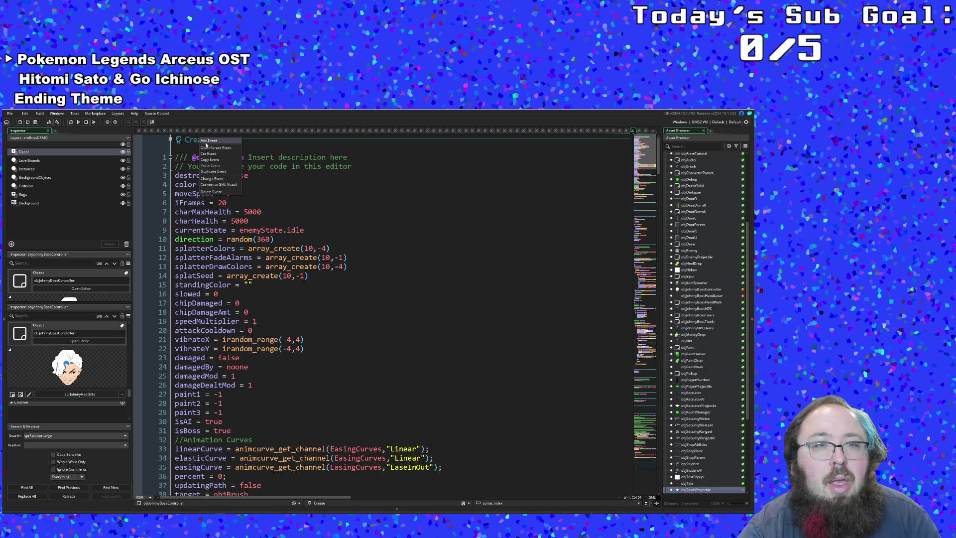
mouse_move(218, 229)
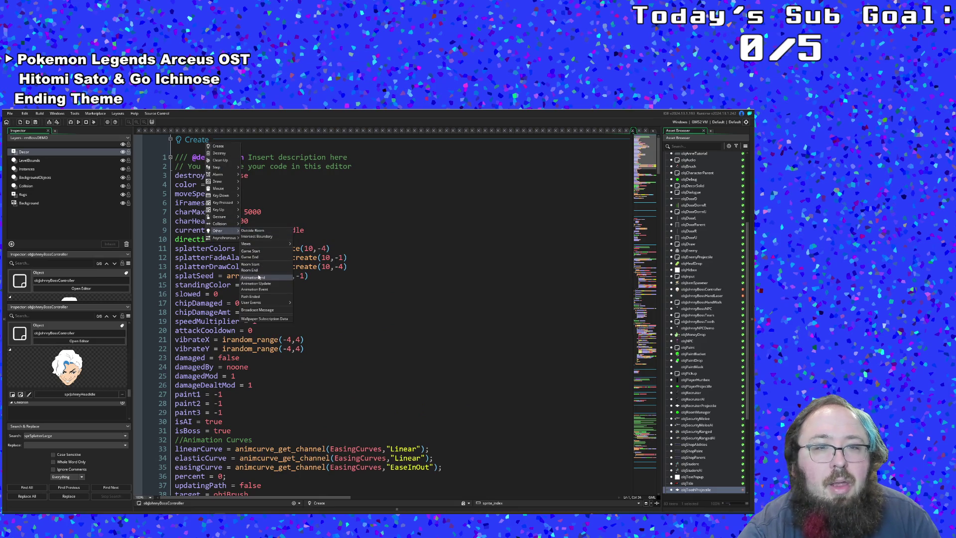
left_click(259, 278)
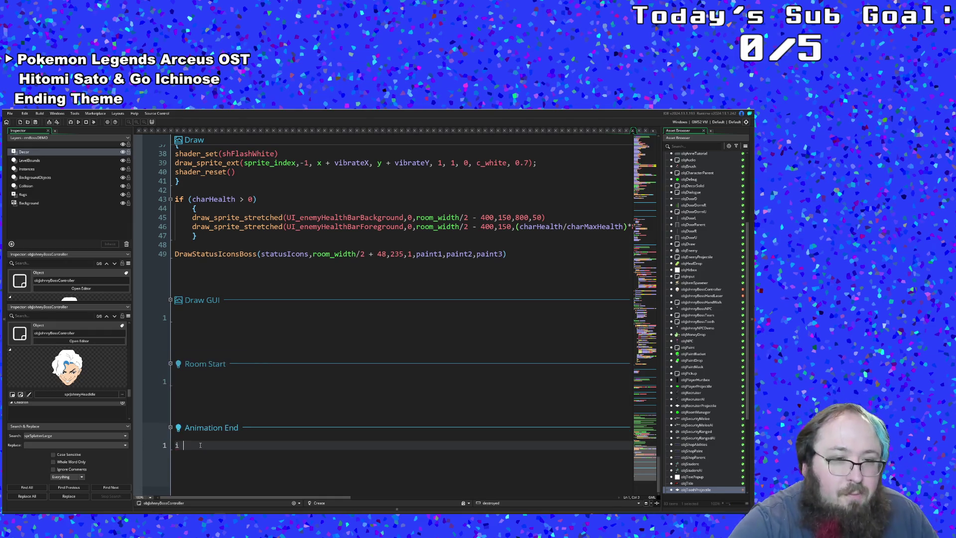
type("if ")
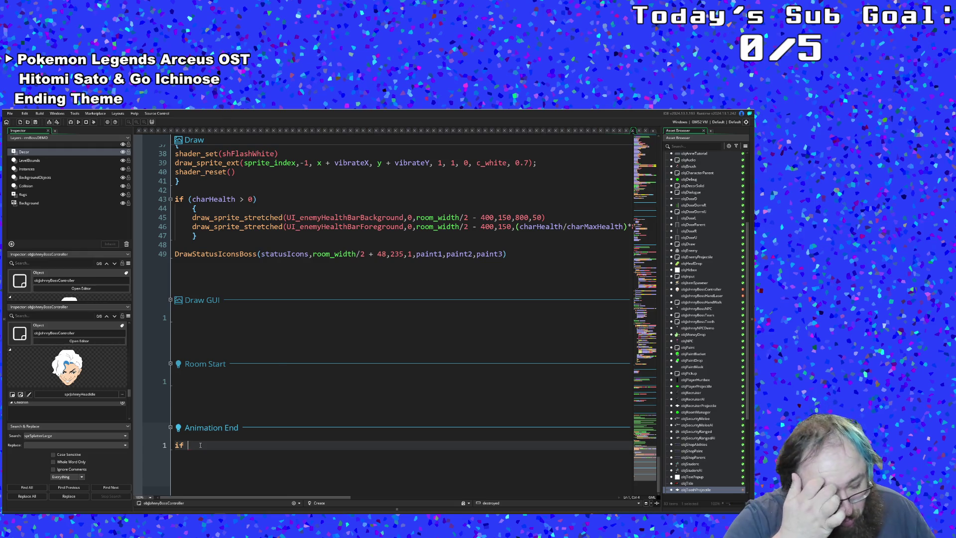
type("spr")
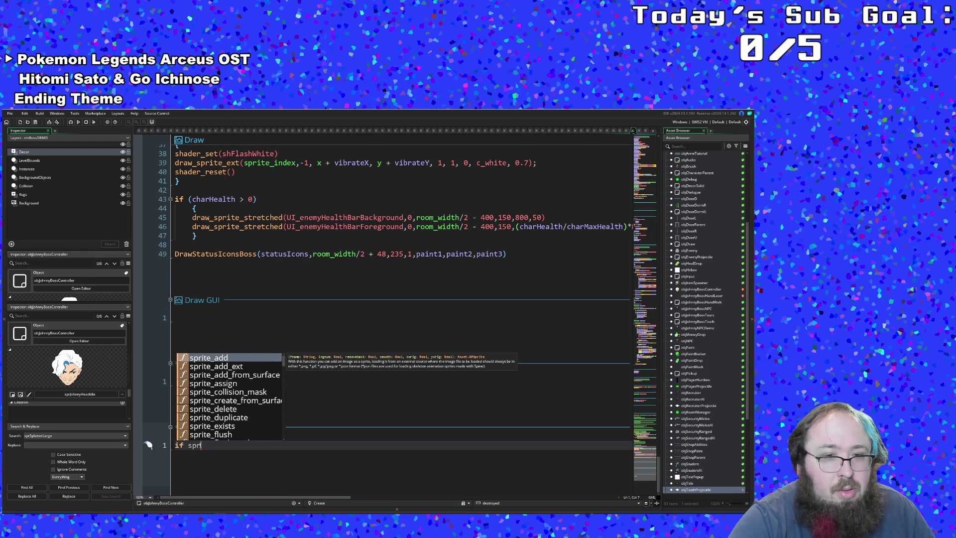
type("itite")
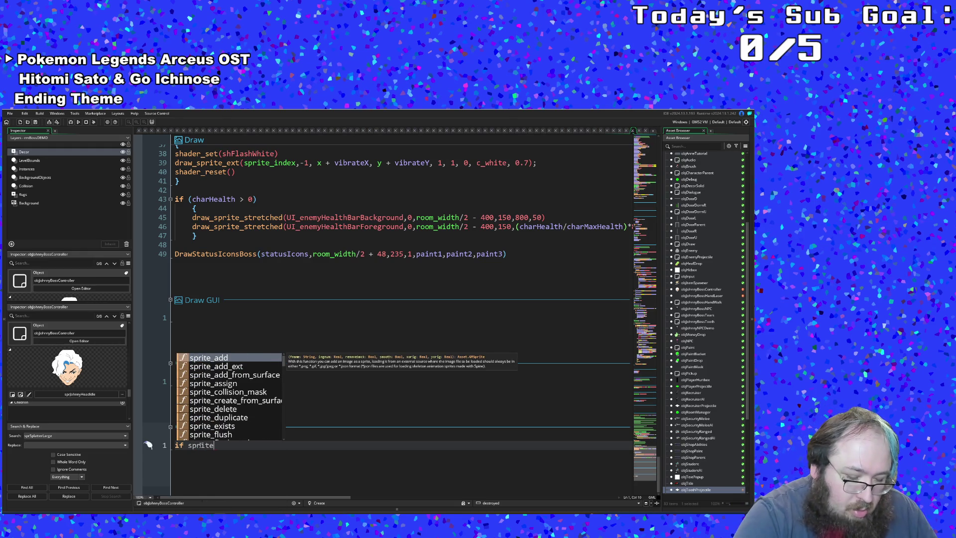
type("_index !=")
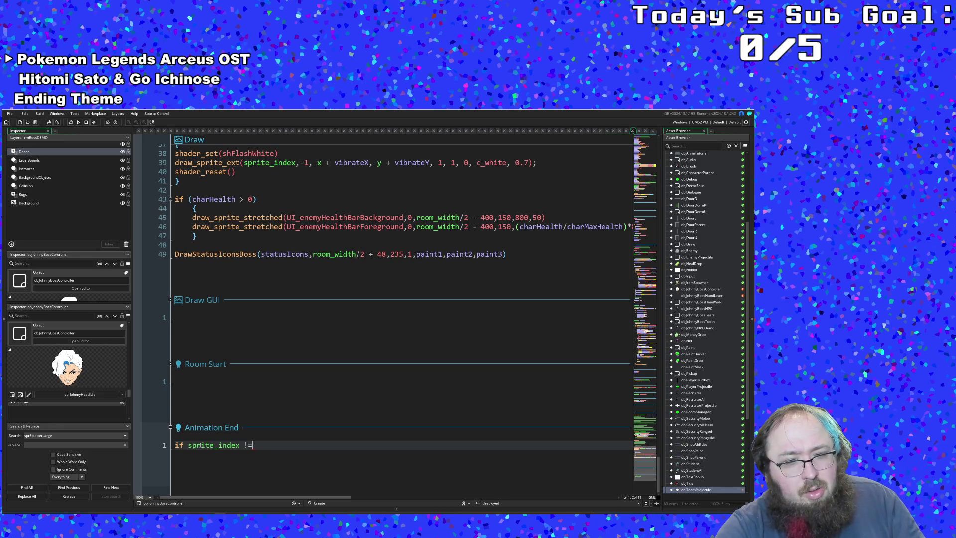
- Write the condition if sprite_index = sprJohnnyHeadTeeth with a braced body block
key("BackSpace")
key("BackSpace")
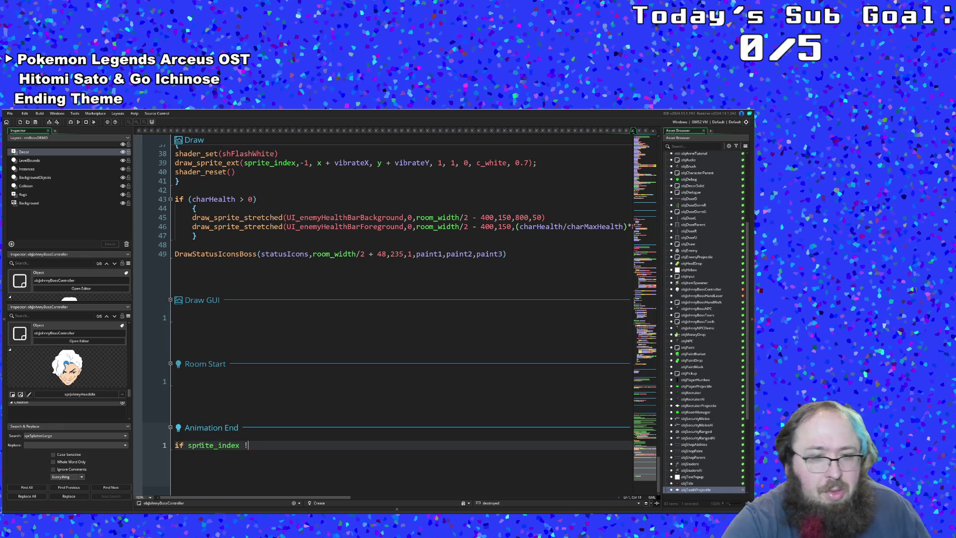
type("= spr")
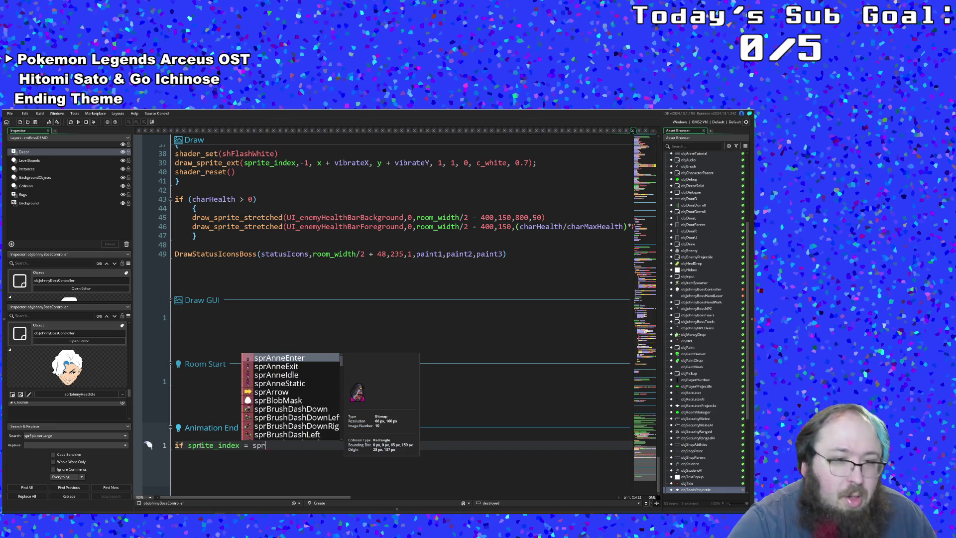
type("John")
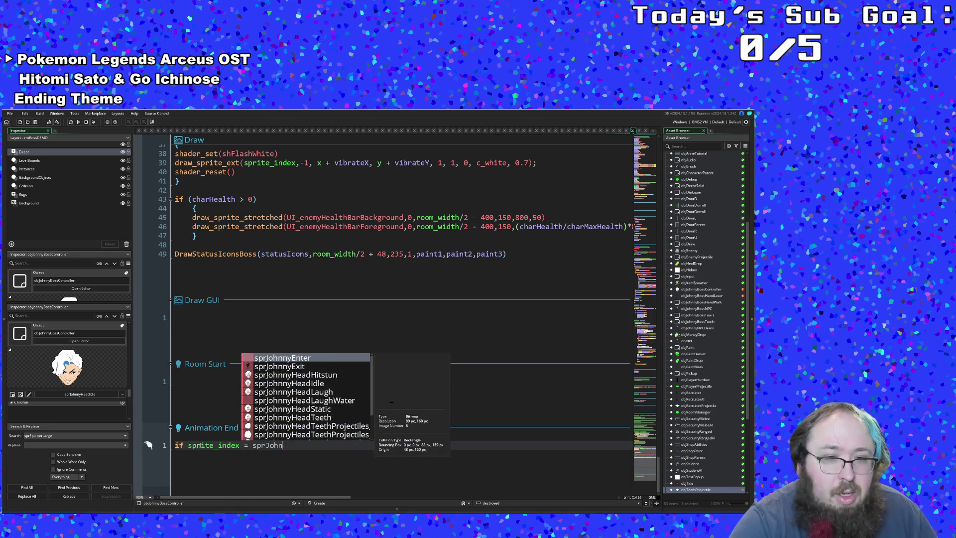
key("Down")
key("Down")
key("Down")
key("Down")
key("Down")
key("Down")
key("Down")
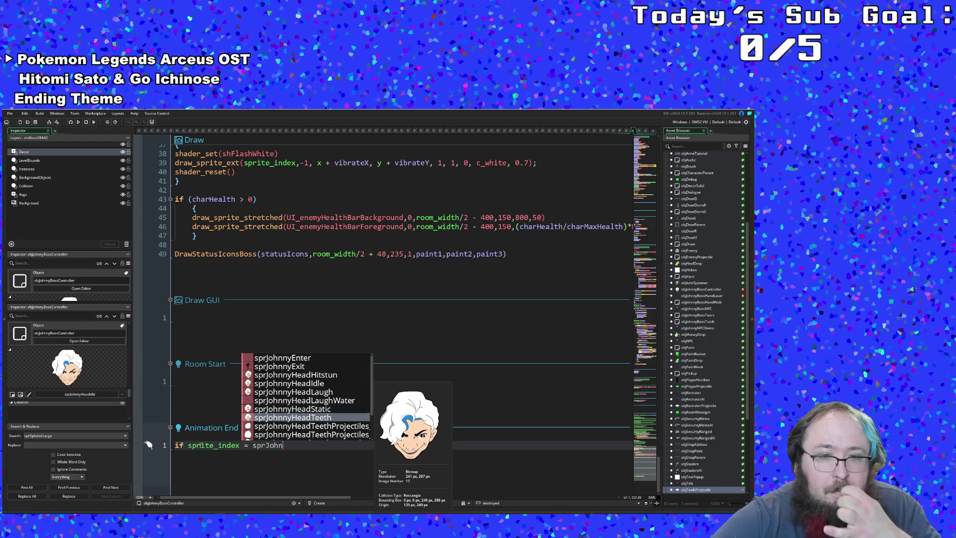
key("Return")
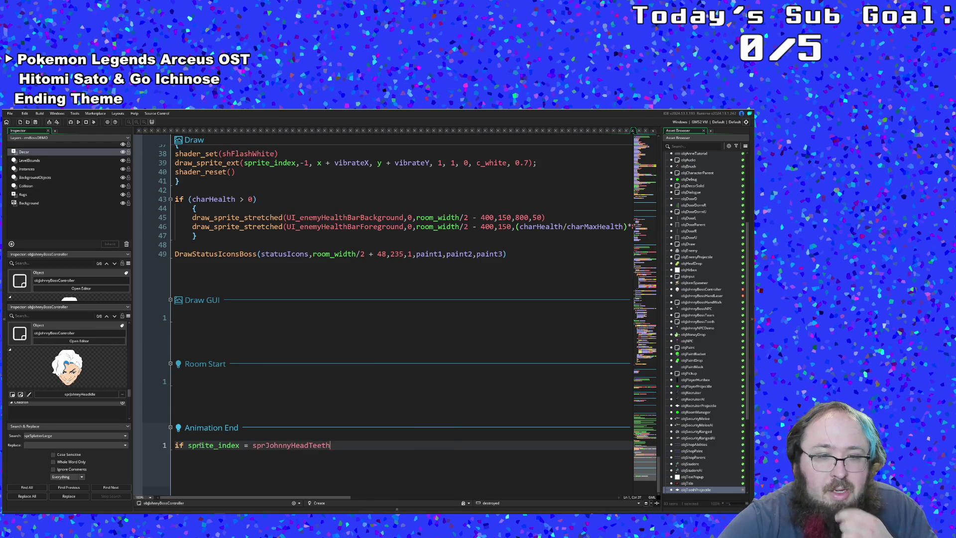
key("Return")
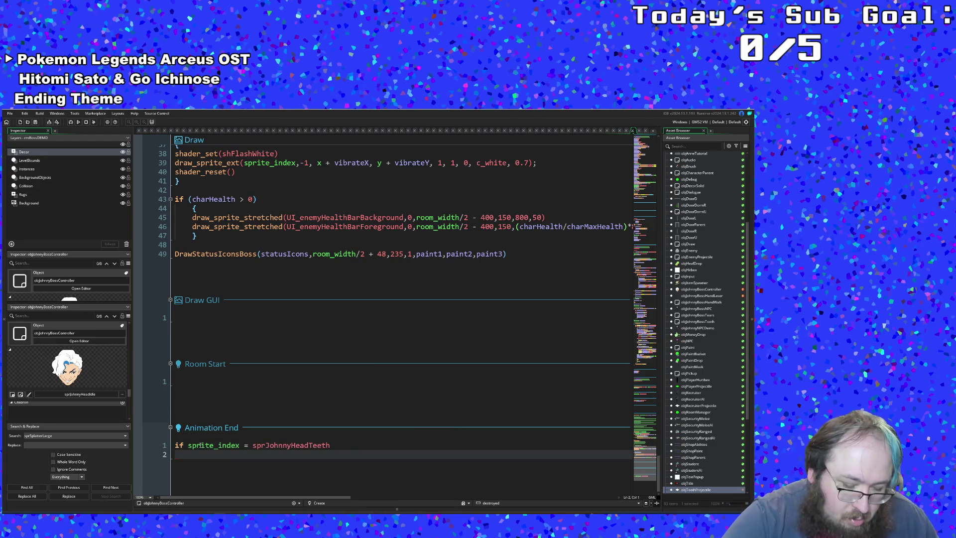
type("{")
key("Return")
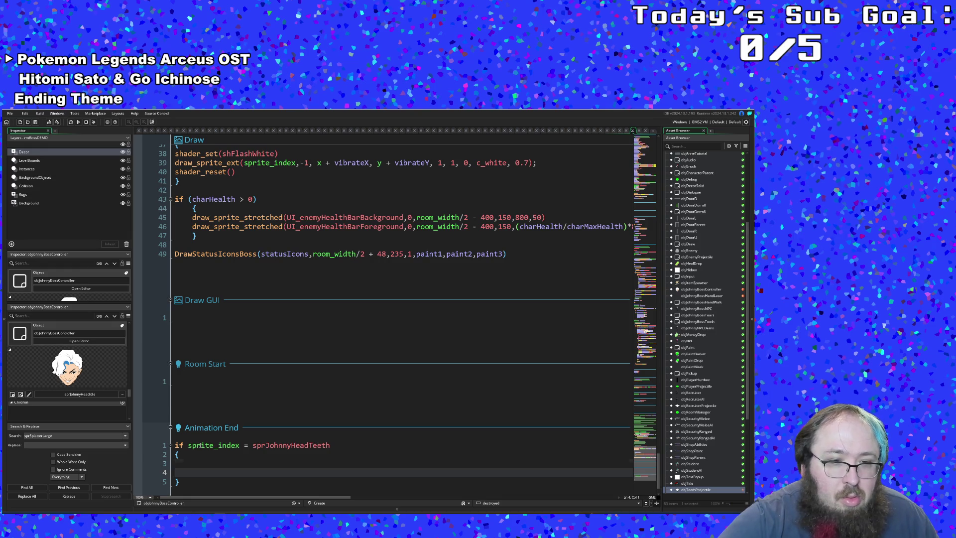
key("BackSpace")
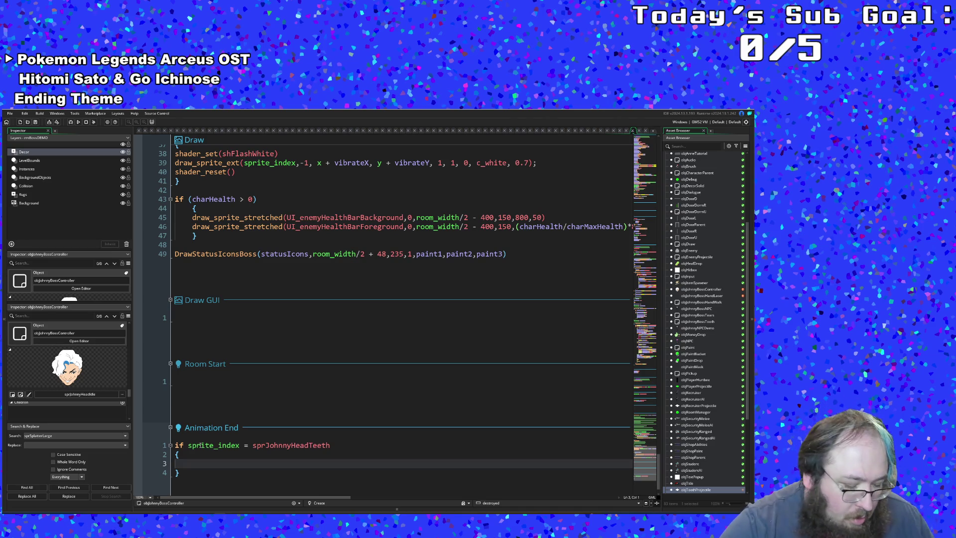
type("spr")
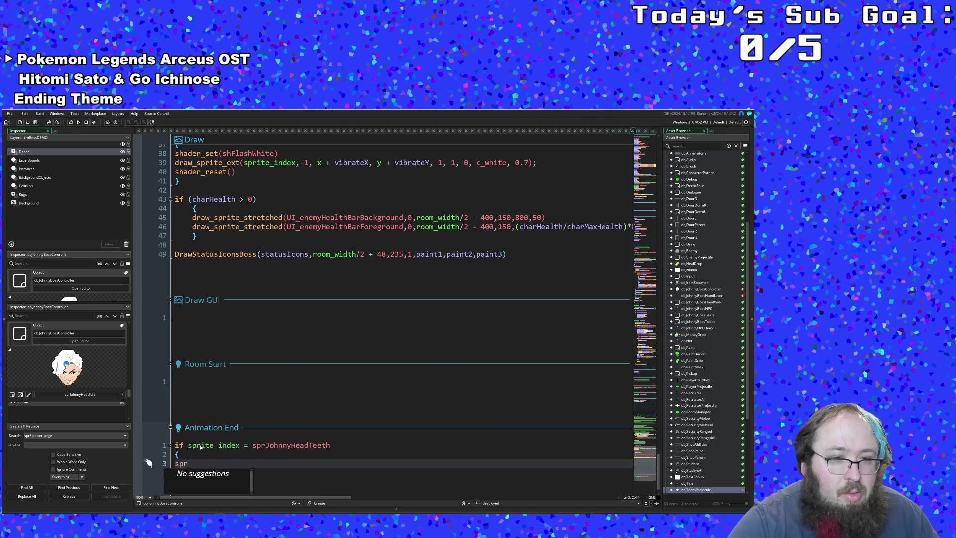
type("tiit")
type("_i")
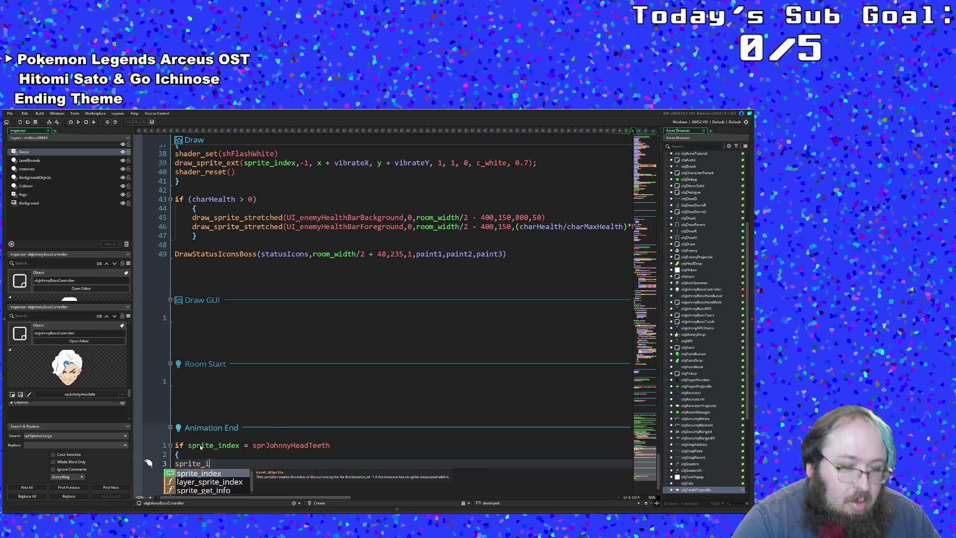
type("ndex =")
type(" spr")
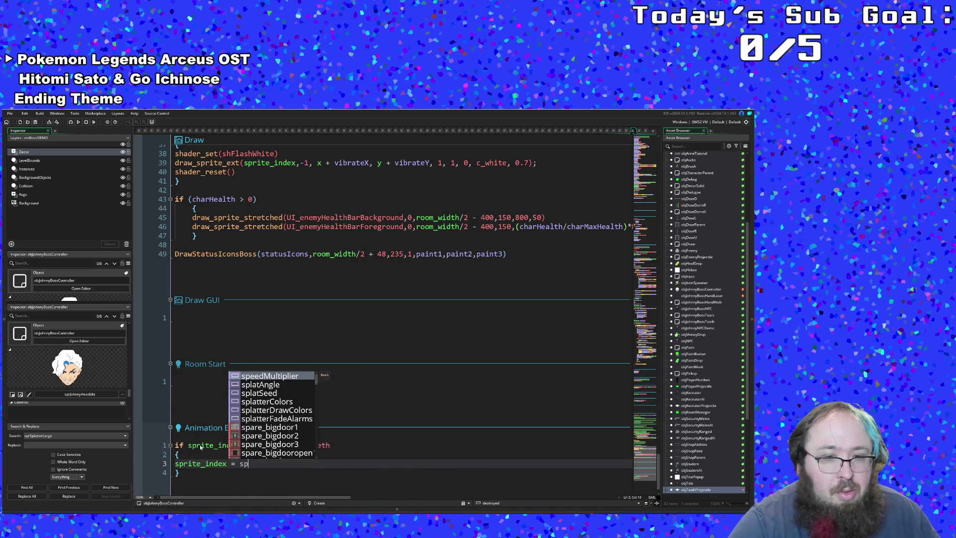
type("Joh")
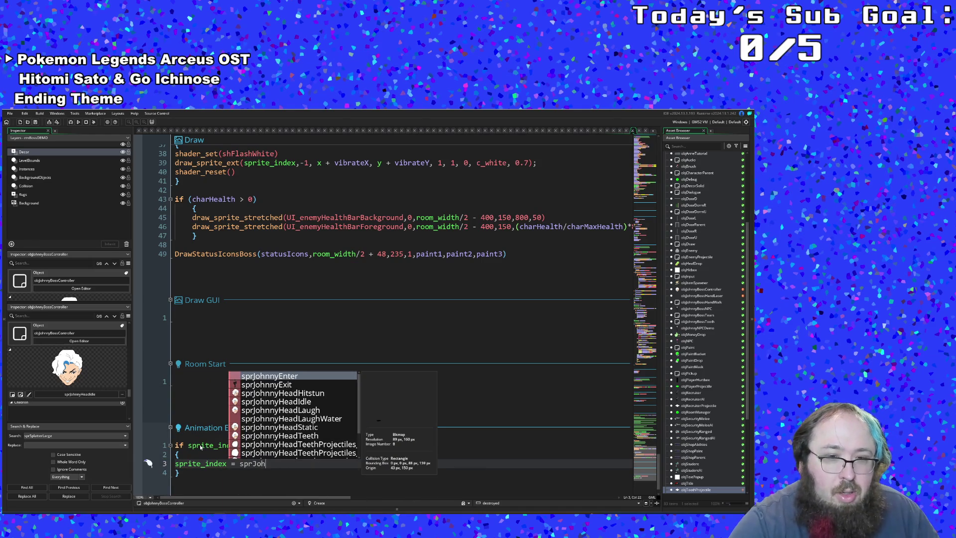
- Assign sprite_index = sprJohnnyHeadIdle inside the block and select the block for copying
key("Down")
key("Down")
key("Down")
key("Return")
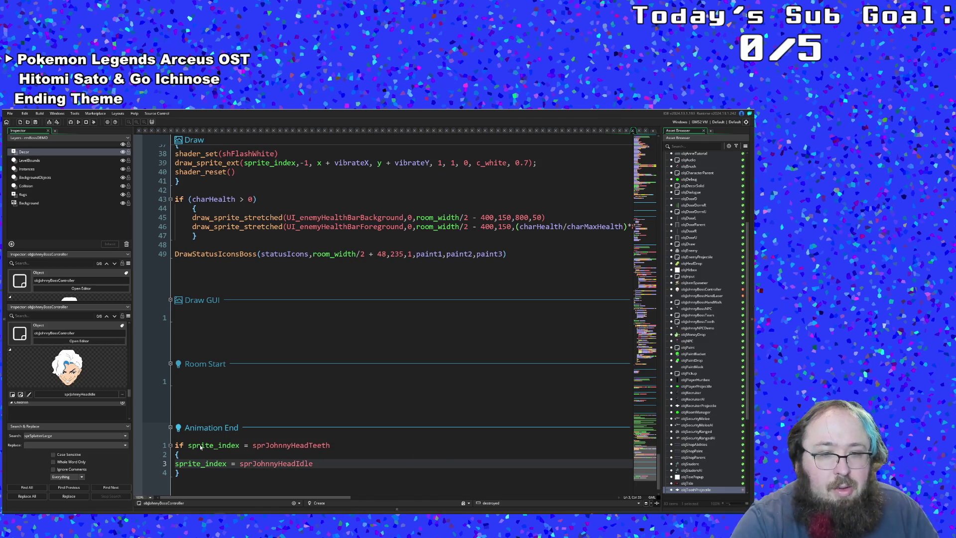
mouse_move(175, 454)
left_mouse_down()
mouse_move(176, 472)
mouse_move(176, 445)
left_mouse_up()
- Copy the whole if-block and paste a duplicate below it
right_click(186, 446)
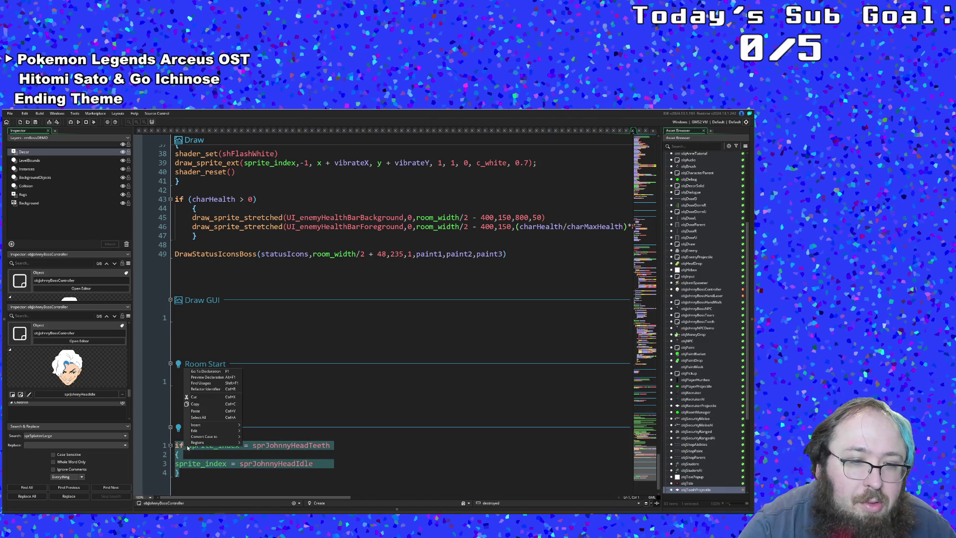
left_click(199, 404)
left_click(186, 472)
key("Return")
key("Return")
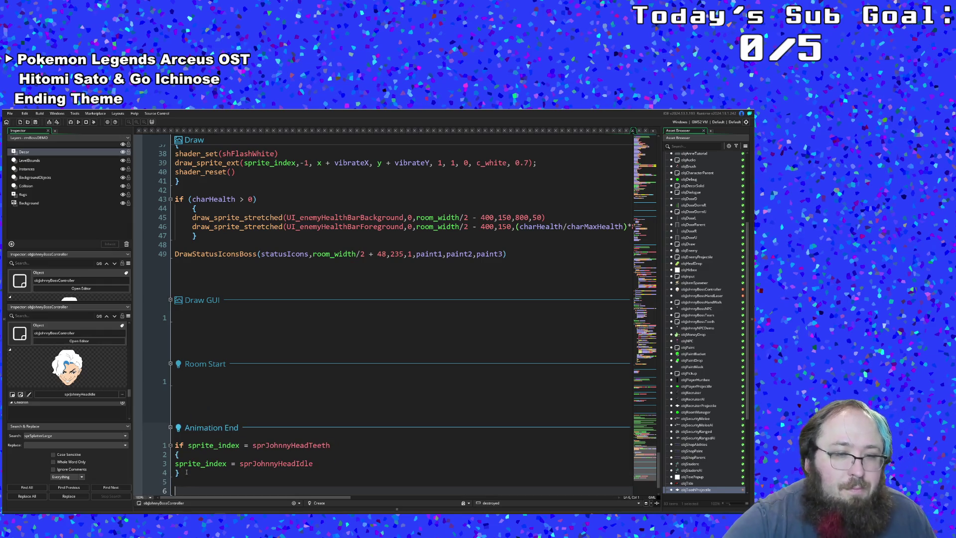
key("ctrl+v")
key("Up")
key("Up")
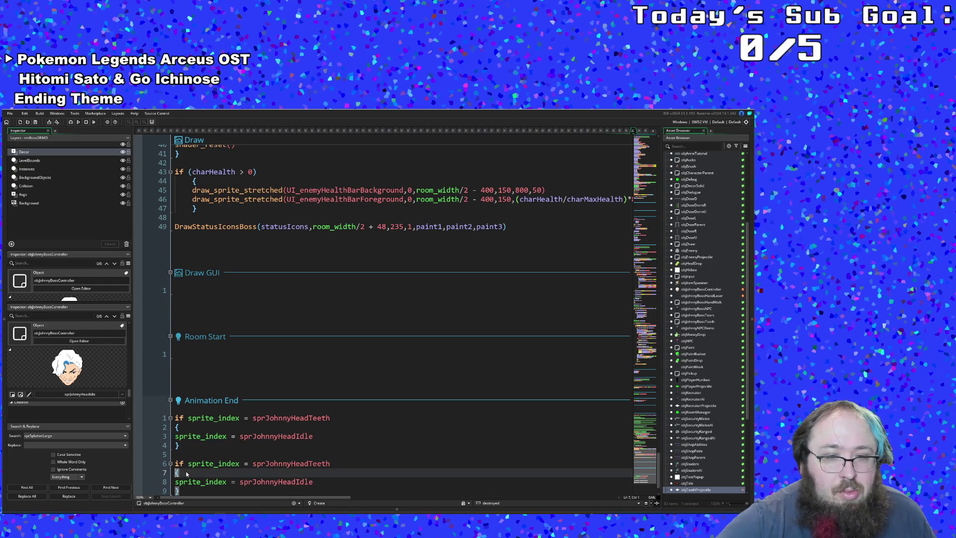
key("Up")
- Change the duplicated condition's sprite to sprJohnnyHeadLaugh by trimming Teeth and Water
key("End")
key("BackSpace")
key("BackSpace")
key("BackSpace")
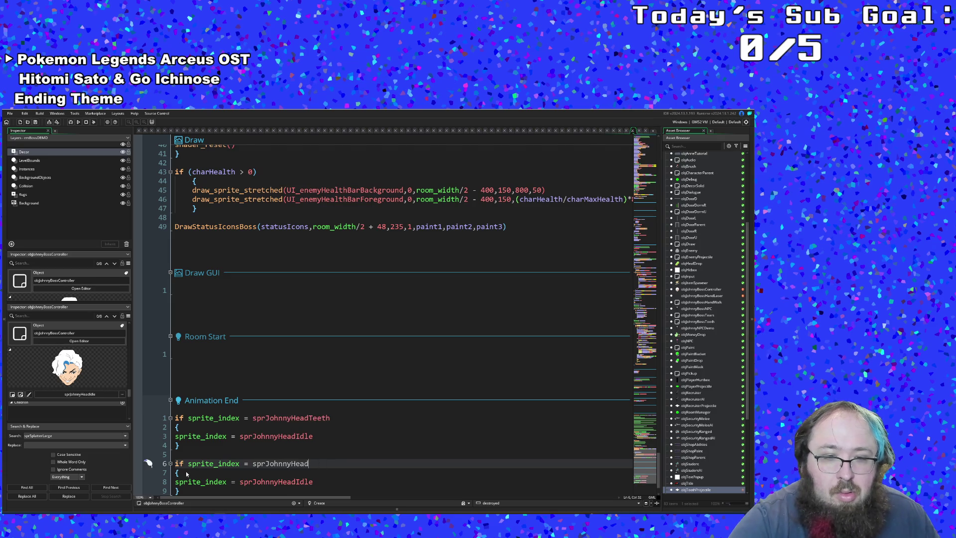
type("La")
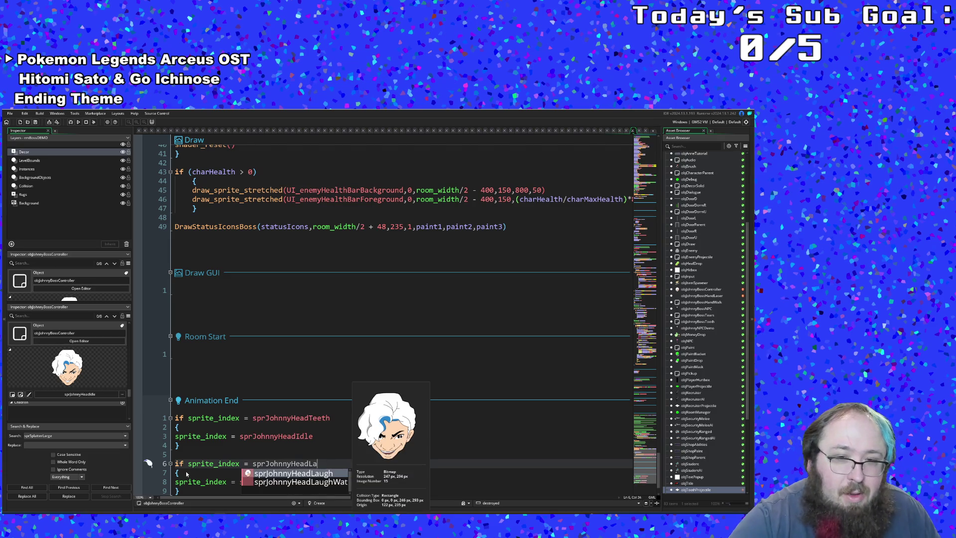
key("Down")
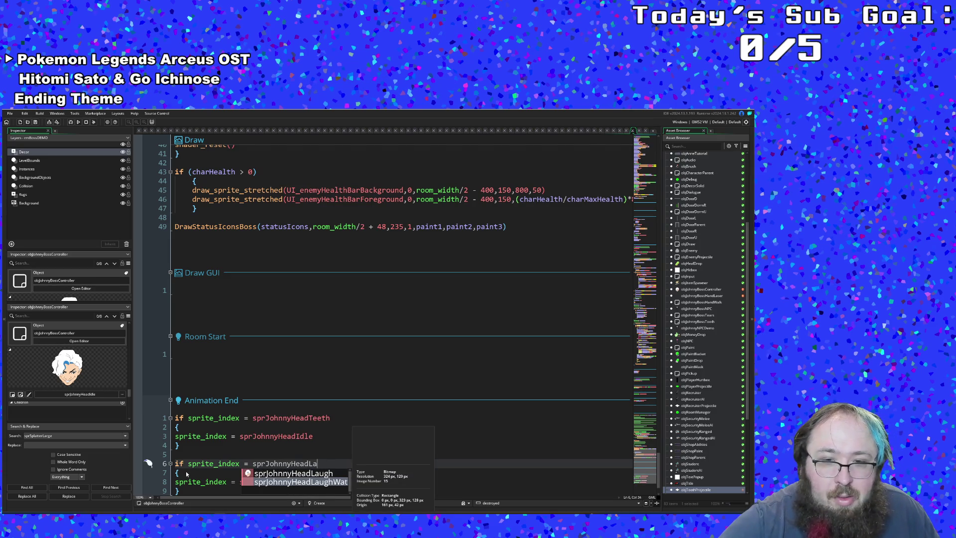
key("Return")
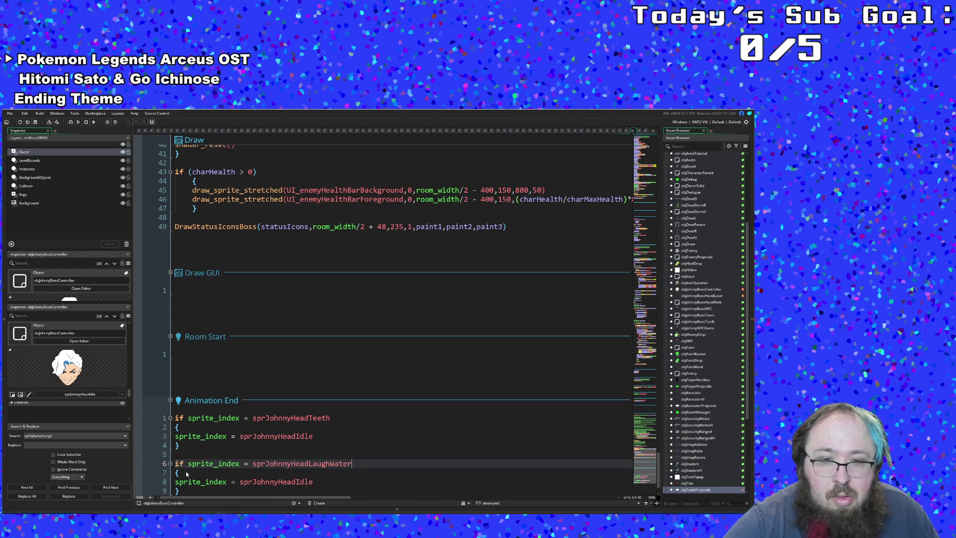
mouse_move(302, 463)
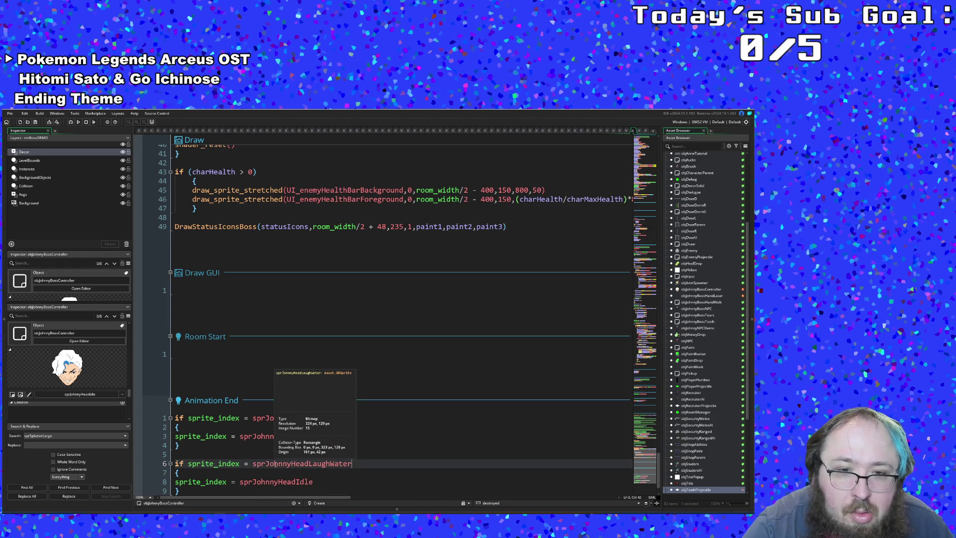
left_click_drag(358, 464, 334, 463)
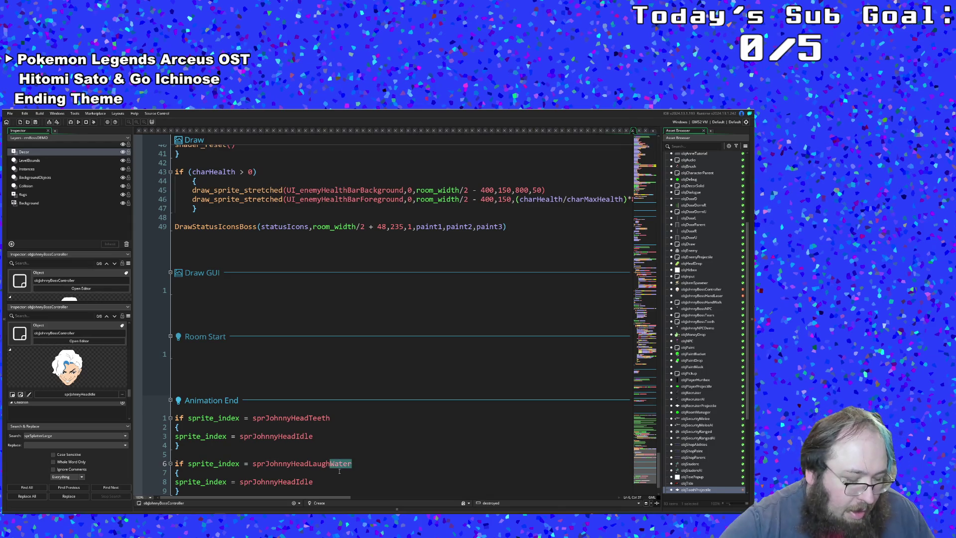
key("BackSpace")
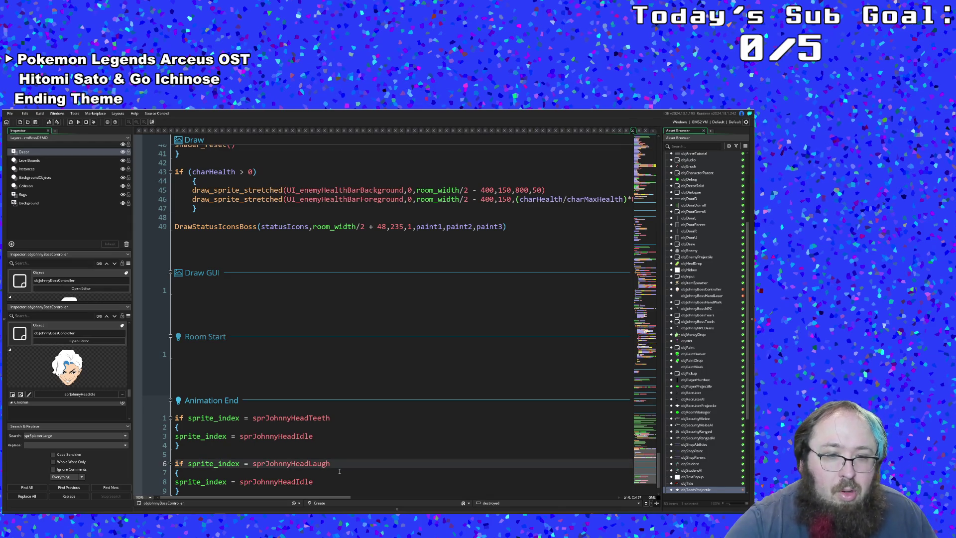
scroll(341, 441, "down", 1)
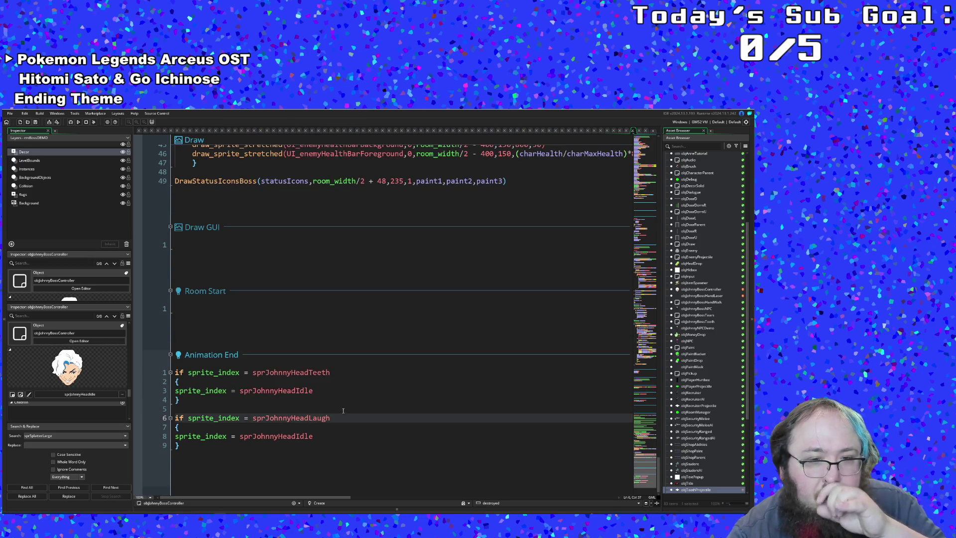
scroll(343, 410, "up", 1)
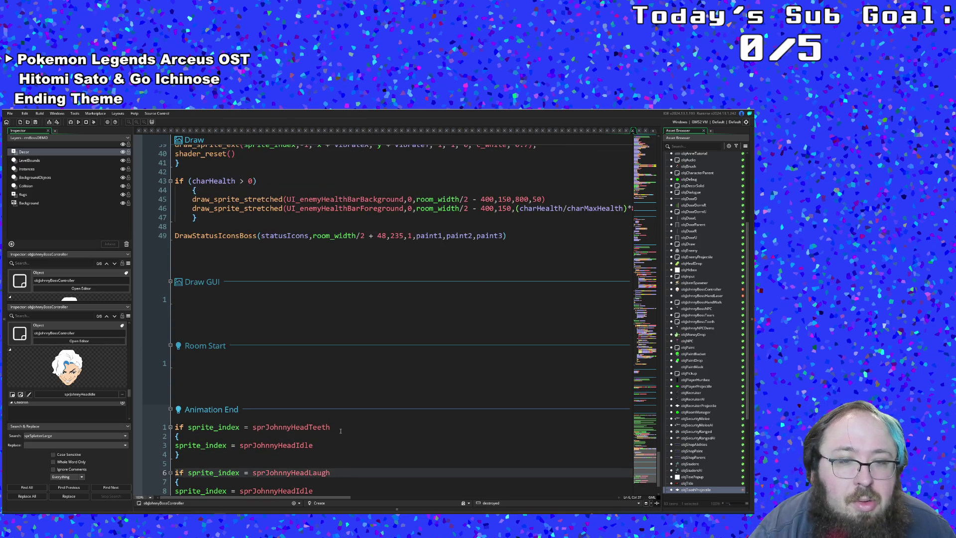
scroll(339, 430, "up", 5)
scroll(340, 430, "up", 5)
scroll(339, 430, "up", 3)
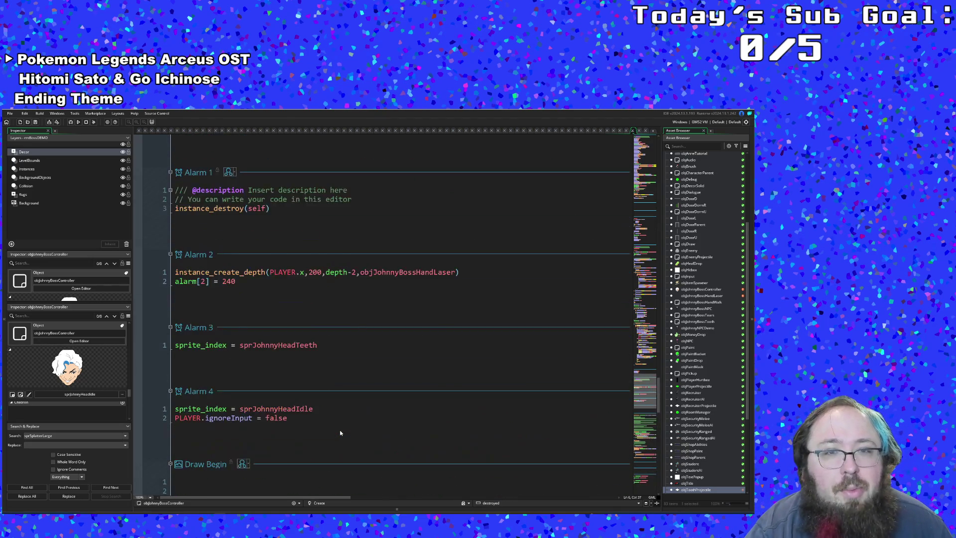
scroll(340, 430, "up", 5)
scroll(340, 427, "up", 5)
scroll(339, 427, "up", 5)
scroll(340, 423, "up", 3)
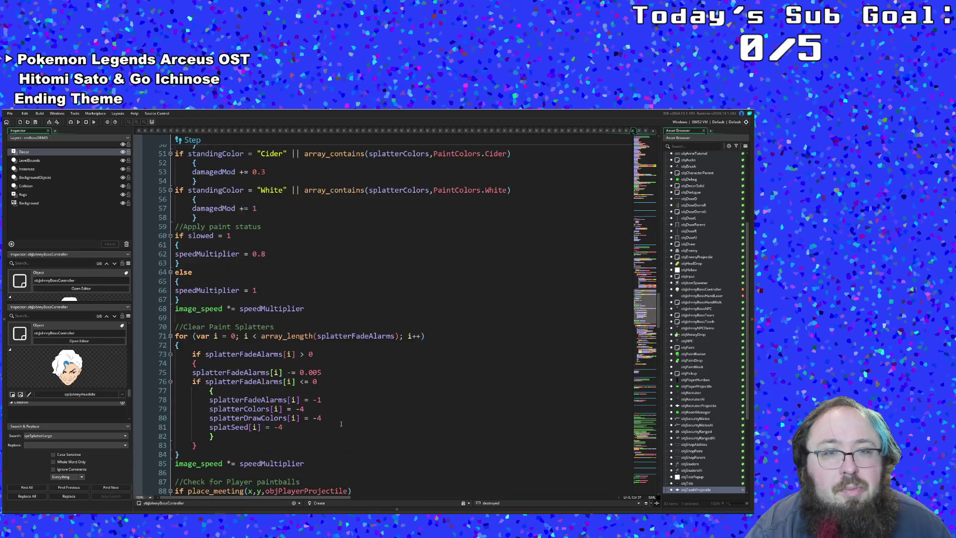
scroll(340, 424, "up", 5)
scroll(341, 423, "up", 3)
scroll(343, 420, "up", 4)
scroll(348, 418, "up", 1)
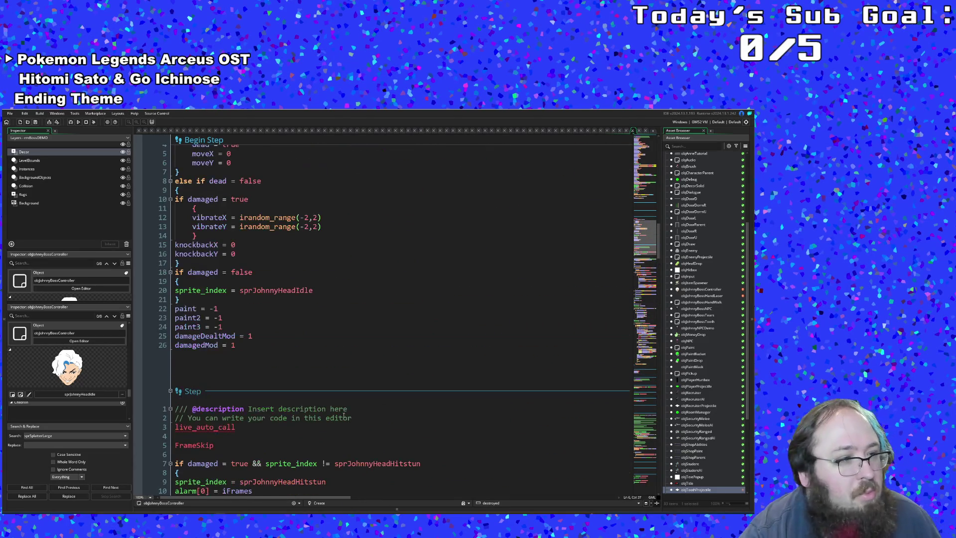
scroll(348, 418, "up", 5)
scroll(343, 417, "up", 5)
scroll(344, 418, "up", 5)
scroll(344, 416, "up", 5)
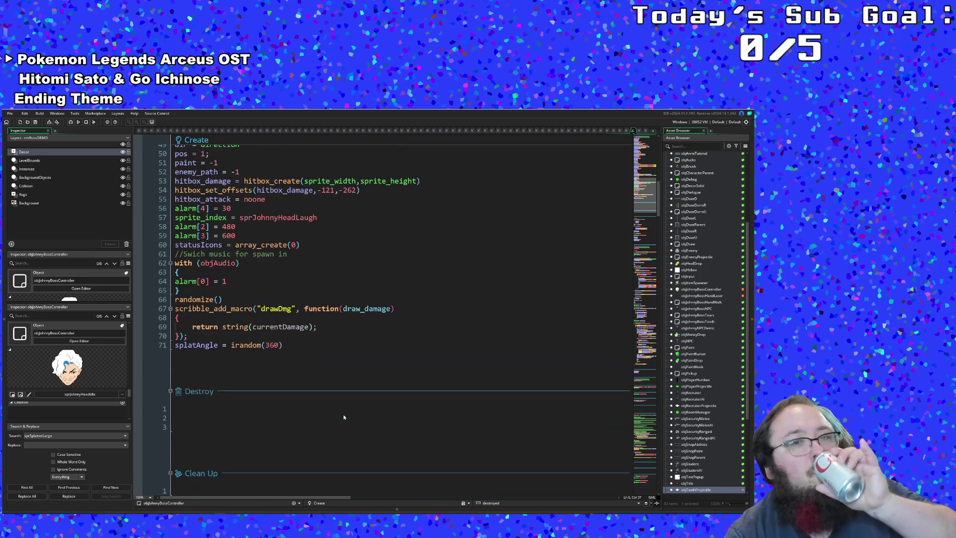
scroll(344, 416, "up", 2)
scroll(344, 408, "up", 5)
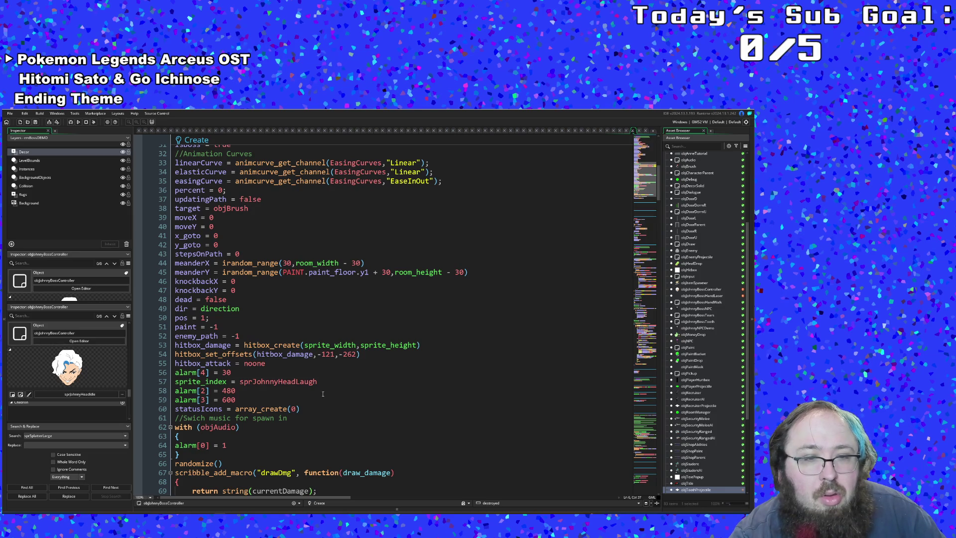
left_click(284, 382)
scroll(283, 385, "down", 5)
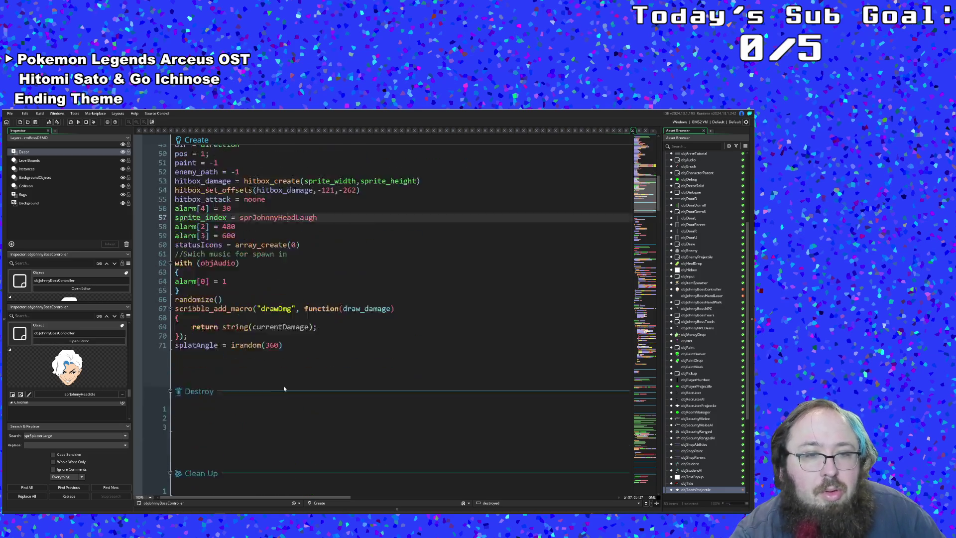
scroll(283, 386, "down", 5)
scroll(284, 389, "down", 2)
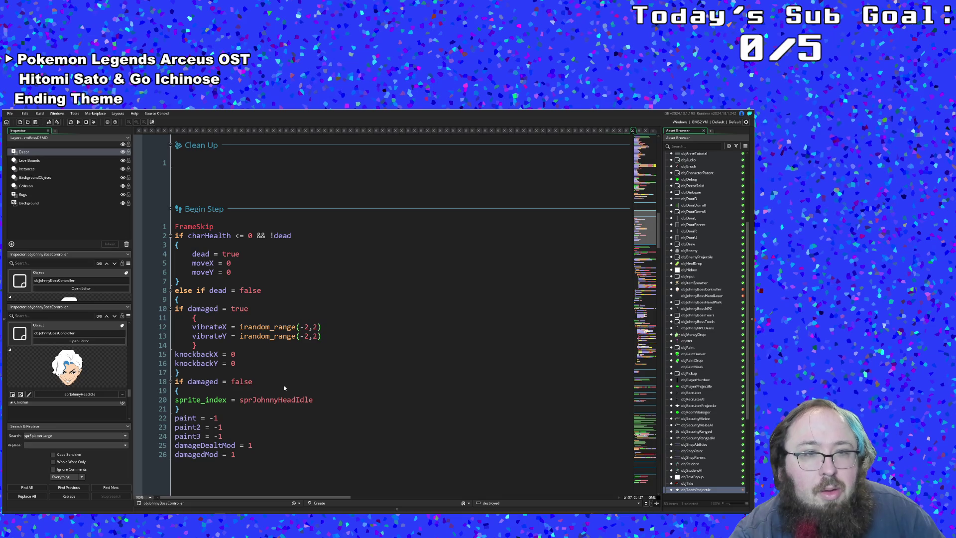
scroll(286, 382, "up", 4)
scroll(289, 379, "up", 8)
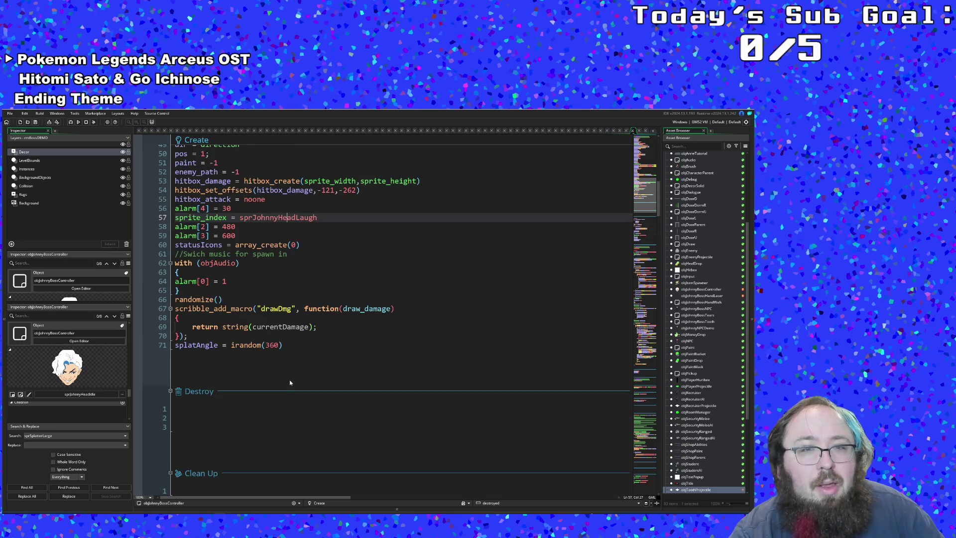
left_click(256, 264)
double_click(262, 244)
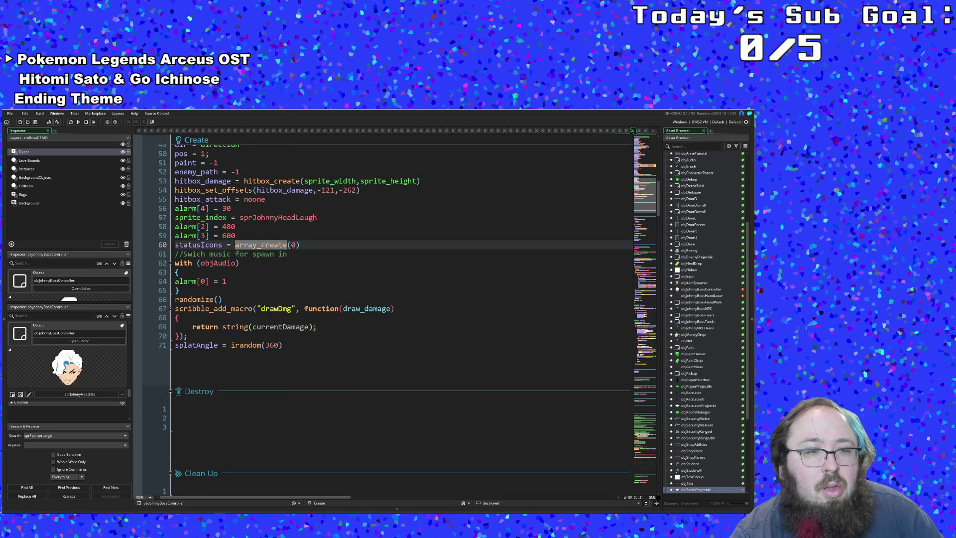
left_click(269, 233)
left_click(321, 217)
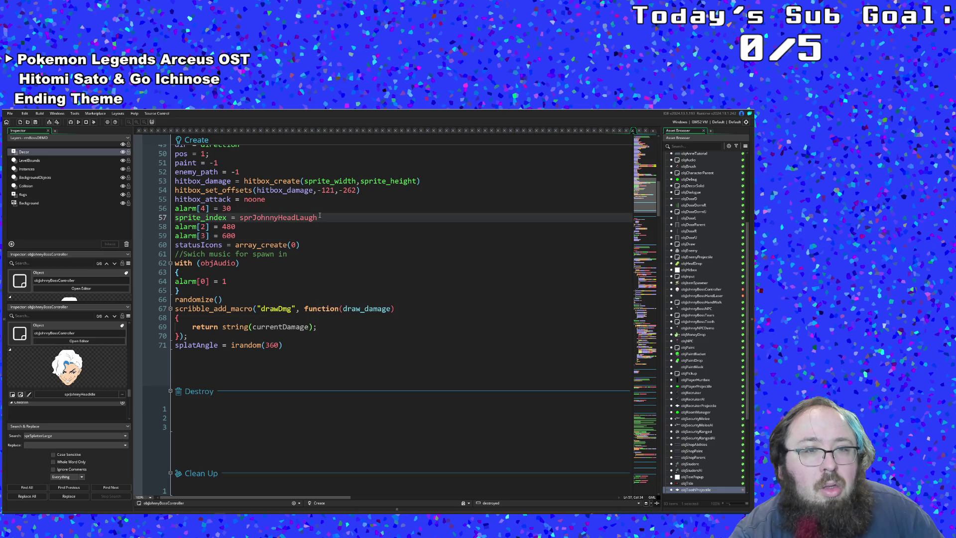
left_click_drag(320, 217, 175, 218)
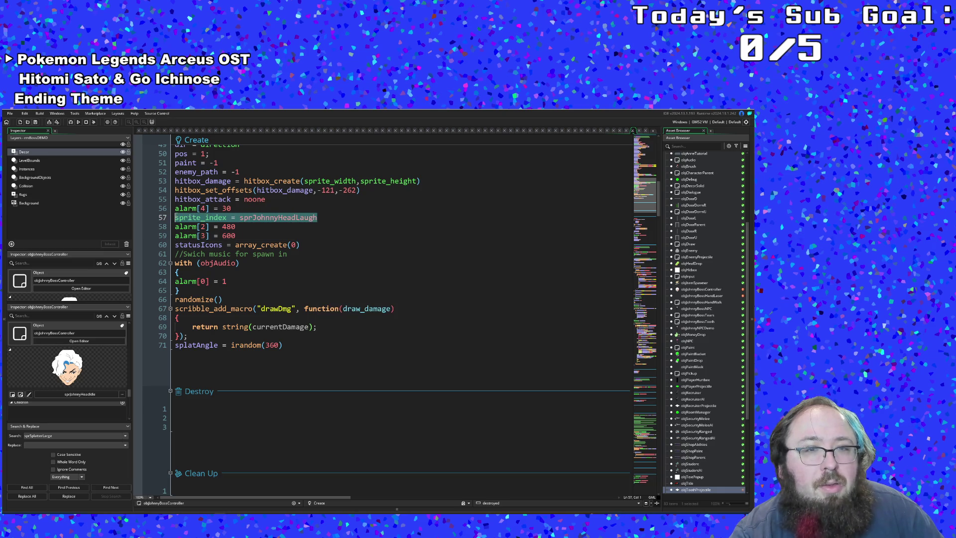
left_click(221, 271)
scroll(221, 273, "down", 2)
scroll(222, 273, "down", 6)
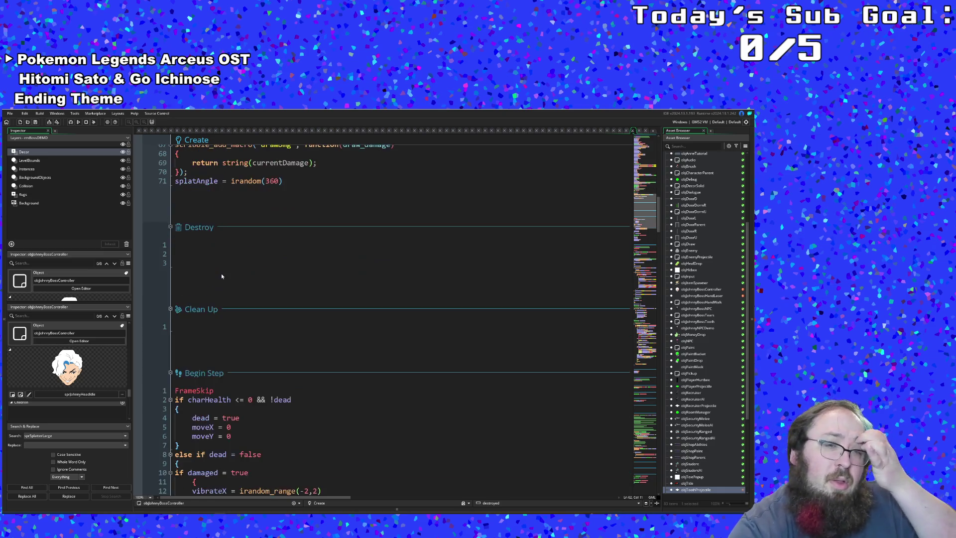
scroll(222, 273, "down", 8)
scroll(221, 276, "down", 2)
scroll(262, 324, "down", 2)
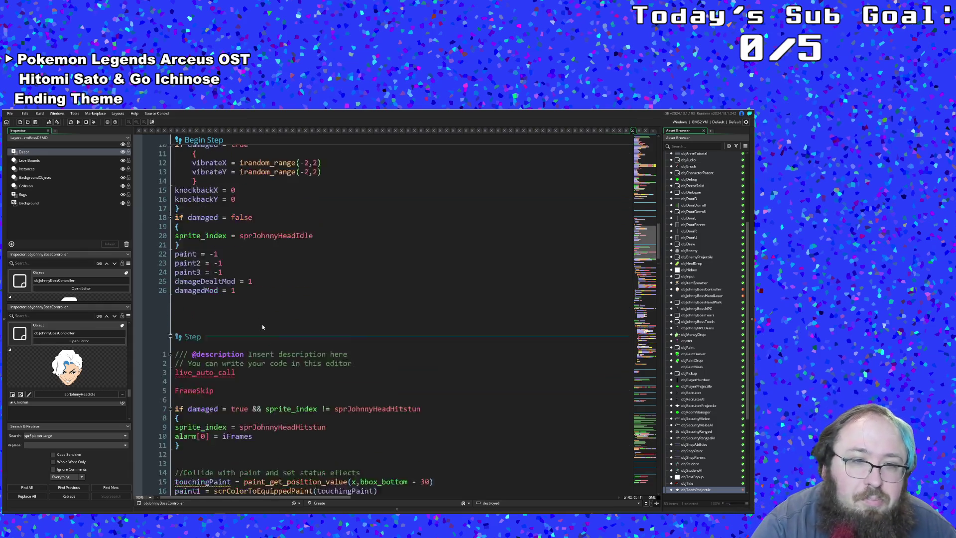
scroll(263, 324, "down", 6)
left_click(262, 336)
left_click(250, 300)
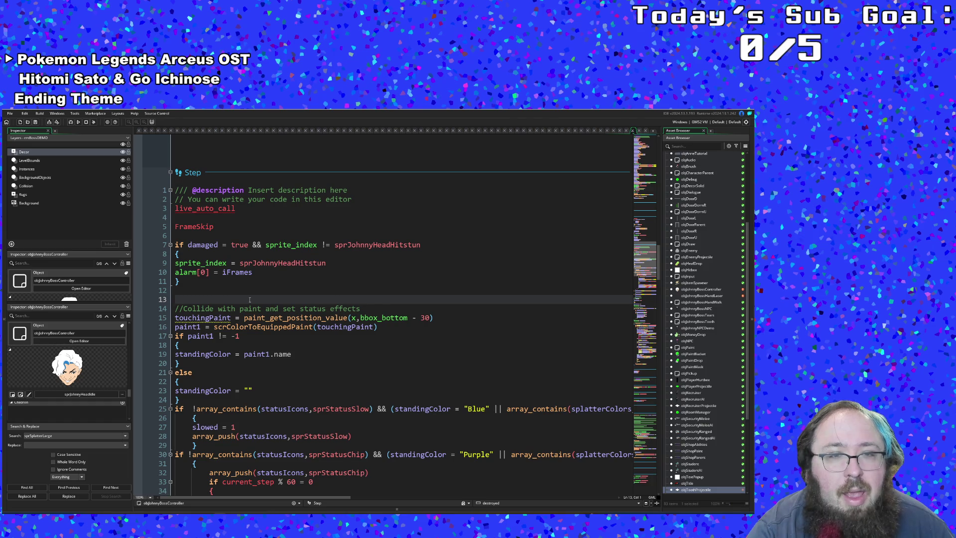
left_click(249, 282)
left_click(261, 245)
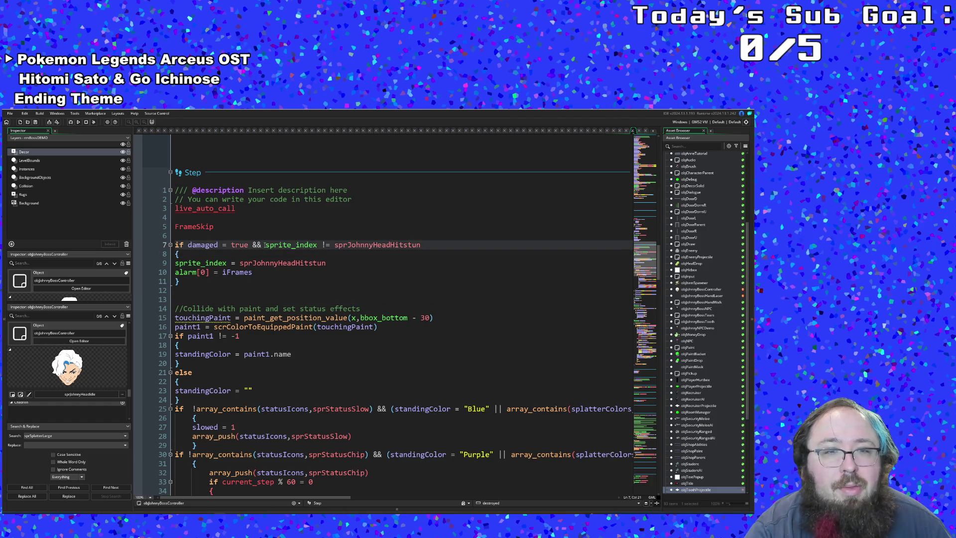
double_click(420, 245)
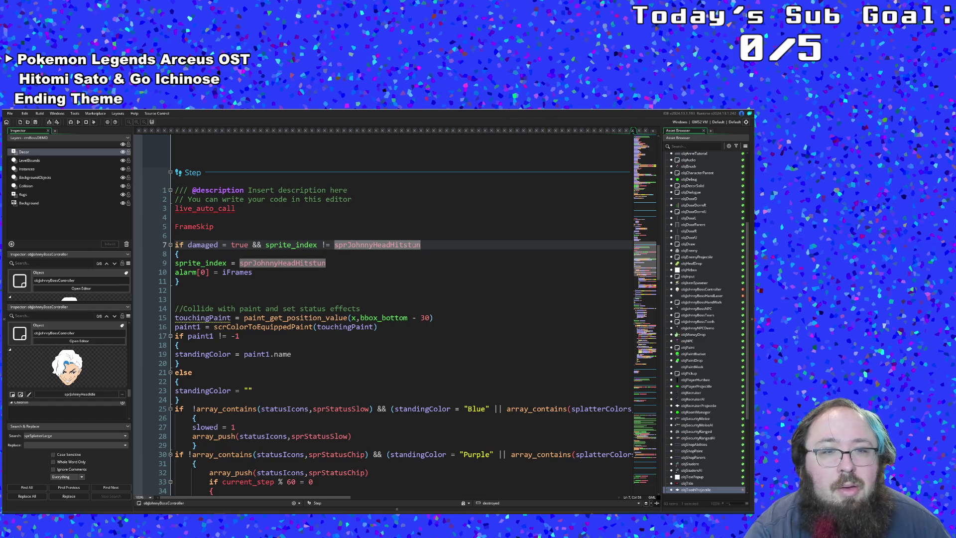
left_click(304, 272)
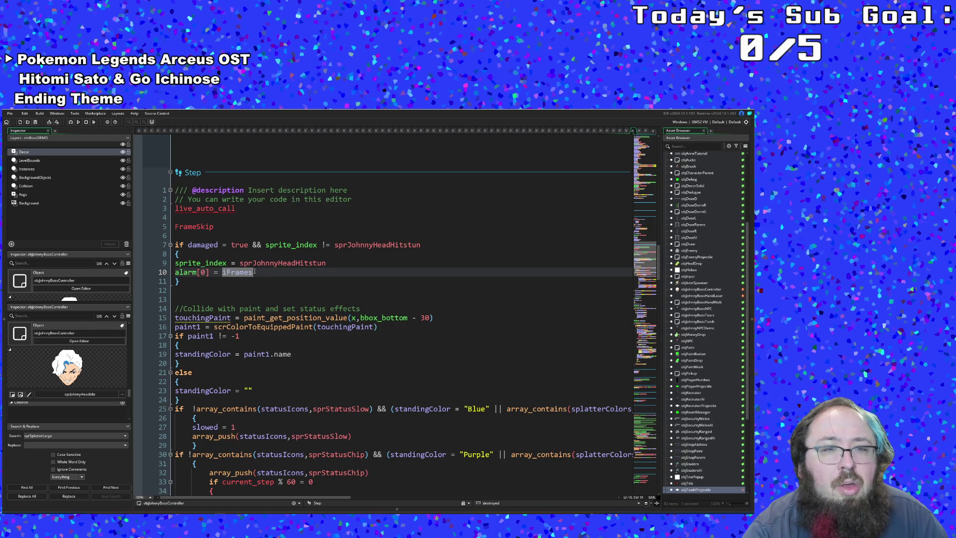
double_click(255, 273)
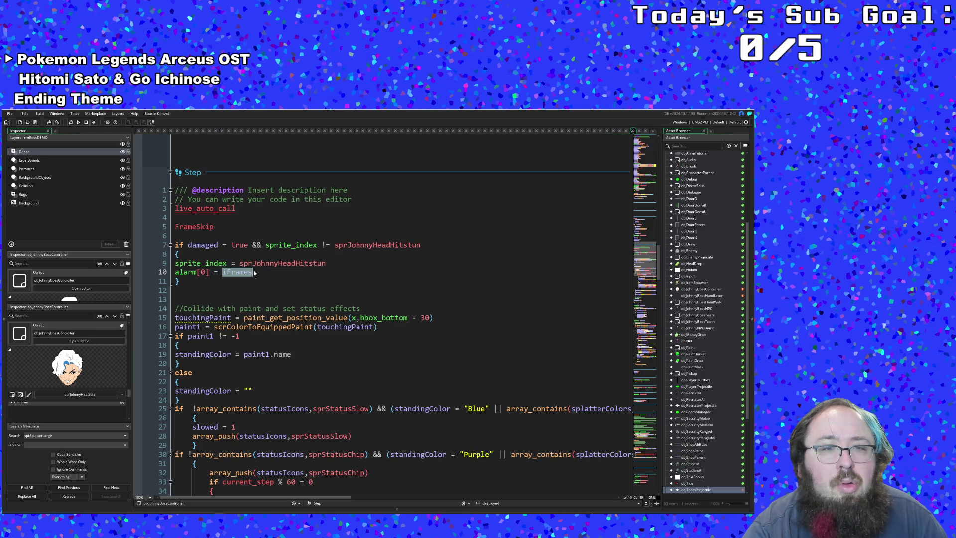
left_click(255, 273)
left_click(429, 245)
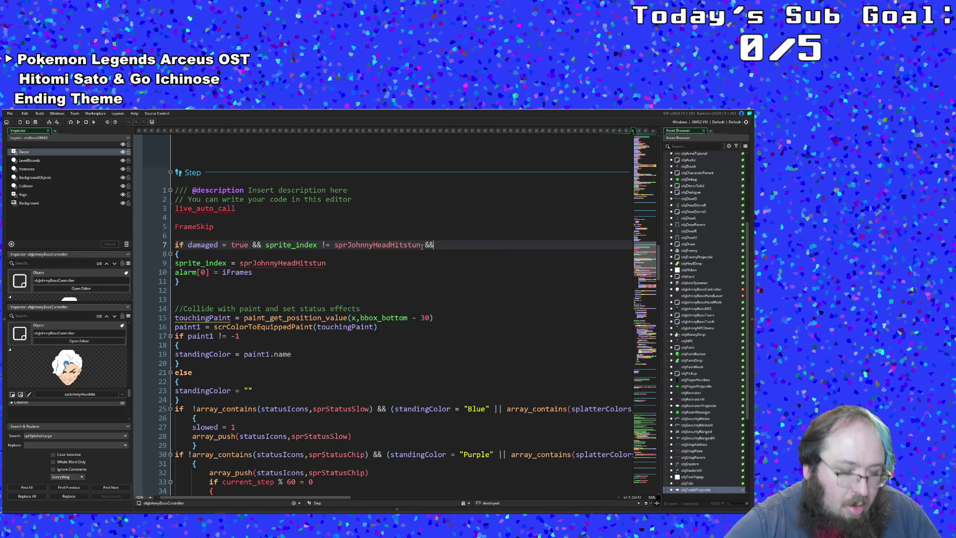
mouse_move(379, 245)
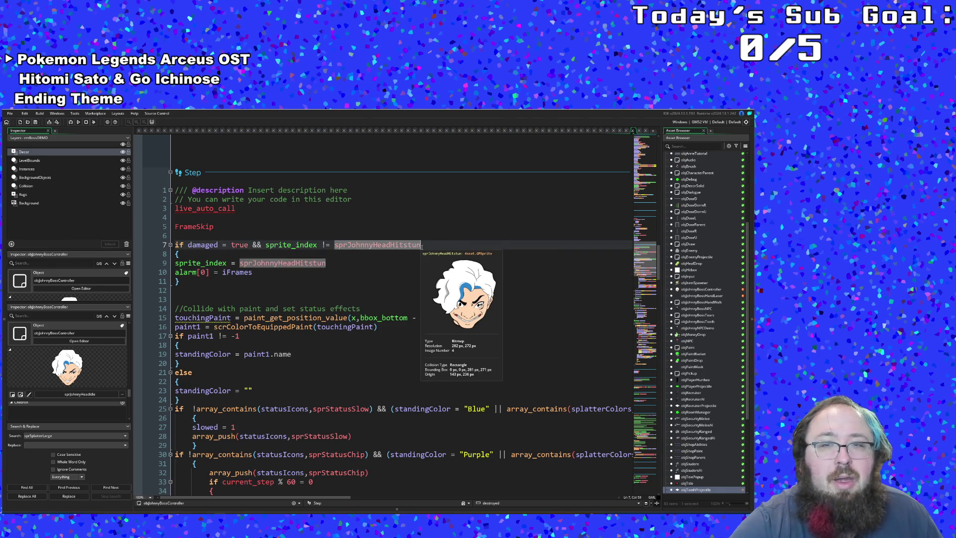
key("Down")
key("Up")
key("Left")
key("Left")
key("Left")
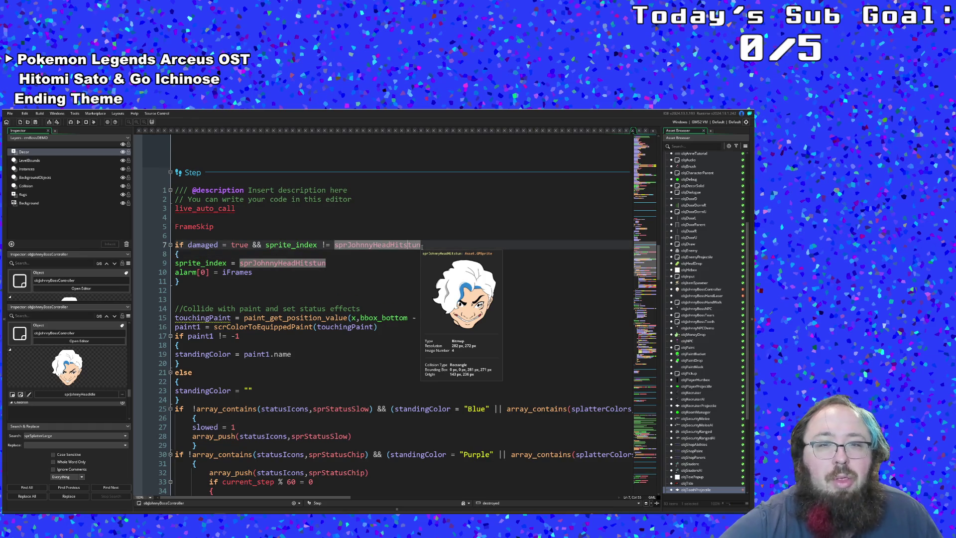
key("ctrl+Left")
key("ctrl+Left")
key("Delete")
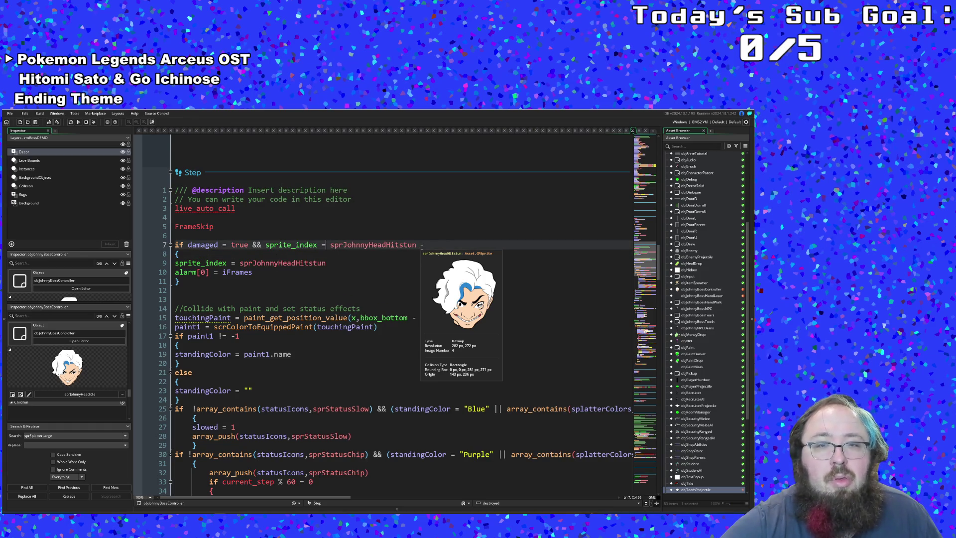
key("Right")
key("Right")
key("Right")
key("BackSpace")
key("BackSpace")
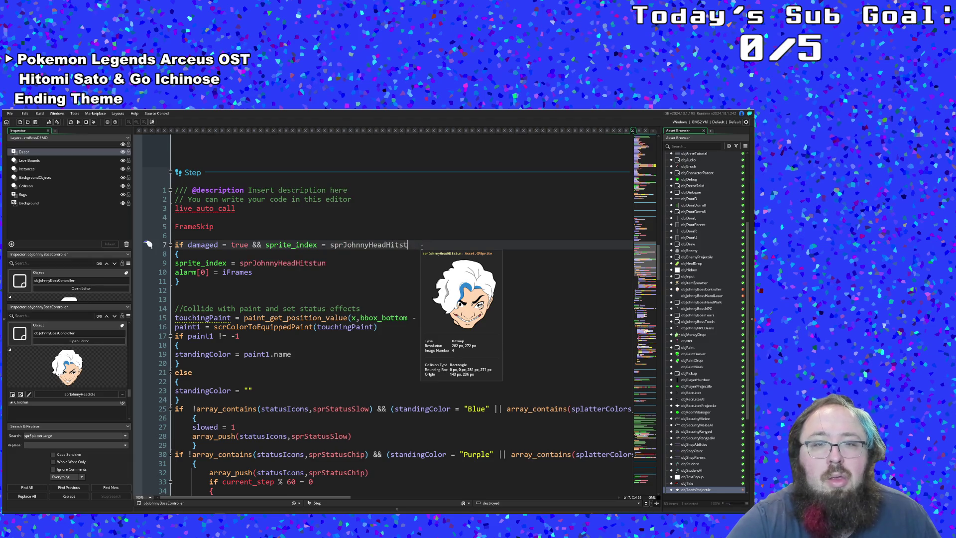
type("Idle")
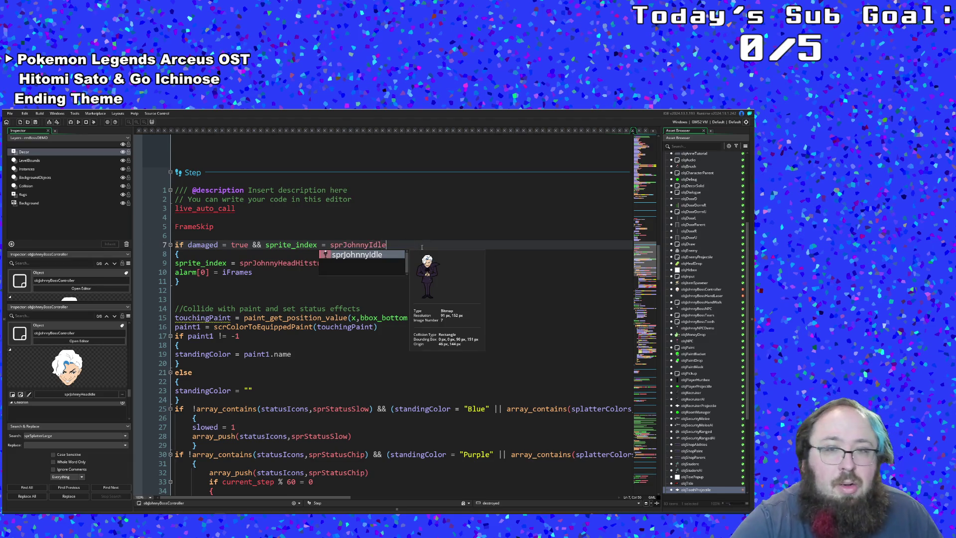
key("BackSpace")
key("BackSpace")
key("BackSpace")
key("BackSpace")
type("H")
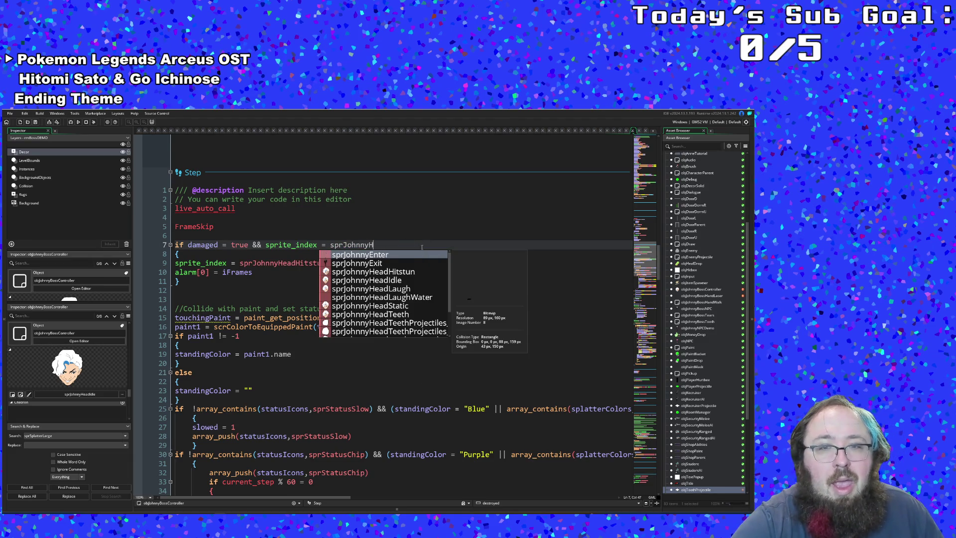
key("Down")
key("Return")
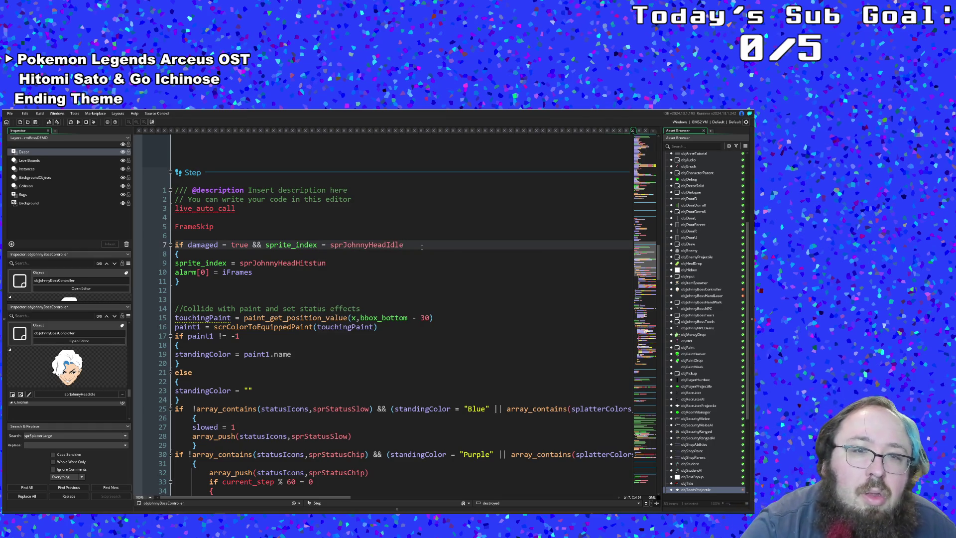
left_click(337, 273)
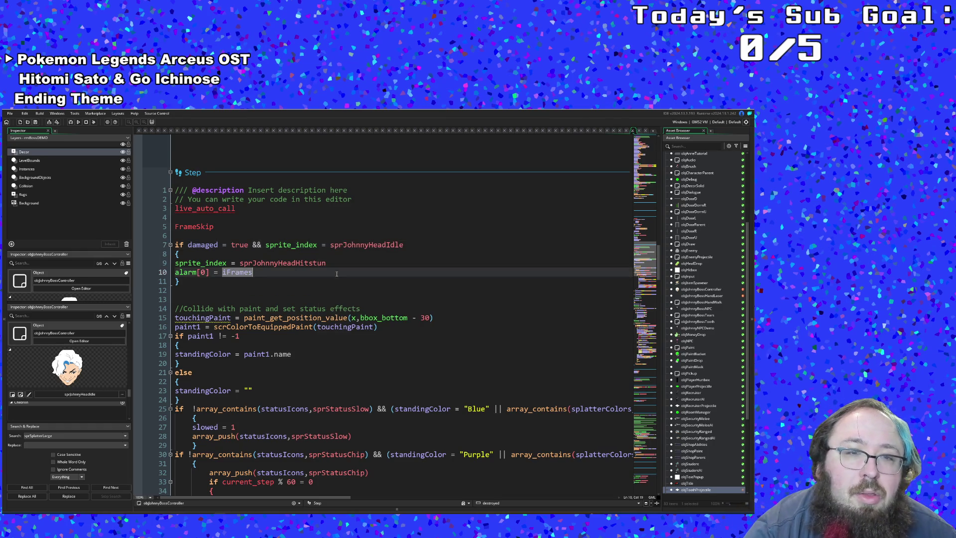
left_click(310, 277)
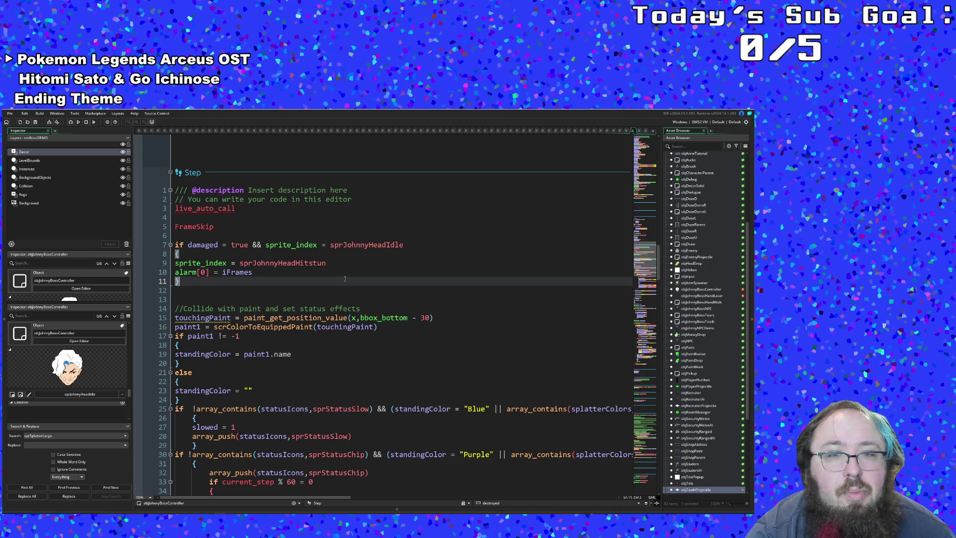
double_click(318, 274)
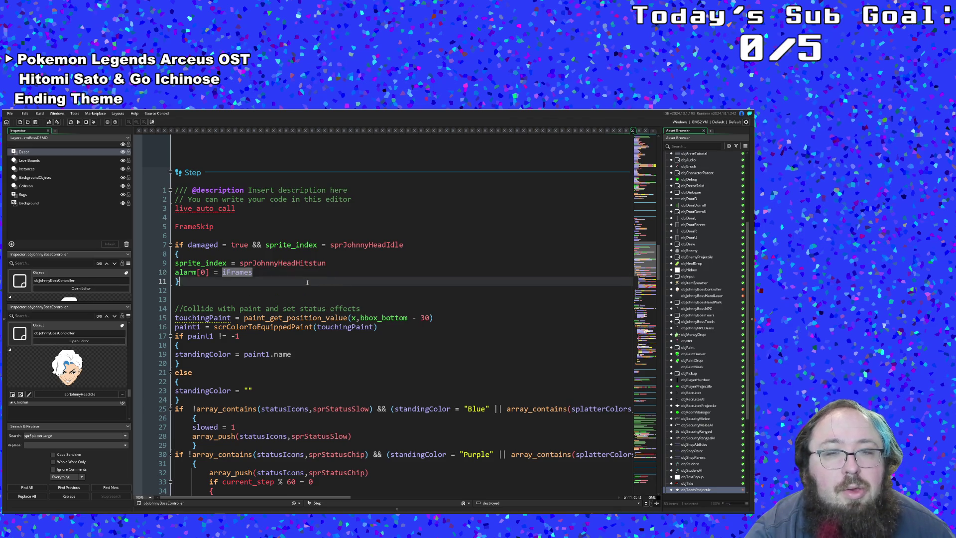
left_click(309, 280)
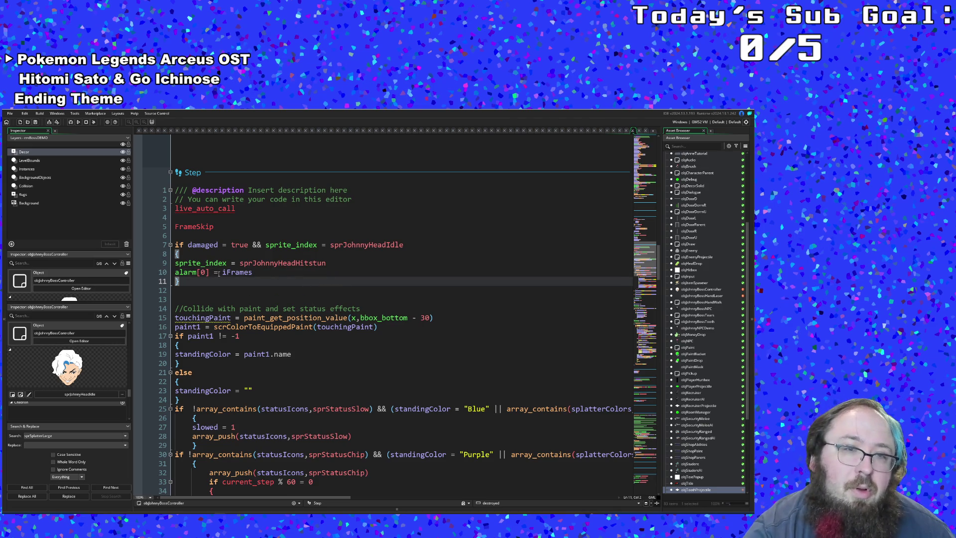
left_click(204, 273)
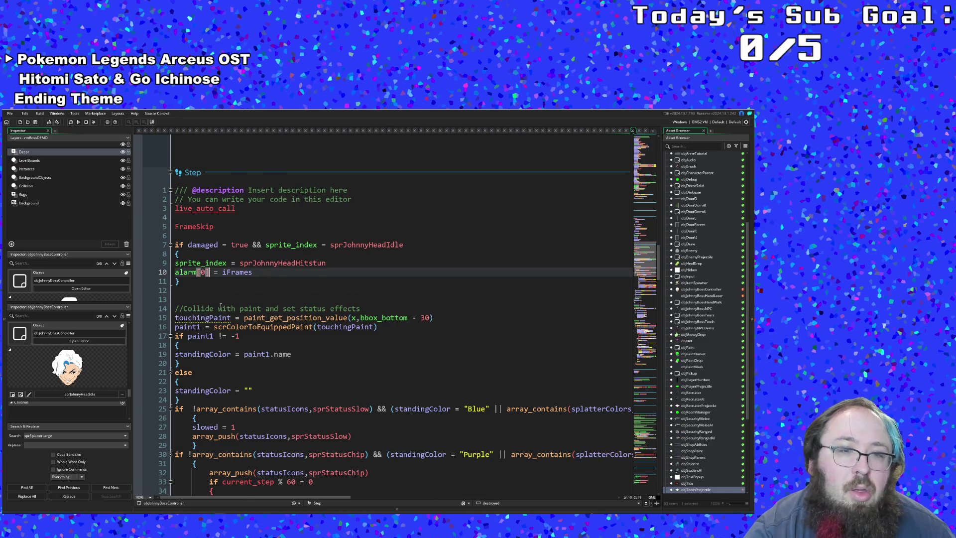
scroll(219, 308, "down", 5)
scroll(218, 309, "down", 4)
scroll(219, 307, "down", 4)
scroll(219, 308, "down", 4)
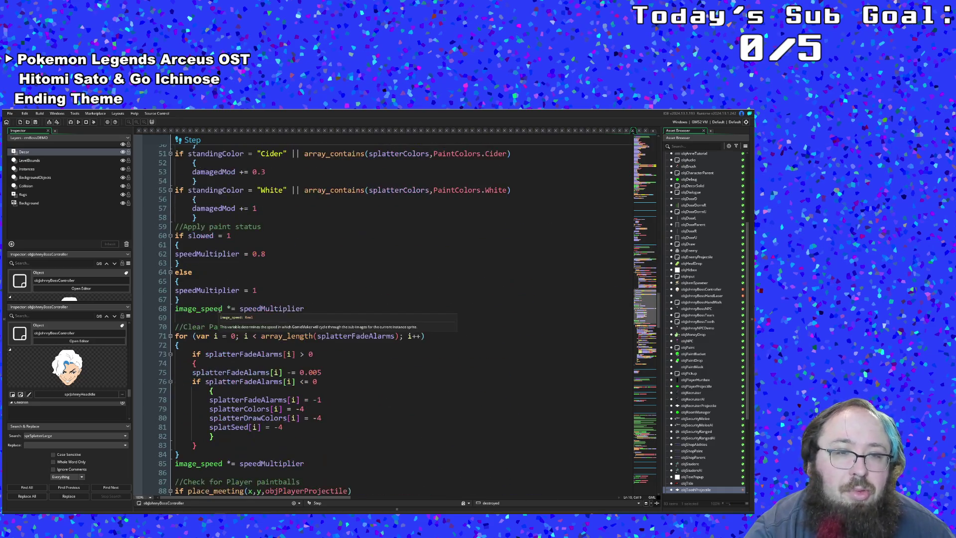
scroll(219, 308, "down", 6)
scroll(219, 307, "down", 6)
scroll(217, 312, "down", 8)
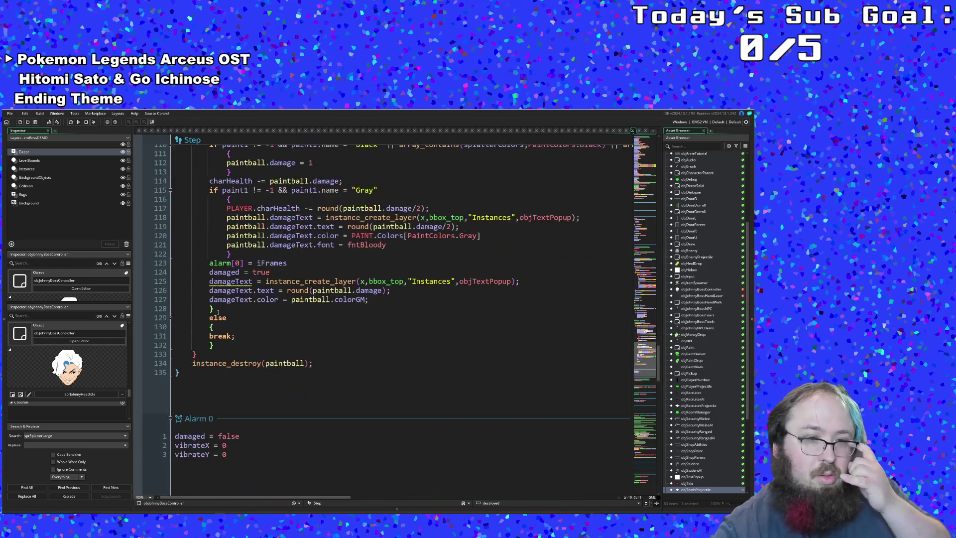
scroll(217, 312, "down", 2)
scroll(219, 313, "up", 8)
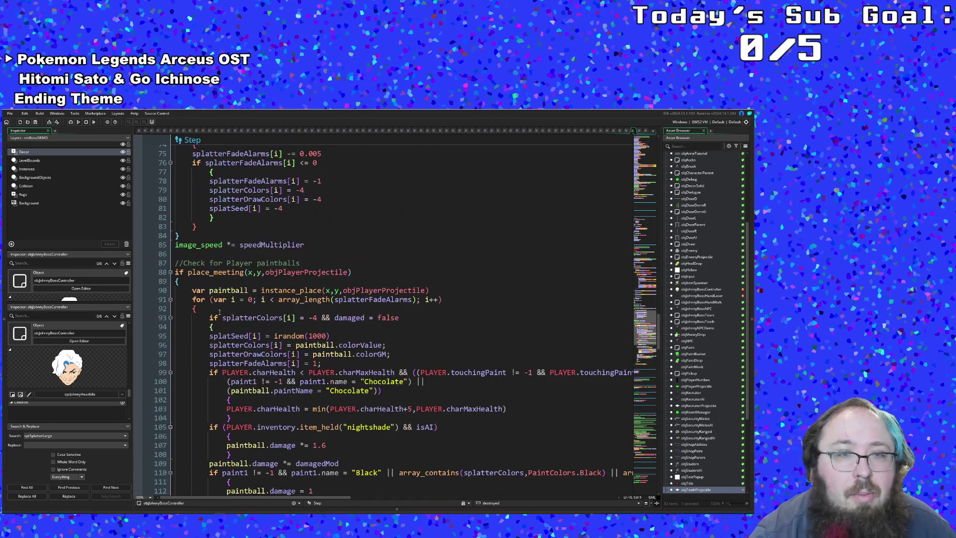
left_click(262, 291)
left_click(255, 299)
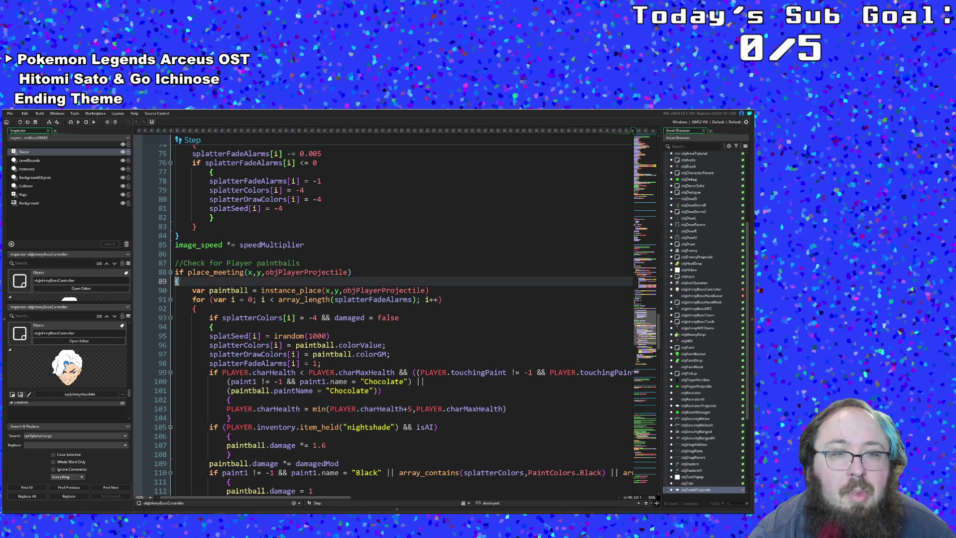
scroll(181, 282, "down", 8)
scroll(181, 283, "down", 6)
scroll(182, 282, "up", 2)
scroll(181, 282, "up", 7)
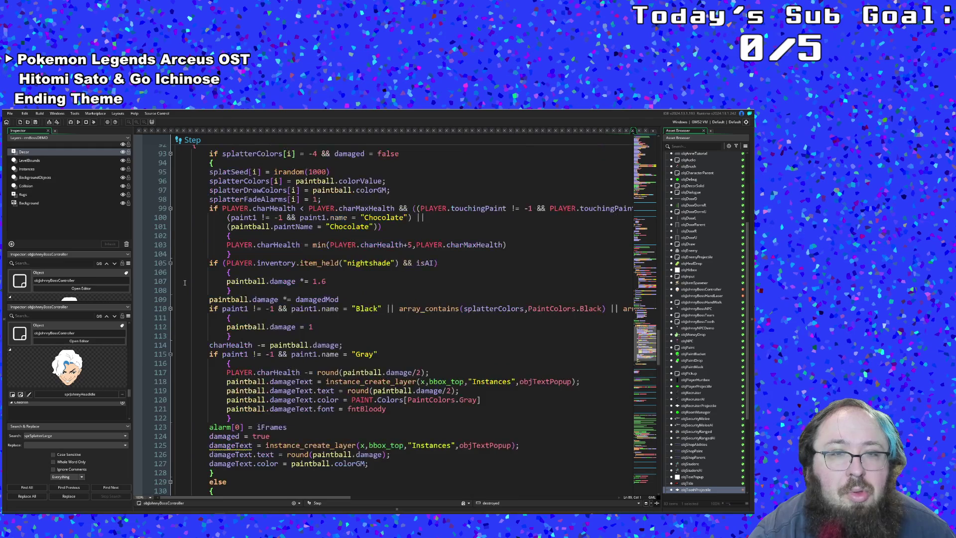
scroll(184, 281, "up", 5)
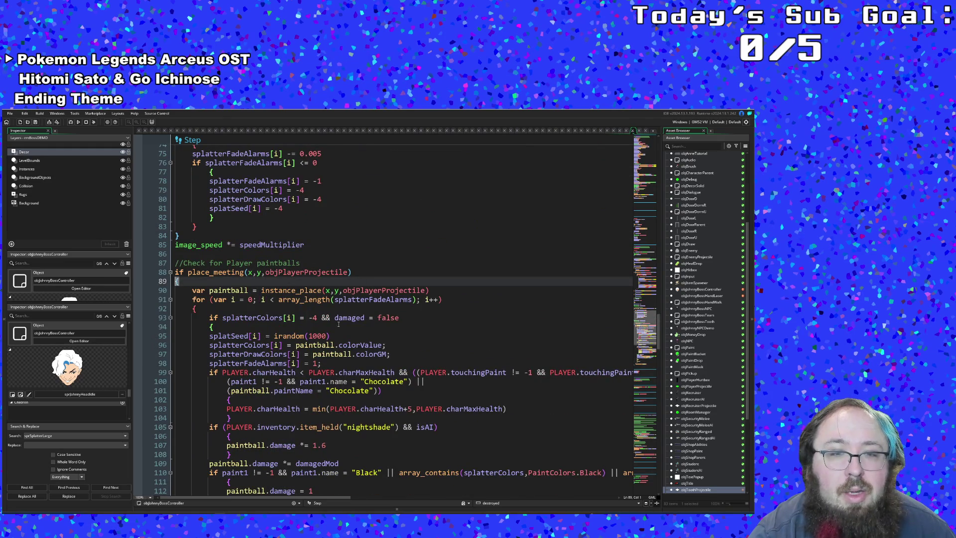
scroll(339, 324, "down", 2)
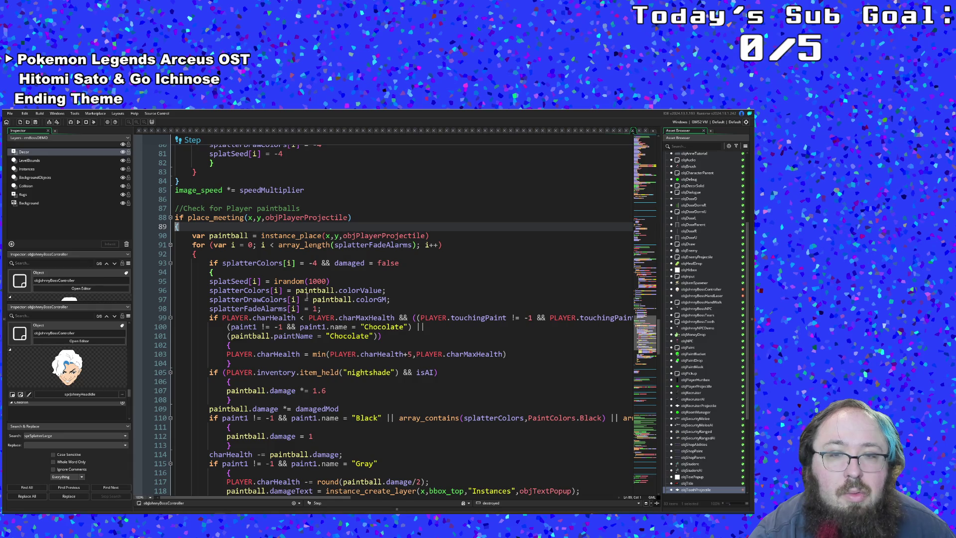
scroll(307, 294, "down", 4)
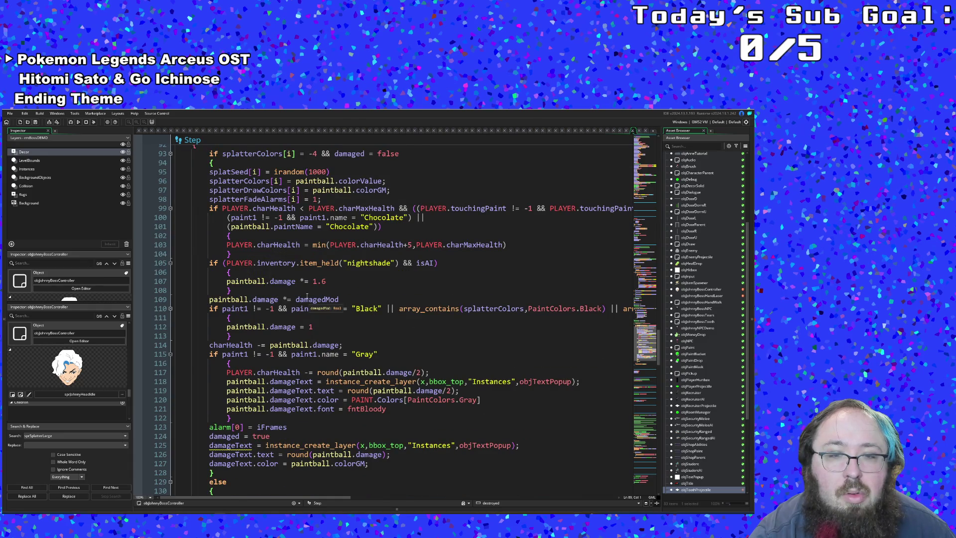
scroll(306, 295, "down", 2)
left_click(279, 384)
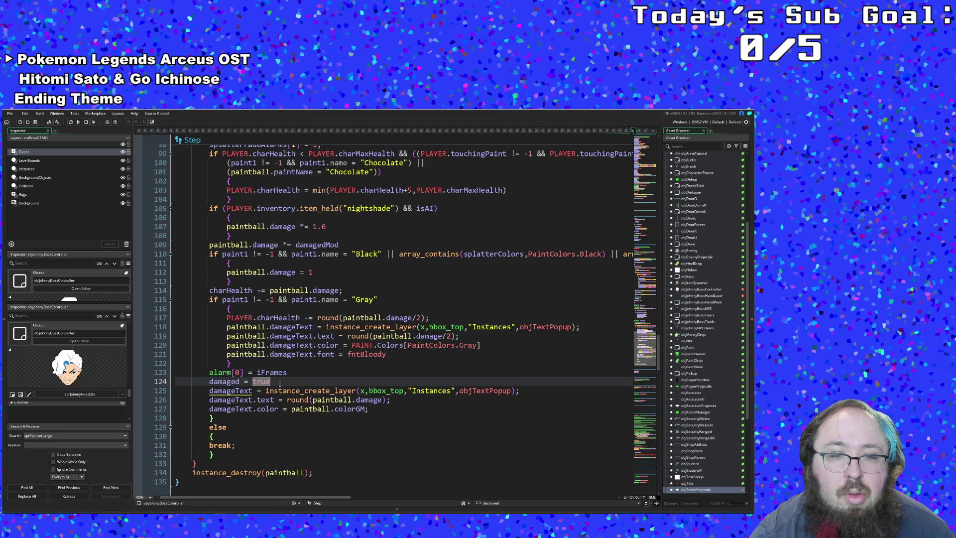
scroll(280, 384, "up", 4)
scroll(295, 337, "up", 6)
- Append ' && damaged = false' to the paintball hit check on line 88
left_click(352, 326)
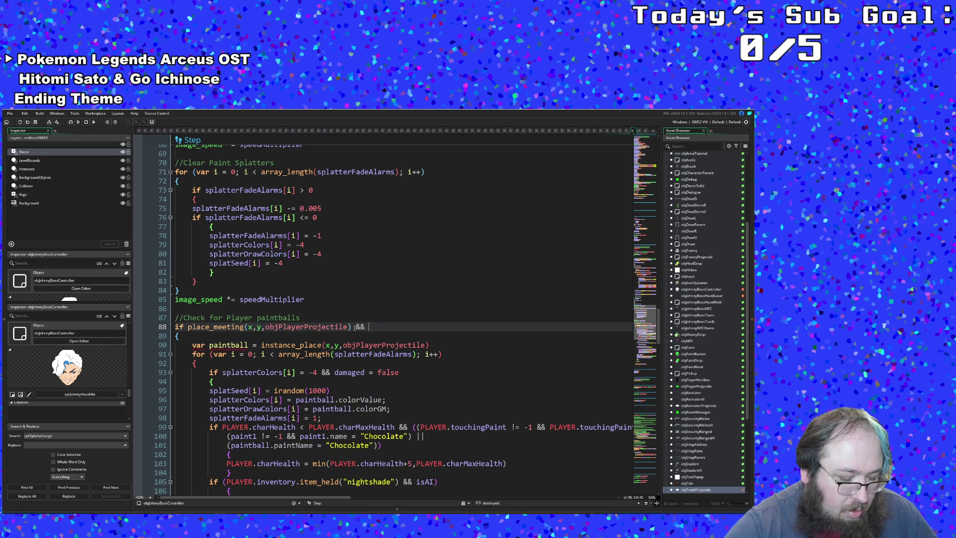
type("&& damag")
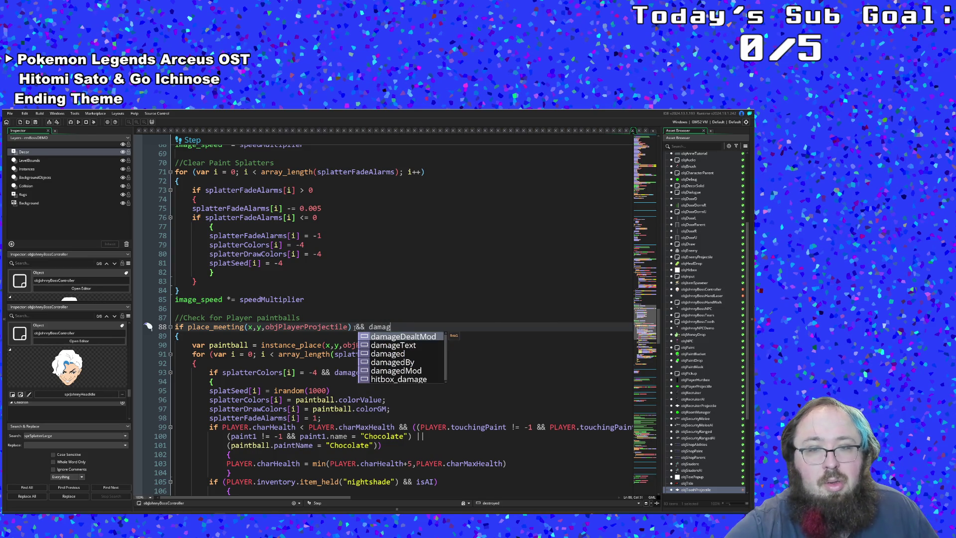
key("Escape")
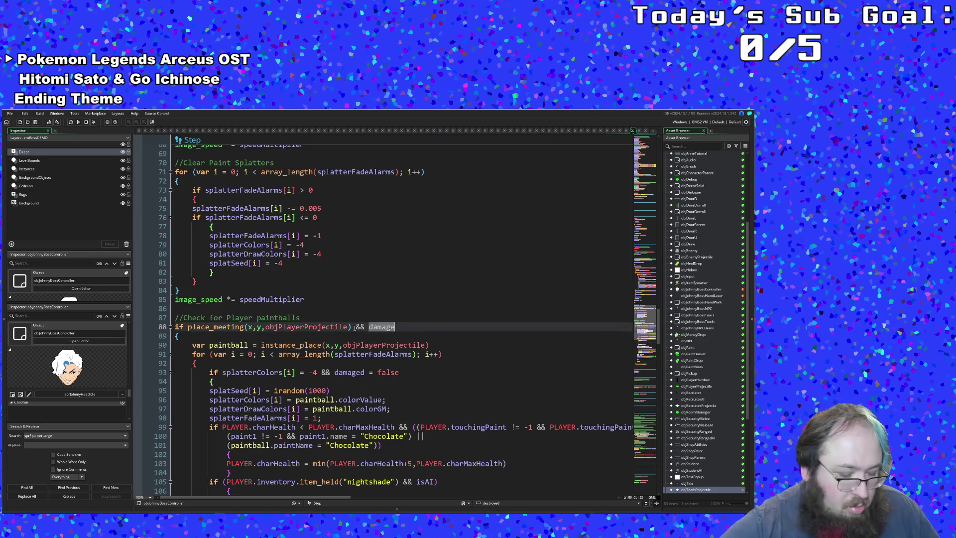
type("ed")
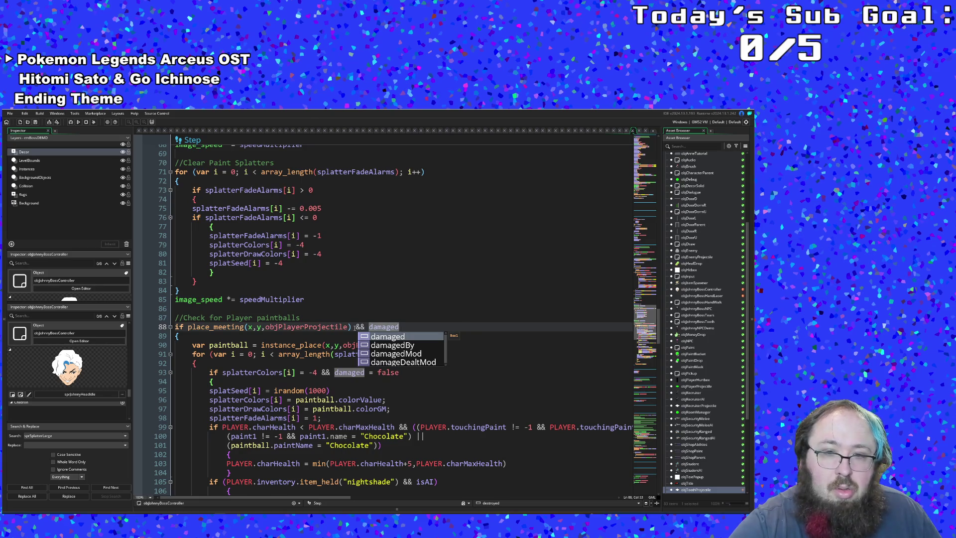
type(" = false")
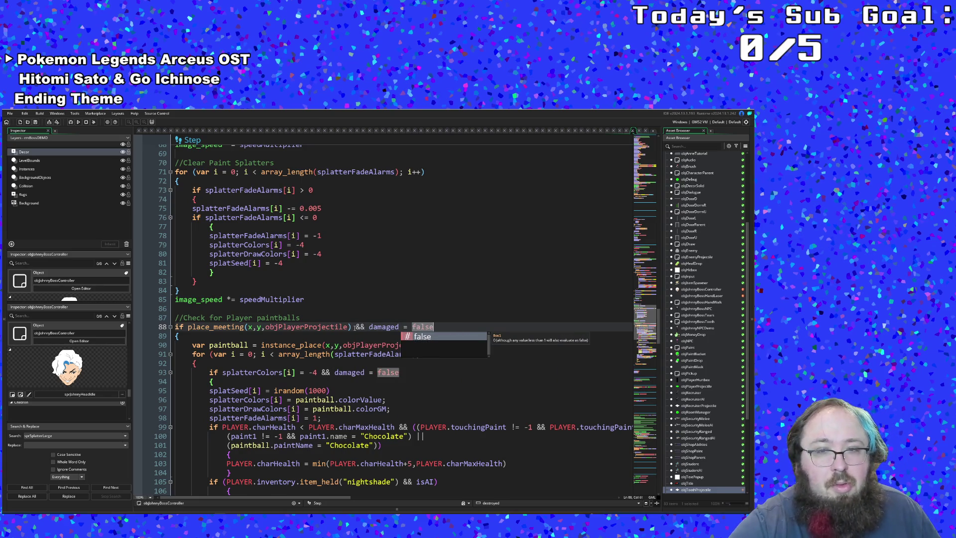
key("Escape")
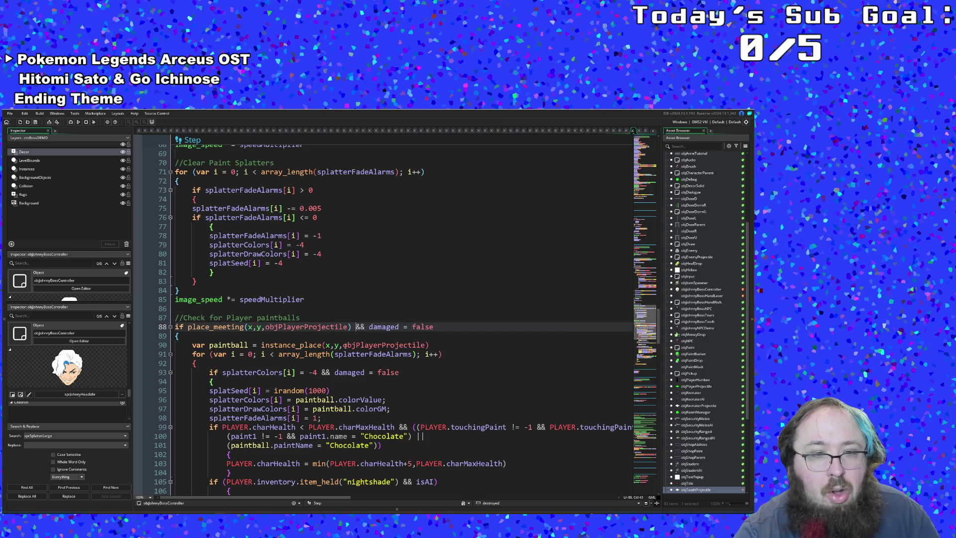
scroll(204, 309, "down", 2)
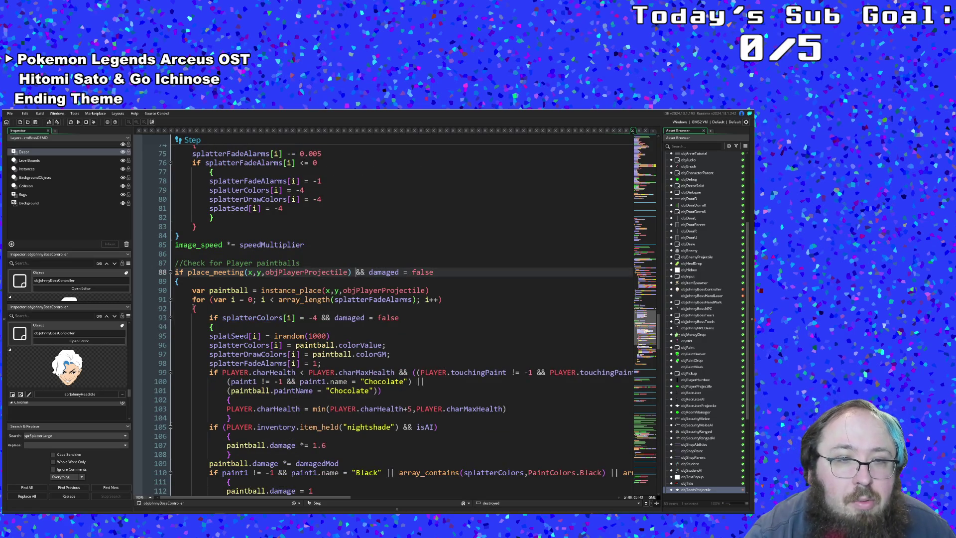
- Select the existing damaged check on line 93 in the splatter-slot condition
left_click(196, 308)
scroll(210, 319, "down", 2)
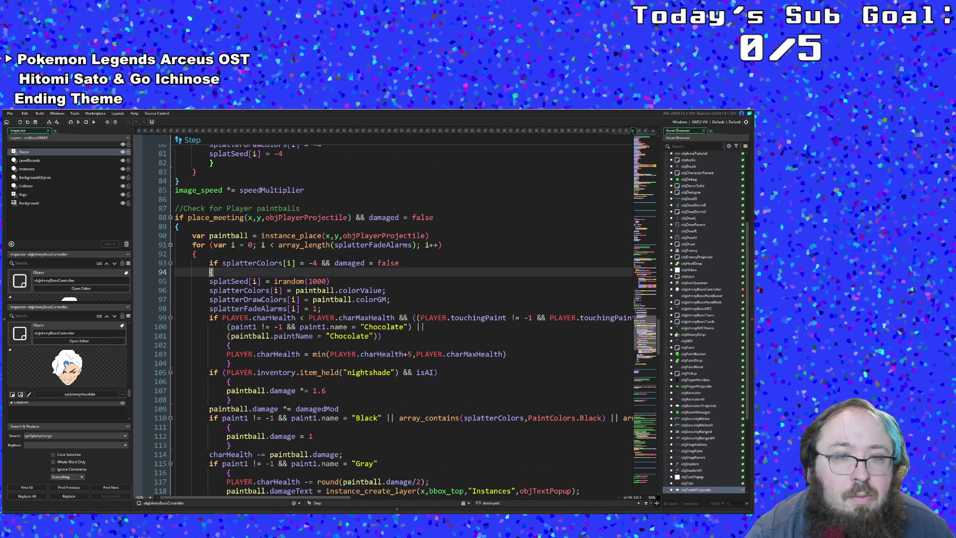
scroll(211, 276, "down", 8)
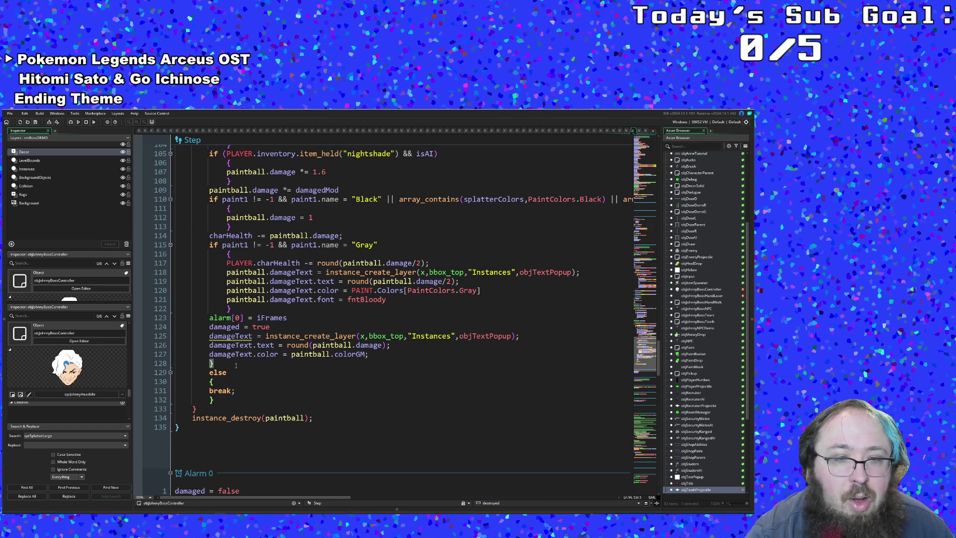
scroll(236, 379, "up", 6)
scroll(446, 298, "up", 4)
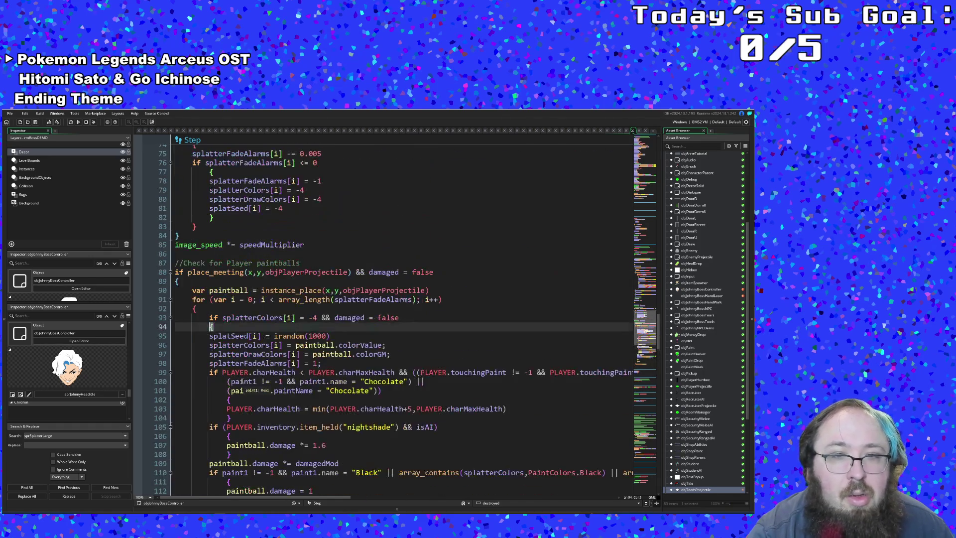
key("Up")
key("Up")
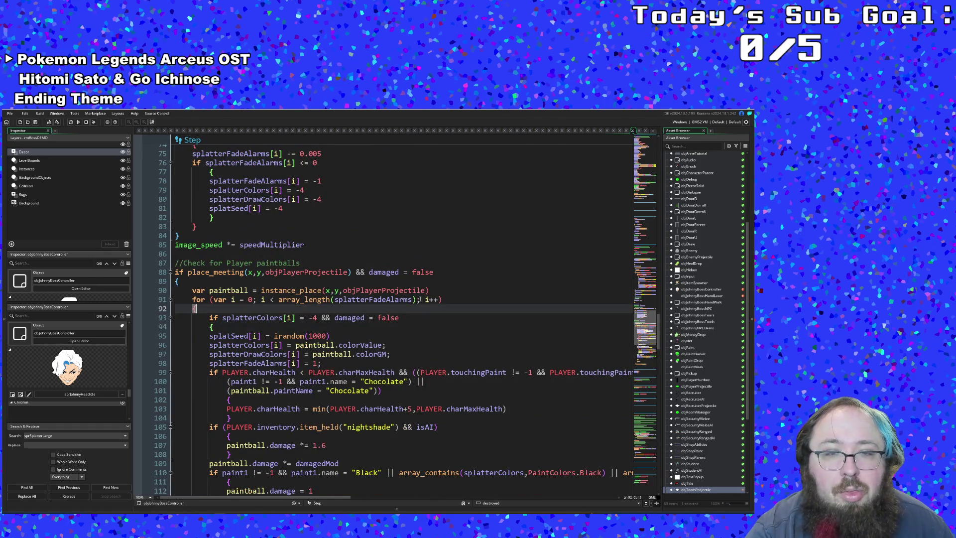
left_click_drag(425, 316, 318, 317)
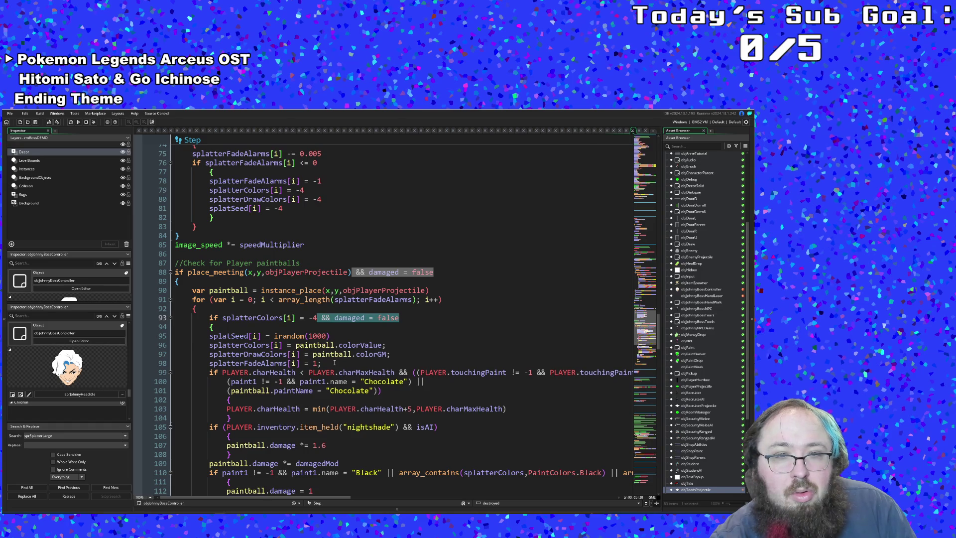
- Delete ' && damaged = false' from line 93, leaving only splatterColors[i] = -4
left_click(387, 282)
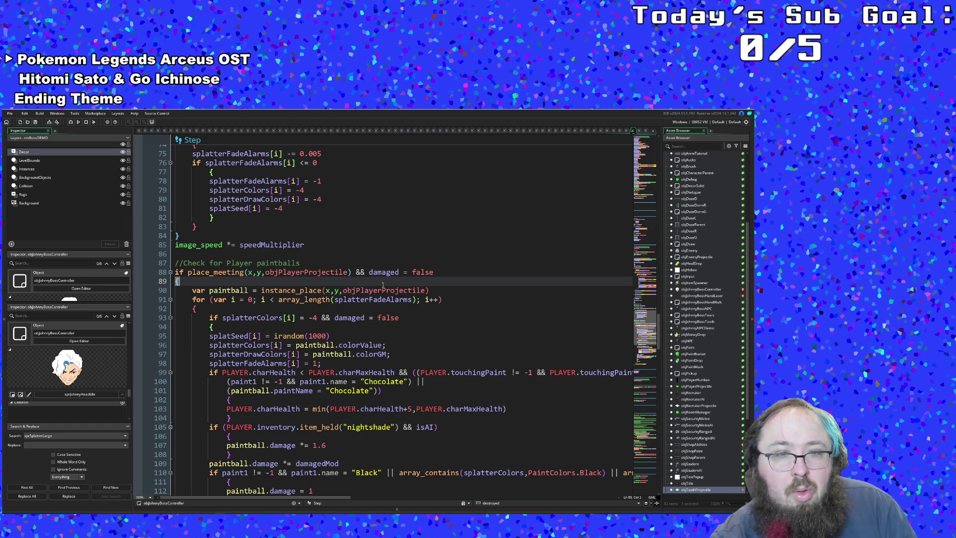
left_click(318, 317)
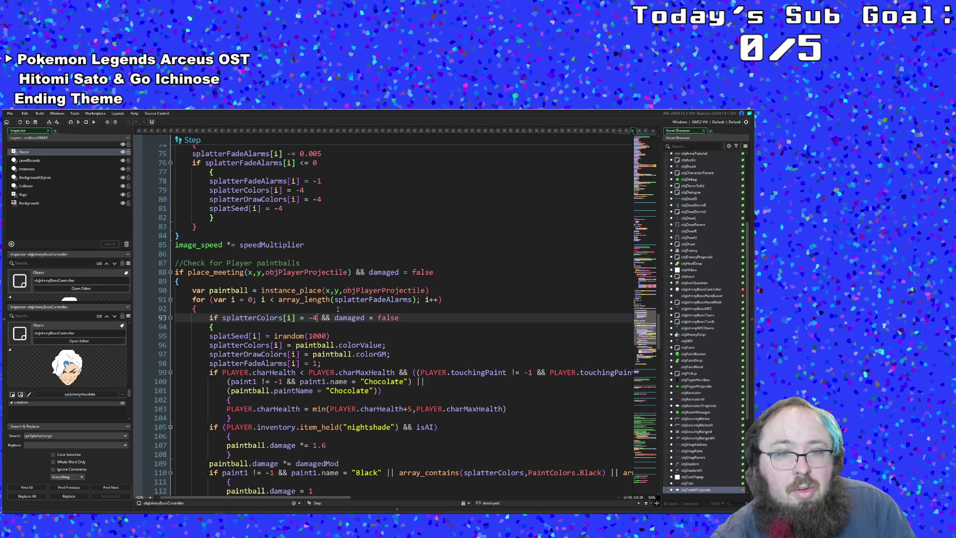
left_click_drag(318, 318, 399, 318)
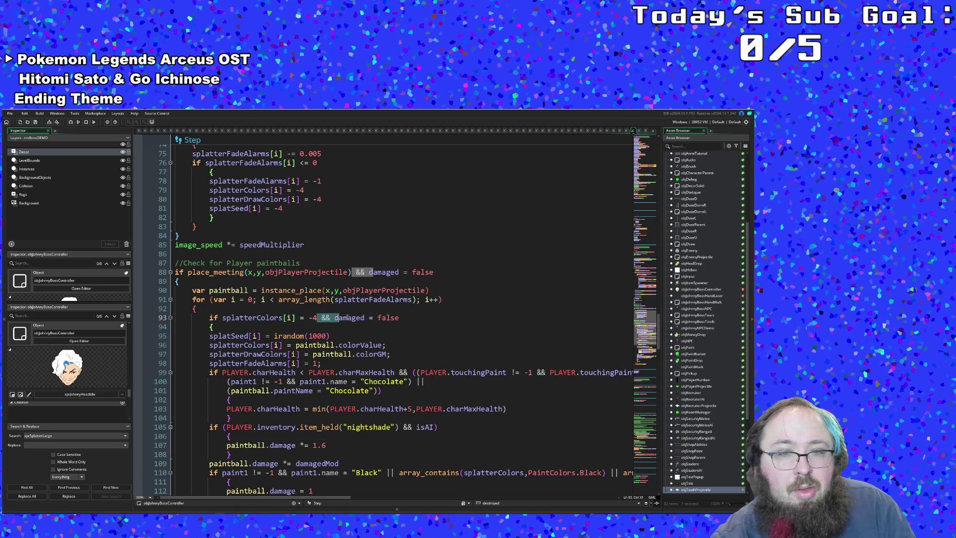
key("Delete")
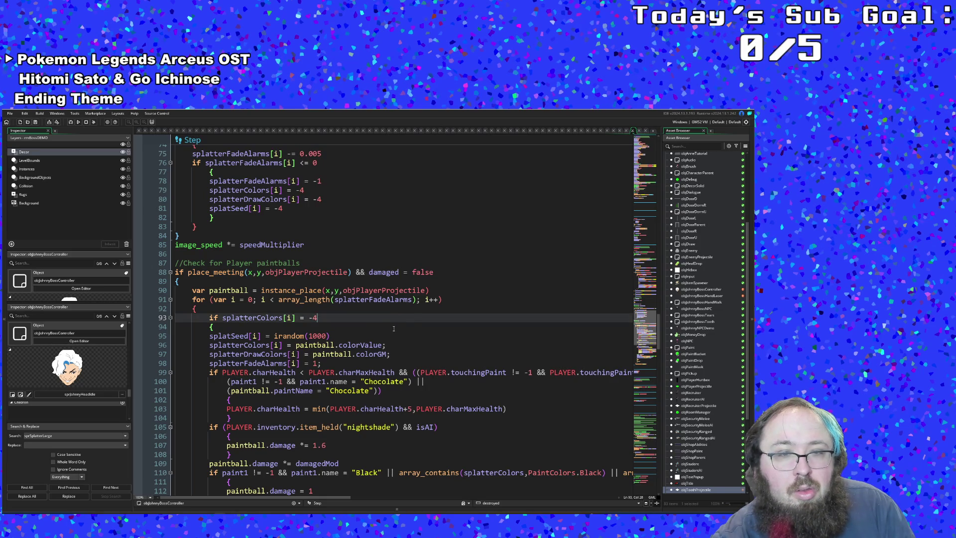
scroll(399, 321, "down", 8)
scroll(392, 329, "down", 4)
scroll(387, 334, "down", 4)
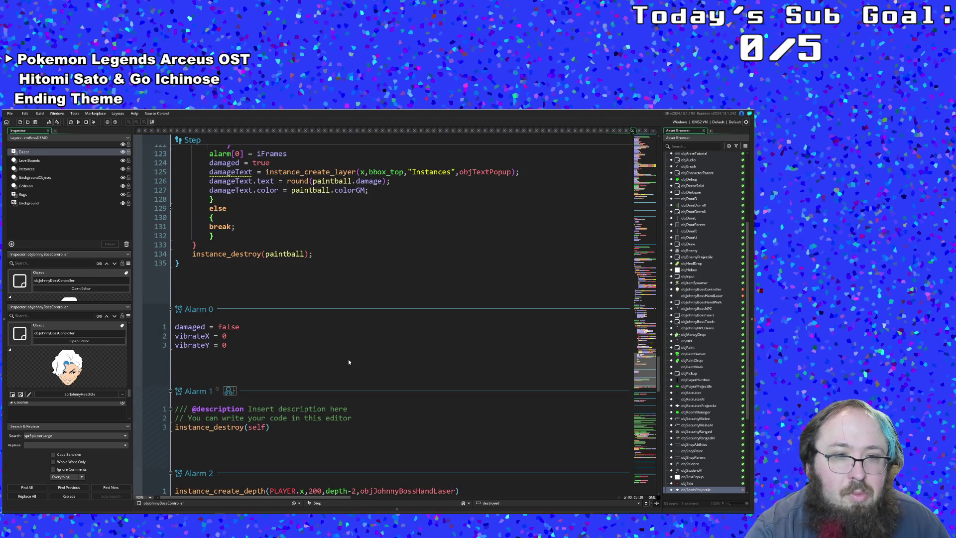
scroll(348, 359, "down", 3)
scroll(347, 359, "down", 3)
scroll(348, 359, "down", 2)
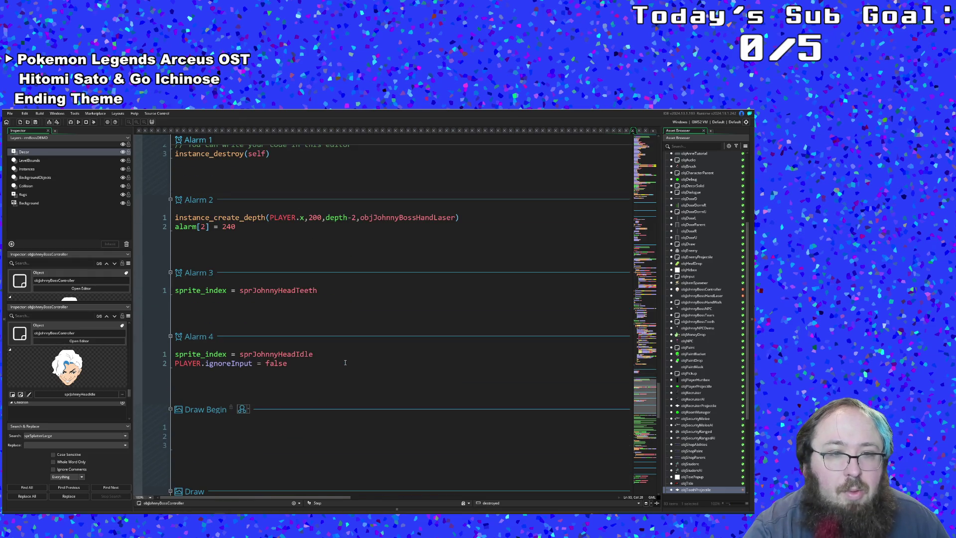
- Scroll from the Alarm 4 code back up to the Create event for review
left_click(314, 364)
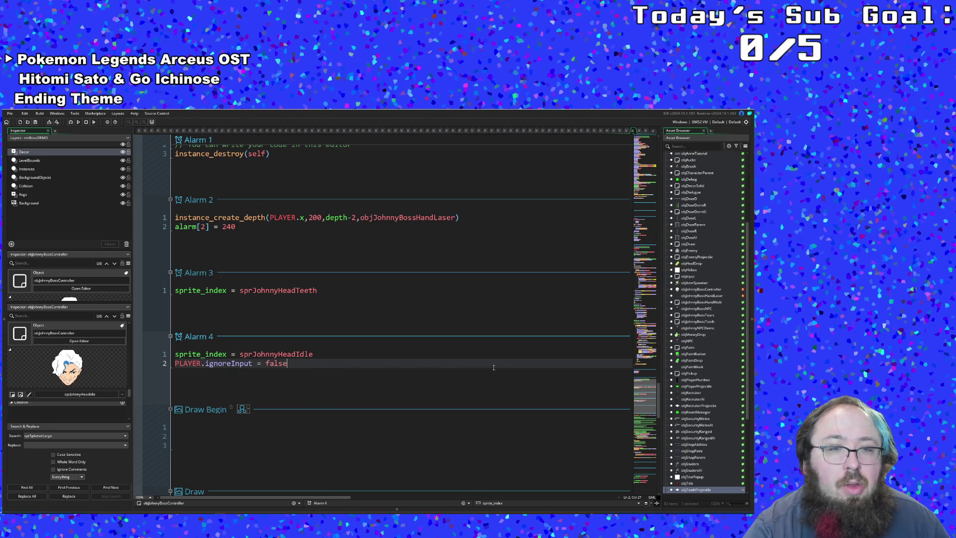
scroll(397, 394, "up", 5)
scroll(398, 394, "up", 3)
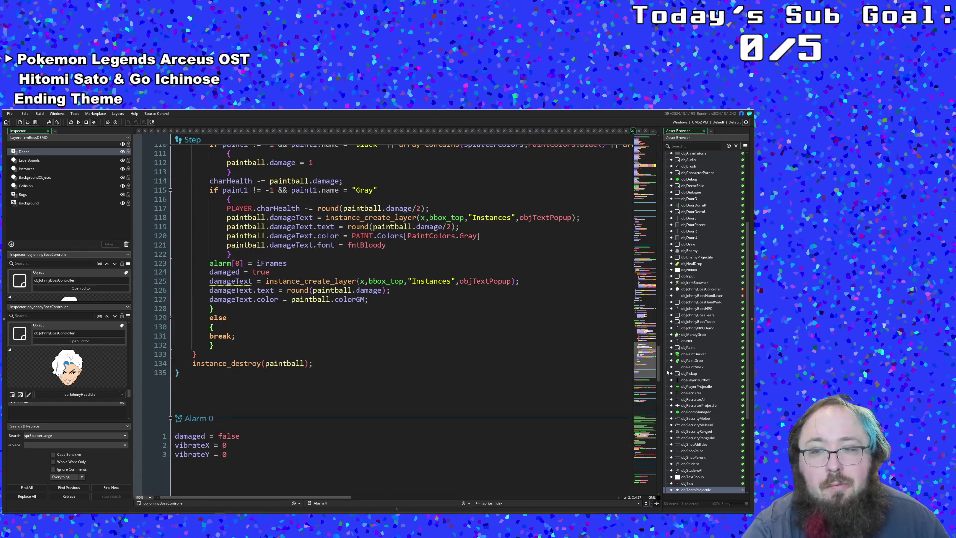
left_click_drag(659, 370, 659, 156)
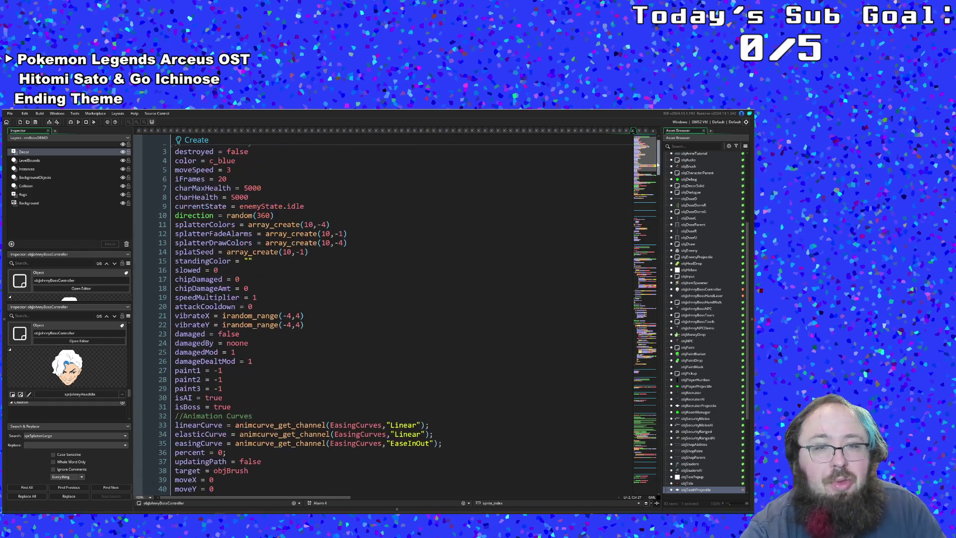
scroll(441, 297, "down", 2)
scroll(441, 298, "down", 4)
scroll(442, 298, "up", 7)
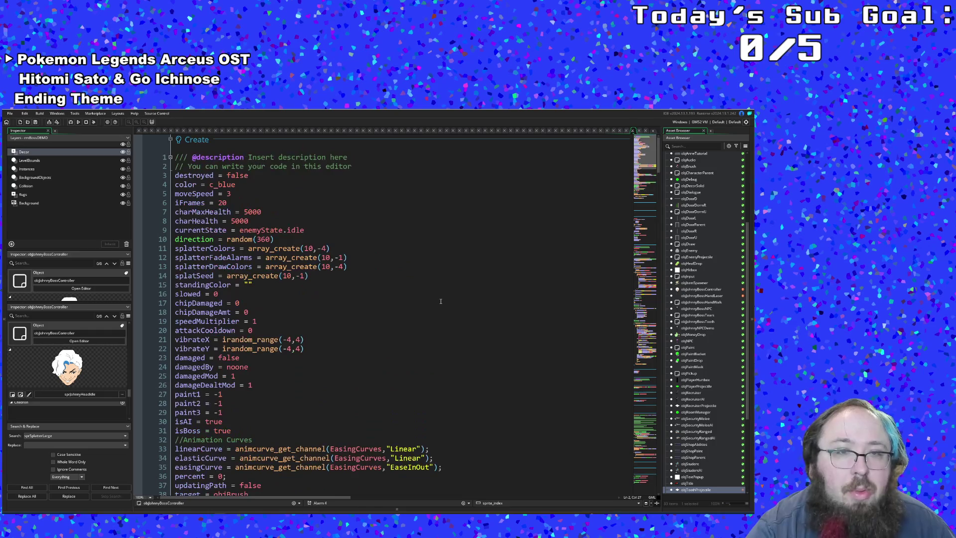
scroll(442, 297, "down", 2)
scroll(442, 298, "down", 8)
scroll(442, 297, "up", 4)
scroll(442, 298, "down", 8)
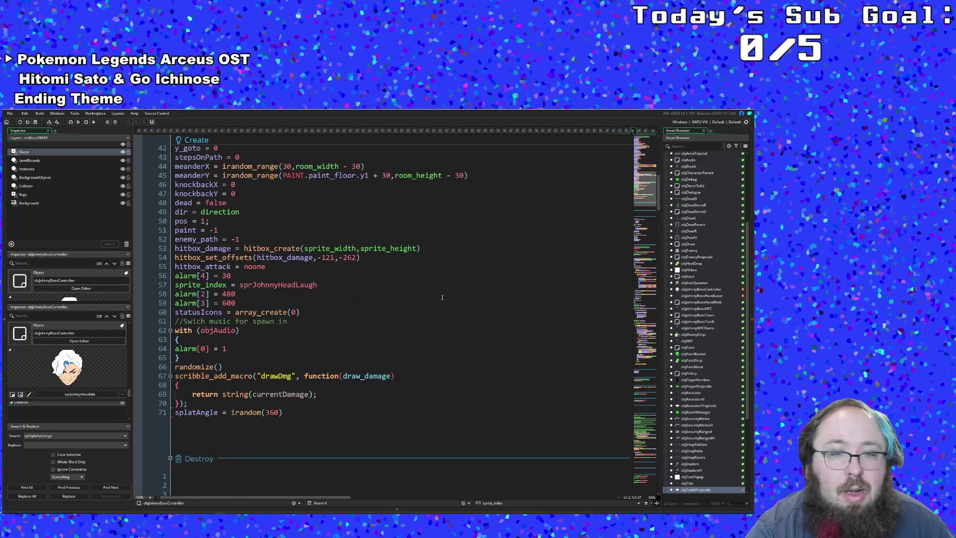
- Change alarm[4] = 30 to alarm[4] = 60 in the Create event
left_click(254, 304)
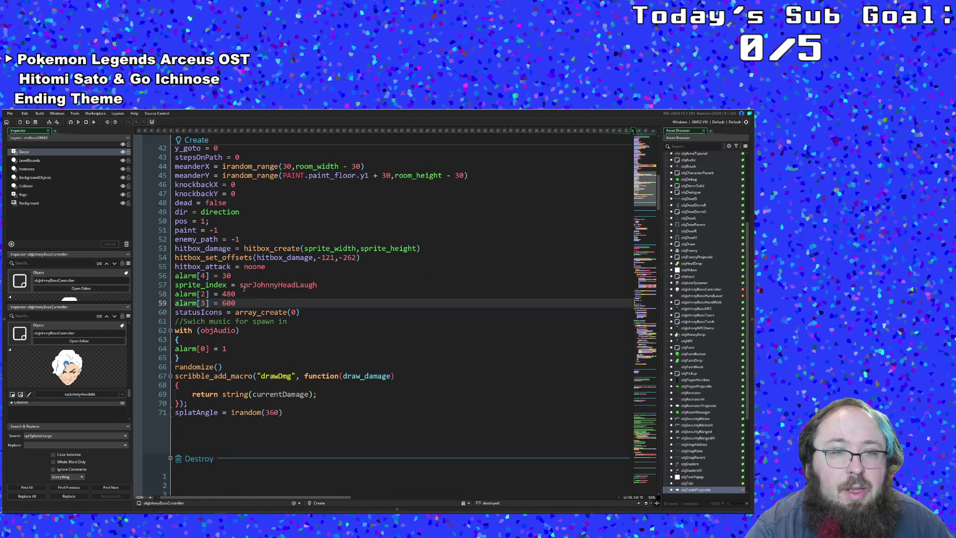
double_click(227, 275)
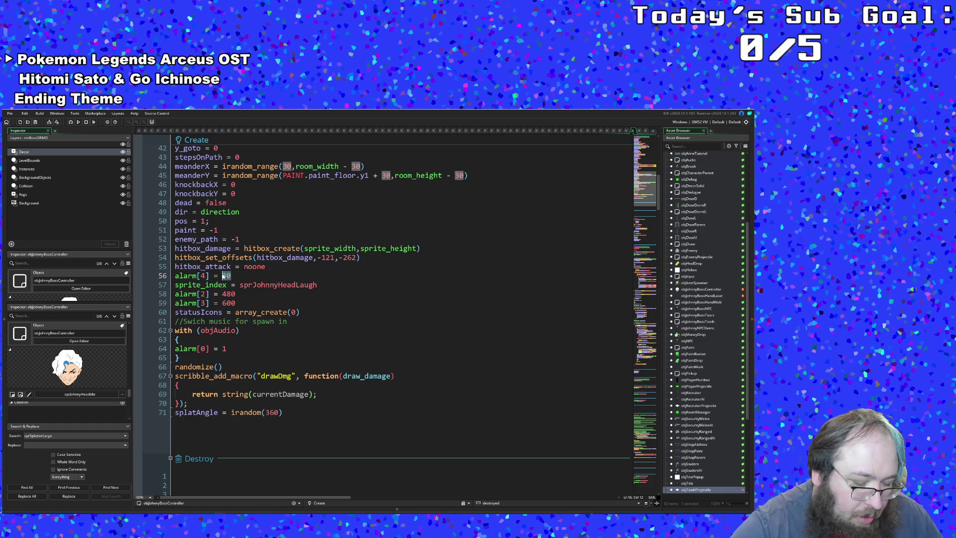
type("60")
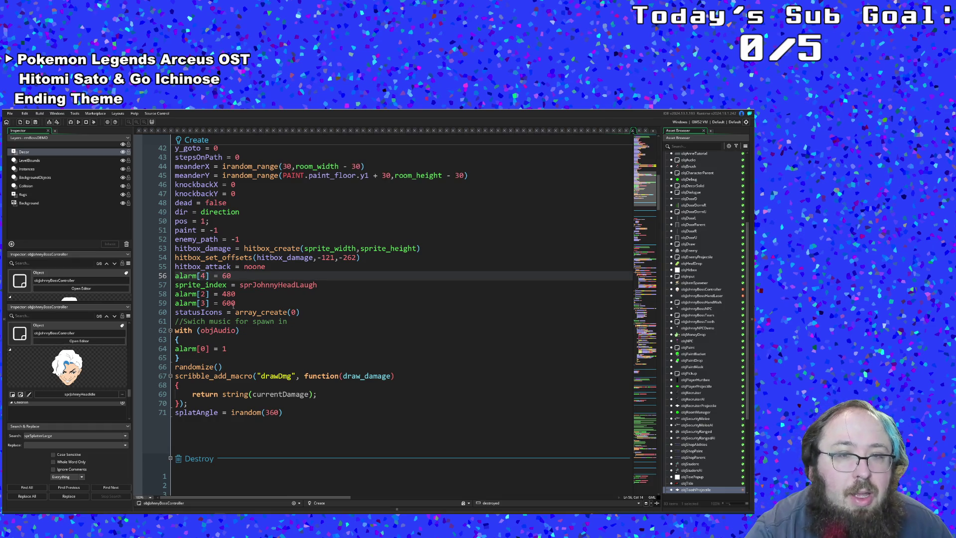
scroll(236, 303, "down", 6)
scroll(235, 304, "down", 8)
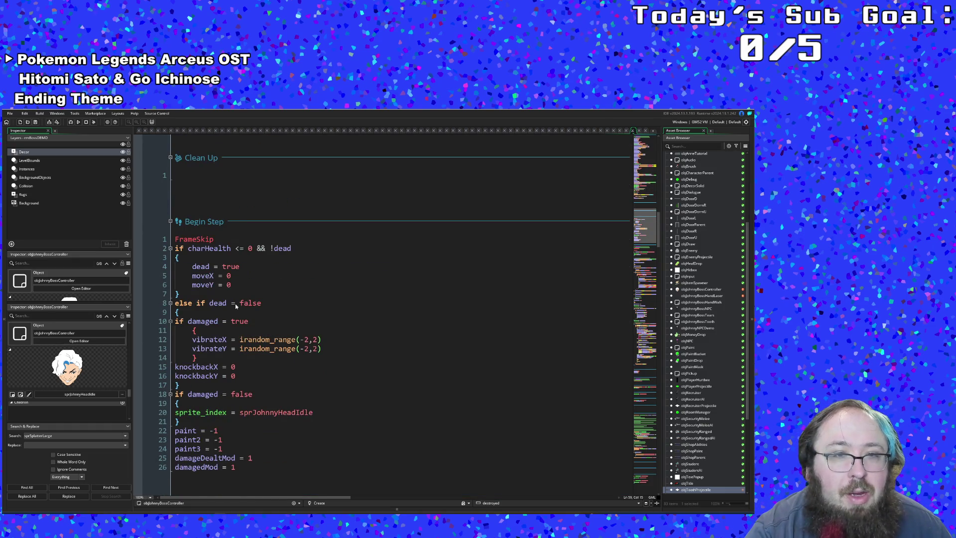
scroll(236, 303, "down", 3)
scroll(235, 304, "up", 2)
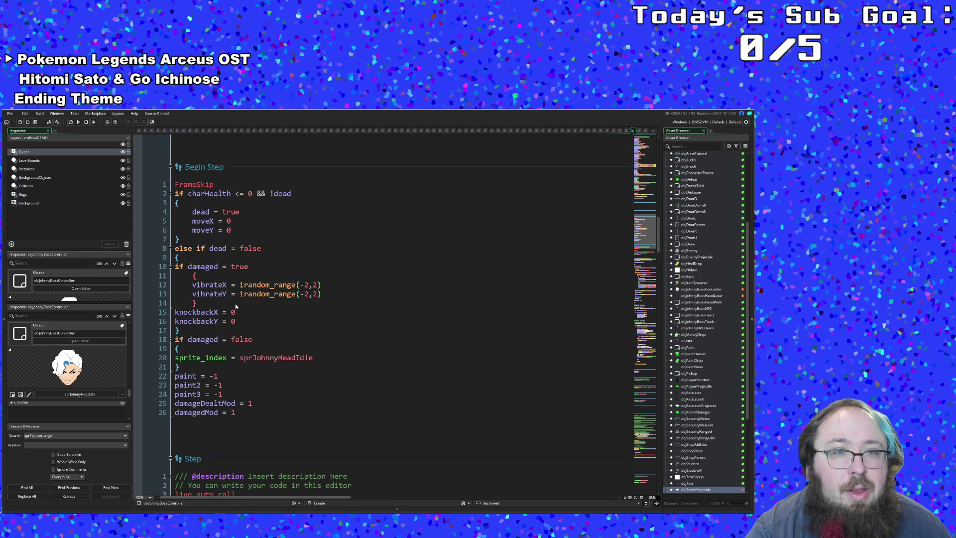
- Delete the if damaged = false block that reset sprite_index to sprJohnnyHeadIdle in Begin Step
left_click(235, 297)
left_click(239, 339)
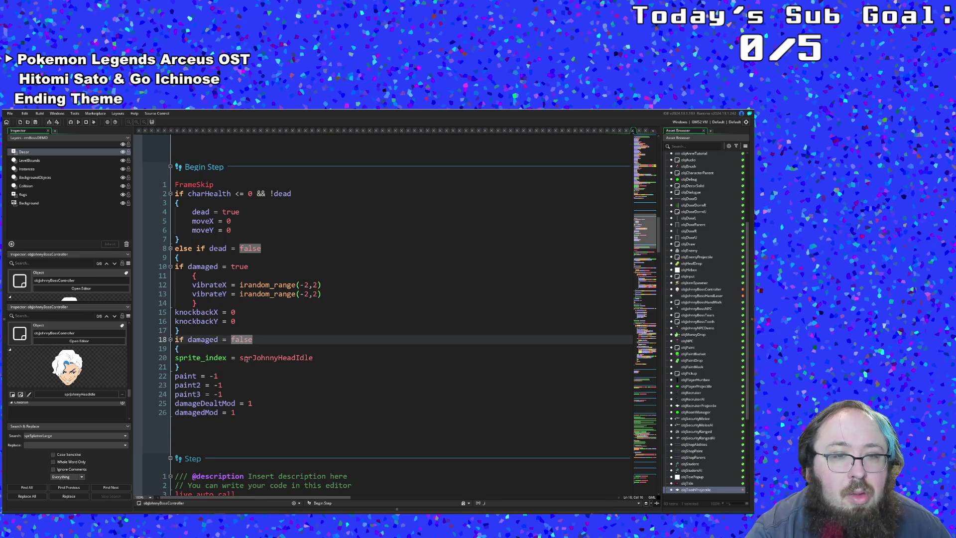
left_click(245, 358)
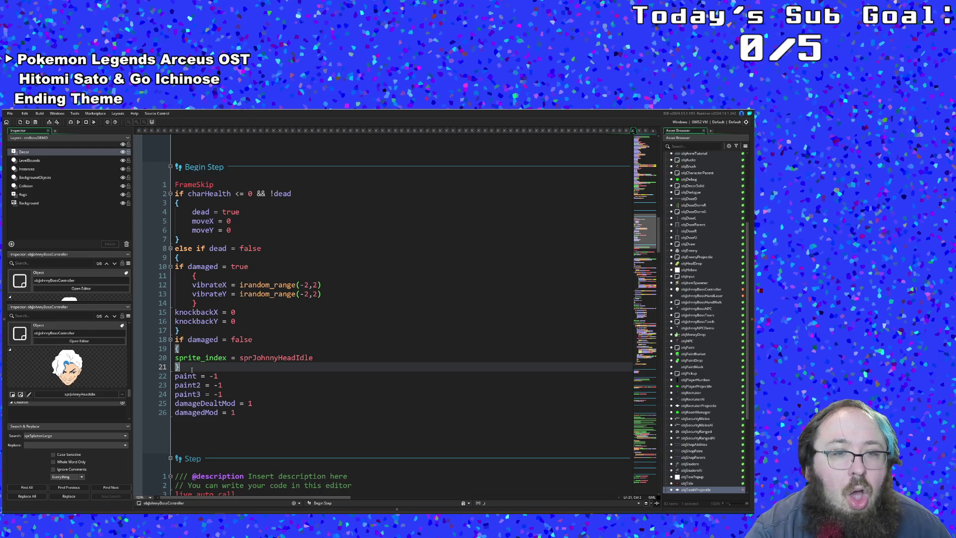
left_click_drag(179, 367, 177, 340)
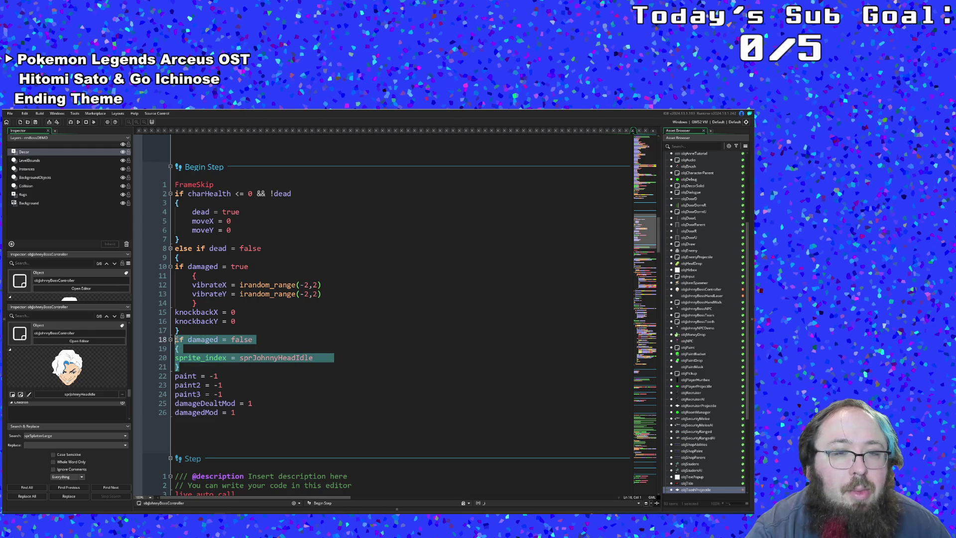
left_click(207, 348)
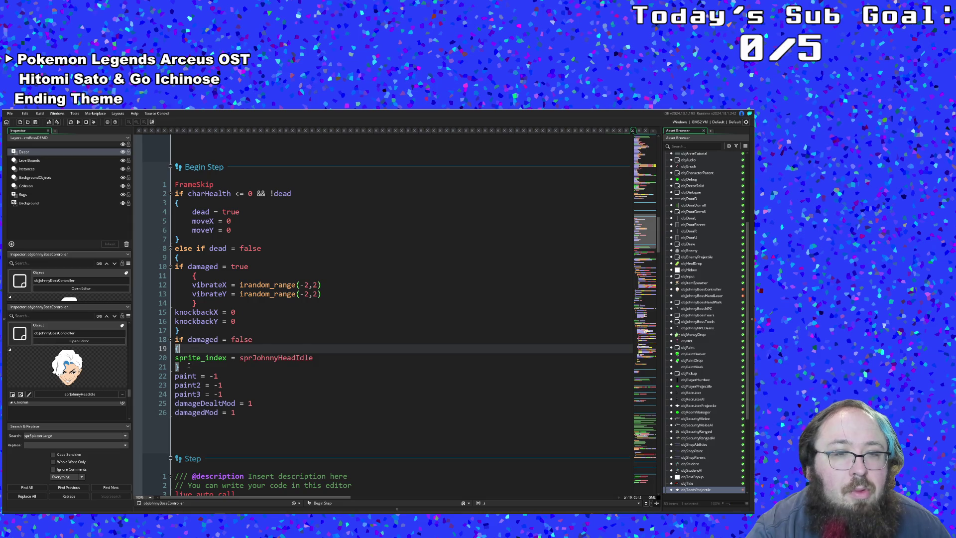
left_click_drag(180, 367, 180, 340)
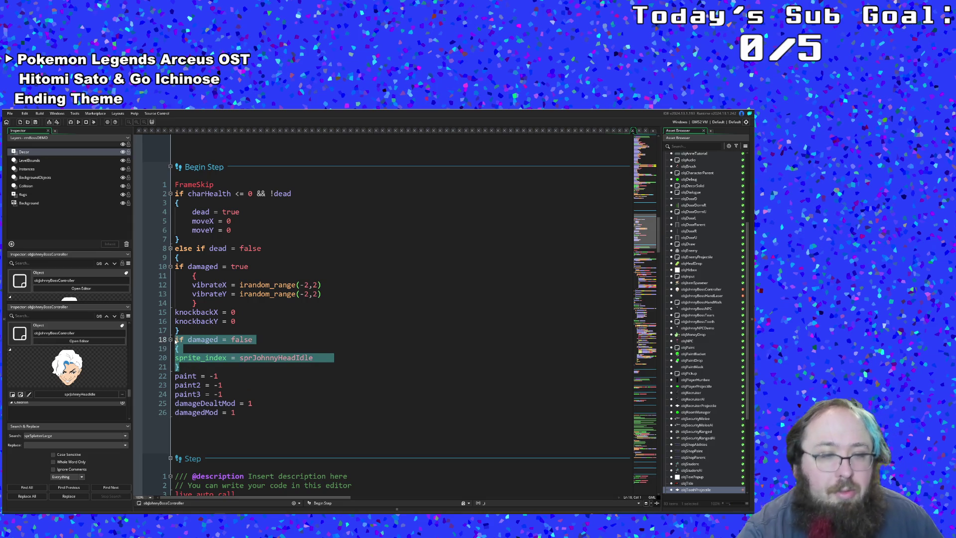
key("Delete")
key("Delete")
left_click(271, 367)
scroll(271, 367, "down", 2)
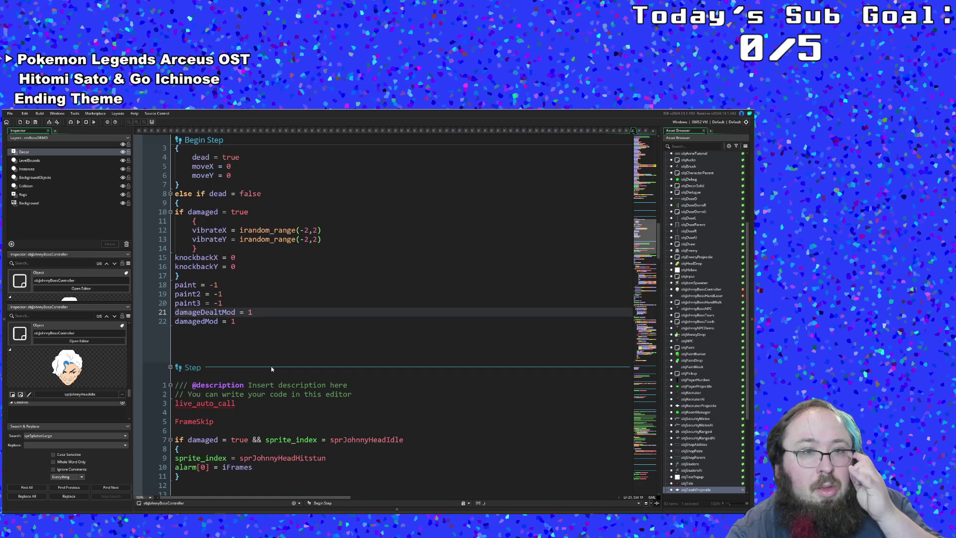
scroll(271, 366, "up", 2)
scroll(271, 366, "down", 8)
scroll(271, 366, "down", 5)
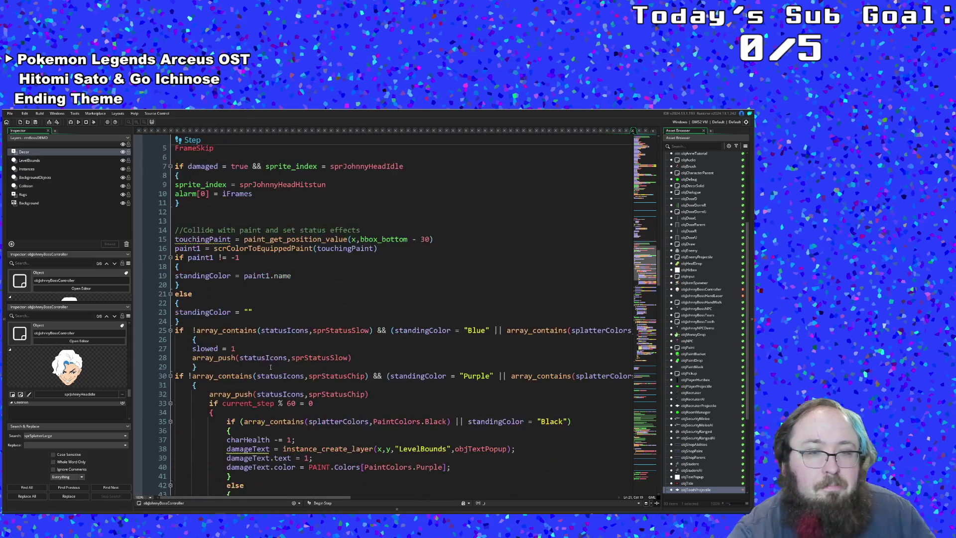
scroll(272, 366, "down", 5)
scroll(271, 366, "down", 5)
scroll(271, 366, "down", 5)
scroll(261, 364, "down", 3)
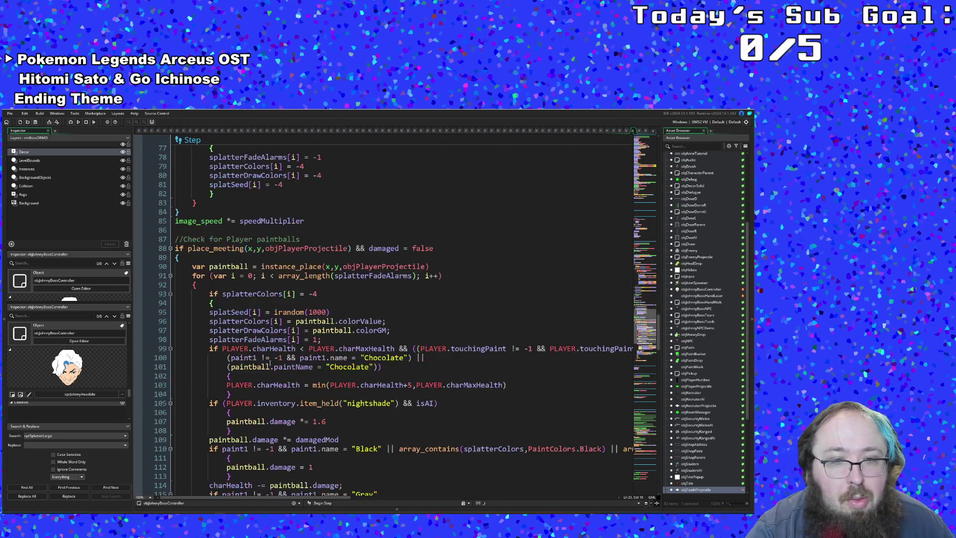
scroll(265, 362, "down", 5)
scroll(268, 361, "down", 5)
scroll(270, 361, "down", 2)
scroll(270, 360, "down", 8)
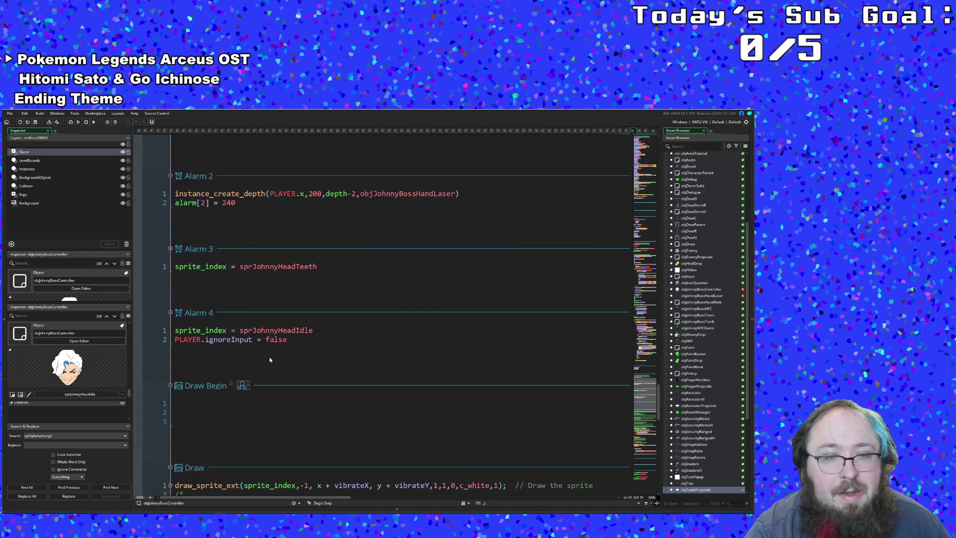
scroll(270, 358, "down", 4)
scroll(270, 356, "up", 4)
scroll(269, 357, "up", 2)
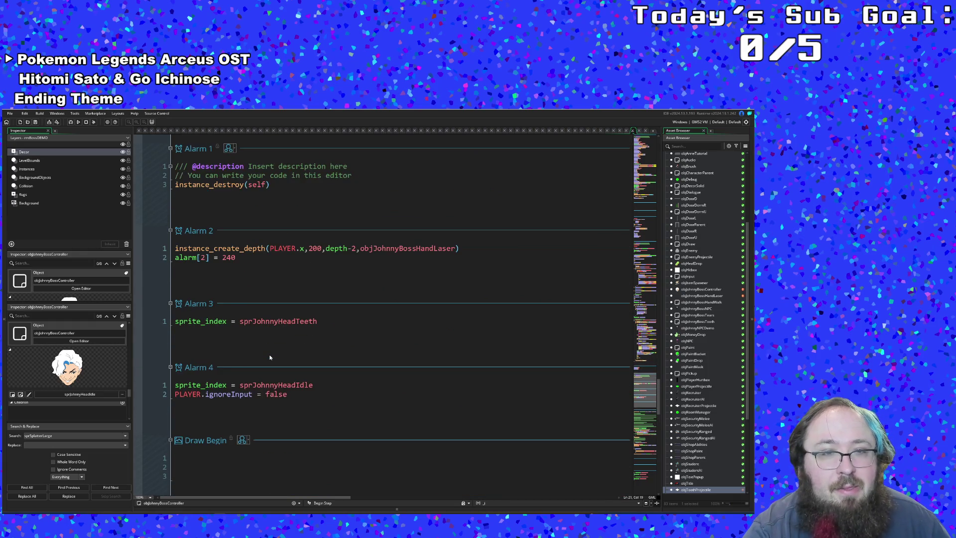
scroll(269, 357, "up", 4)
scroll(270, 353, "up", 4)
scroll(270, 351, "up", 6)
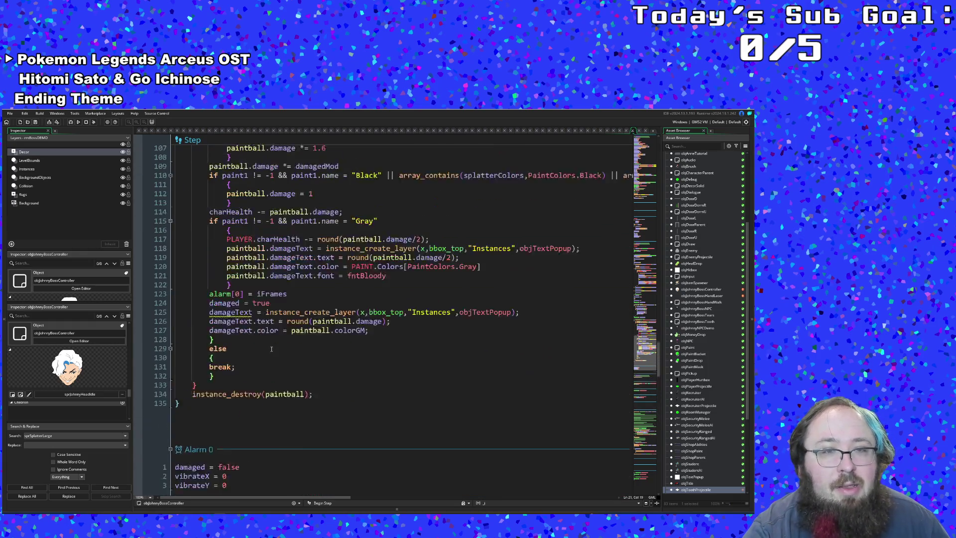
scroll(272, 348, "up", 4)
scroll(272, 347, "up", 3)
scroll(271, 345, "up", 3)
scroll(272, 342, "up", 5)
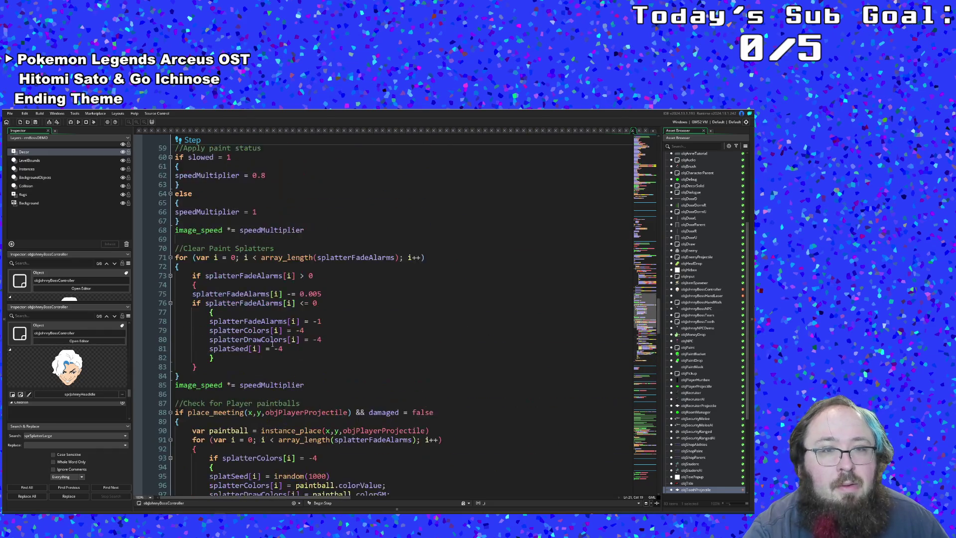
scroll(273, 340, "up", 7)
scroll(273, 338, "up", 5)
scroll(273, 336, "up", 2)
scroll(274, 335, "up", 4)
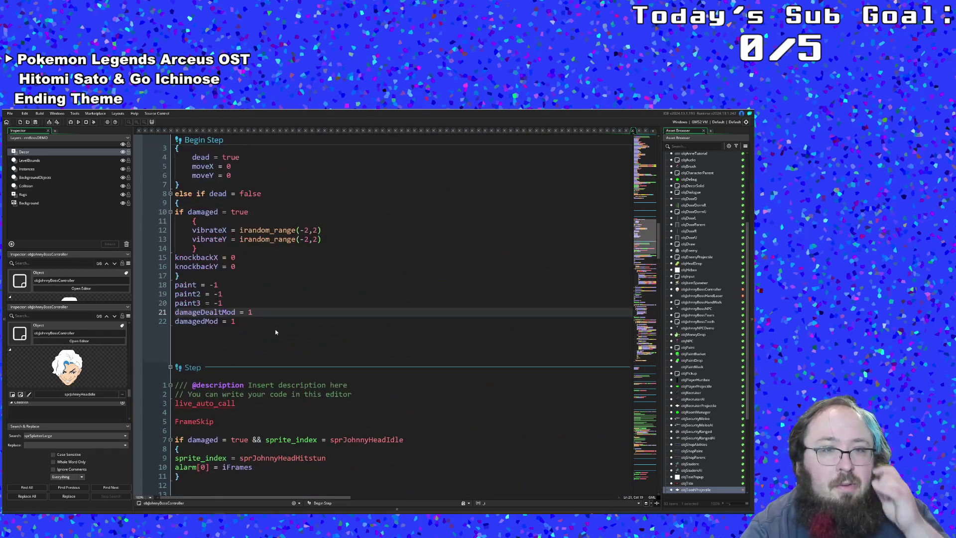
scroll(275, 331, "up", 2)
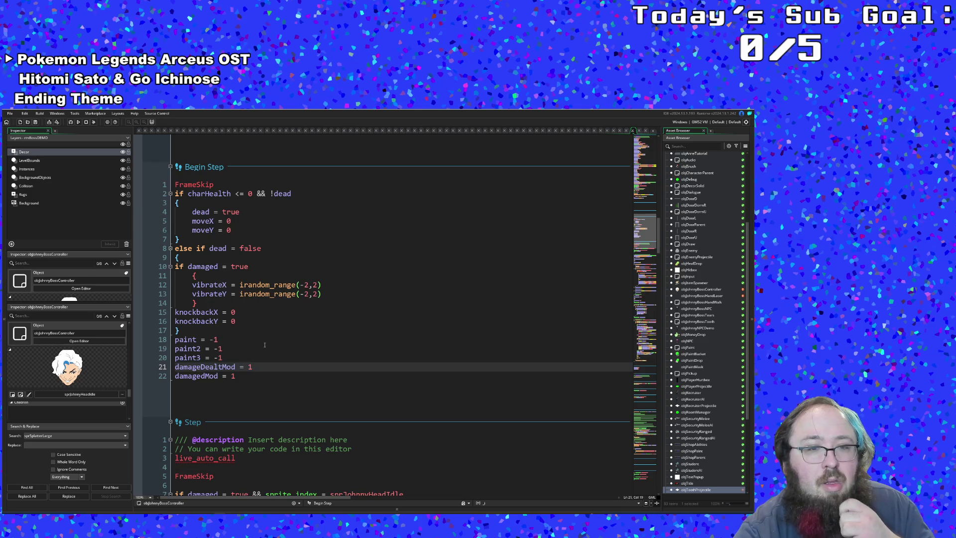
scroll(276, 331, "down", 8)
scroll(263, 348, "down", 10)
scroll(264, 344, "down", 8)
scroll(267, 338, "down", 8)
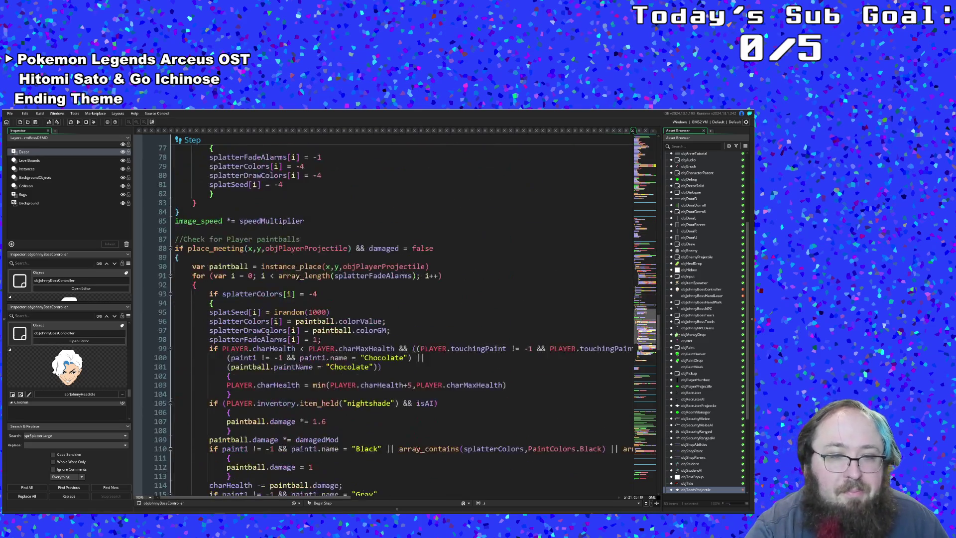
scroll(267, 331, "down", 9)
scroll(268, 332, "down", 6)
- Start line 137 with if sprite_index = sprJohnnyHeadTeeth && image_index = using autocomplete
left_click(190, 307)
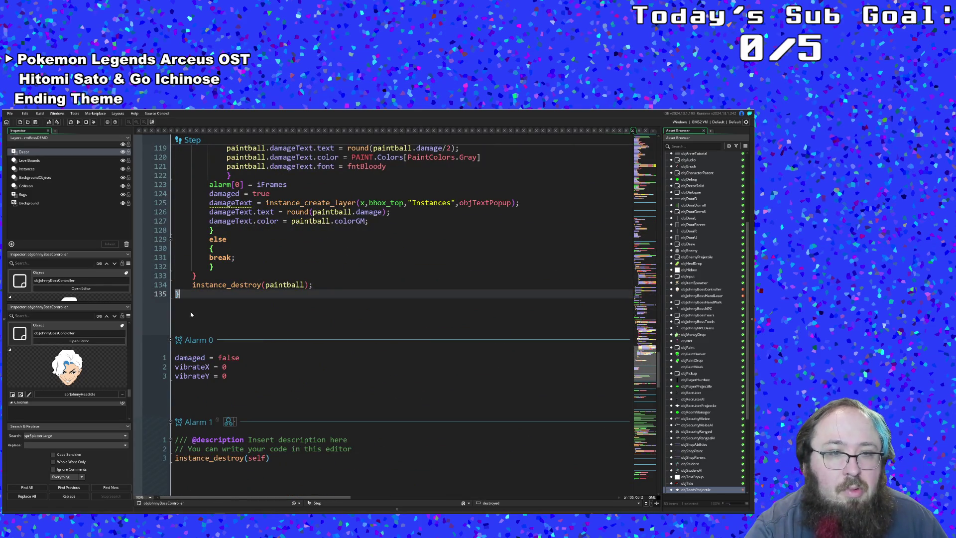
key("Return")
key("Return")
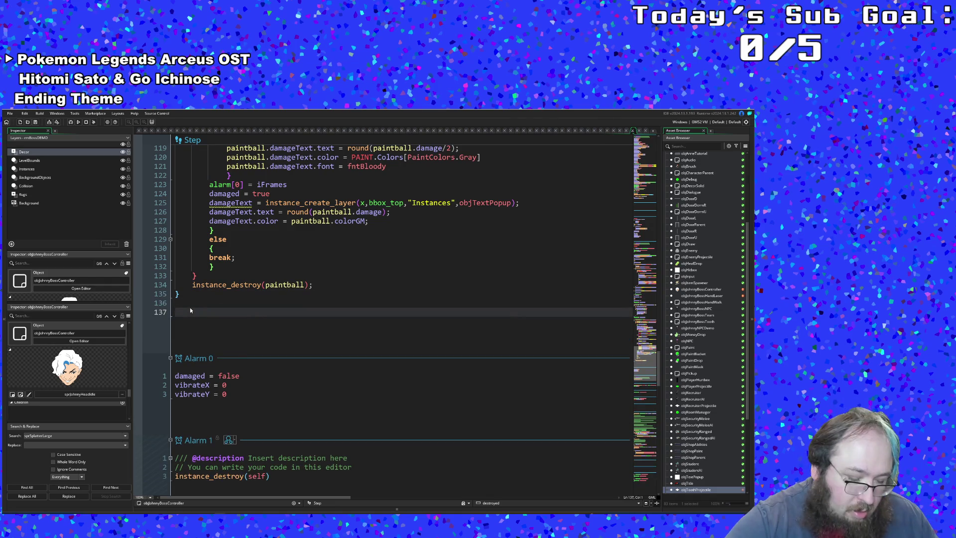
type("if sprtie")
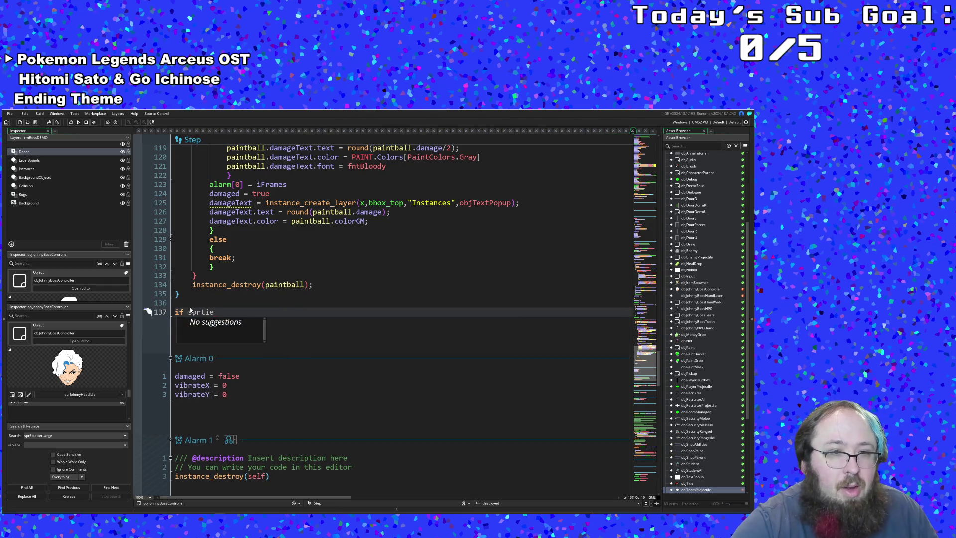
key("BackSpace")
key("BackSpace")
key("BackSpace")
type("ite")
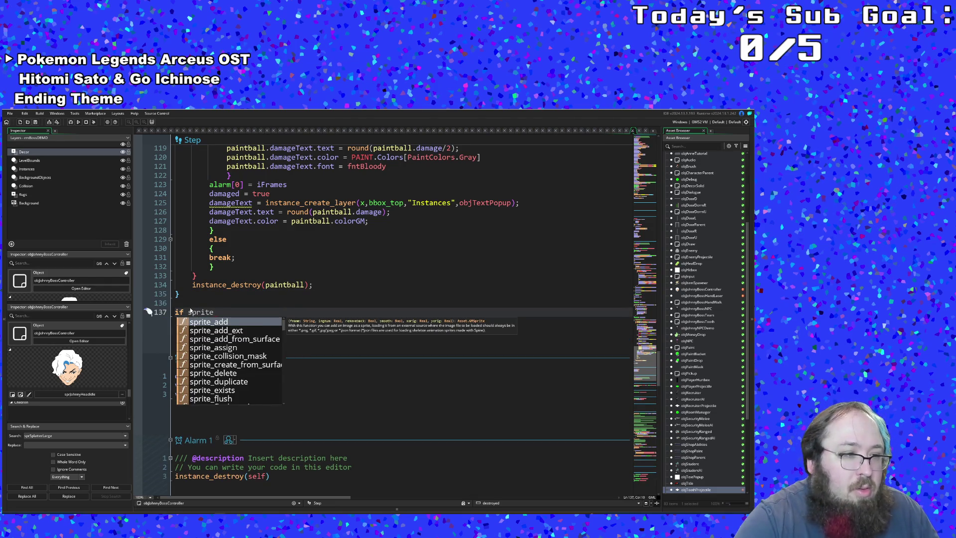
type("_in")
key("Return")
type("= sp")
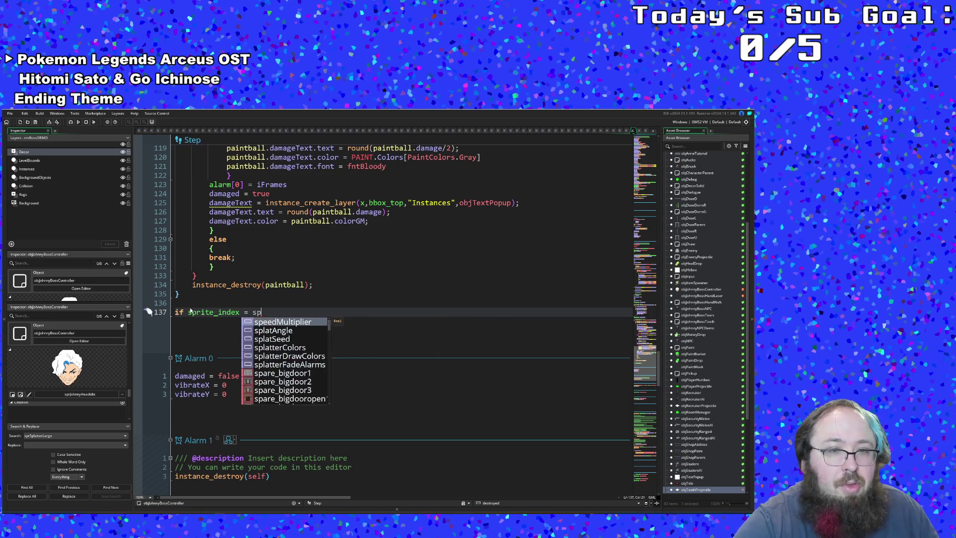
type("rJohnn")
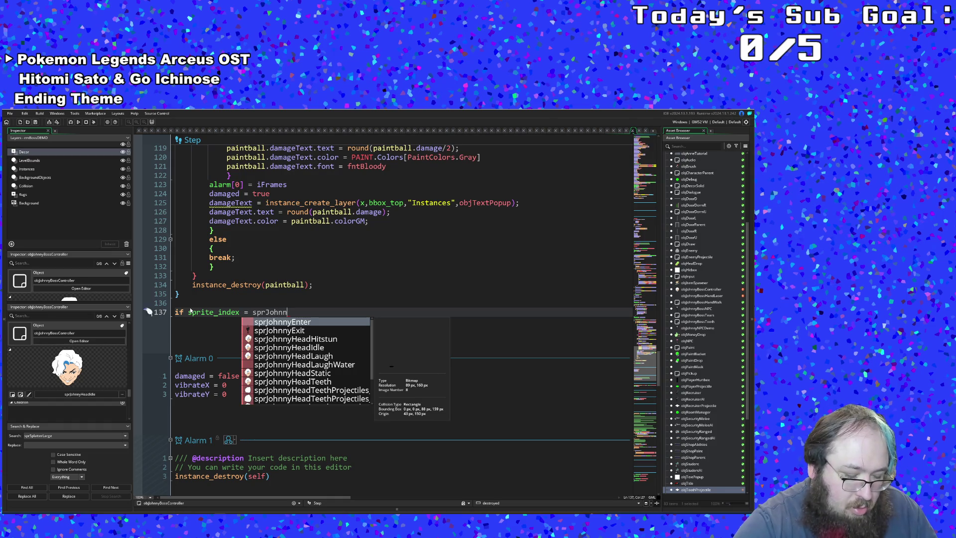
type("yHe")
key("Down")
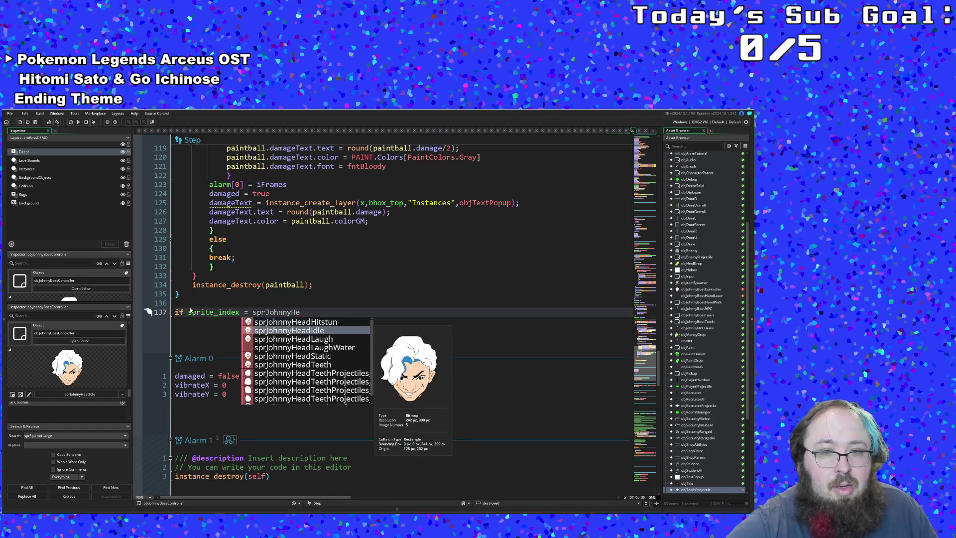
key("Down")
key("Down")
key("Down")
key("Down")
key("Return")
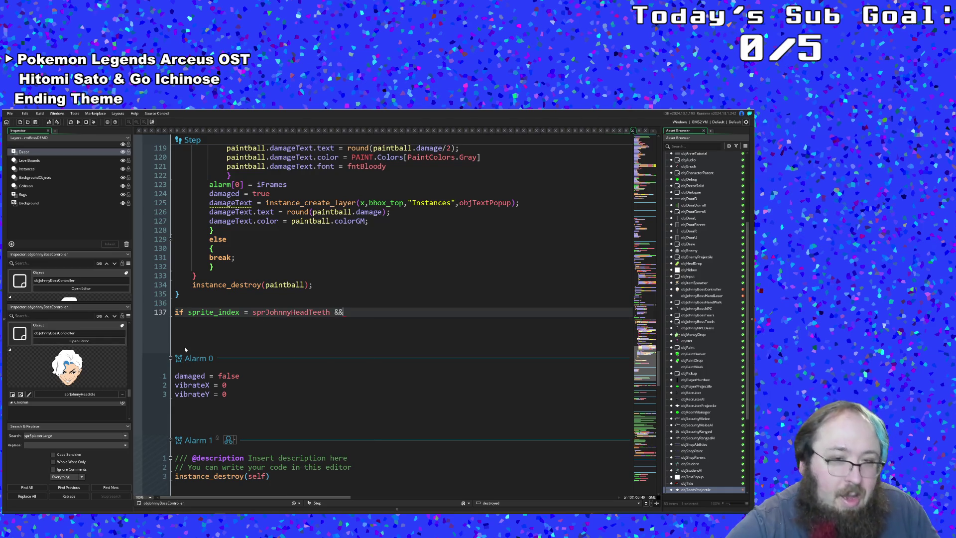
type(" image")
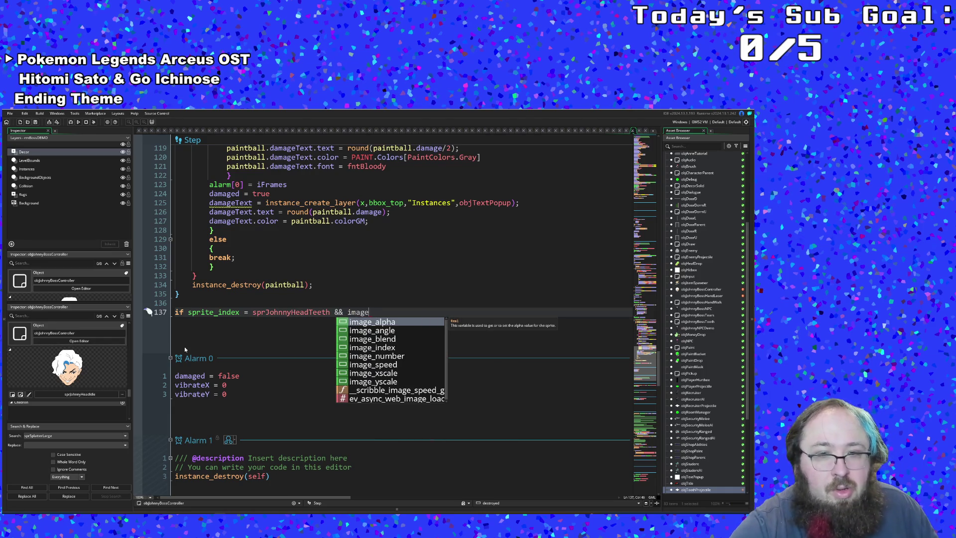
type("_index =")
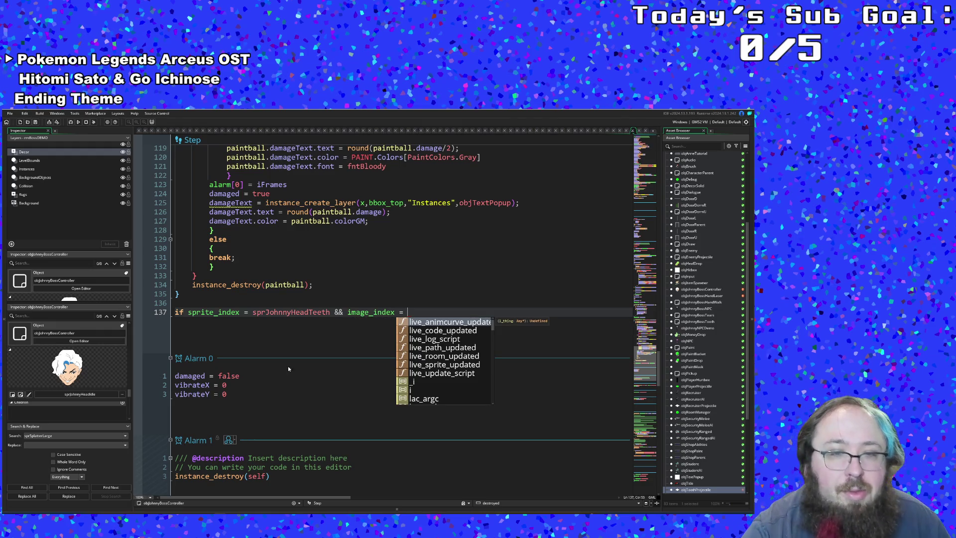
key("Escape")
middle_click(316, 312)
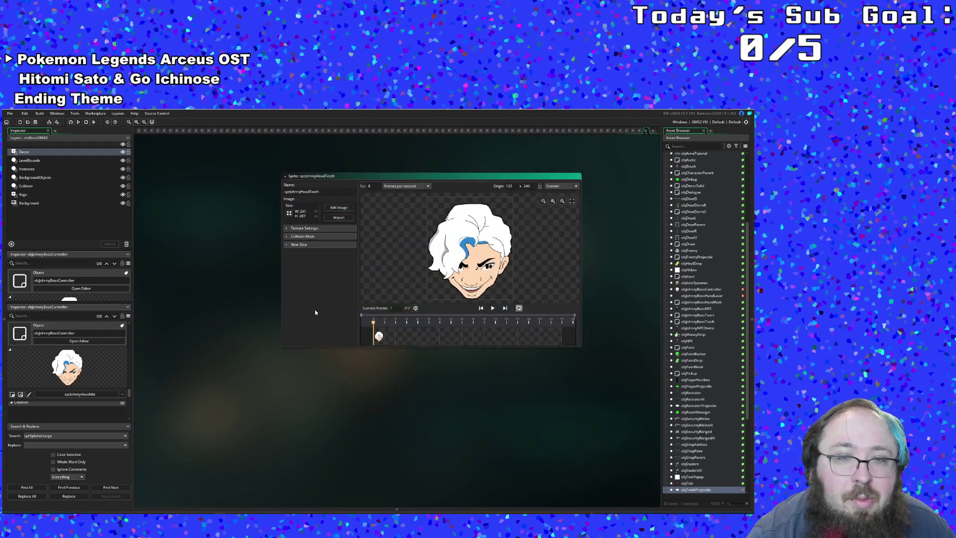
left_click(492, 308)
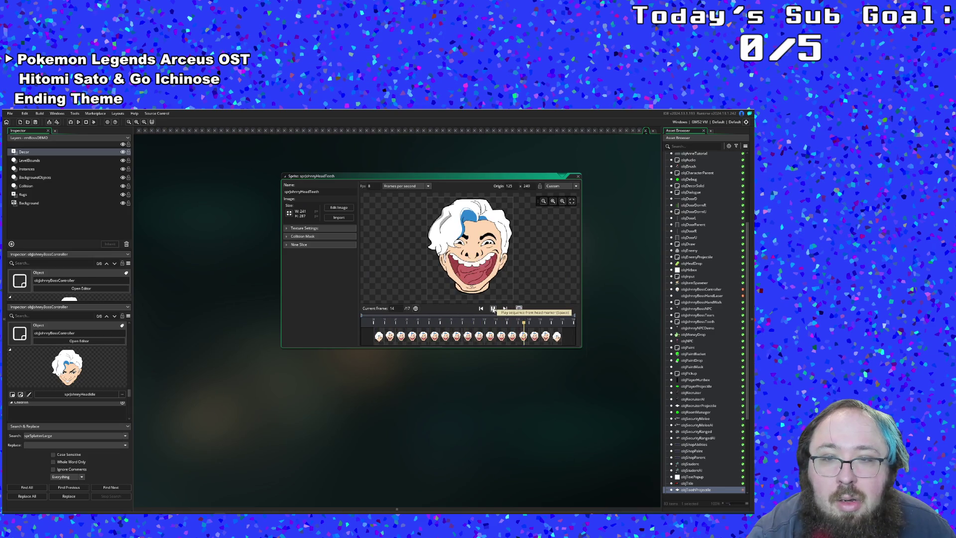
left_click(493, 310)
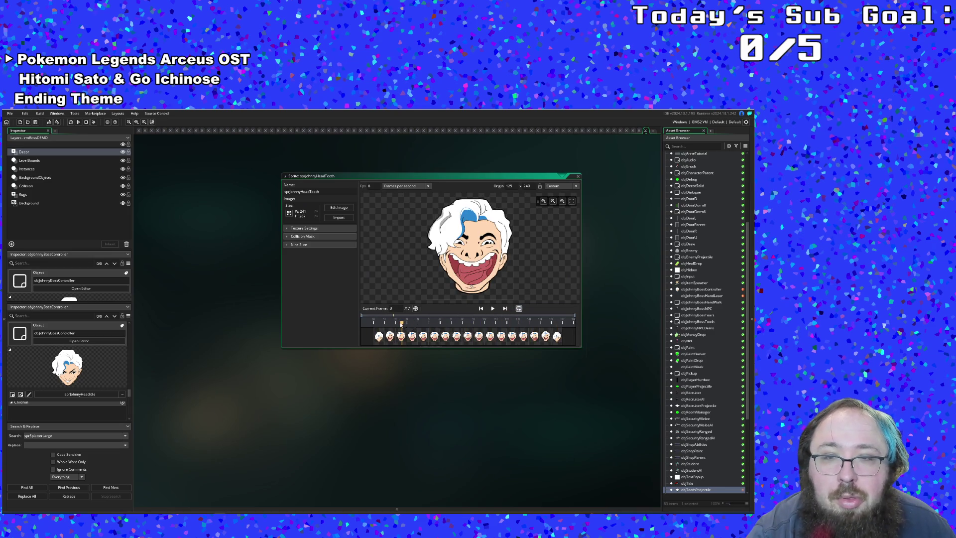
left_click_drag(401, 323, 406, 323)
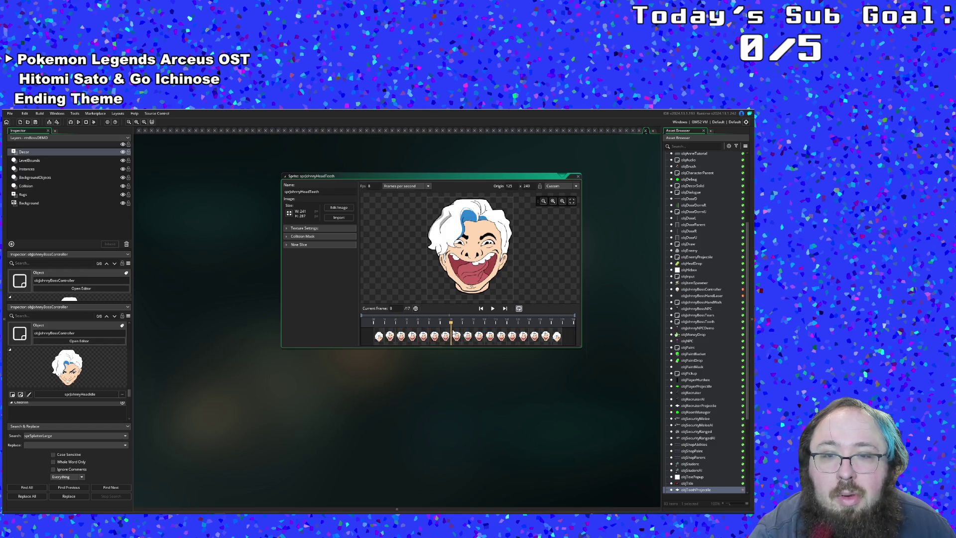
mouse_move(439, 330)
left_mouse_down()
mouse_move(556, 336)
mouse_move(378, 340)
mouse_move(491, 339)
left_mouse_up()
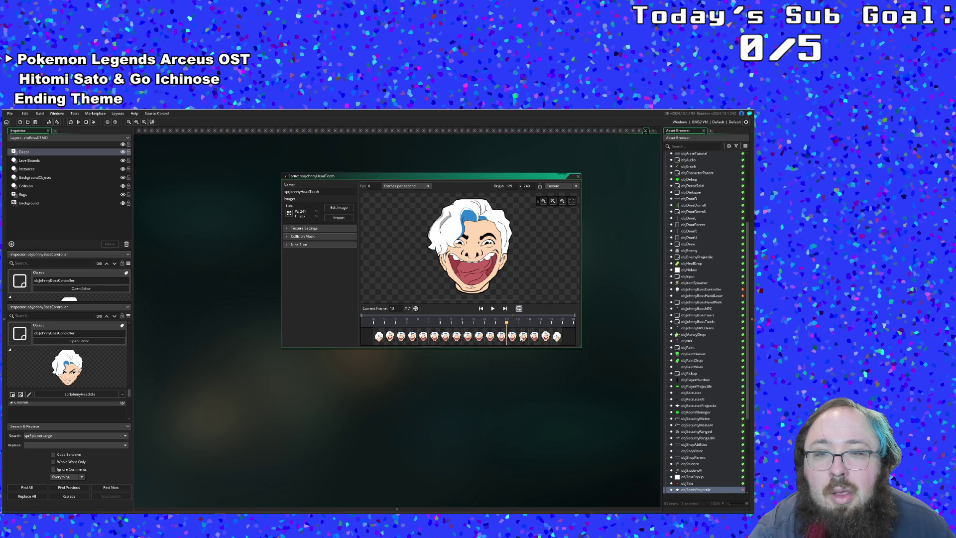
mouse_move(506, 339)
left_mouse_down()
mouse_move(381, 341)
mouse_move(533, 343)
mouse_move(359, 351)
mouse_move(486, 341)
left_mouse_up()
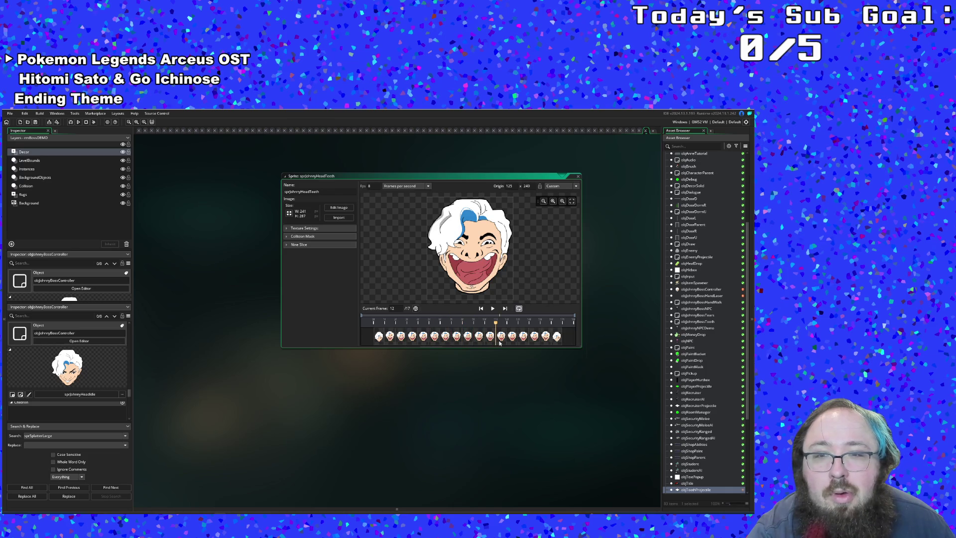
mouse_move(499, 341)
left_mouse_down()
mouse_move(412, 334)
mouse_move(470, 330)
left_mouse_up()
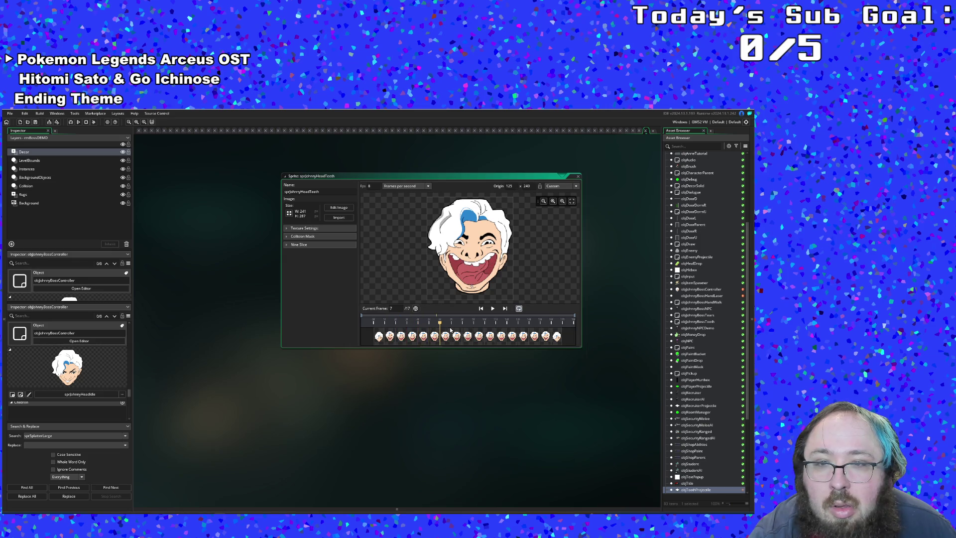
mouse_move(484, 331)
left_mouse_down()
mouse_move(540, 332)
mouse_move(375, 341)
left_mouse_up()
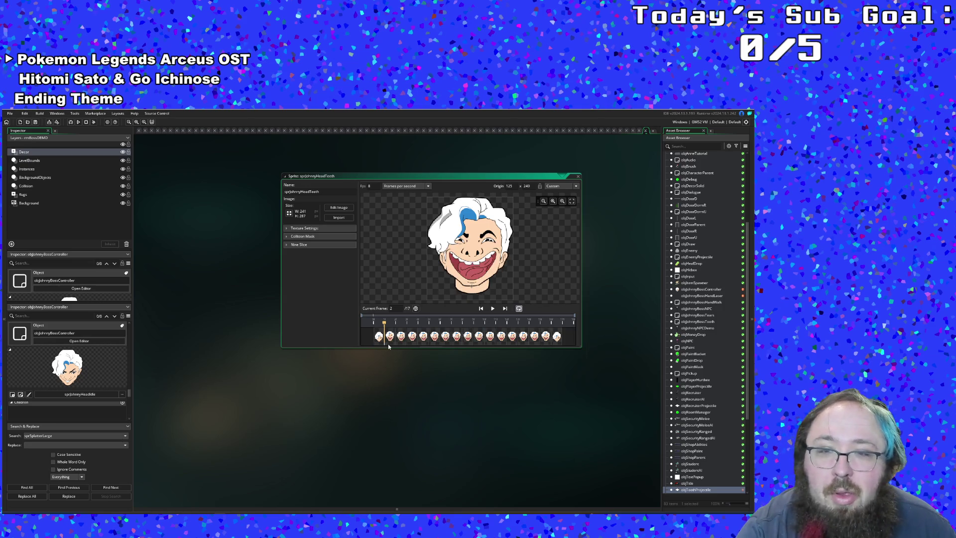
mouse_move(387, 344)
left_mouse_down()
mouse_move(405, 344)
mouse_move(370, 342)
mouse_move(435, 351)
left_mouse_up()
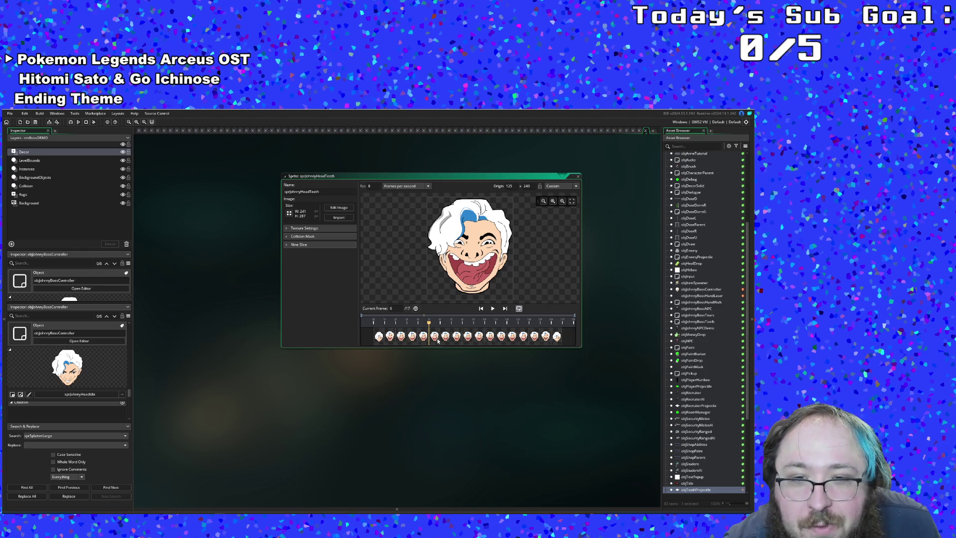
left_click(445, 341)
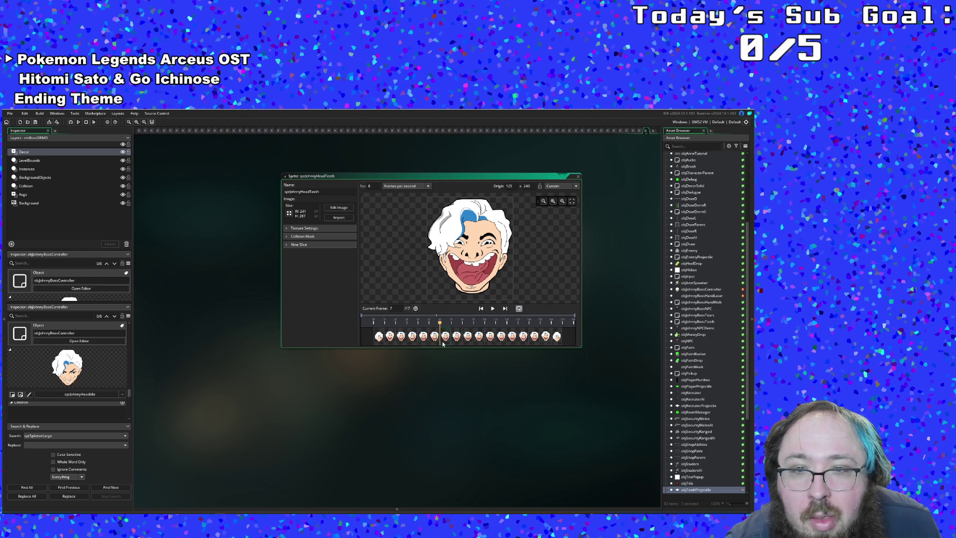
left_click(456, 341)
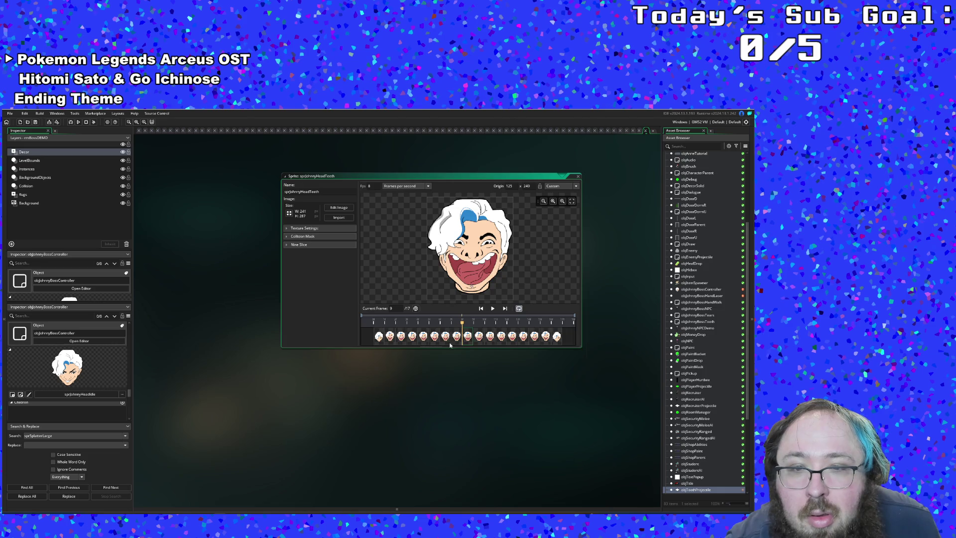
left_click(434, 340)
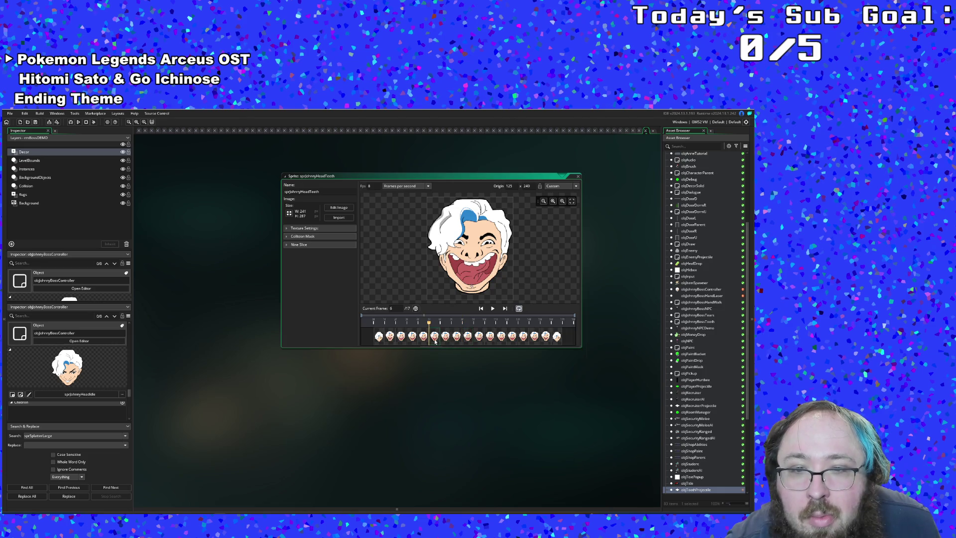
left_click(445, 340)
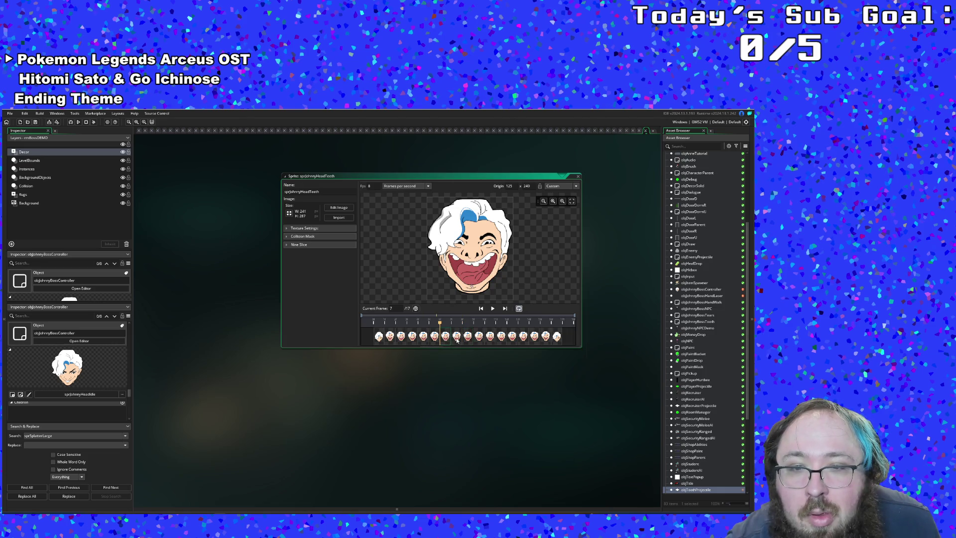
left_click(456, 340)
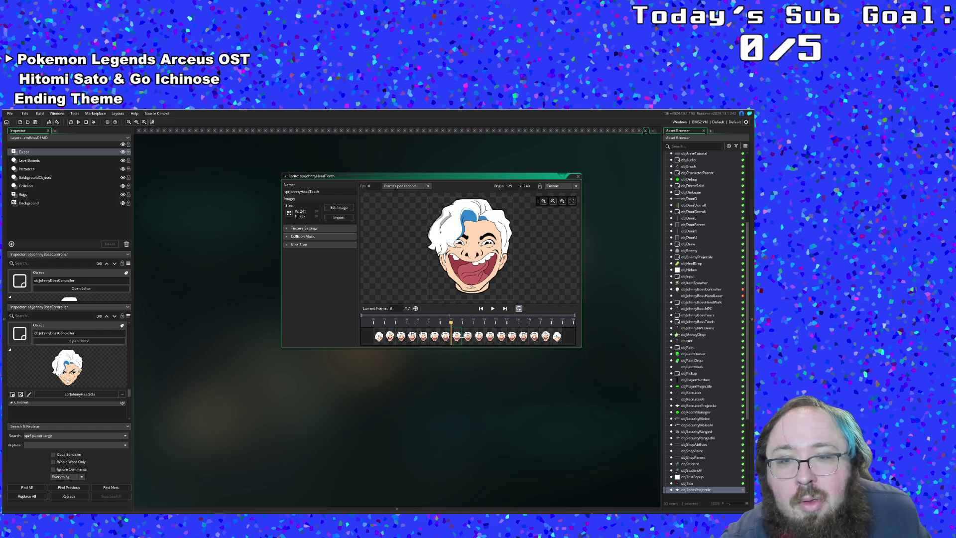
left_click(468, 338)
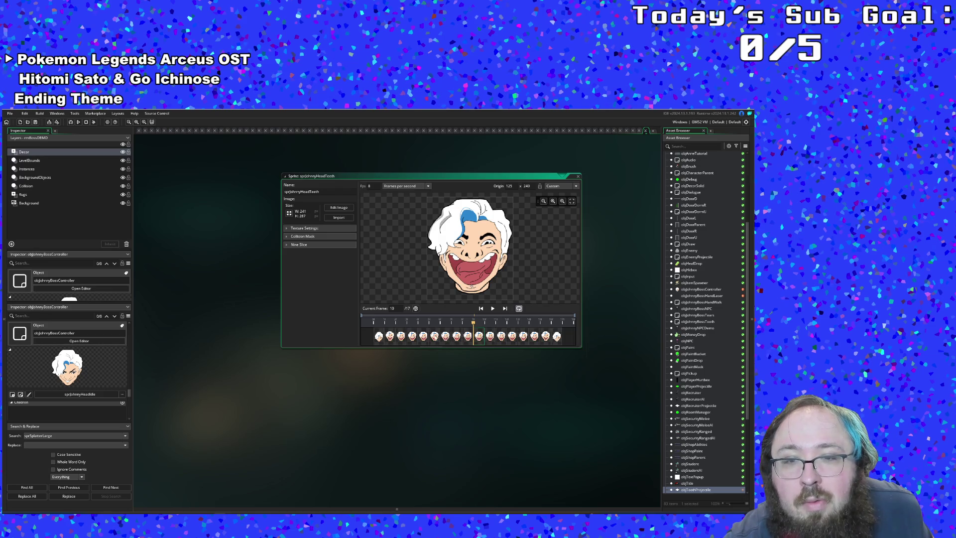
left_click(434, 336)
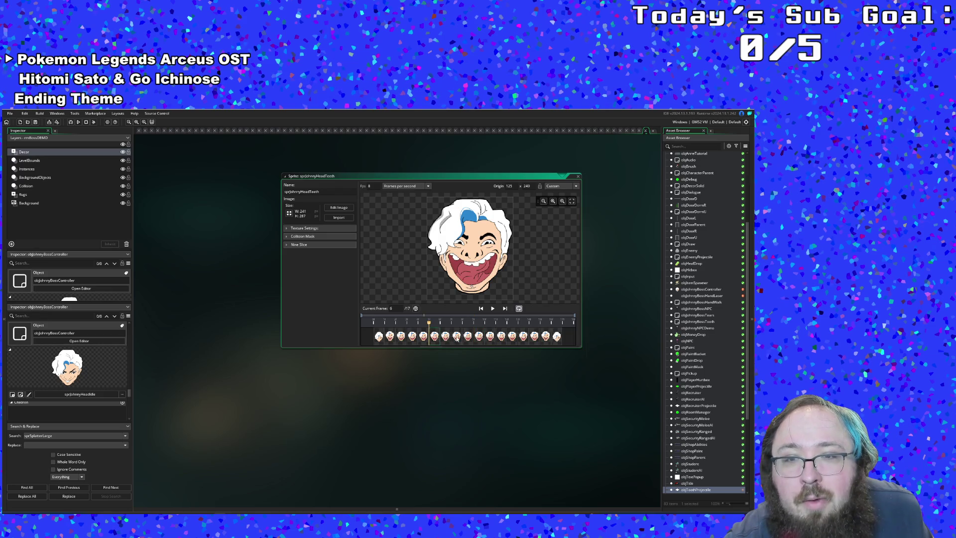
left_click(457, 336)
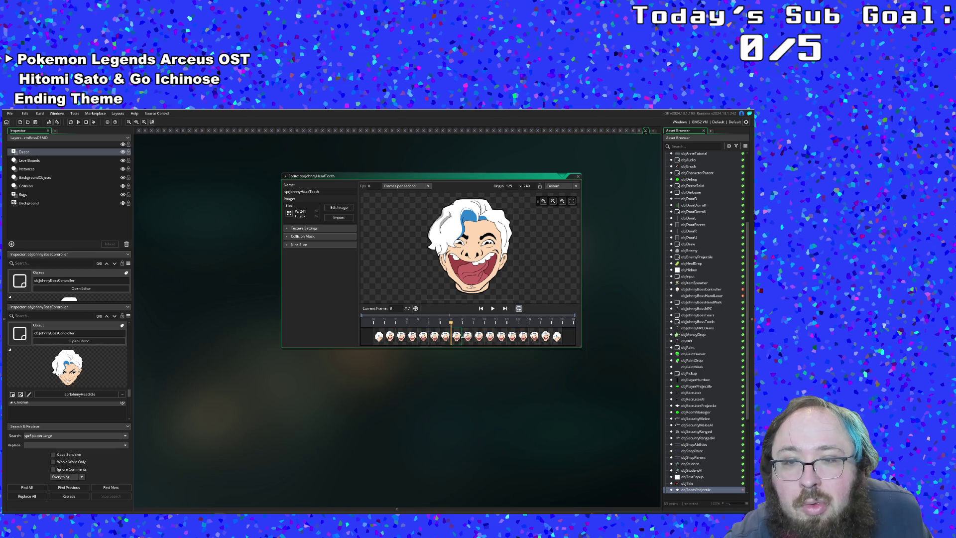
left_click(479, 337)
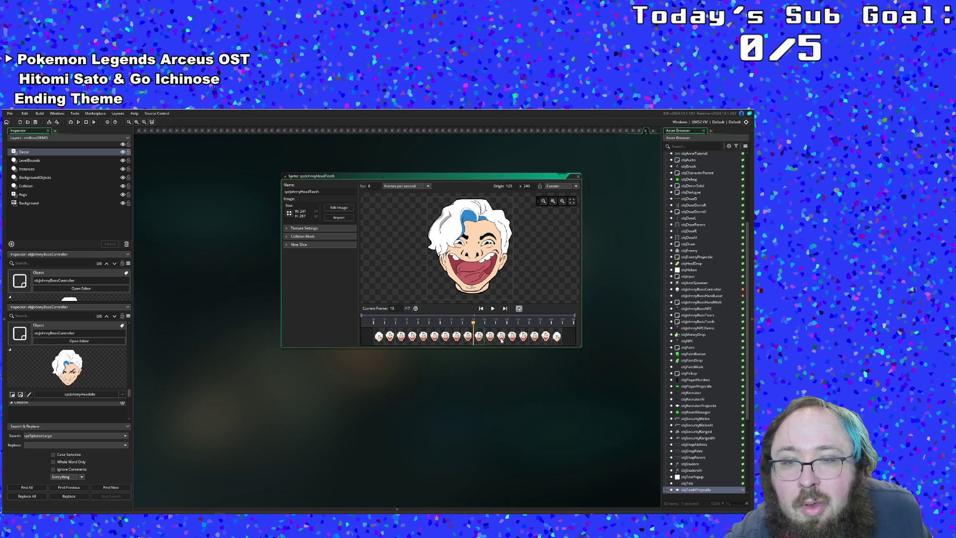
left_click(501, 337)
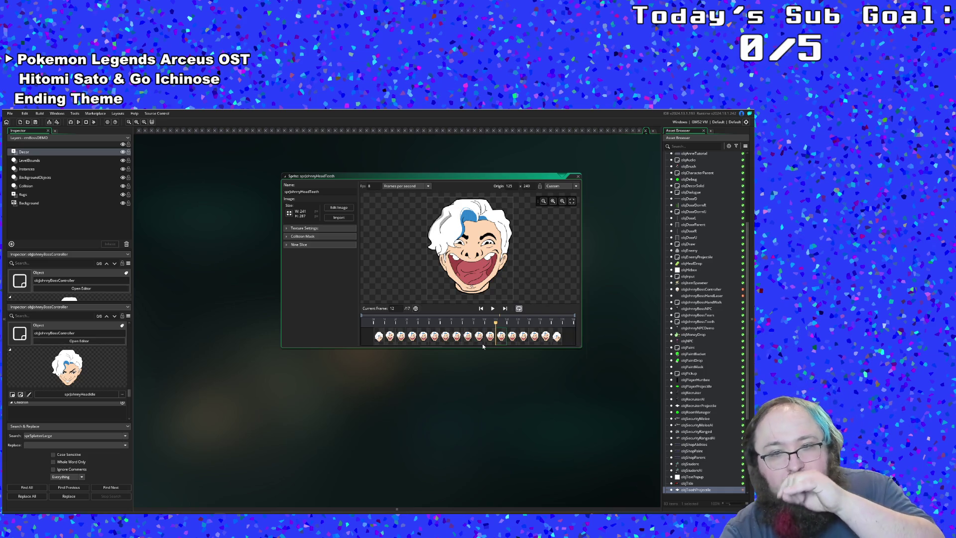
left_click(578, 178)
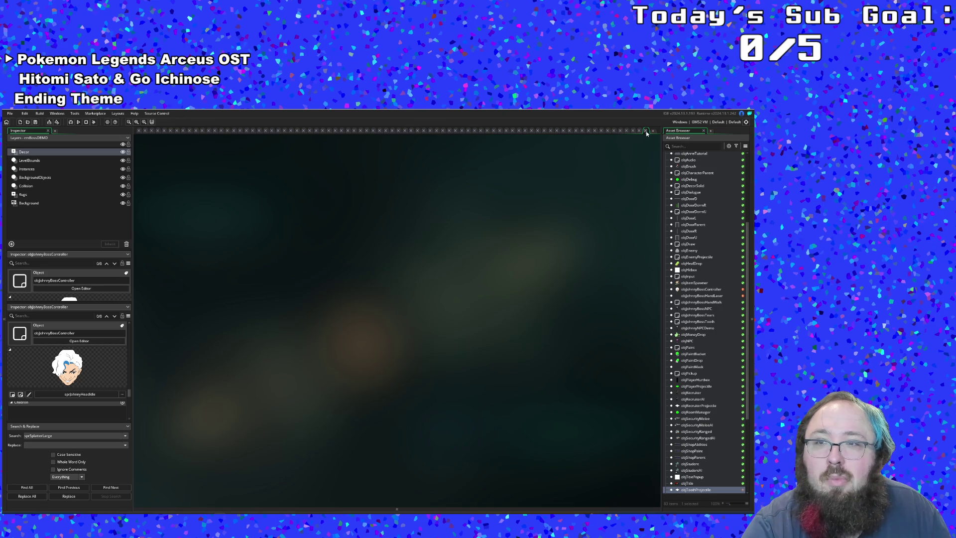
- Cut '&& image_index =' and wrap the remaining condition in parentheses
left_click_drag(407, 314, 332, 312)
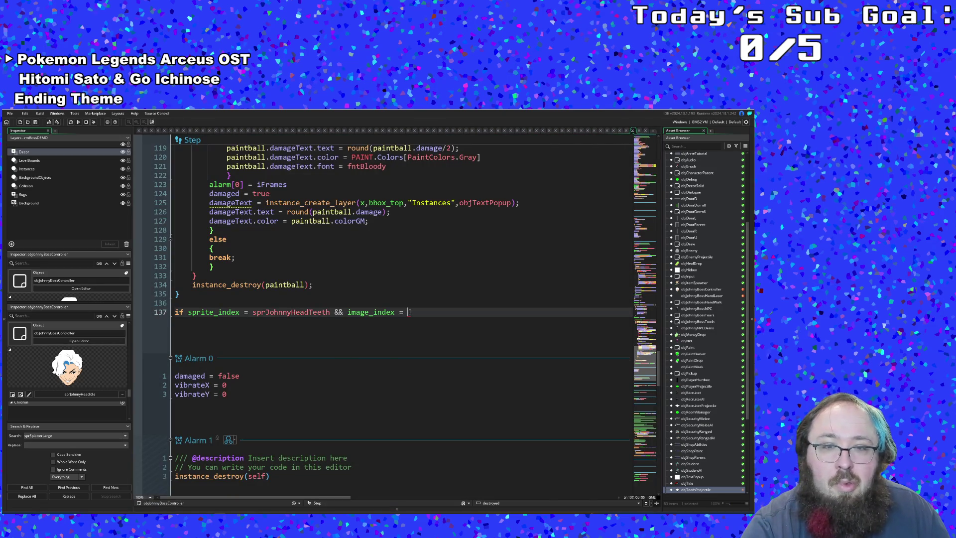
right_click(343, 315)
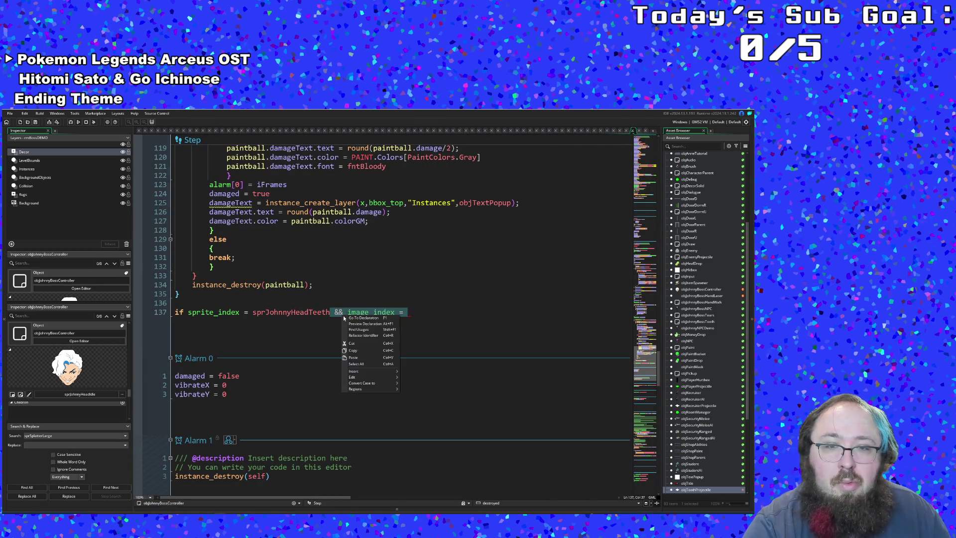
left_click(357, 342)
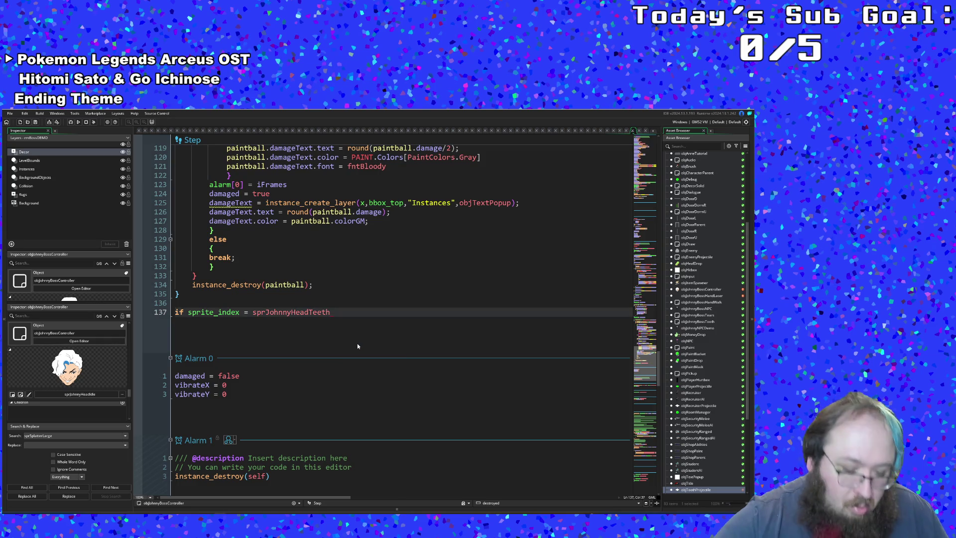
type(")")
key("Home")
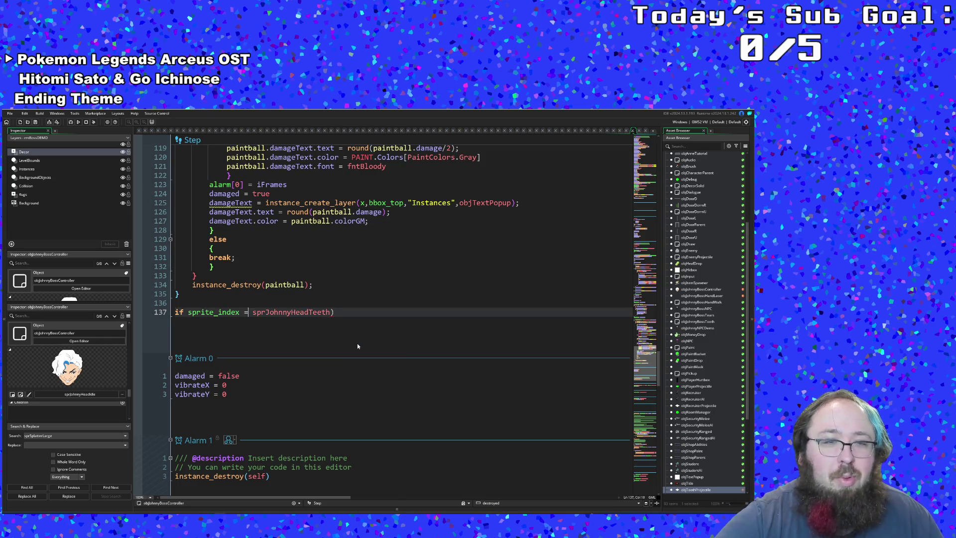
key("ctrl+Right")
type("(")
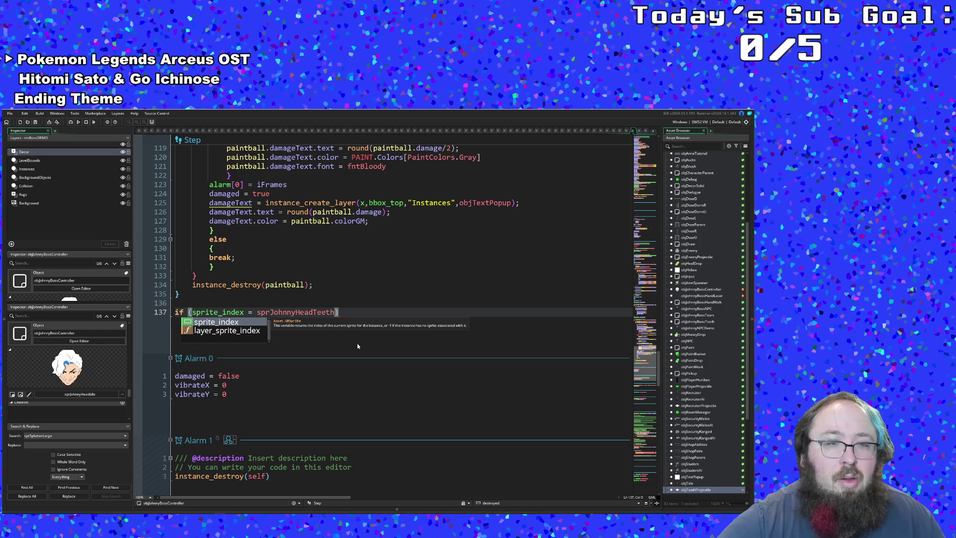
key("ctrl+Right")
key("ctrl+Right")
- Add an empty braced code block beneath the if condition
key("End")
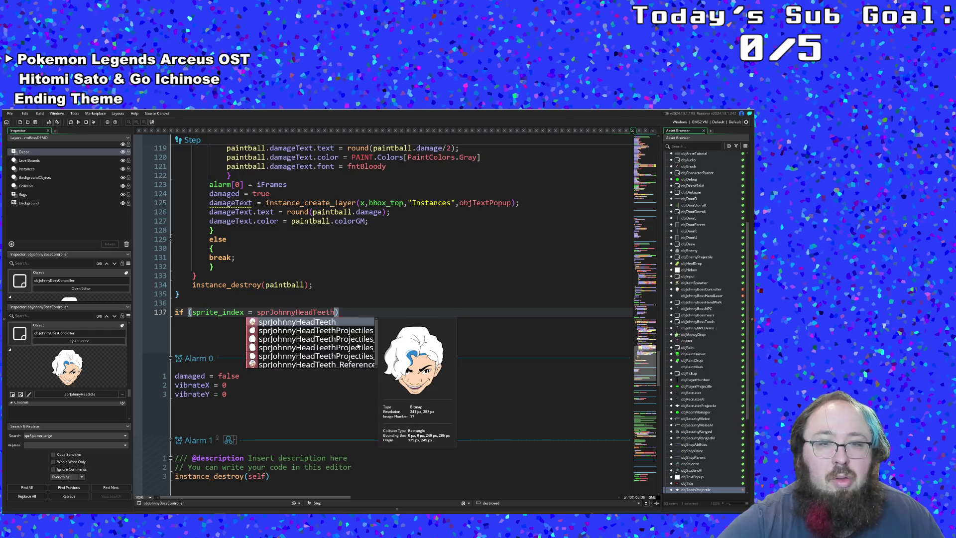
key("Return")
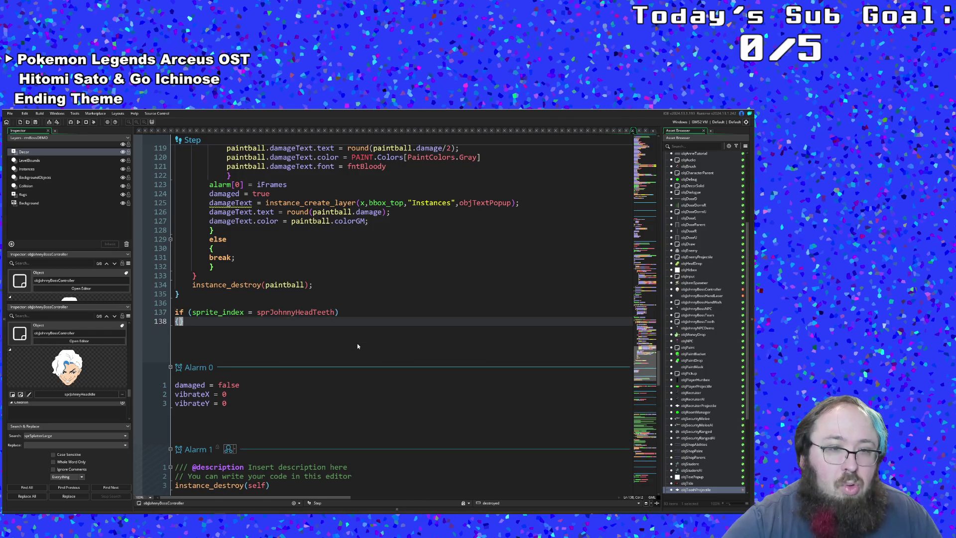
type("{")
key("Return")
key("Return")
key("Return")
key("Return")
key("Up")
key("Up")
key("Up")
key("Up")
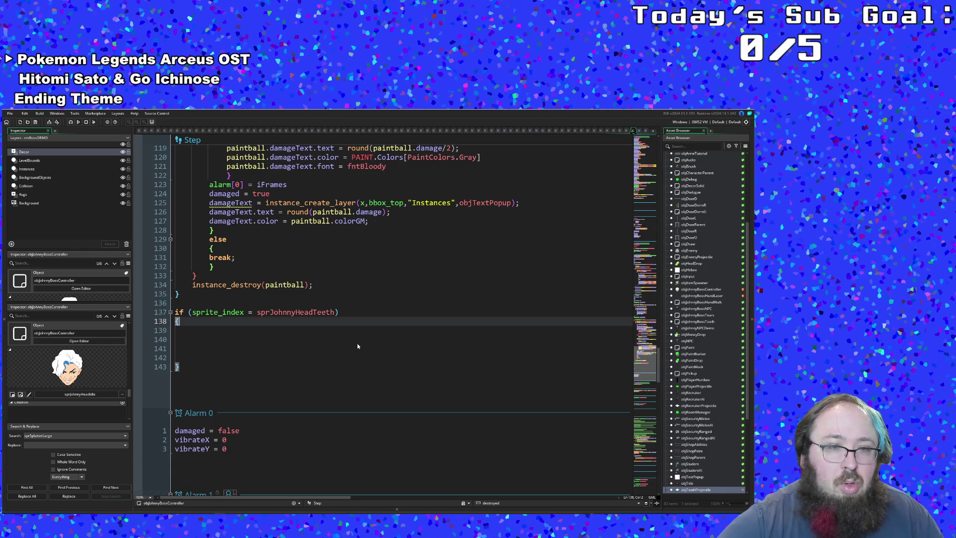
key("Return")
key("BackSpace")
- Write switch(image_index) in the teeth block with its opening and closing braces
key("Down")
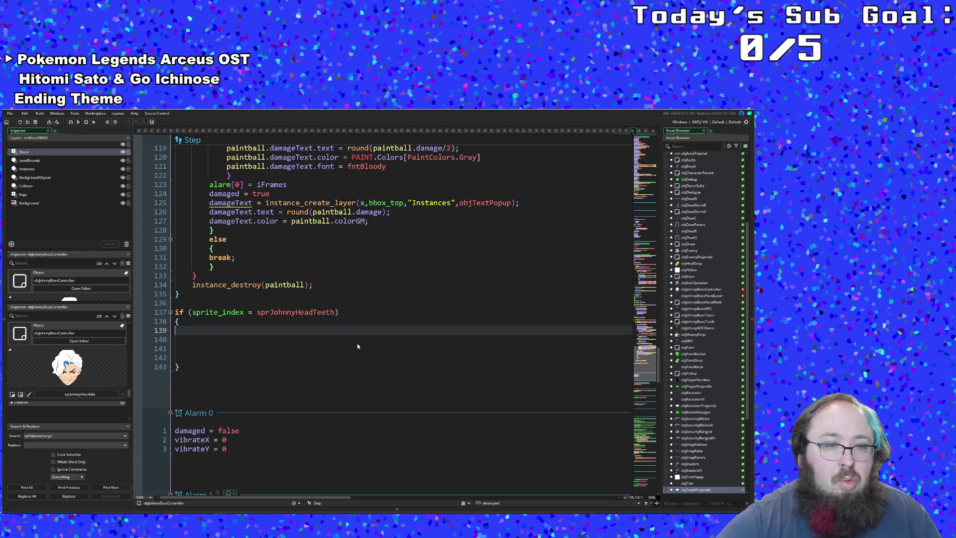
type("switch")
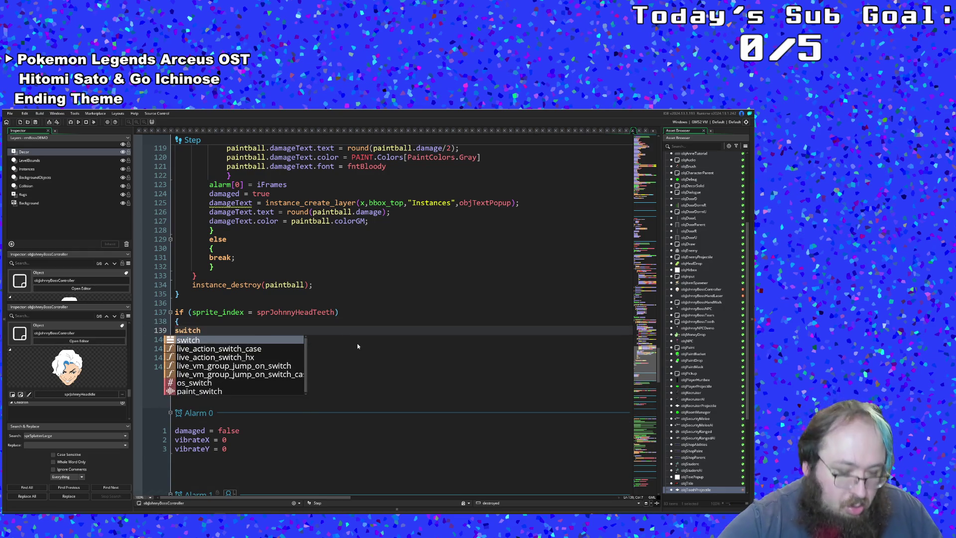
type("(")
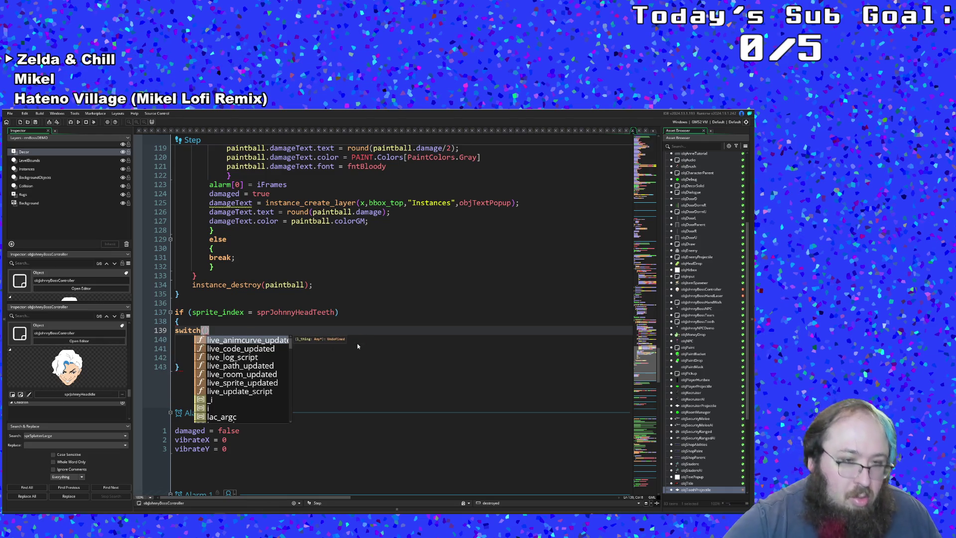
type("image")
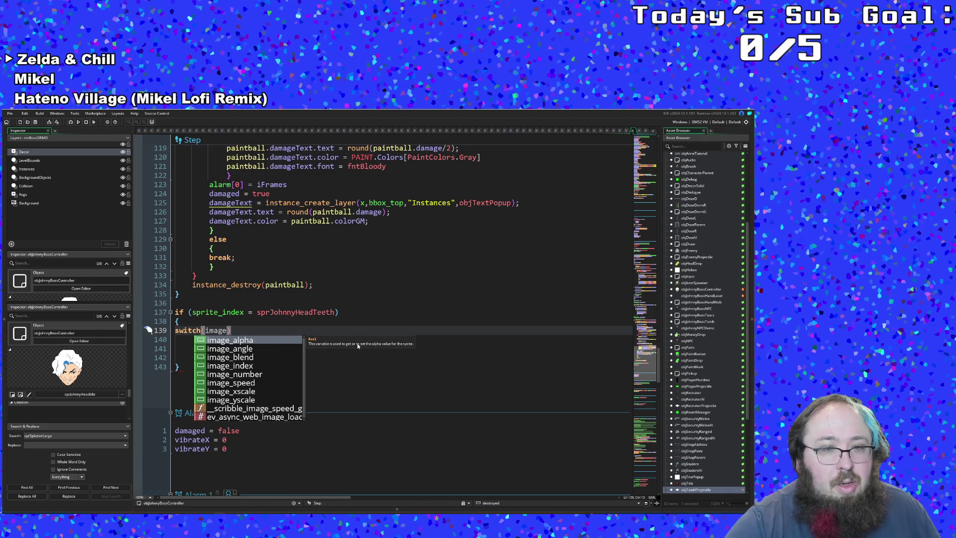
key("Down")
key("Down")
key("Down")
key("Return")
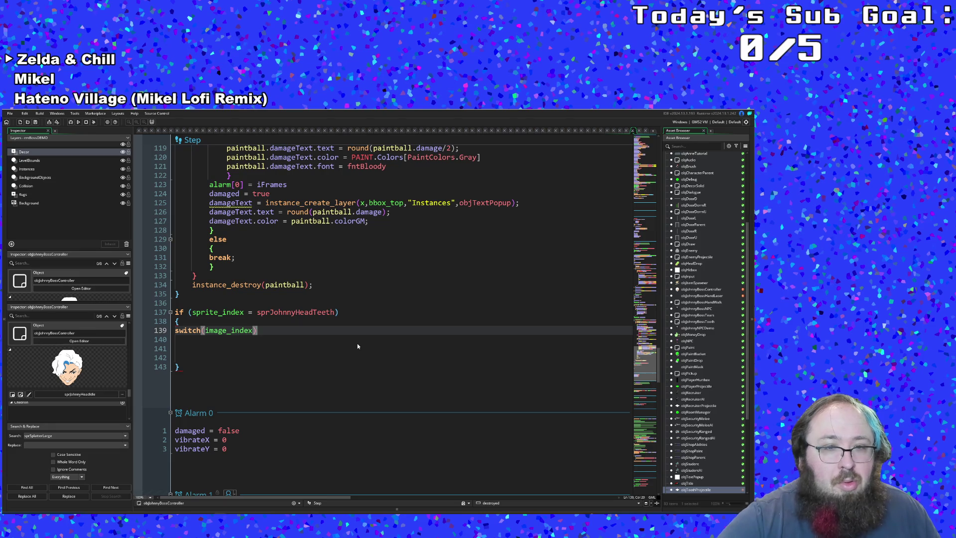
key("End")
key("Return")
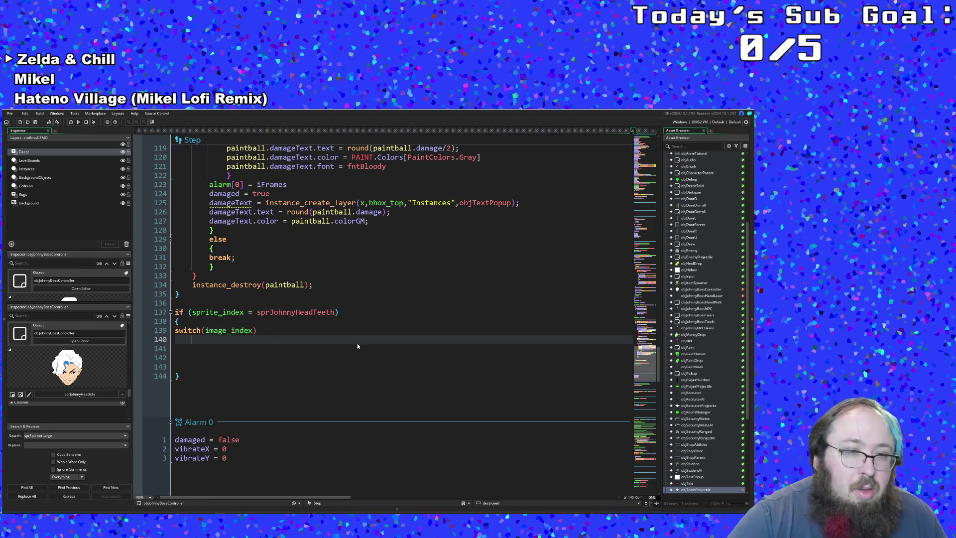
type("{")
key("Return")
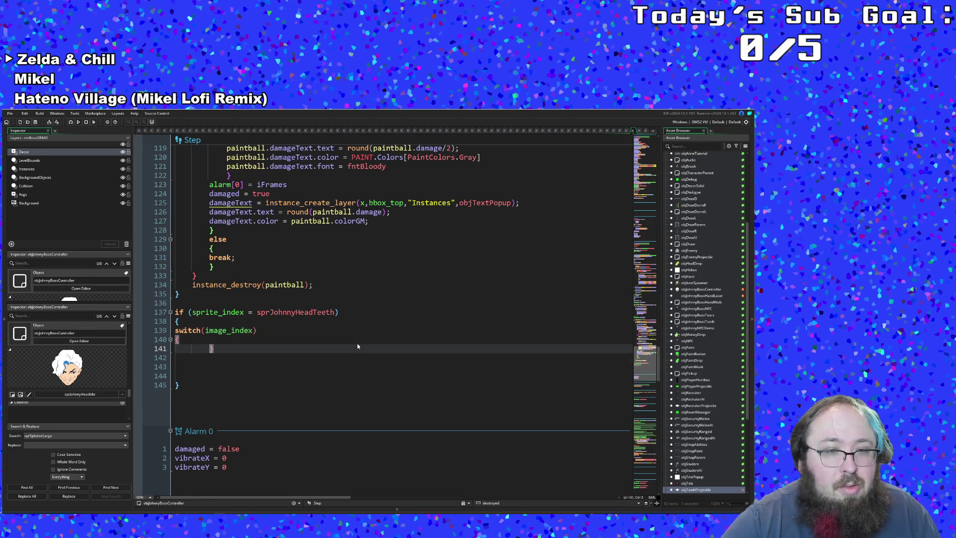
key("Return")
key("Return")
key("Return")
type("}")
- Tidy blank lines and align the switch's closing brace, ready for the first case
key("Return")
key("Down")
key("Down")
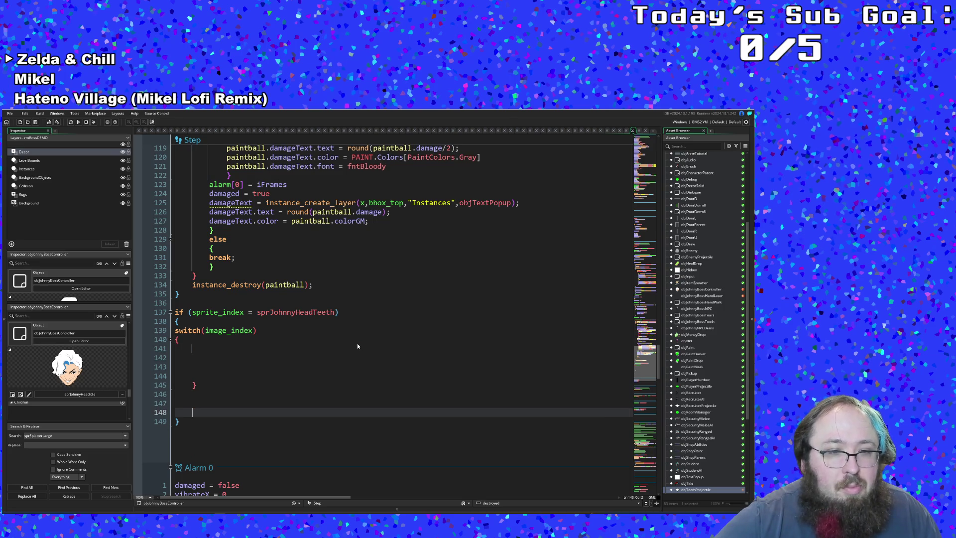
key("Delete")
key("Delete")
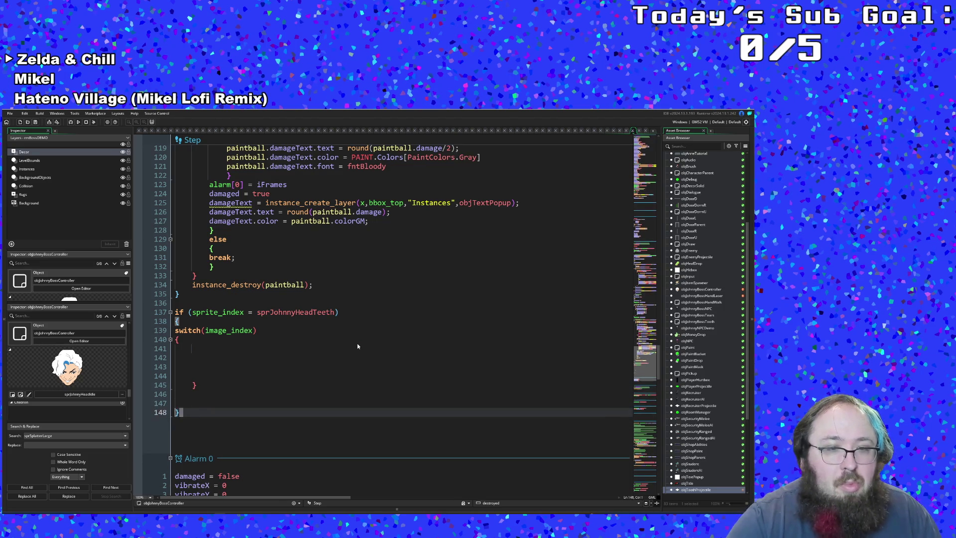
key("BackSpace")
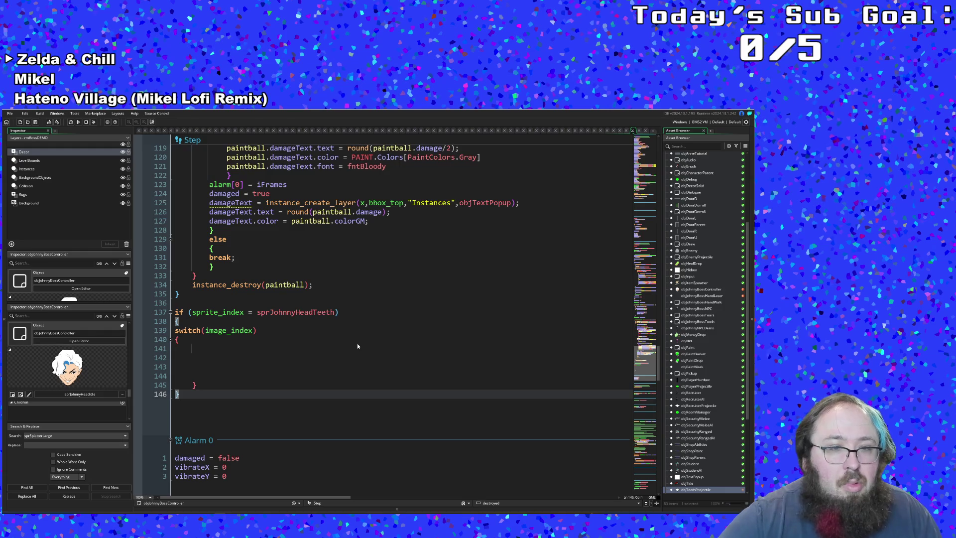
key("Up")
key("BackSpace")
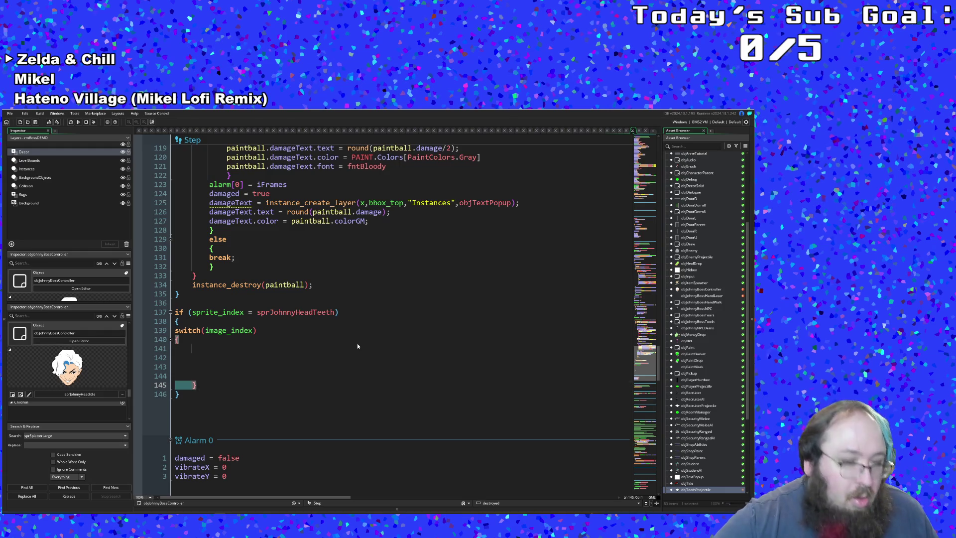
key("Up")
key("Up")
key("Up")
key("Up")
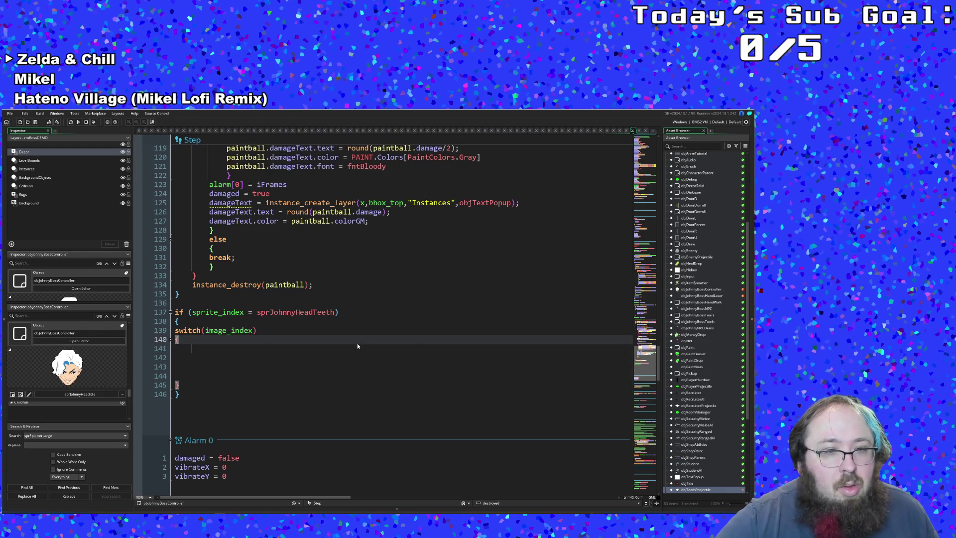
type("case")
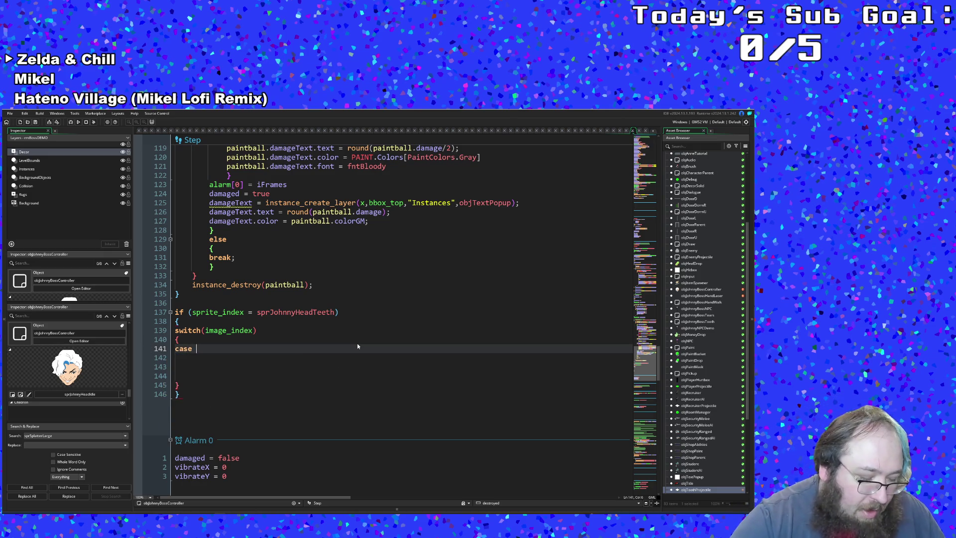
type(" 5:")
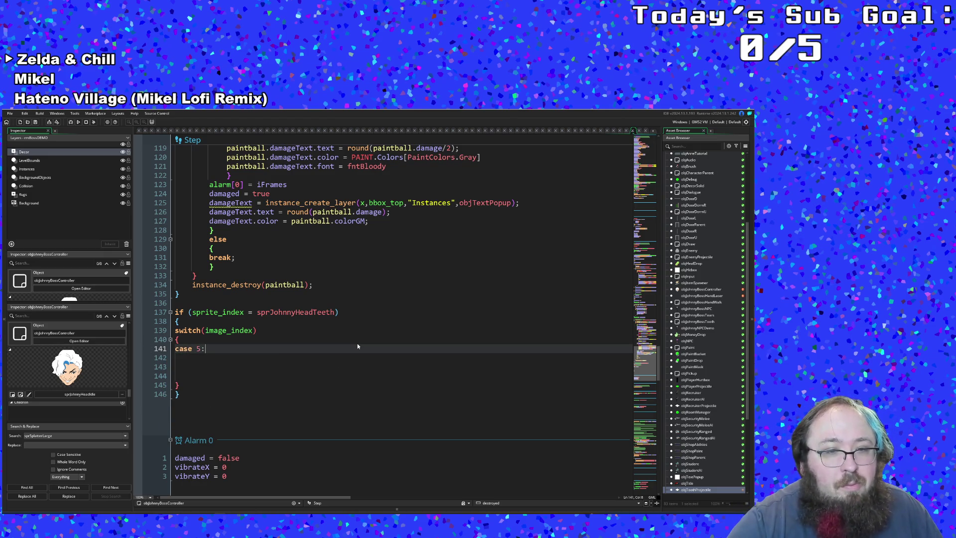
- Add case 5: with tooth1 = instance_create_depth() and empty arguments
key("Return")
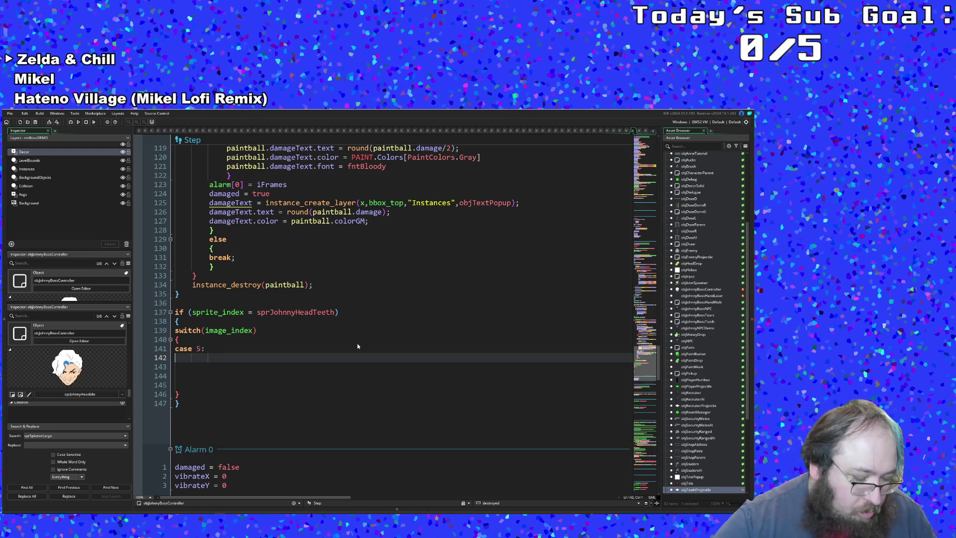
type("tooth")
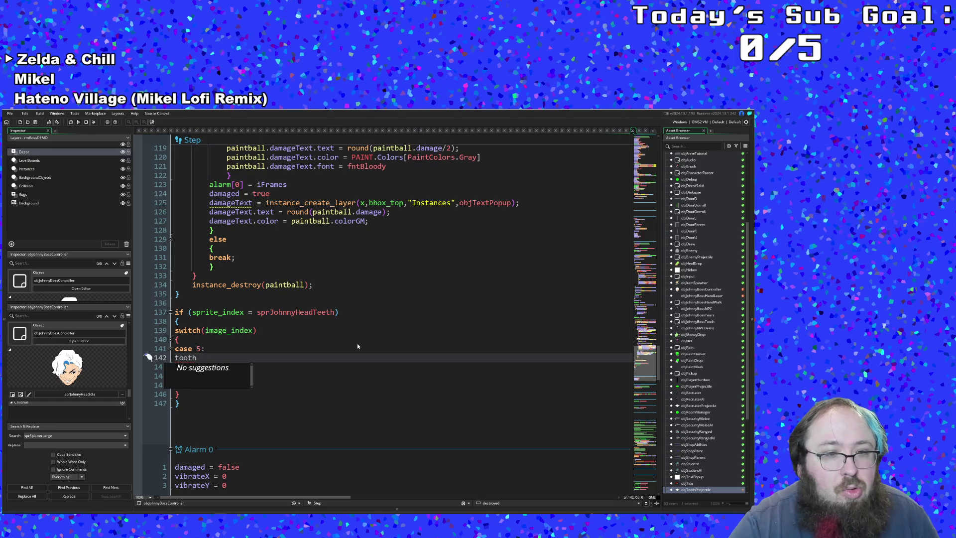
type("1 = i")
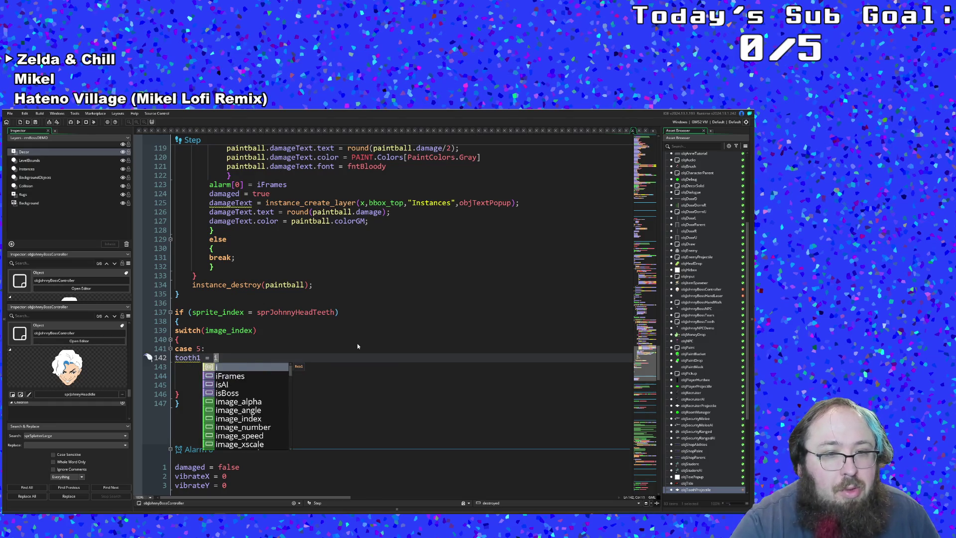
type("nstanc")
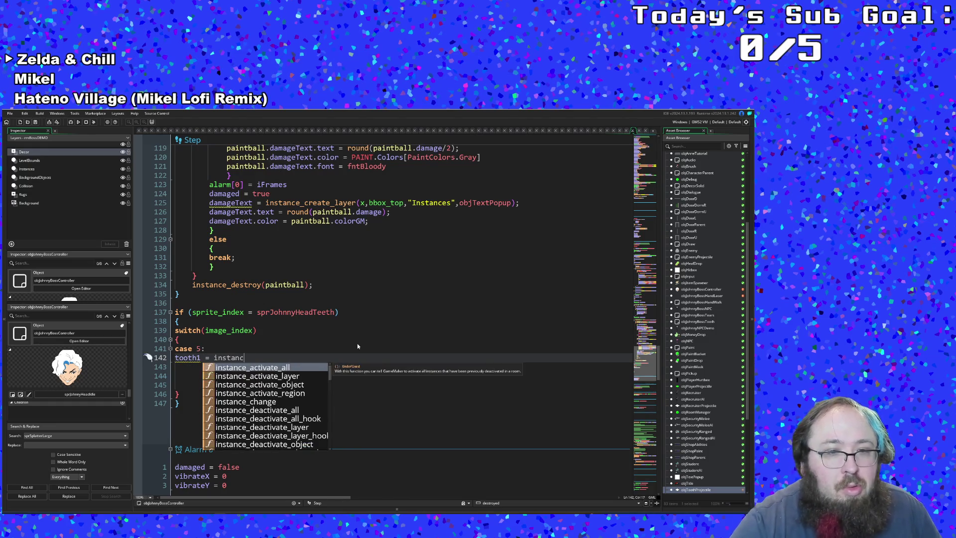
type("e_crea")
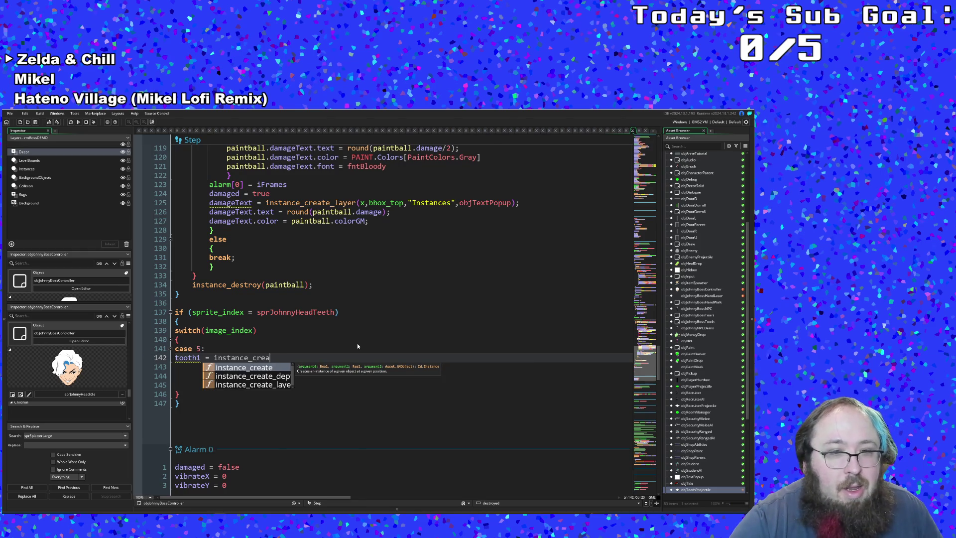
type("te(")
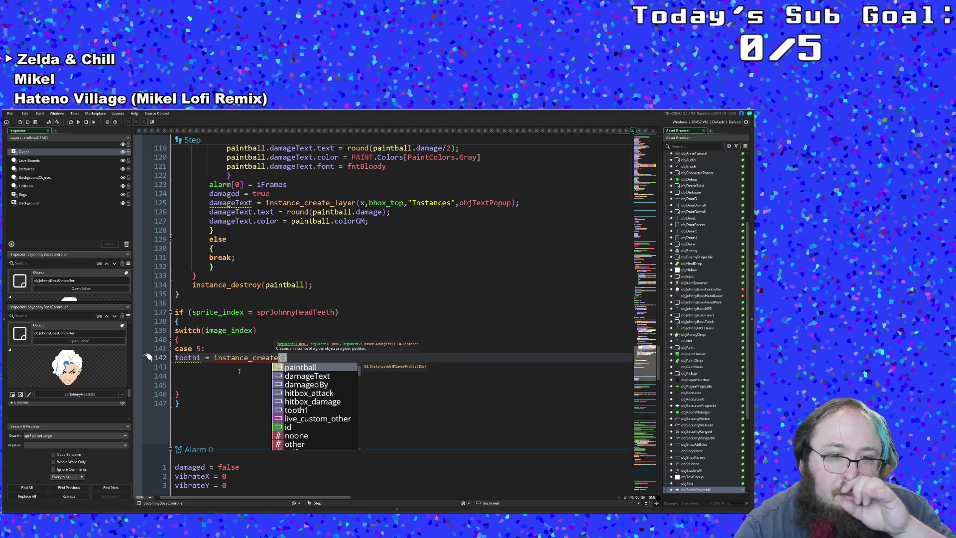
key("Escape")
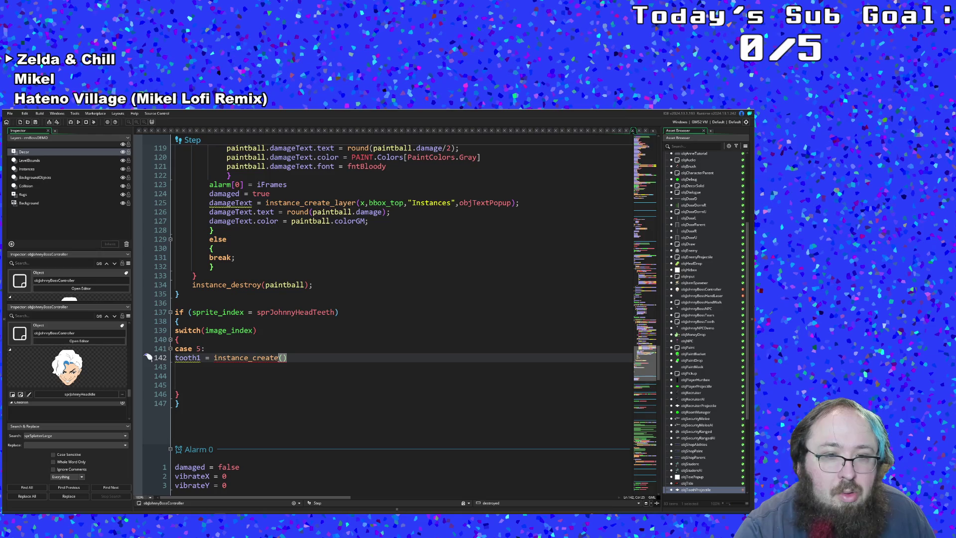
key("BackSpace")
type("_dept")
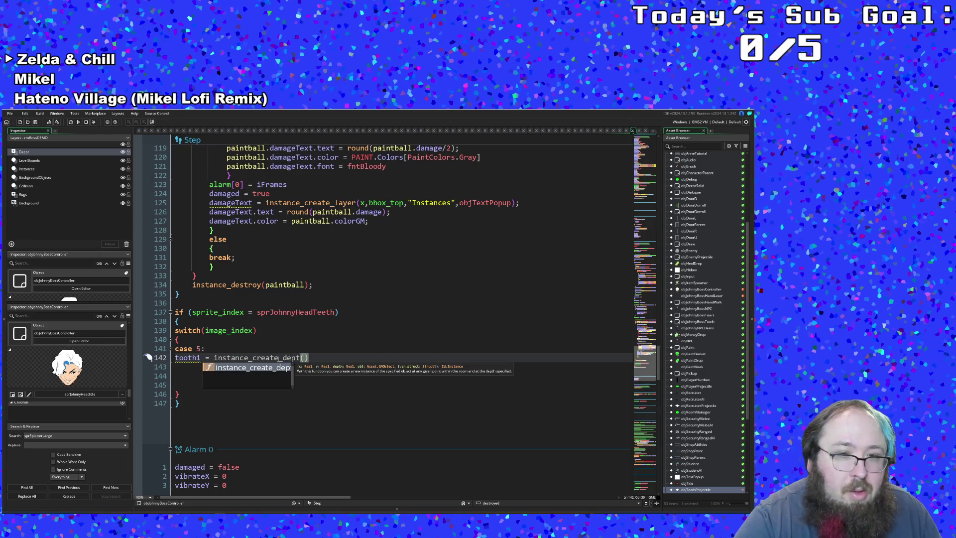
type("h(")
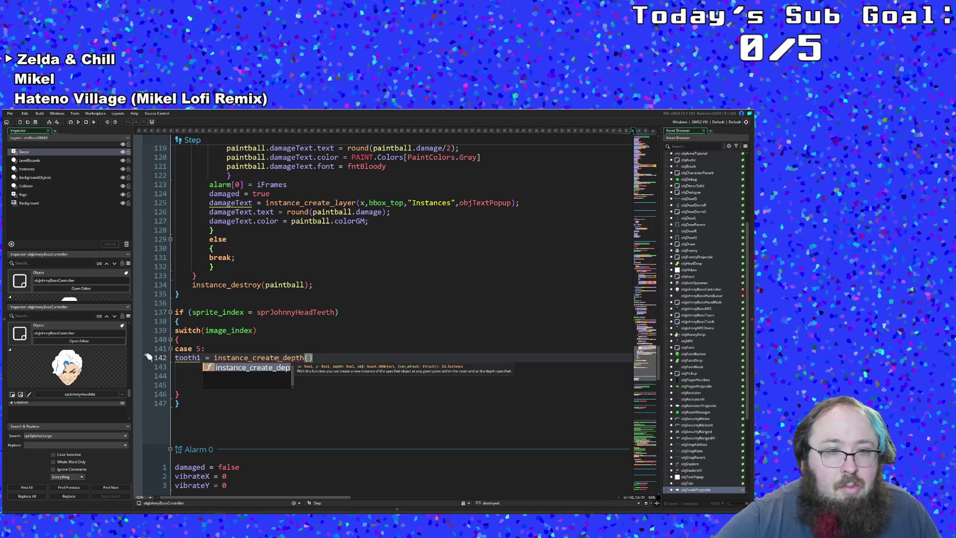
key("ctrl+space")
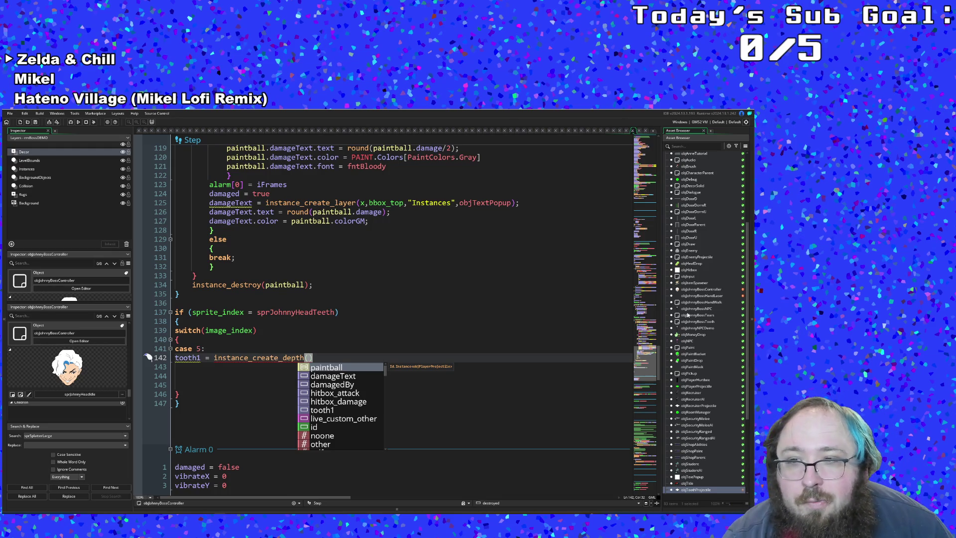
key("Escape")
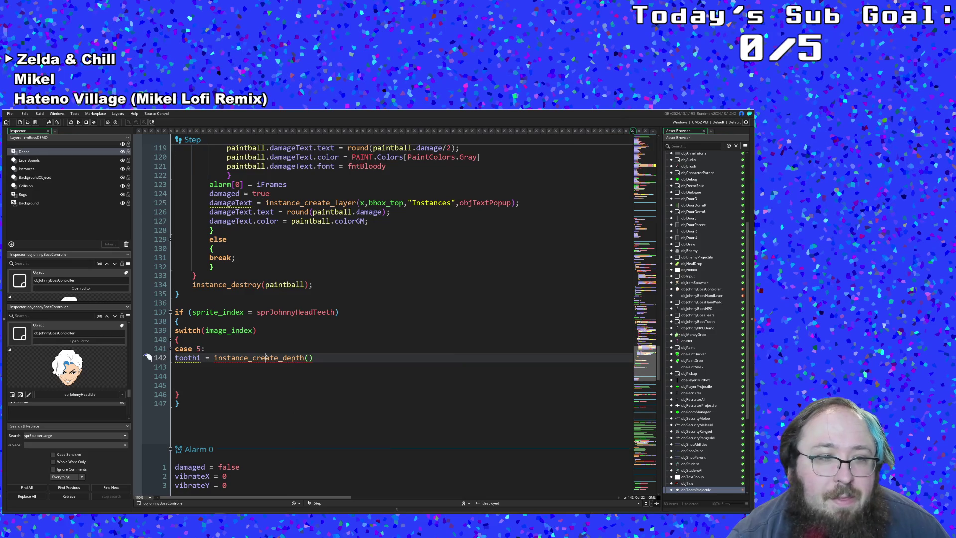
left_click(128, 255)
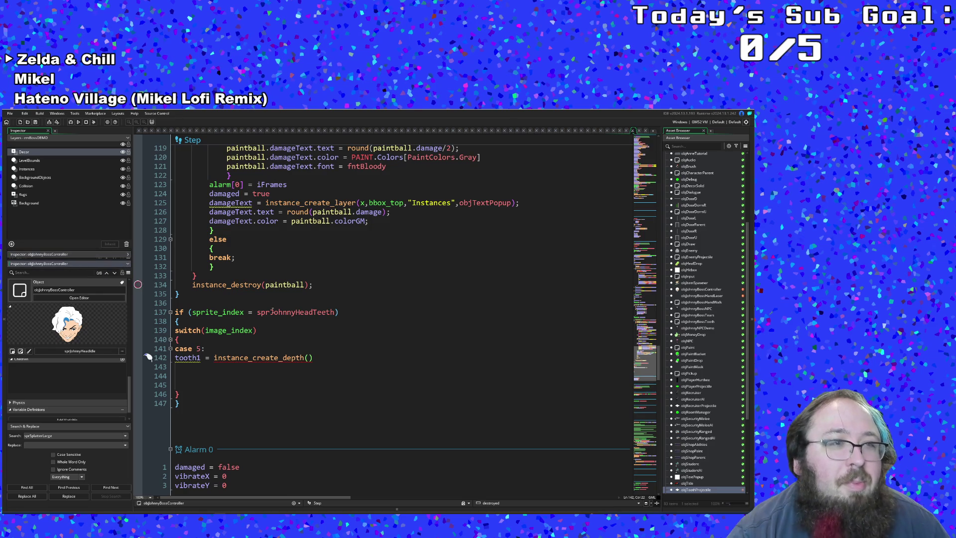
- Find and open the sprJohnnyHeadTeeth_Reference sprite via asset search
left_click(341, 329)
key("ctrl+t")
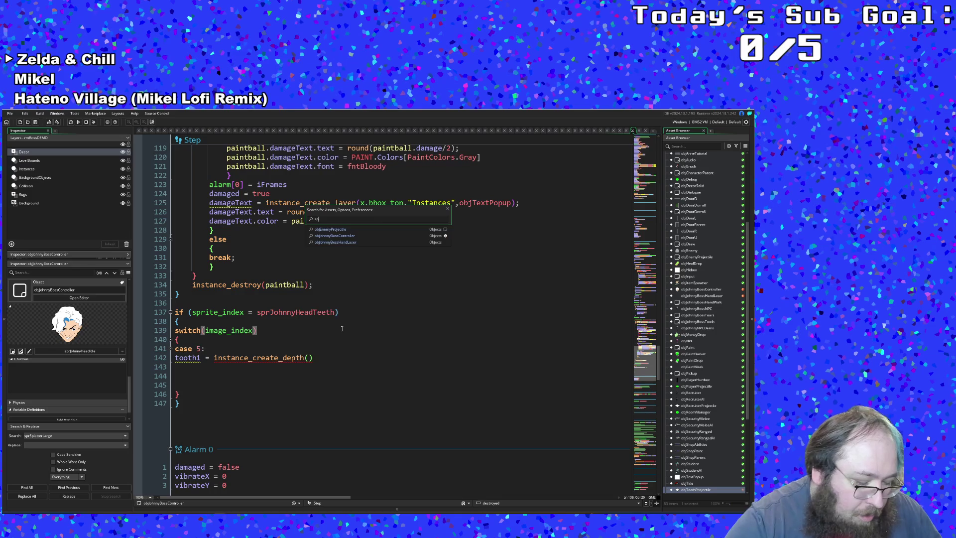
type("sprjohn")
type("nny")
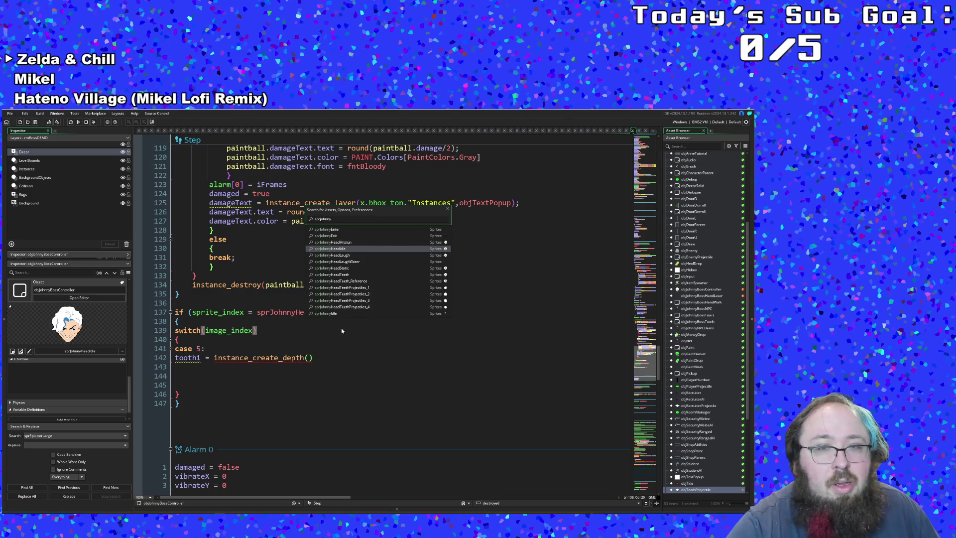
left_click(341, 282)
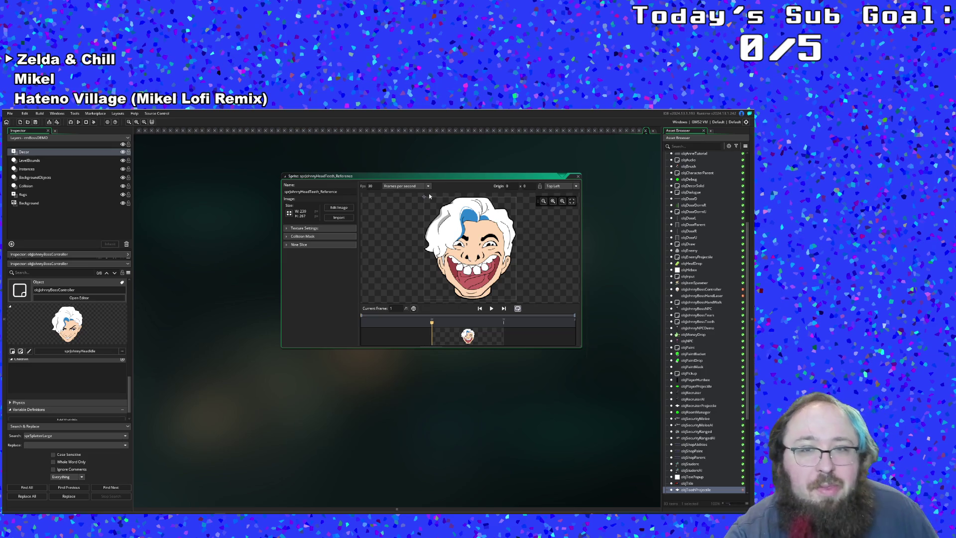
- Set the reference sprite's origin to a custom point near 88, 193
left_click(457, 260)
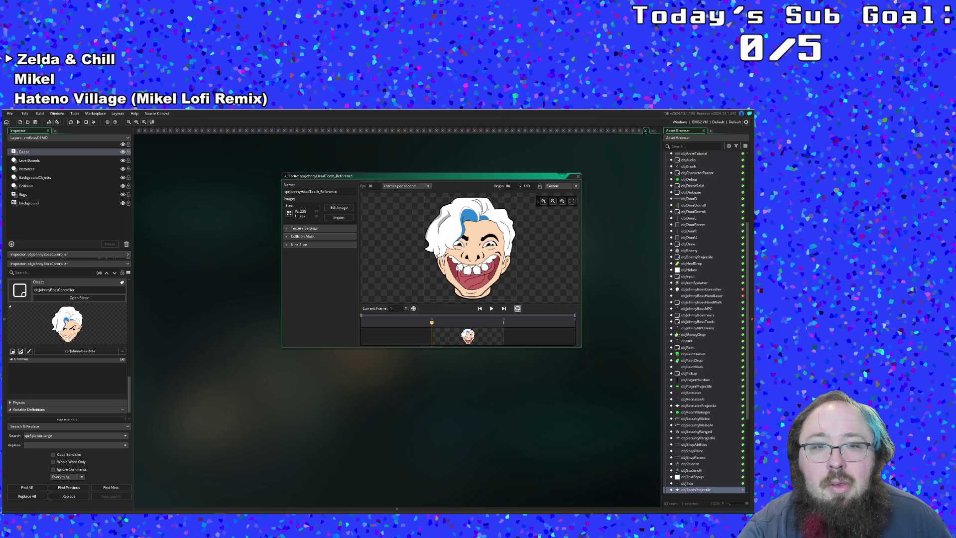
left_click(386, 401)
key("ctrl+t")
type("obj")
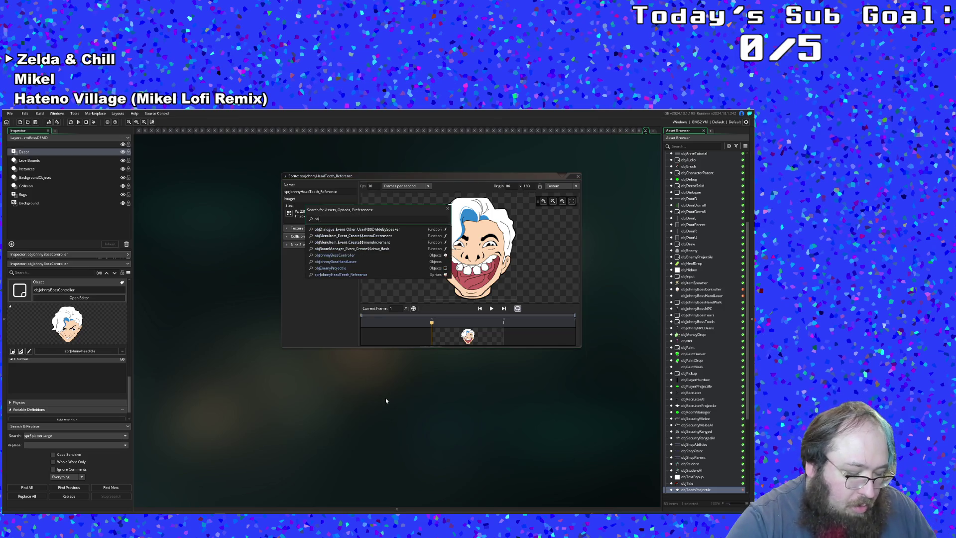
key("BackSpace")
key("BackSpace")
key("BackSpace")
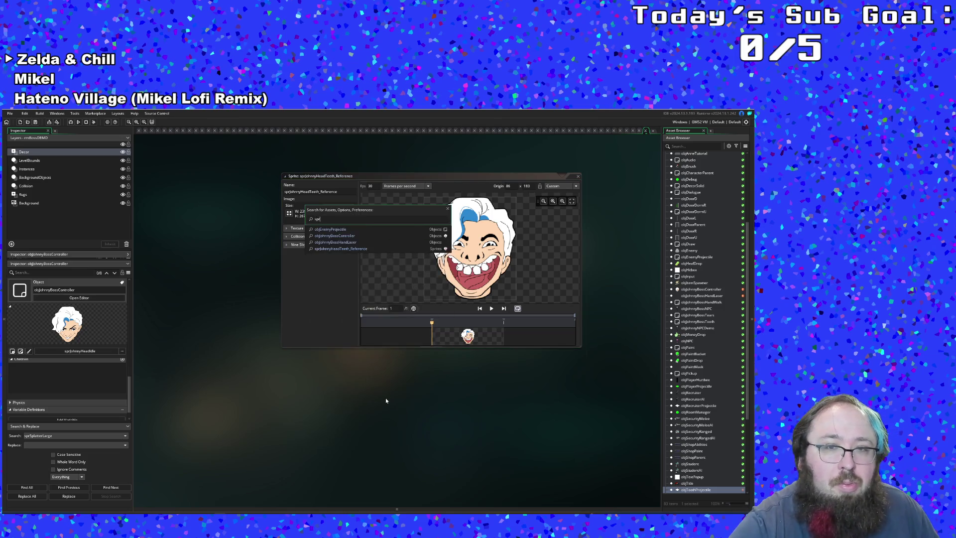
type("sprH")
key("BackSpace")
type("Jo")
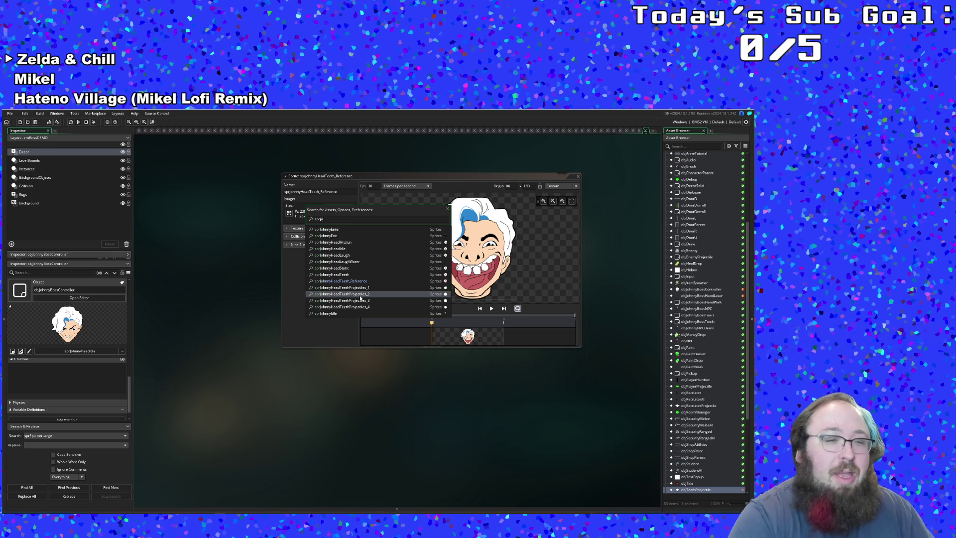
left_click(309, 510)
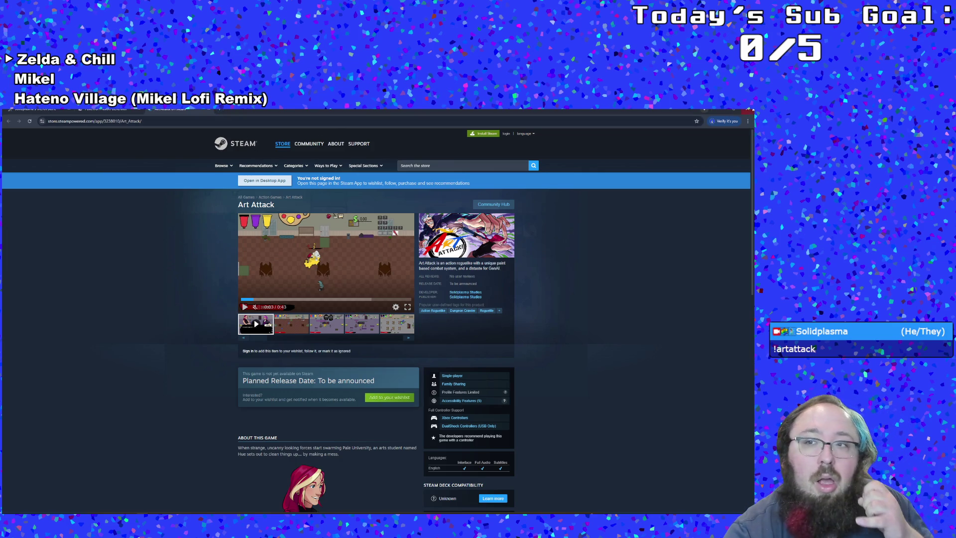
key("alt+Tab")
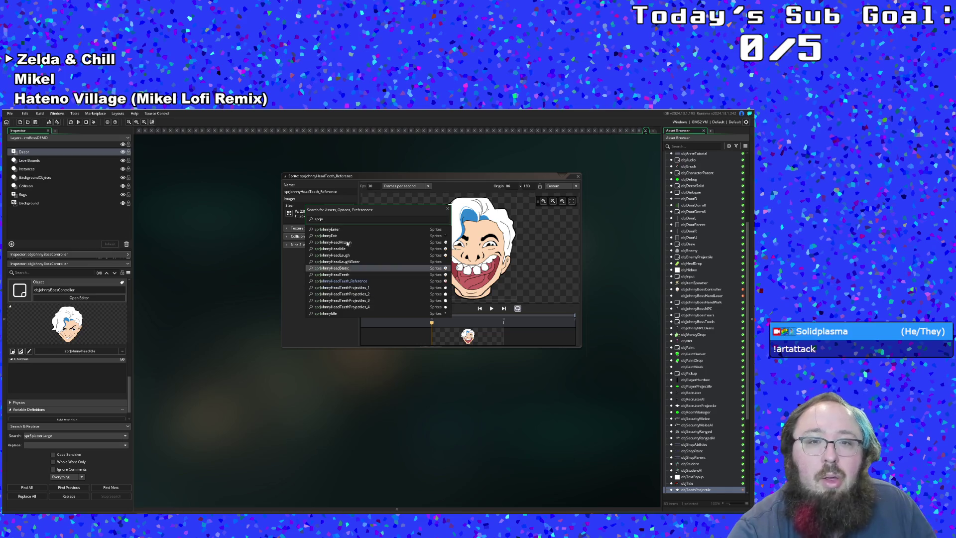
- Open sprJohnnyHeadTeeth for comparison and move the reference origin near 94, 176
left_click(349, 274)
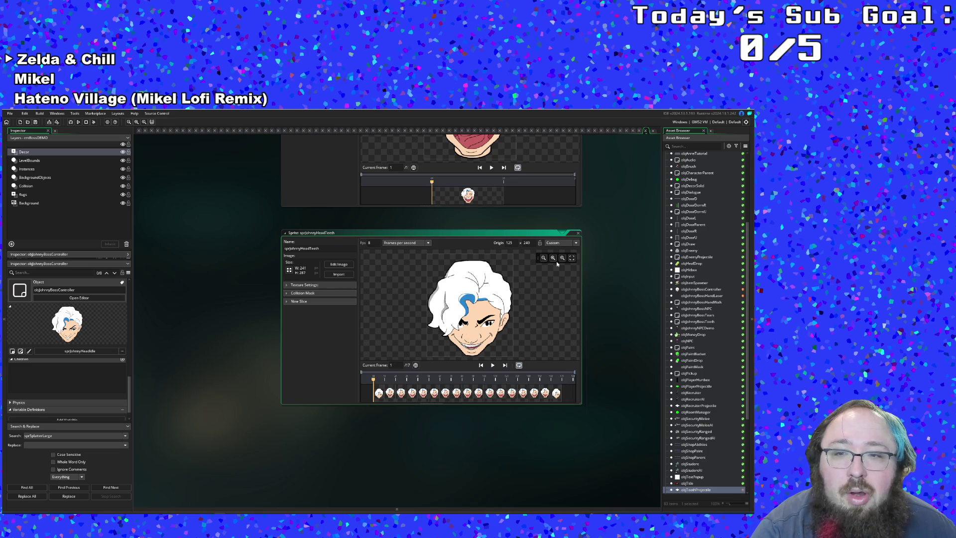
scroll(583, 382, "up", 3)
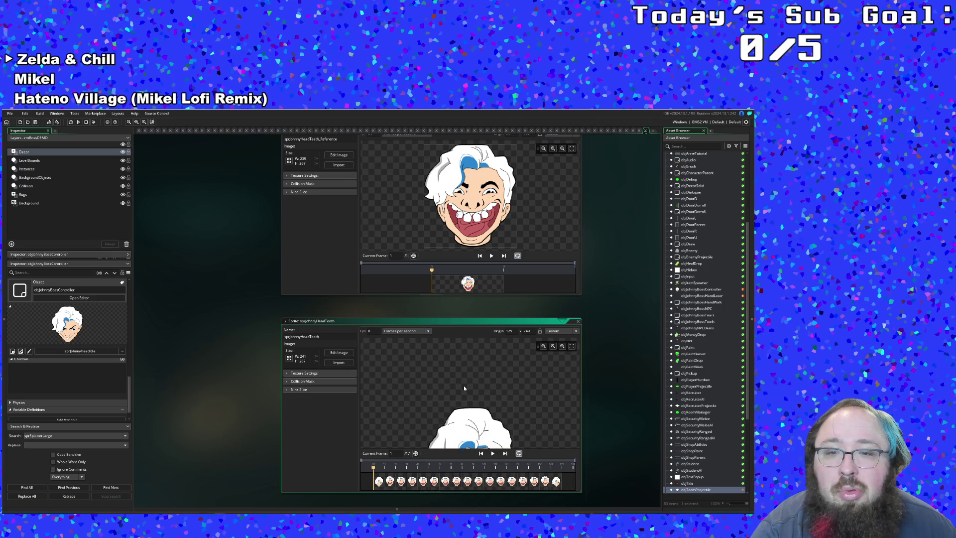
scroll(602, 405, "up", 2)
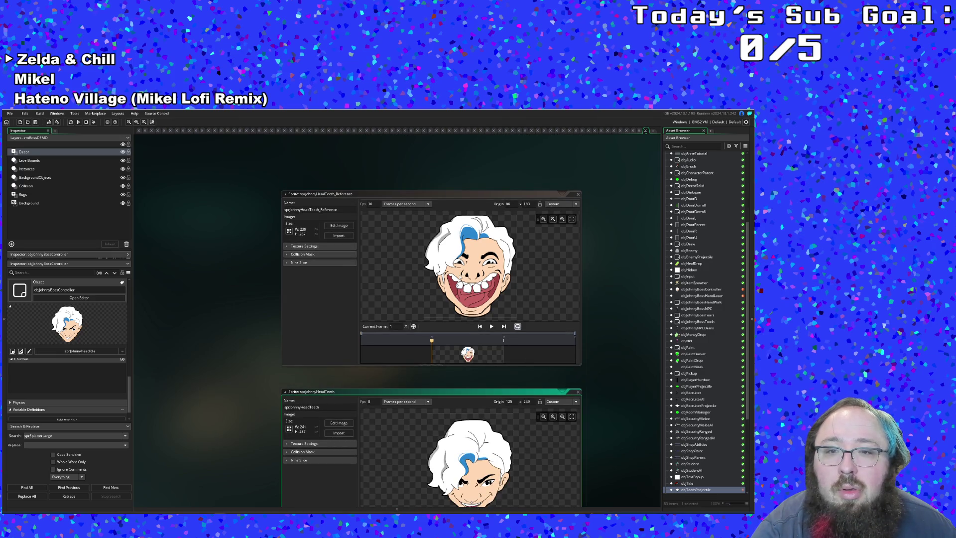
left_click(460, 286)
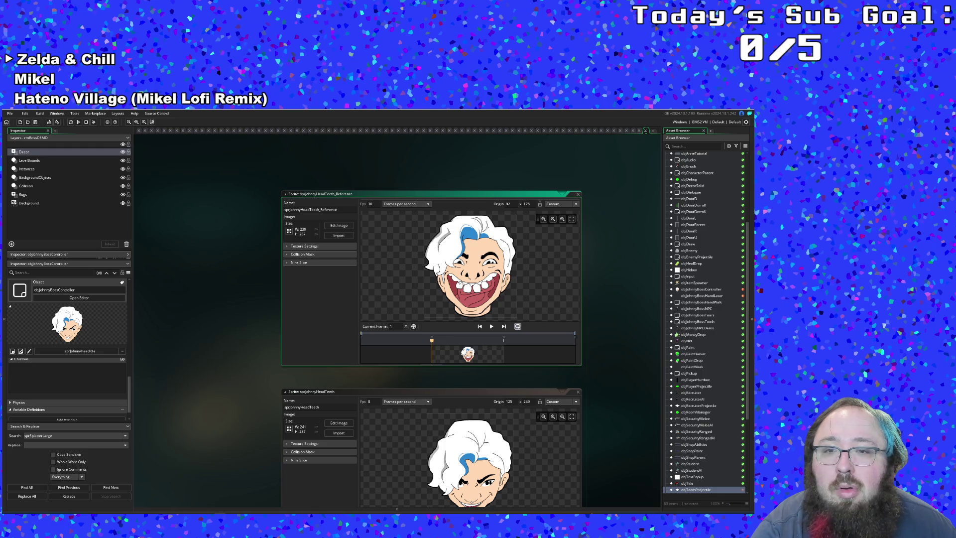
left_click(683, 148)
type("tooth")
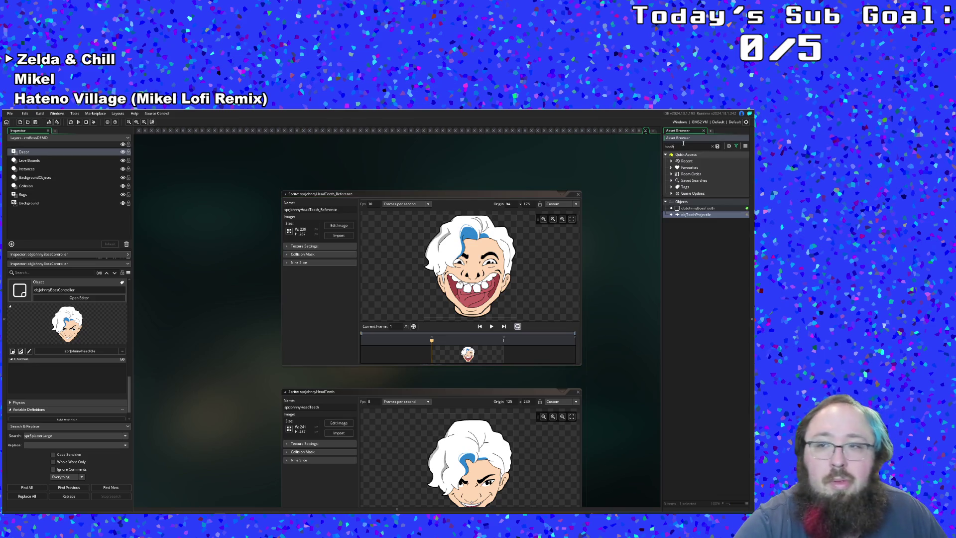
- Open objToothProjectile and assign it the sprJohnnyHeadTeethProjectiles_1 sprite
double_click(692, 215)
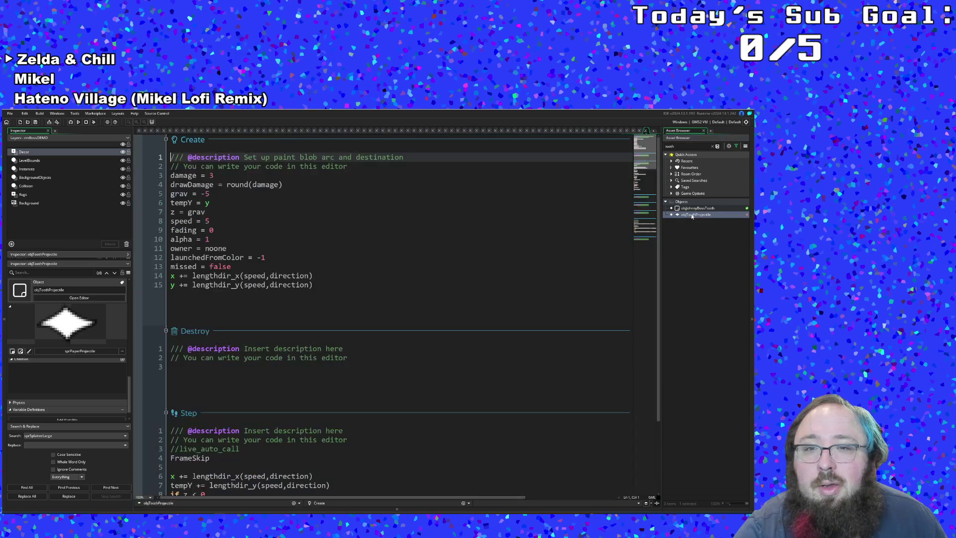
left_click(212, 221)
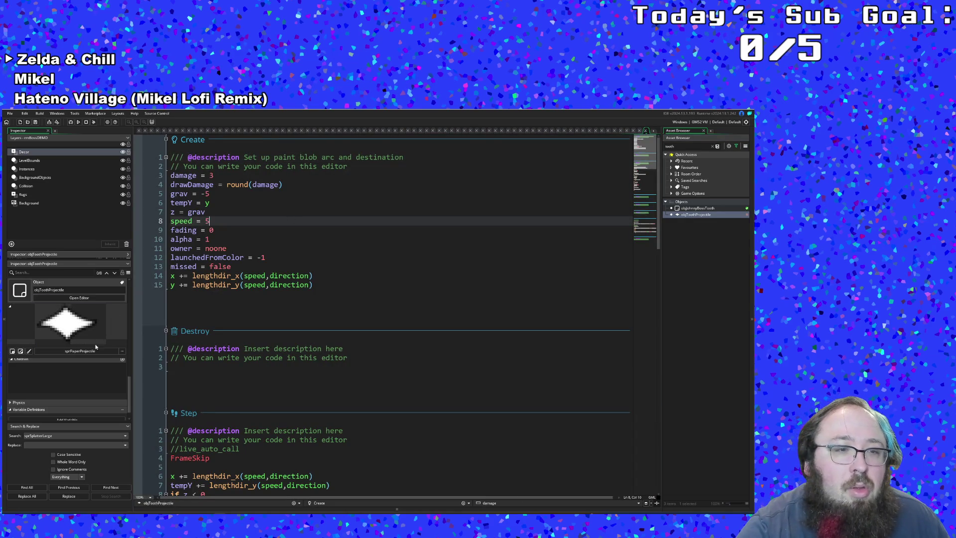
left_click(90, 352)
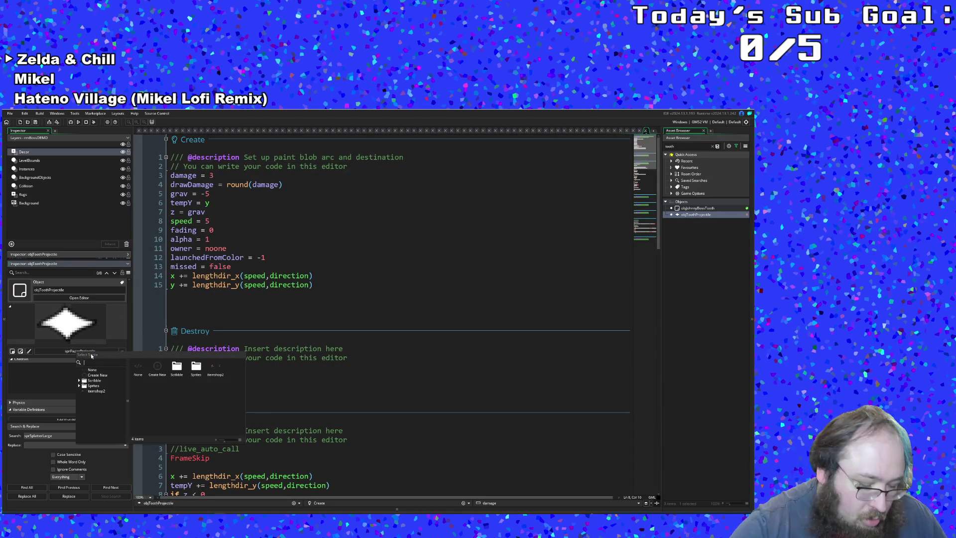
type("sprjohn")
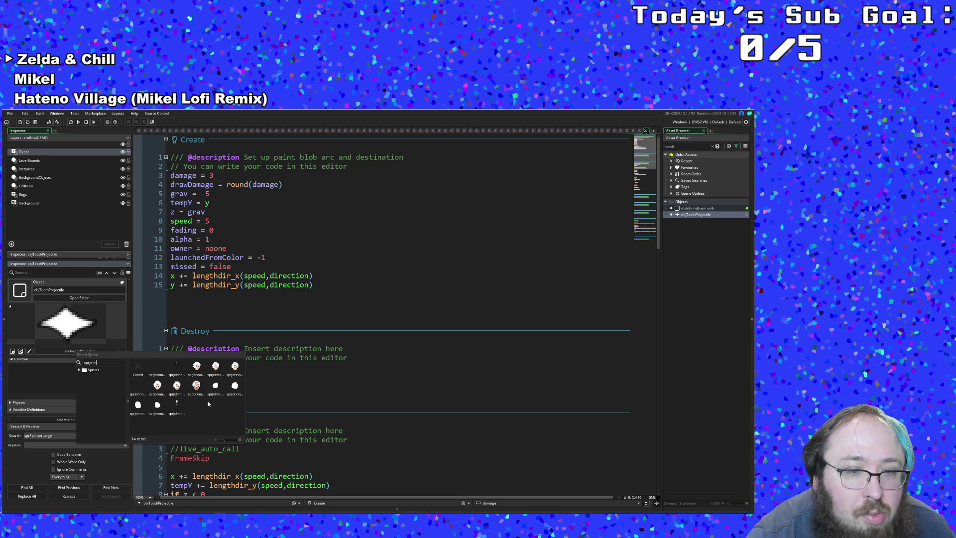
left_click(216, 386)
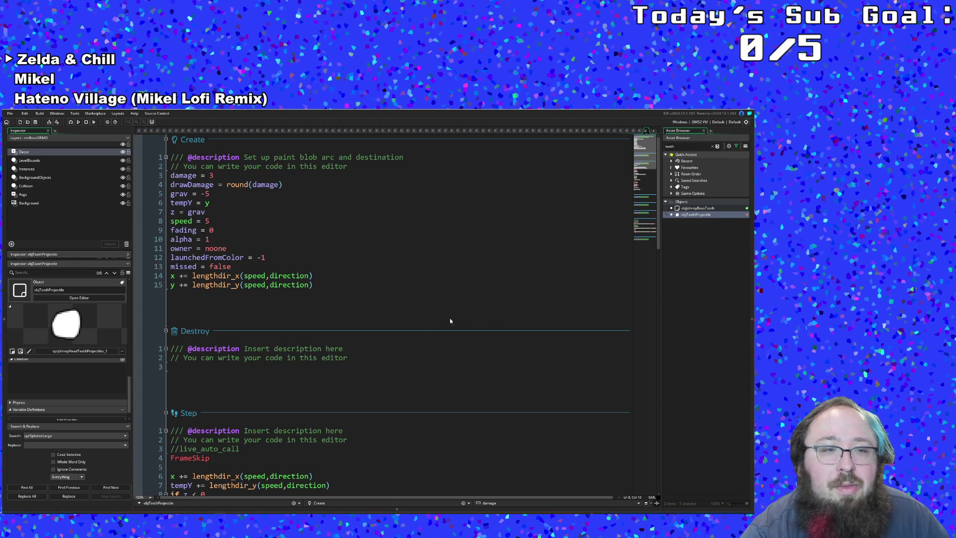
- Open the sprJohnnyHeadTeethProjectiles_1 sprite editor for comparison
left_click(21, 350)
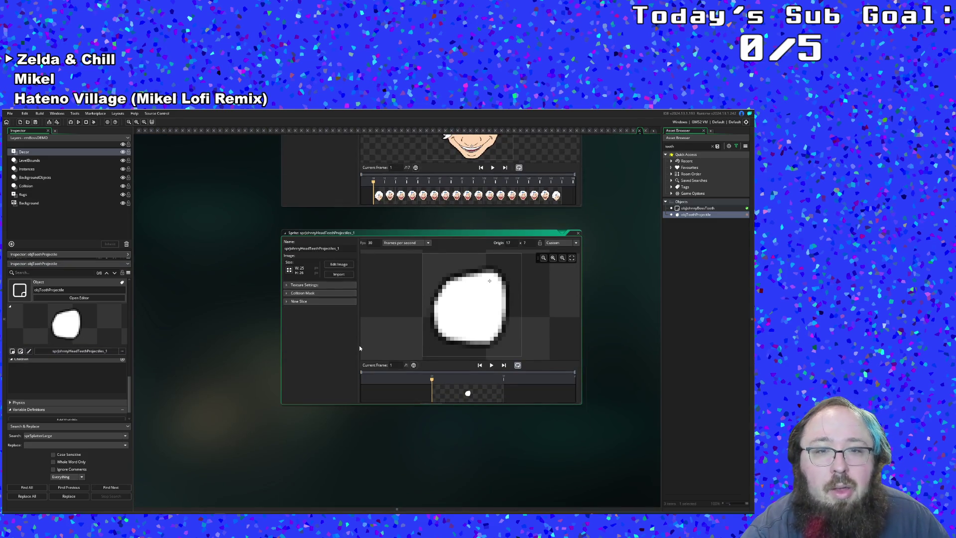
scroll(351, 349, "up", 3)
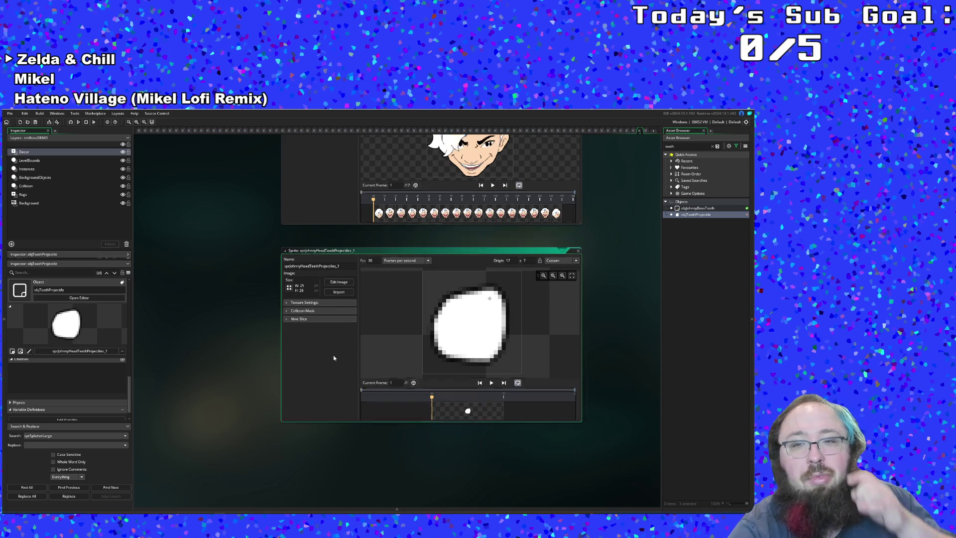
scroll(333, 355, "up", 1)
scroll(334, 355, "up", 1)
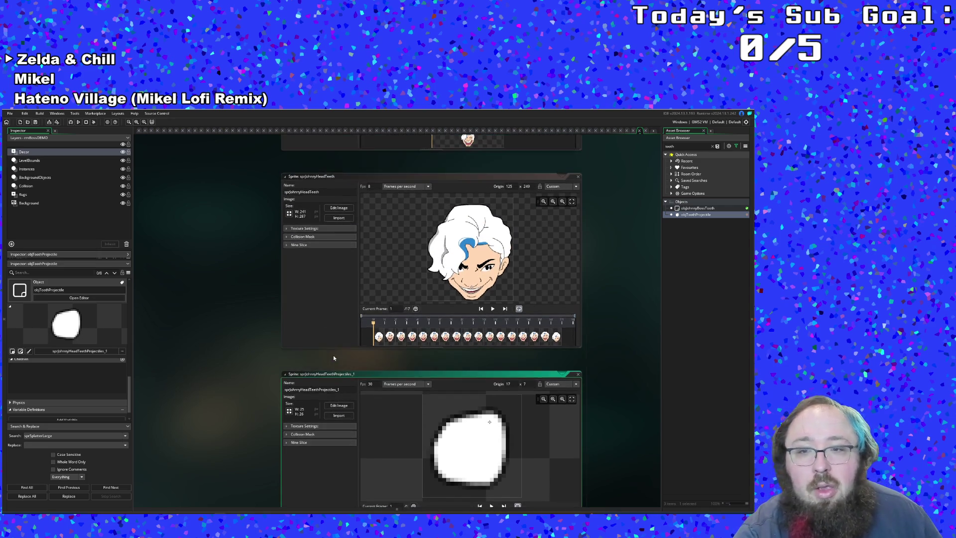
scroll(333, 355, "up", 2)
scroll(333, 355, "up", 2)
scroll(333, 355, "up", 1)
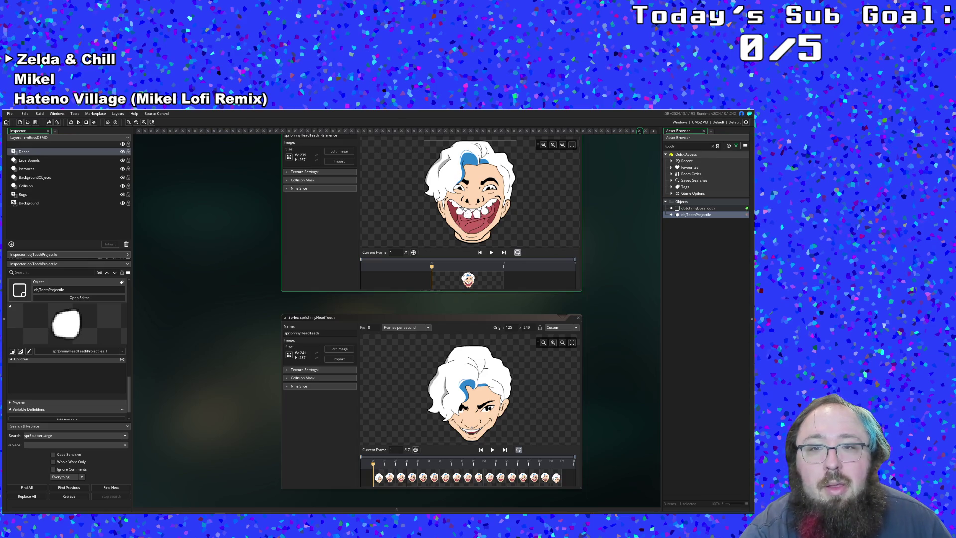
scroll(470, 192, "up", 3)
scroll(449, 217, "down", 2)
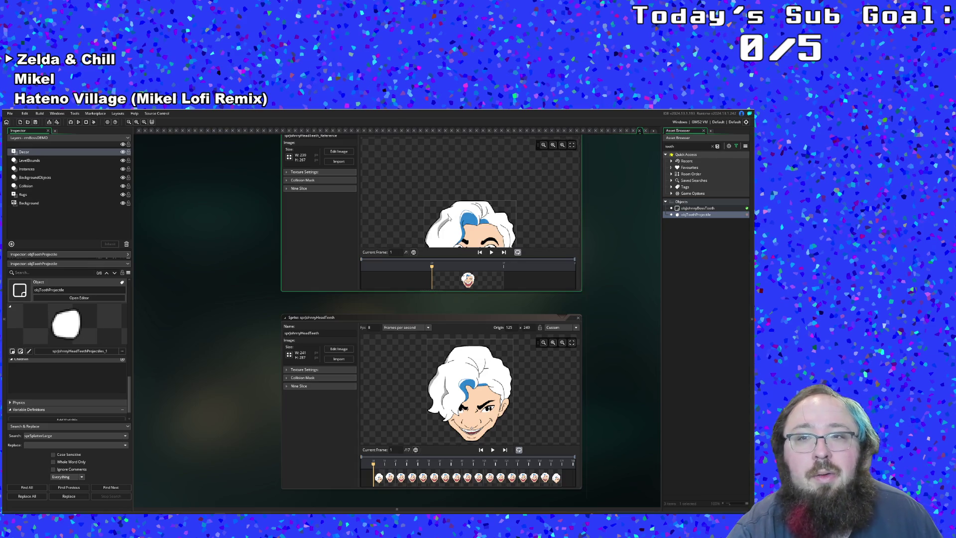
scroll(449, 218, "down", 2)
scroll(195, 289, "up", 2)
scroll(197, 287, "up", 2)
scroll(198, 286, "up", 1)
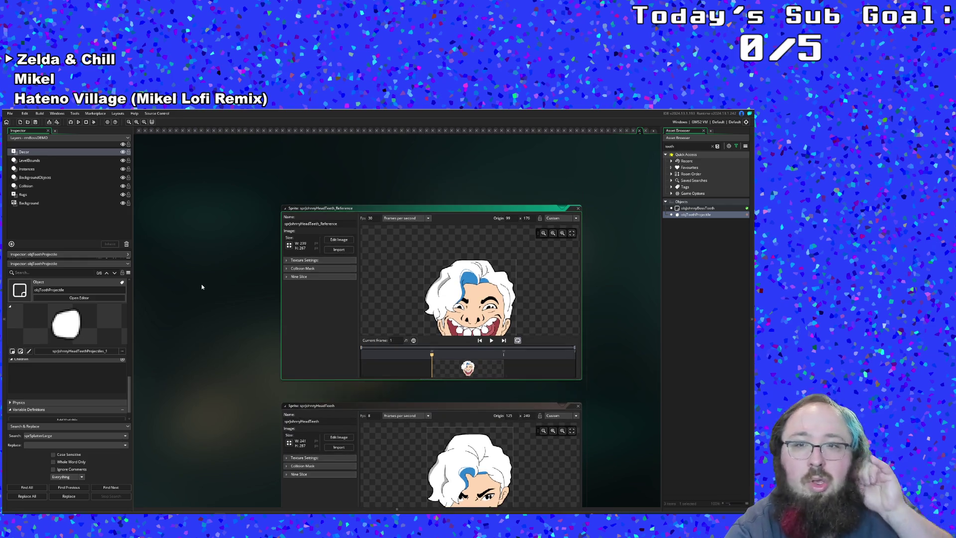
scroll(200, 285, "down", 2)
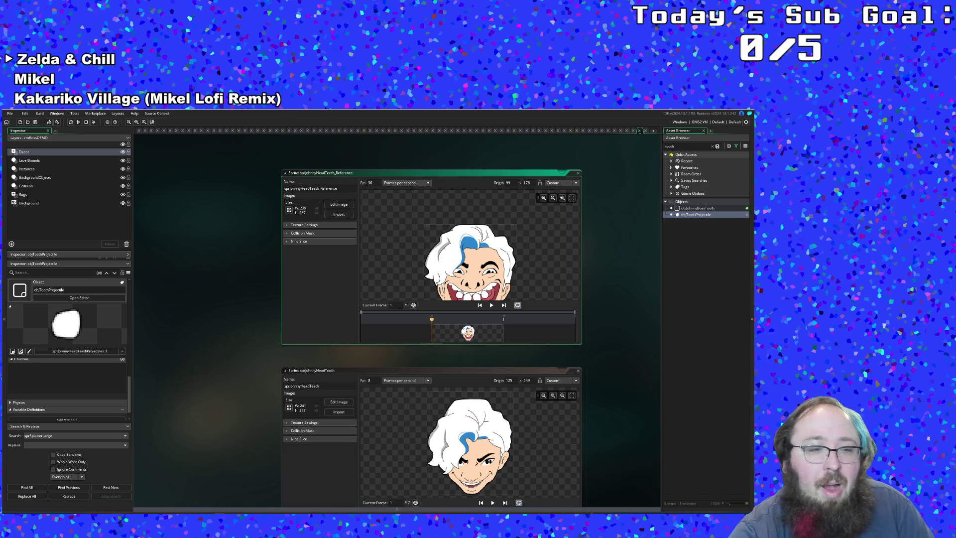
- Work out 249 − 176 = 73 in Calculator and return to the projectile code
key("super")
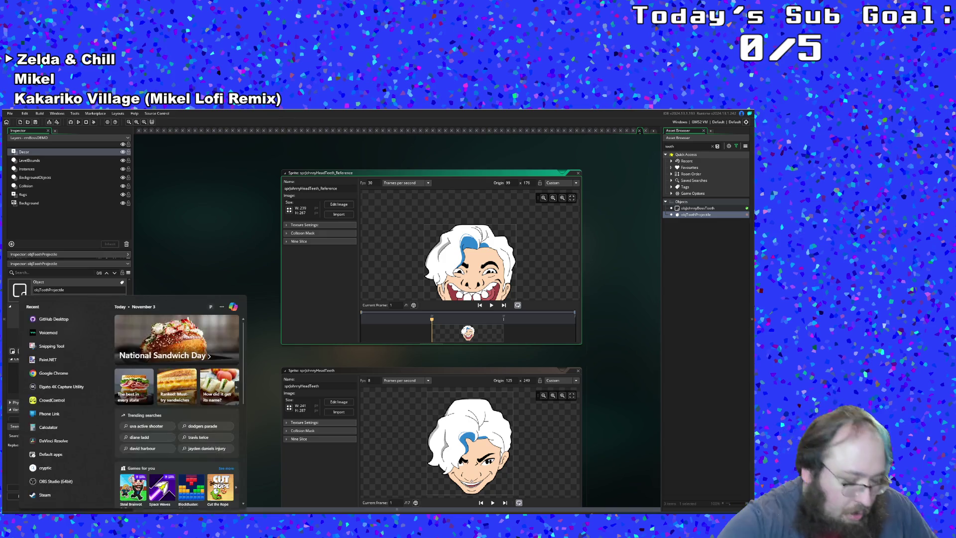
type("calc")
key("Return")
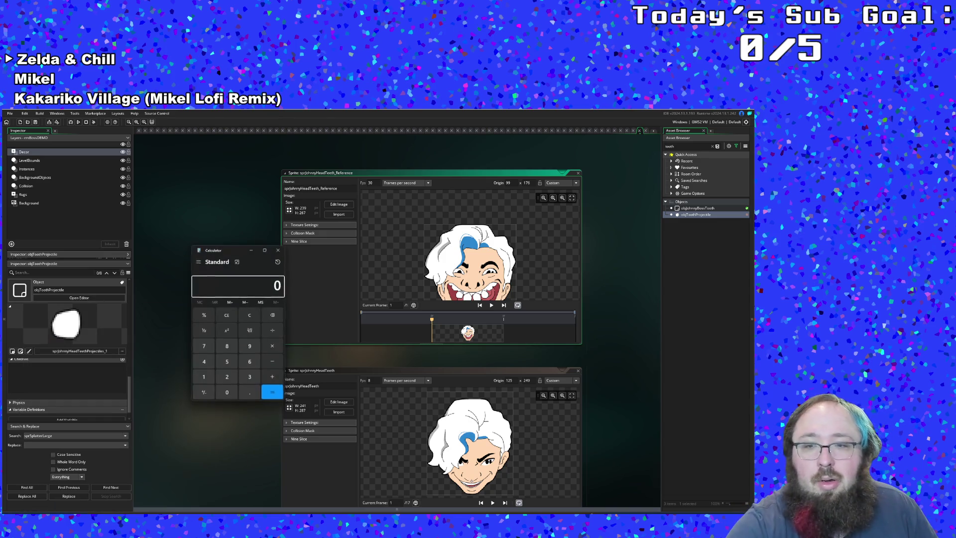
type("2")
left_click(203, 361)
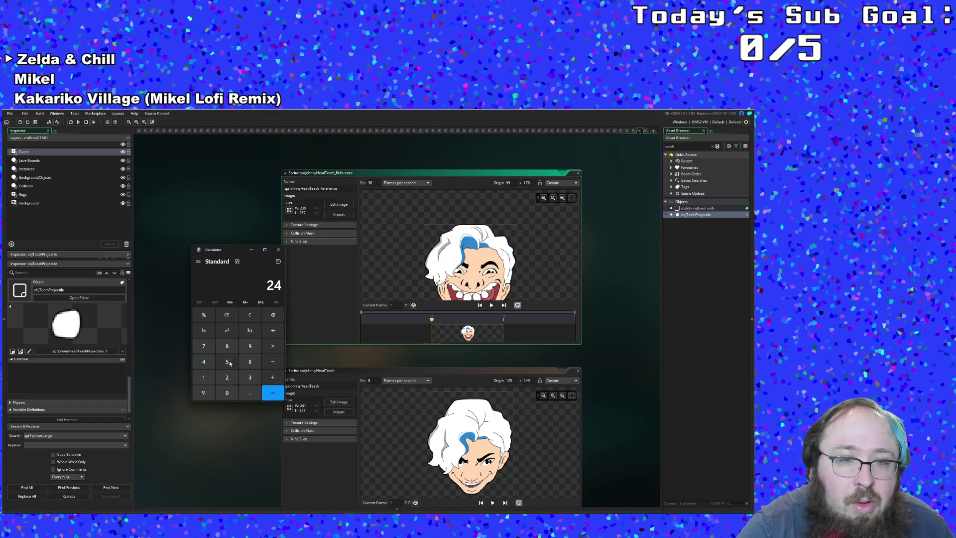
left_click(250, 346)
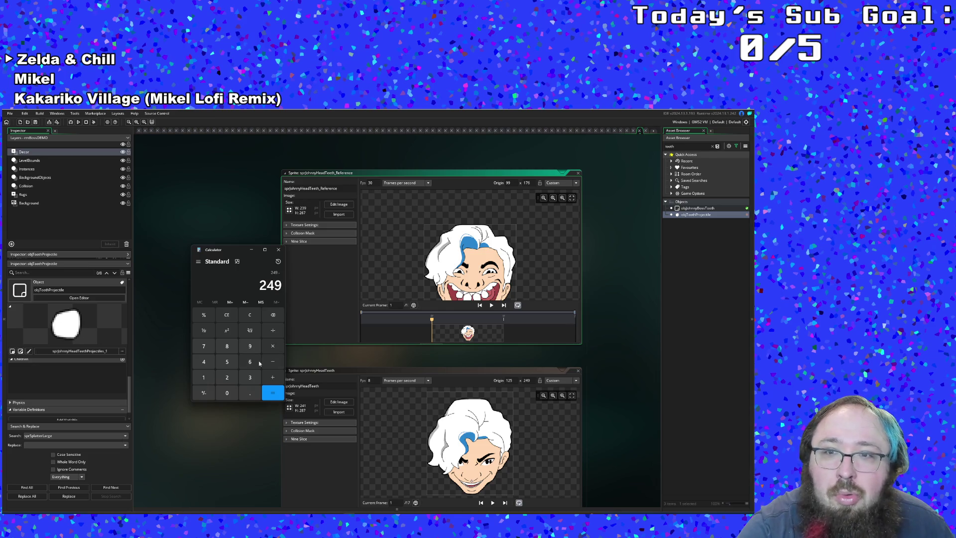
left_click(203, 376)
left_click(249, 361)
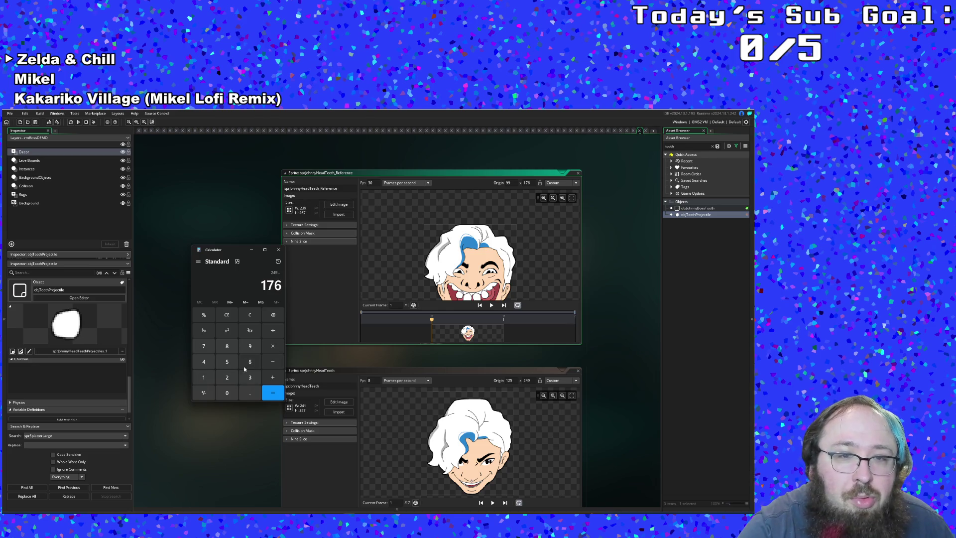
left_click(272, 394)
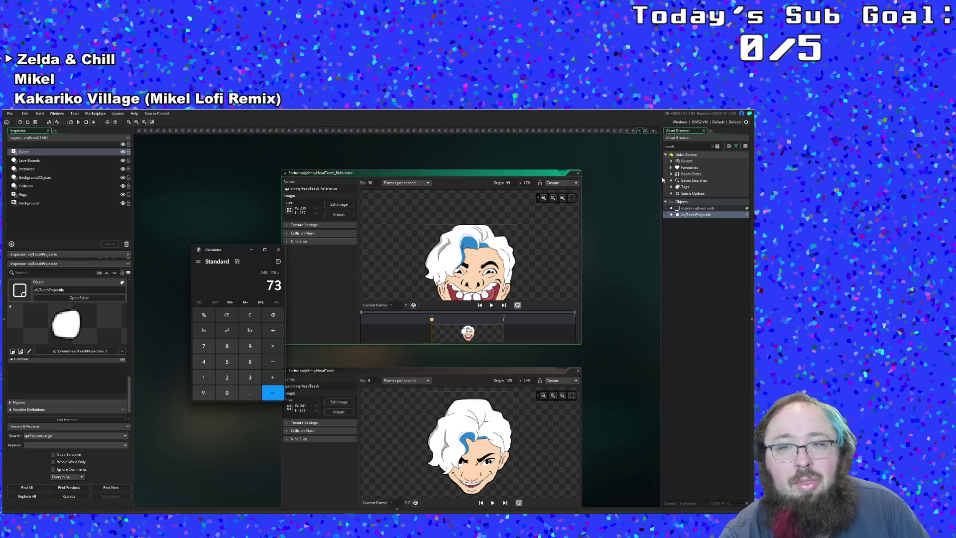
left_click(643, 132)
scroll(238, 337, "down", 5)
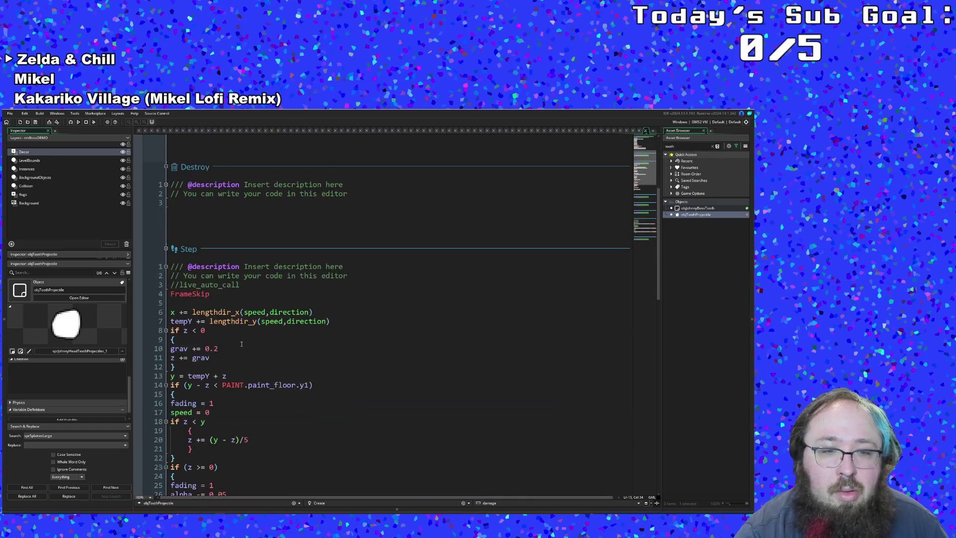
scroll(239, 341, "down", 10)
scroll(241, 345, "down", 10)
scroll(241, 346, "up", 5)
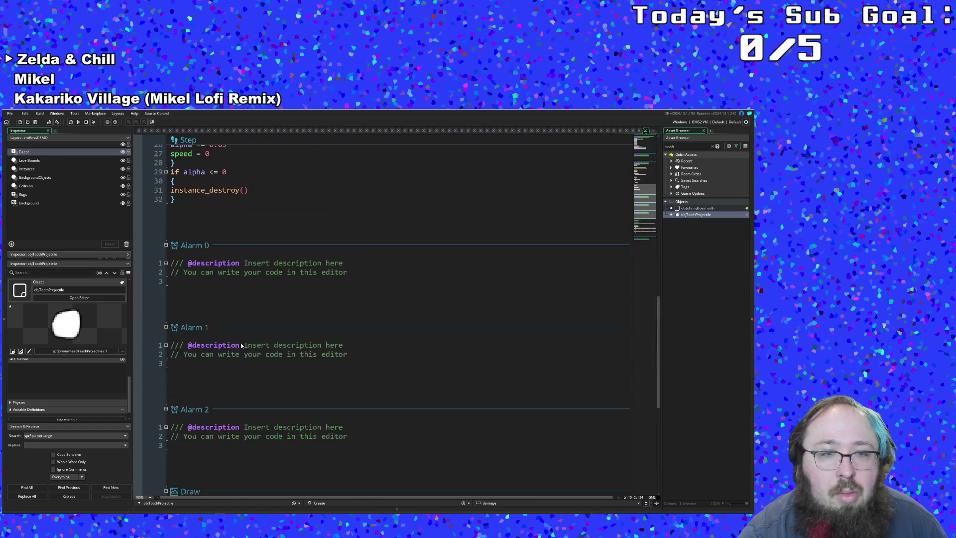
scroll(242, 346, "up", 5)
scroll(241, 347, "up", 3)
scroll(316, 333, "up", 3)
- Reopen objJohnnyBossController's Step event via asset search
left_click(317, 333)
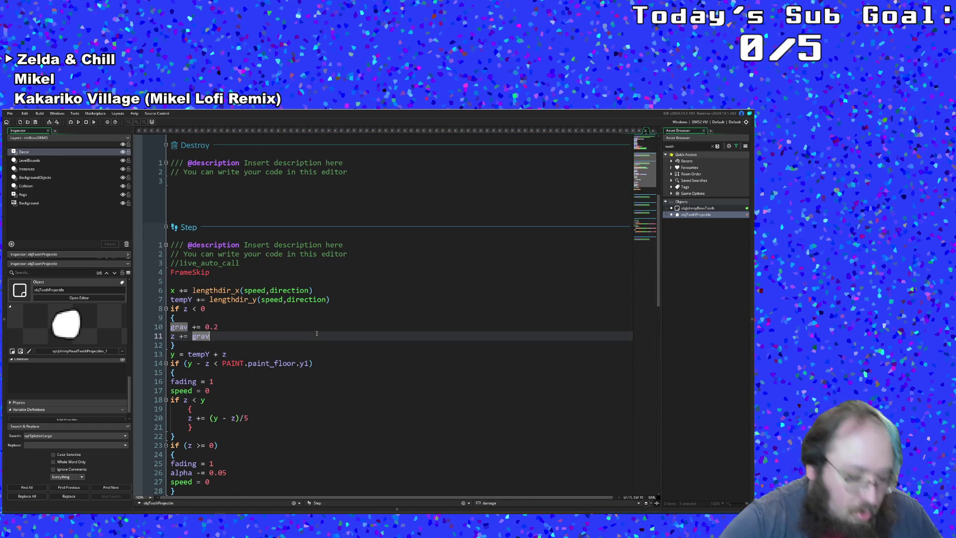
key("ctrl+t")
type("objoh")
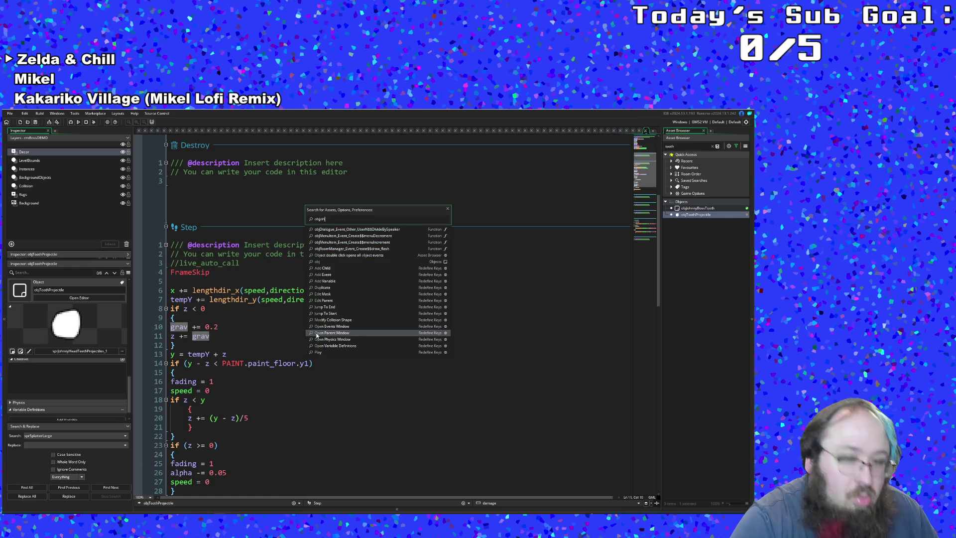
type("en")
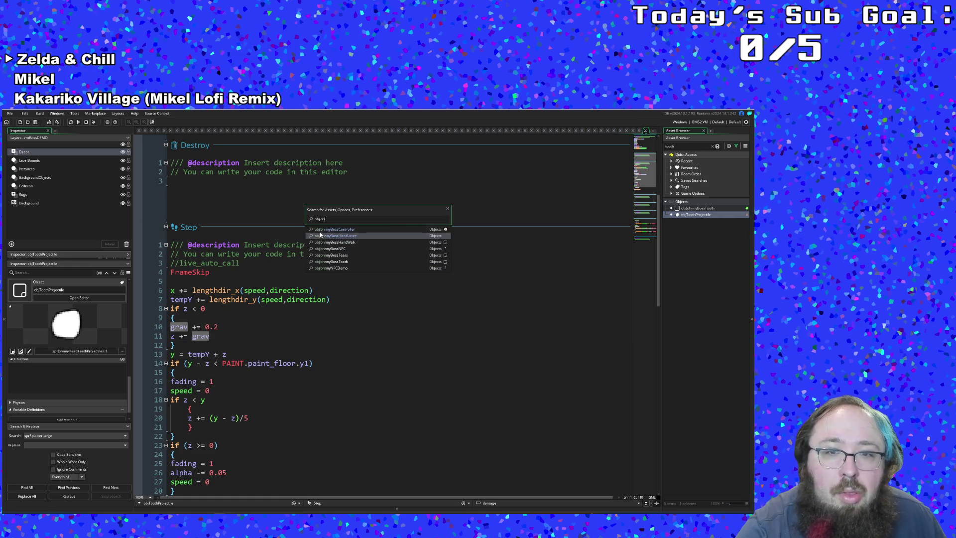
left_click(320, 231)
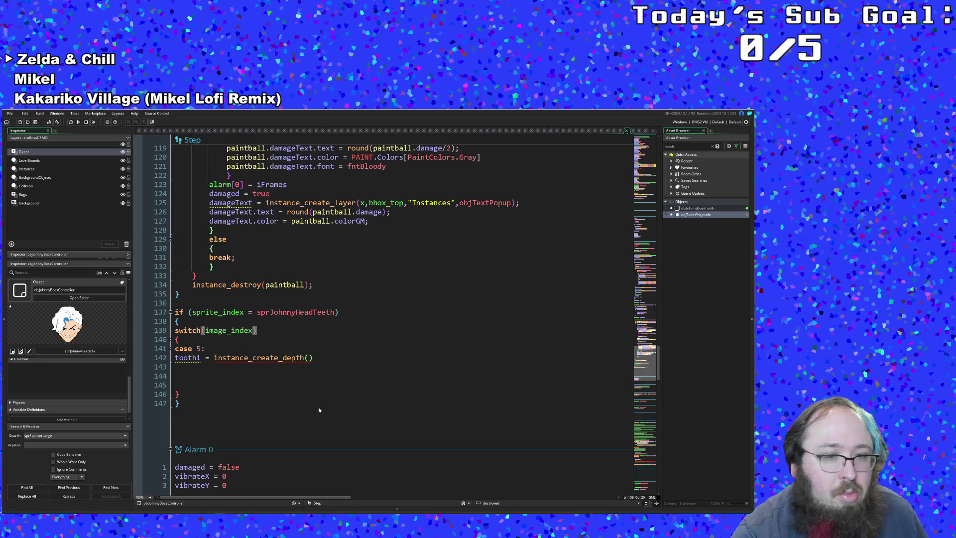
scroll(318, 407, "down", 5)
scroll(318, 407, "down", 3)
scroll(318, 407, "down", 3)
scroll(319, 407, "up", 4)
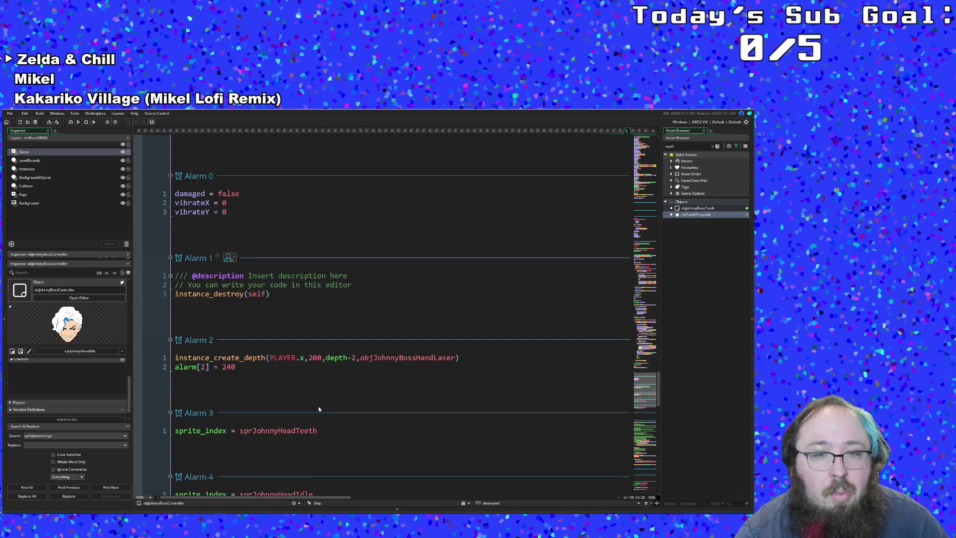
scroll(318, 408, "down", 2)
scroll(318, 408, "down", 3)
scroll(318, 407, "up", 3)
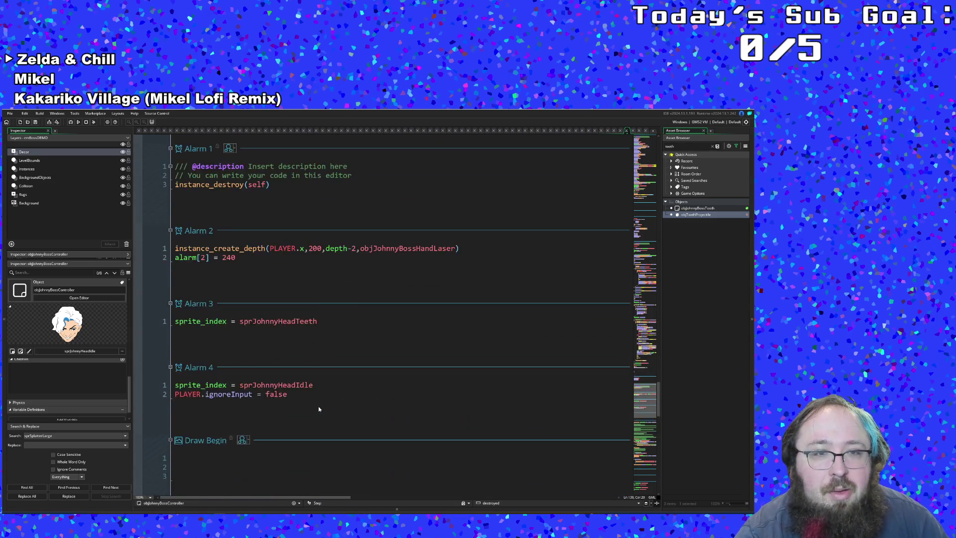
scroll(318, 408, "up", 5)
scroll(318, 409, "up", 3)
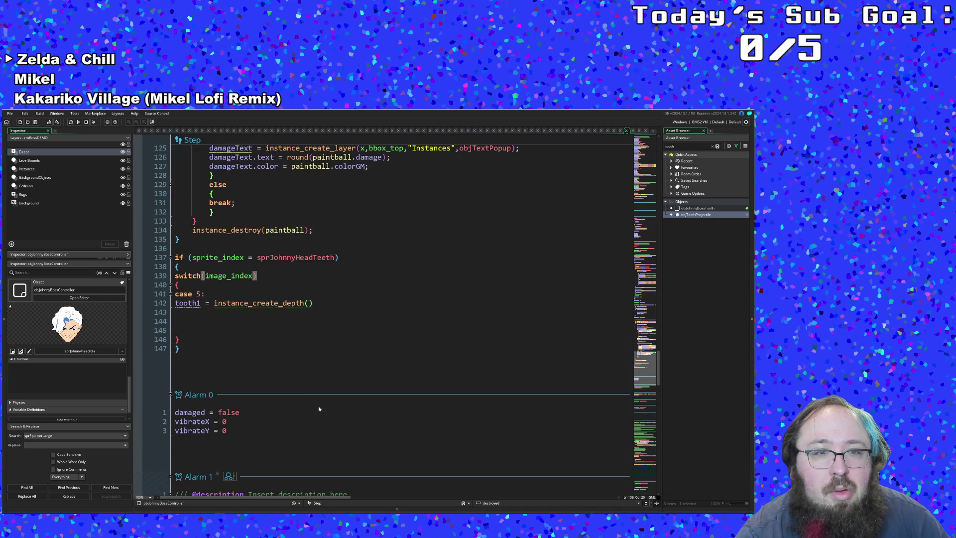
- Fill tooth1's call with x-26, y-73, objToothProjectile, depth - 5
left_click(301, 303)
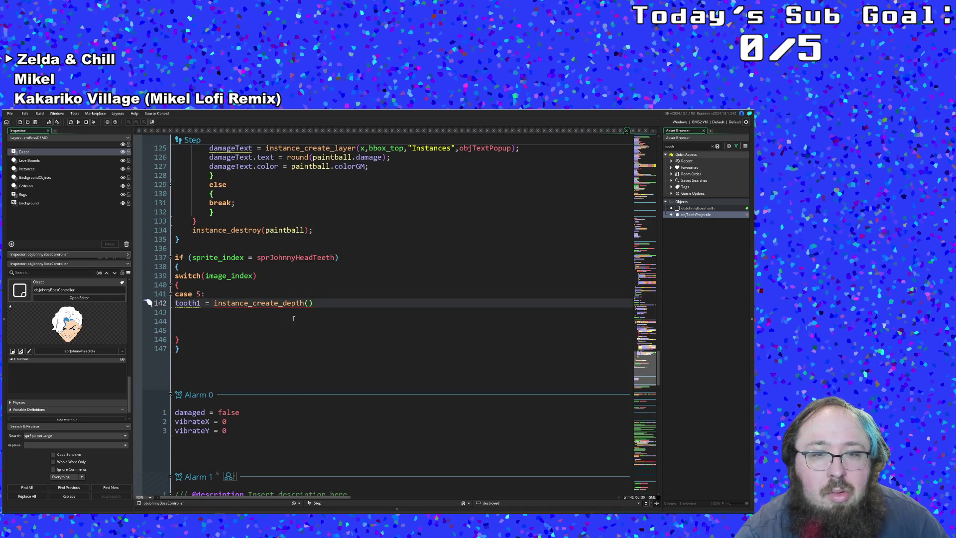
key("End")
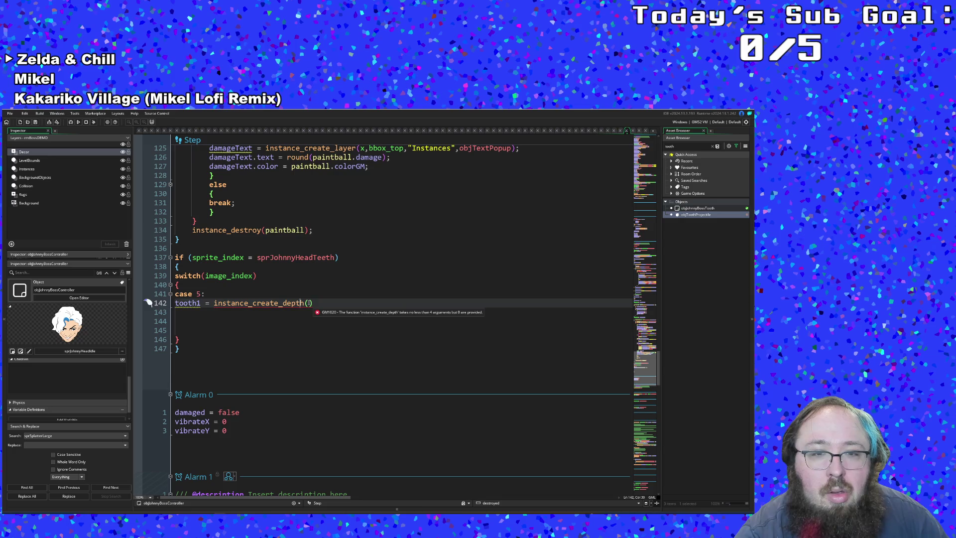
type("x-")
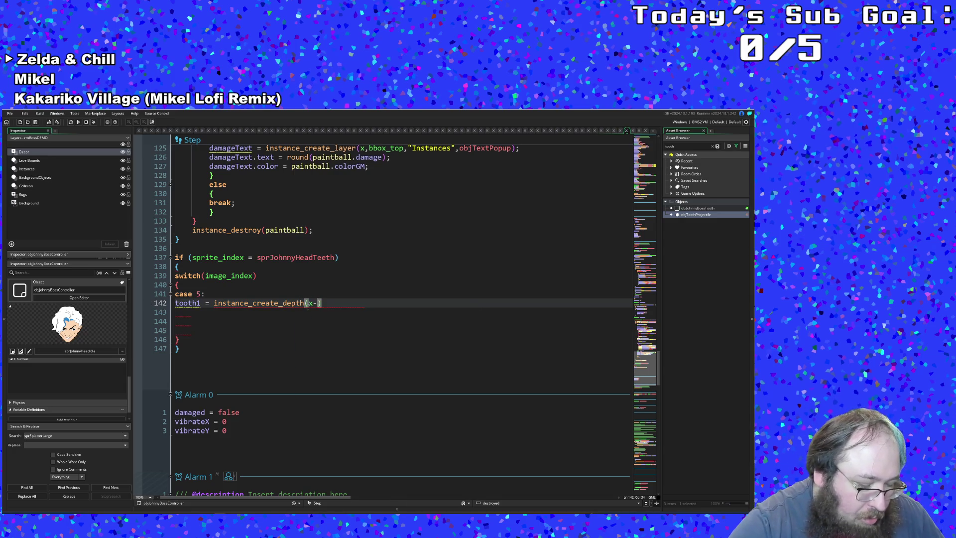
type("26,")
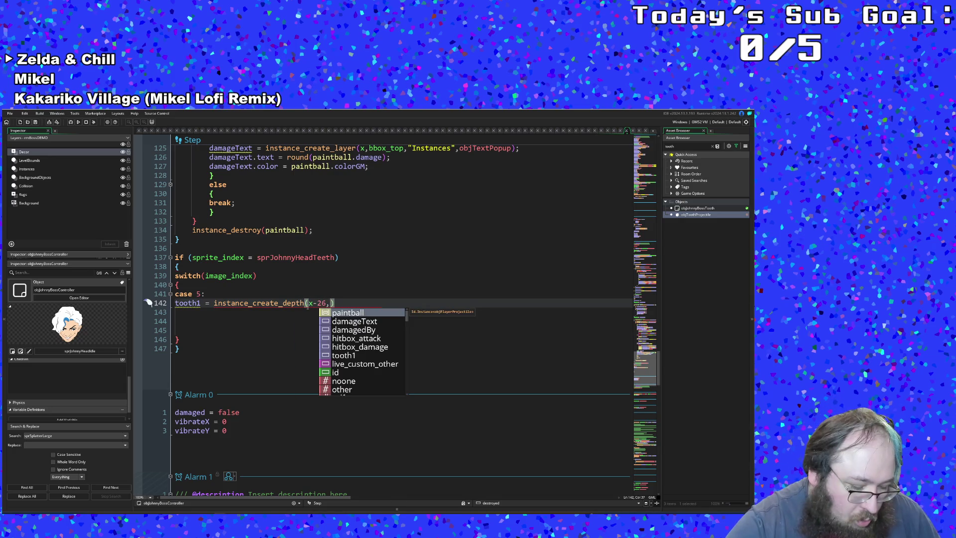
type("y-7")
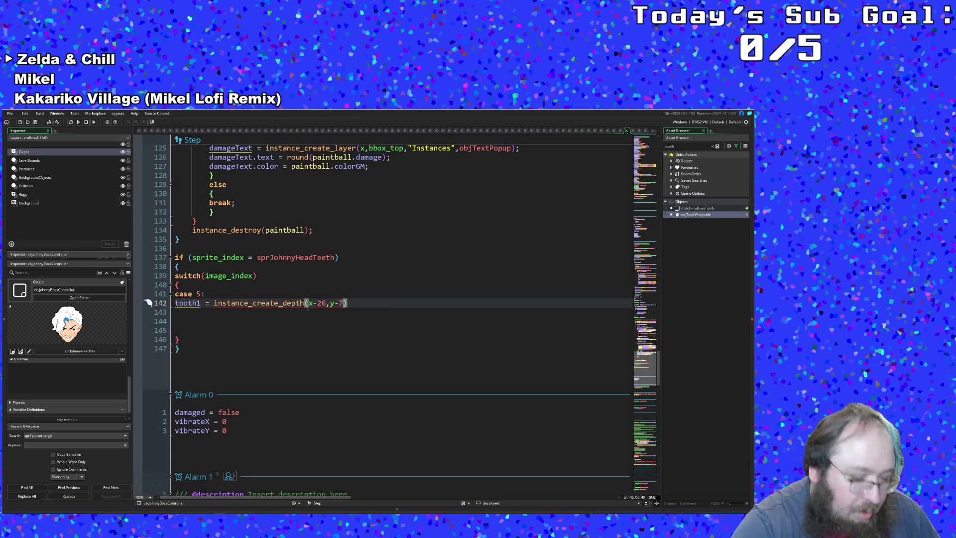
type("3,")
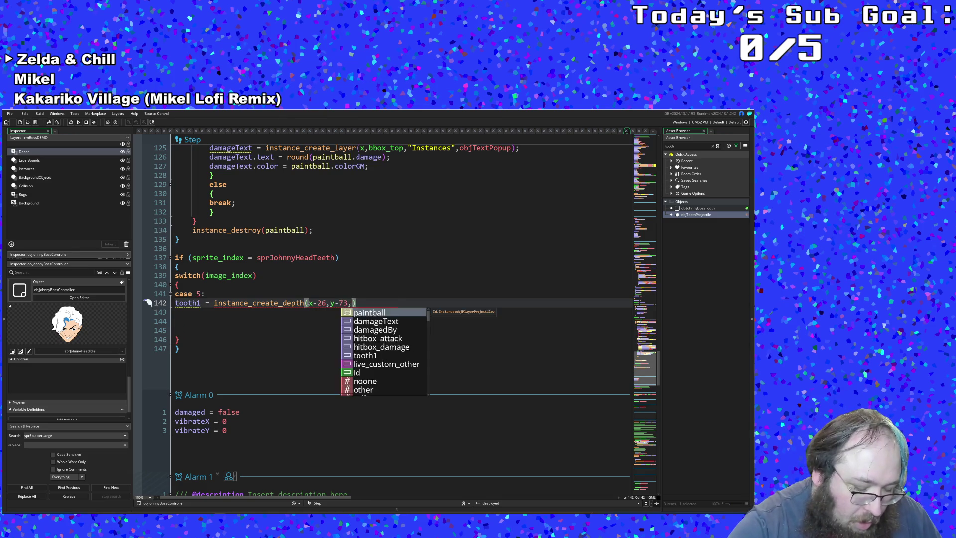
type("obj")
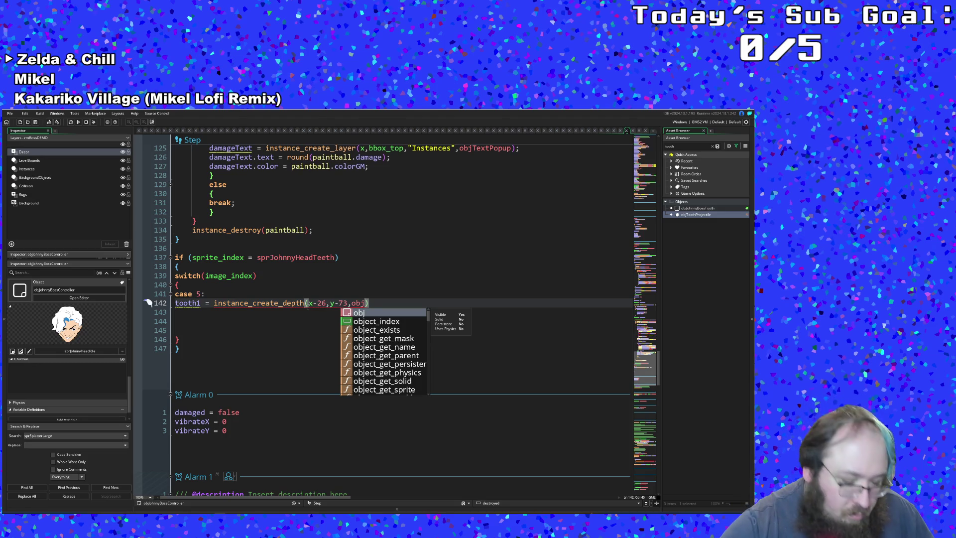
type("T")
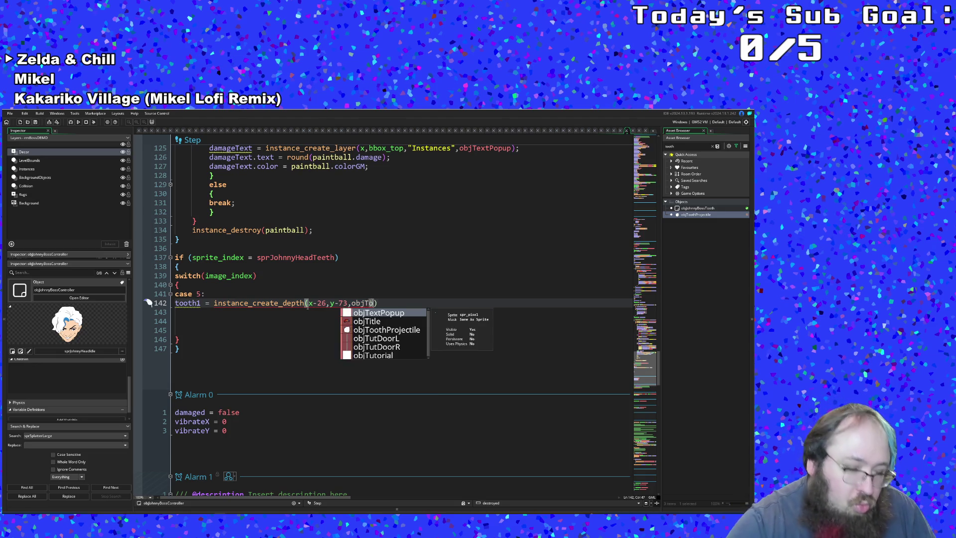
type("o")
key("Return")
type(",")
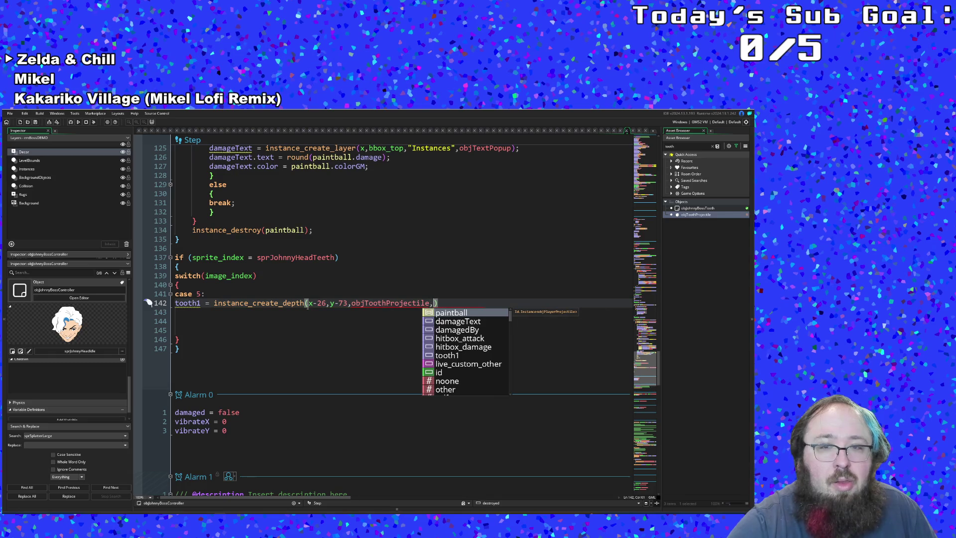
type("de")
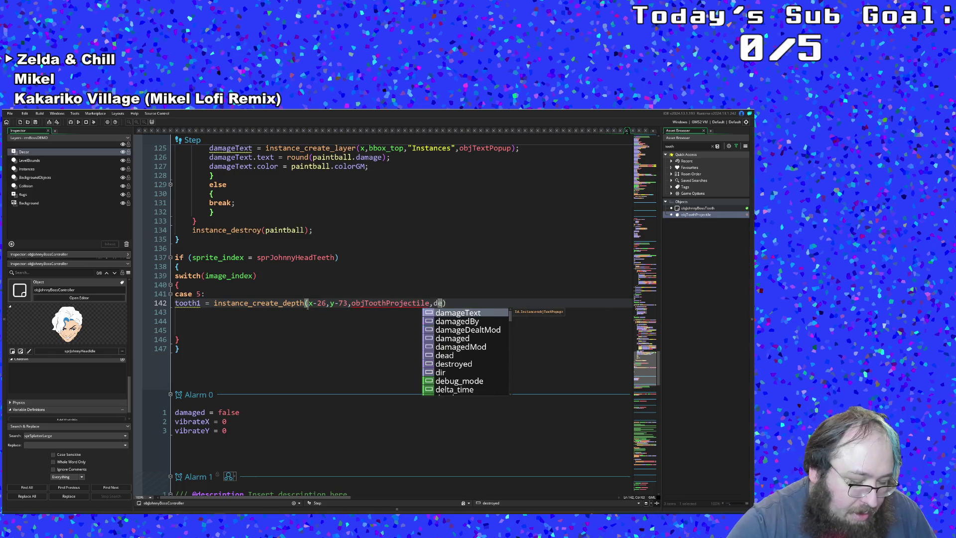
type("pth")
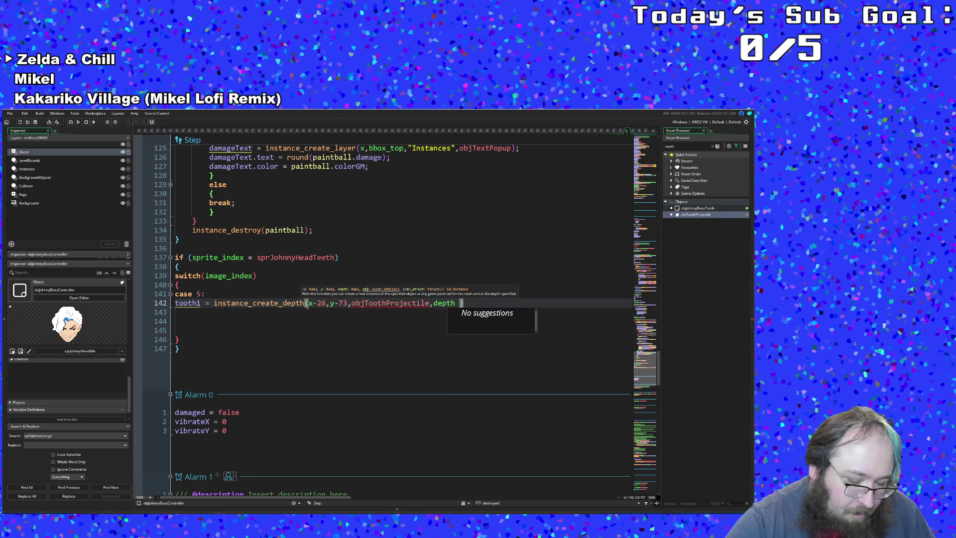
type(" - 5")
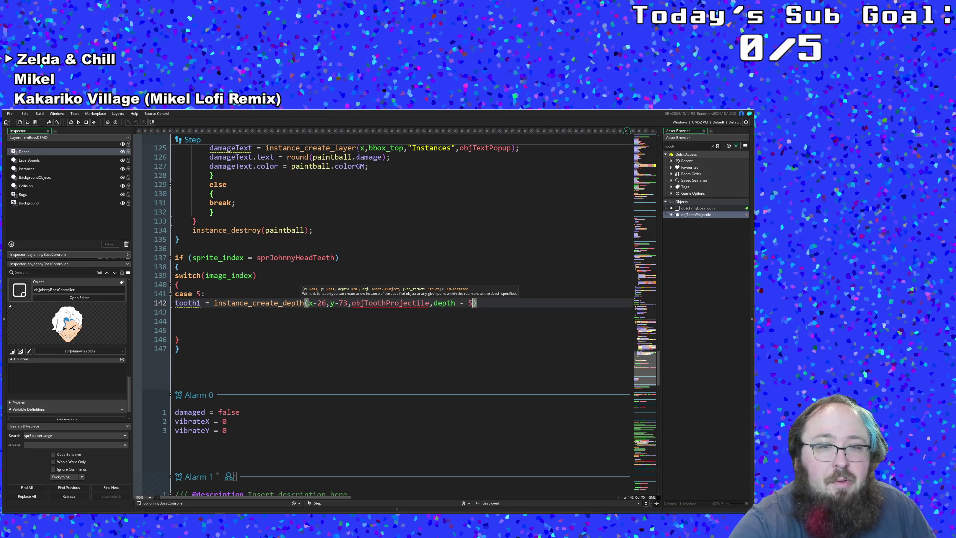
left_click(355, 302)
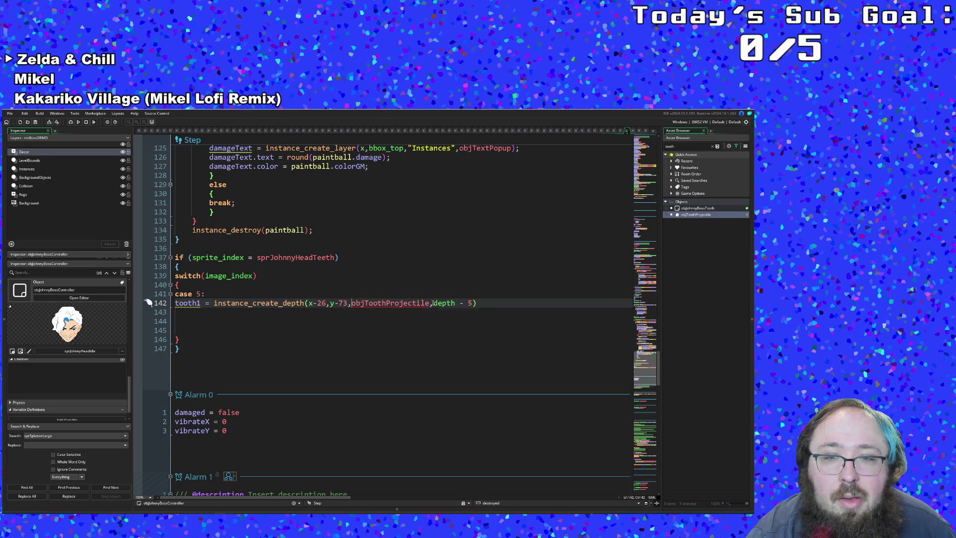
- Move objToothProjectile to follow depth - 5 in the create call and end it with a semicolon
left_click_drag(433, 303, 360, 302)
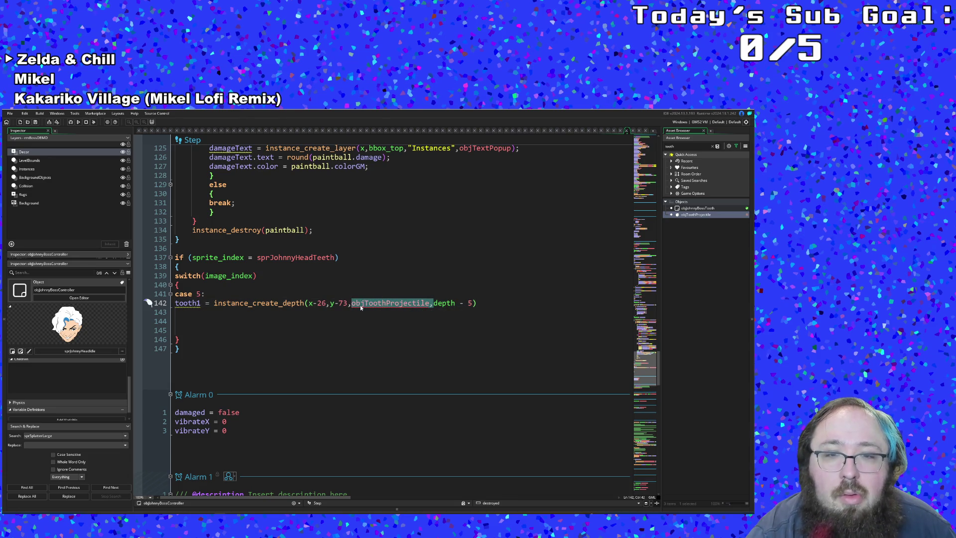
right_click(360, 306)
left_click(415, 314)
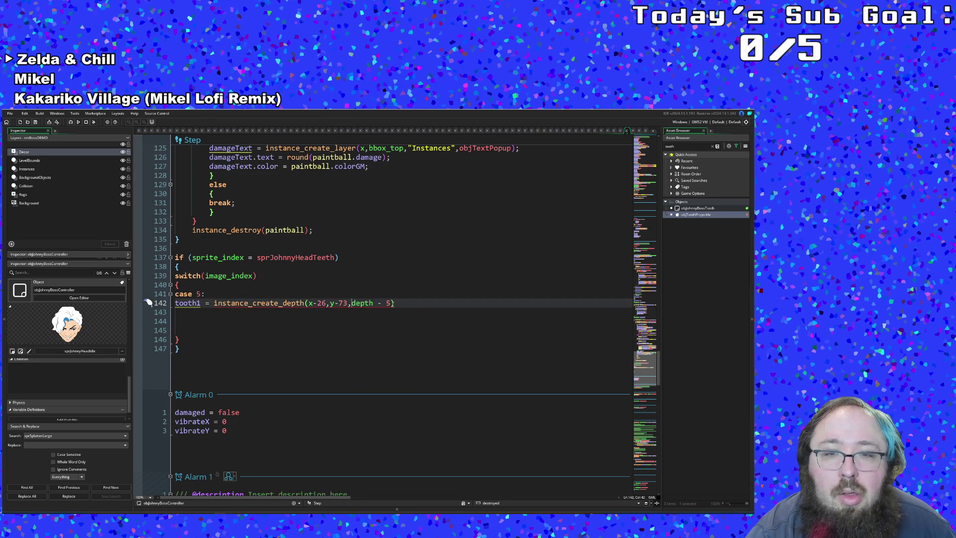
type("objToothProjectile,")
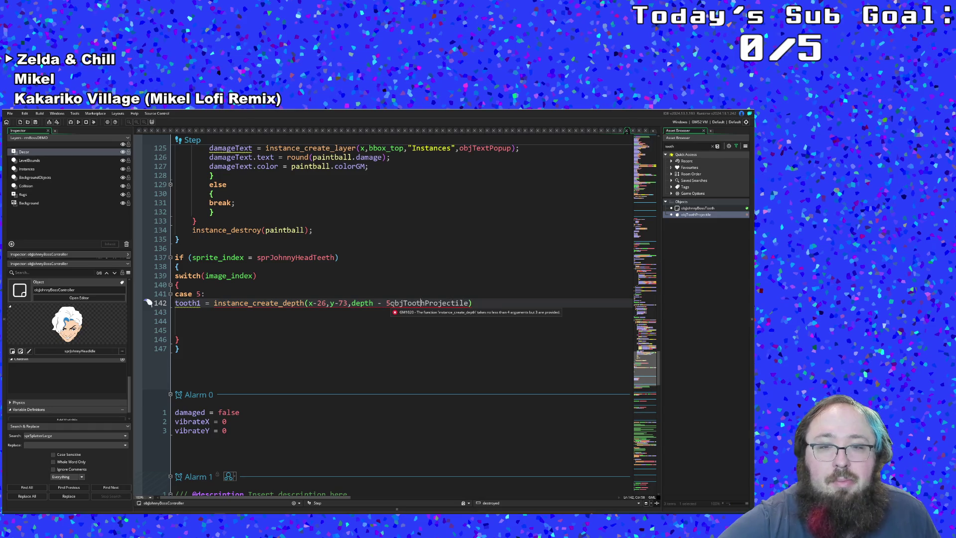
type(",")
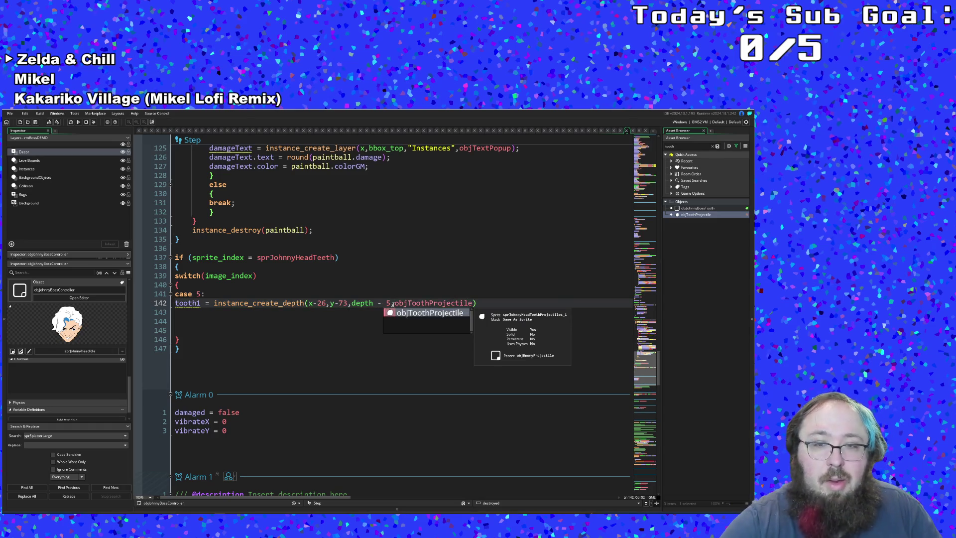
type(";")
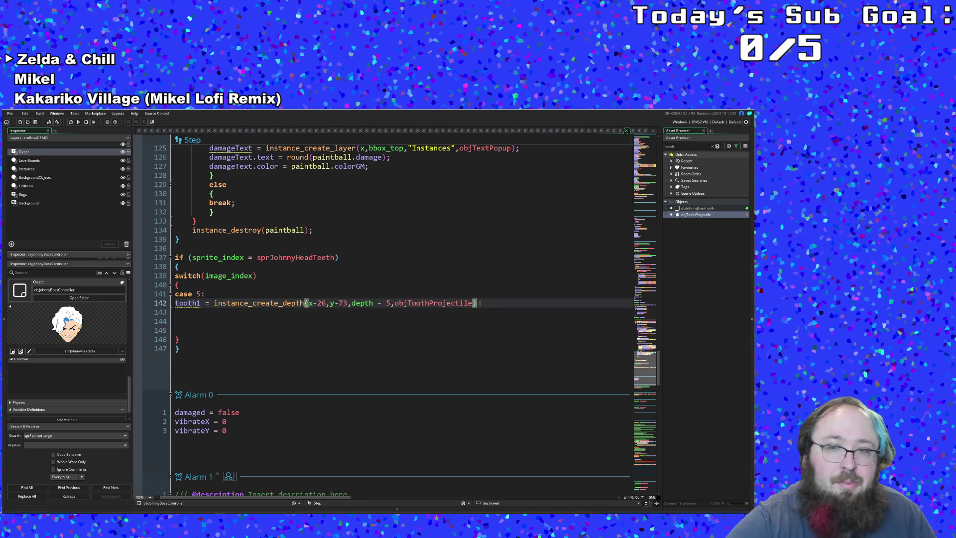
key("Return")
type("too")
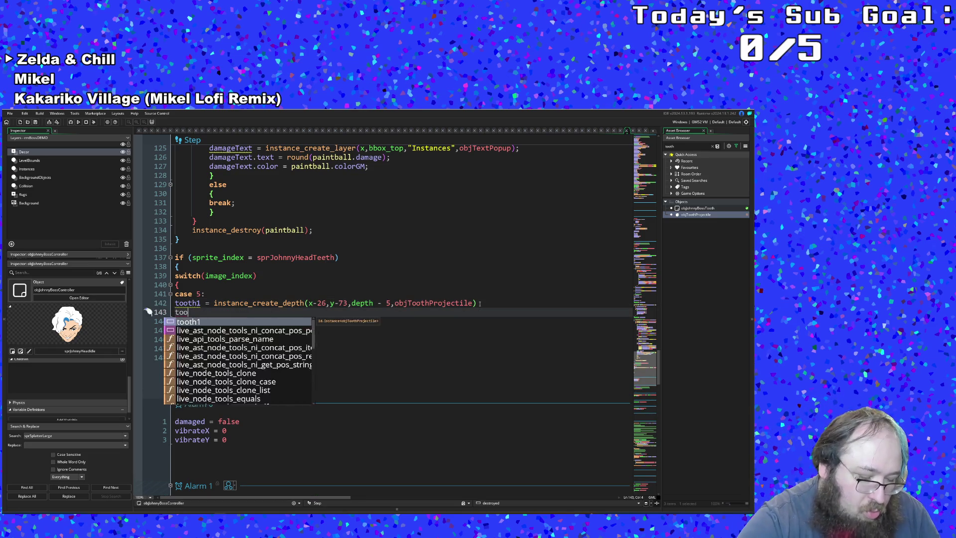
type("th1")
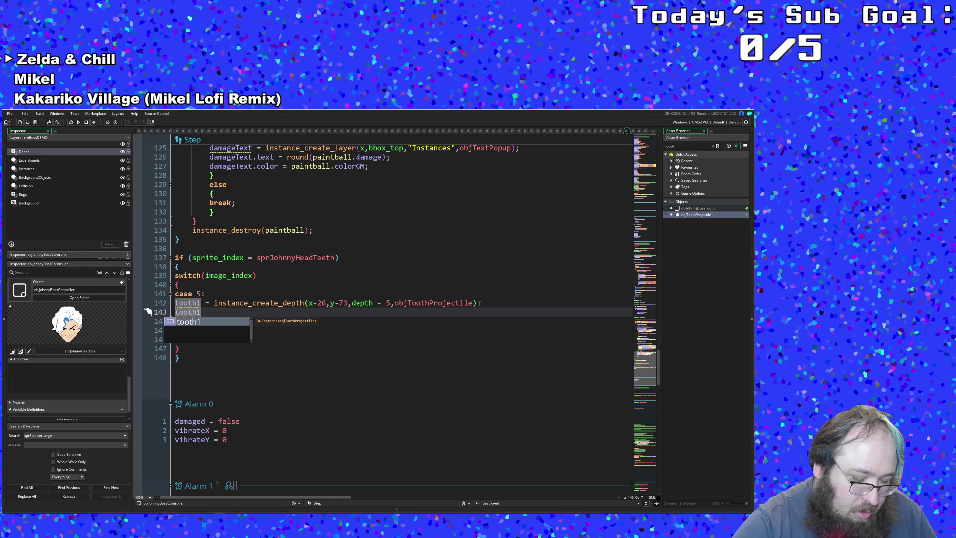
type(".dir")
- Begin the line tooth1.direction = with direction autocompleted and the stray character removed
key("Return")
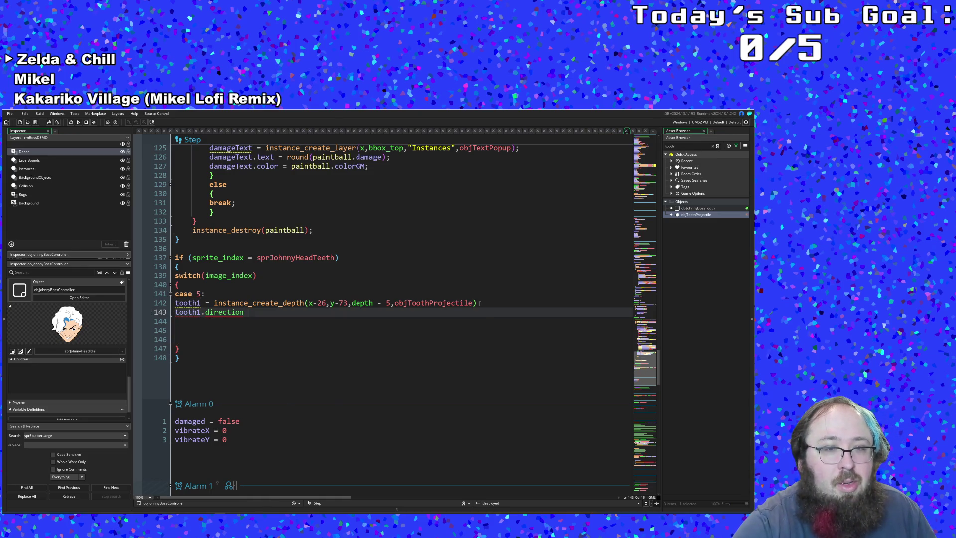
type("= ")
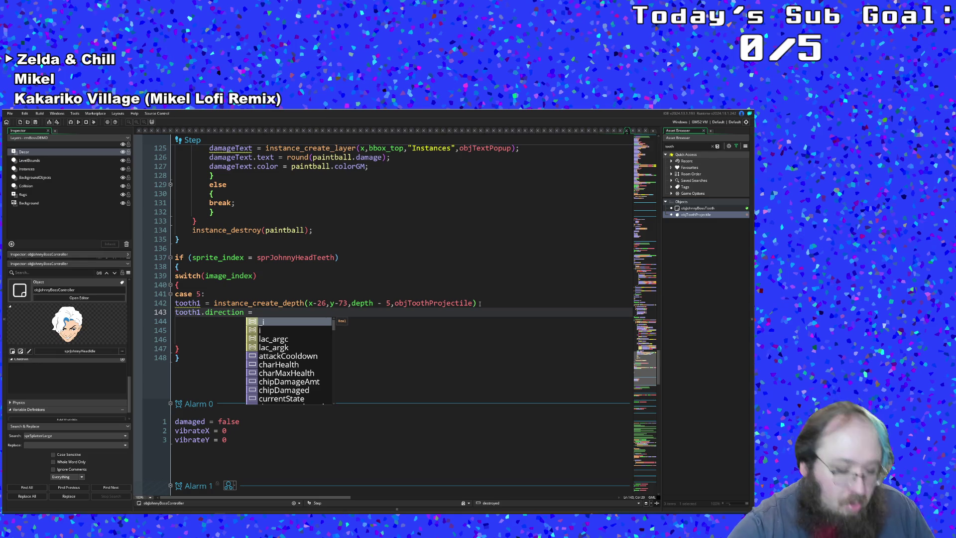
type("p")
key("BackSpace")
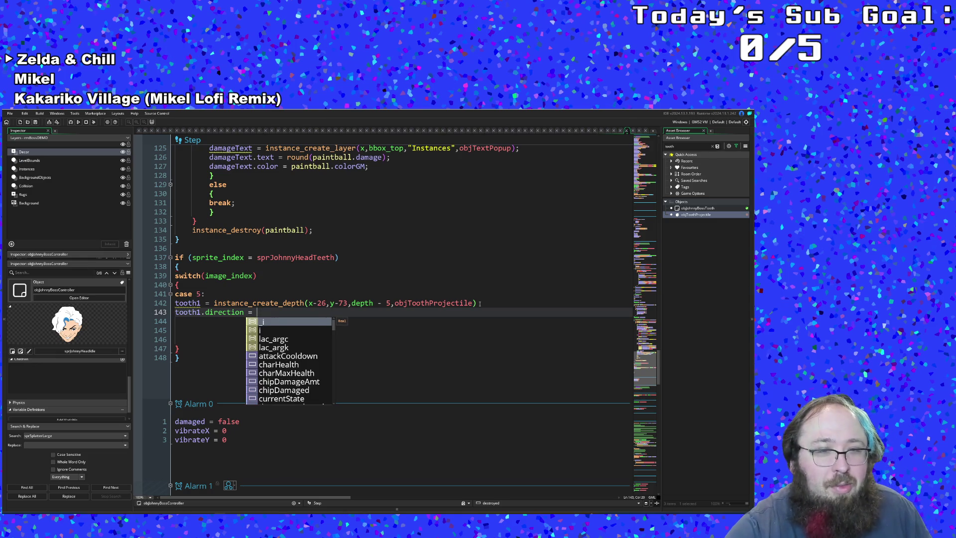
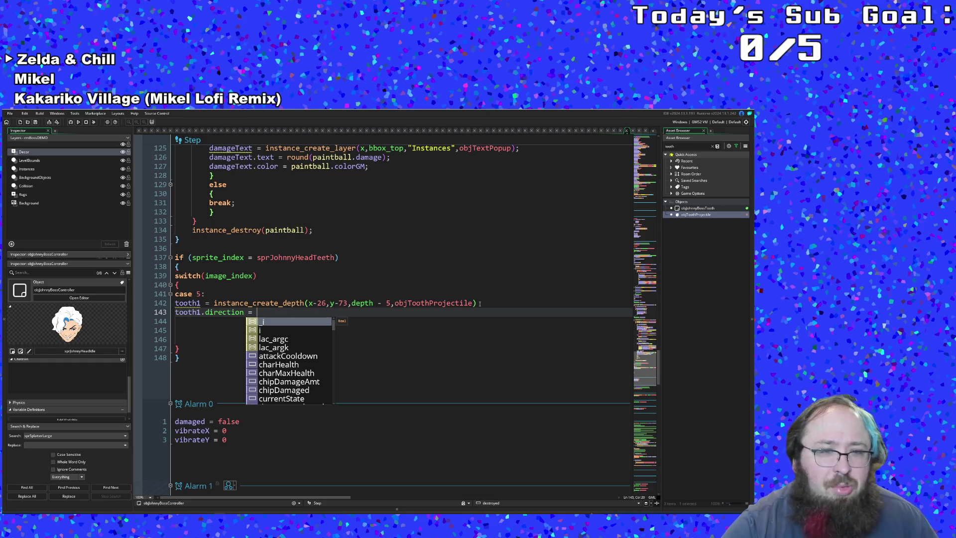
type("215")
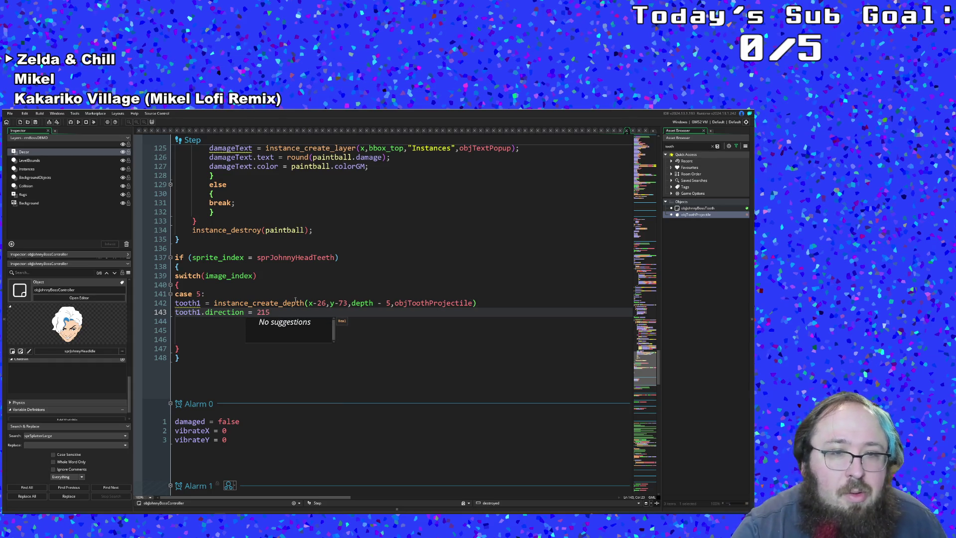
type(";")
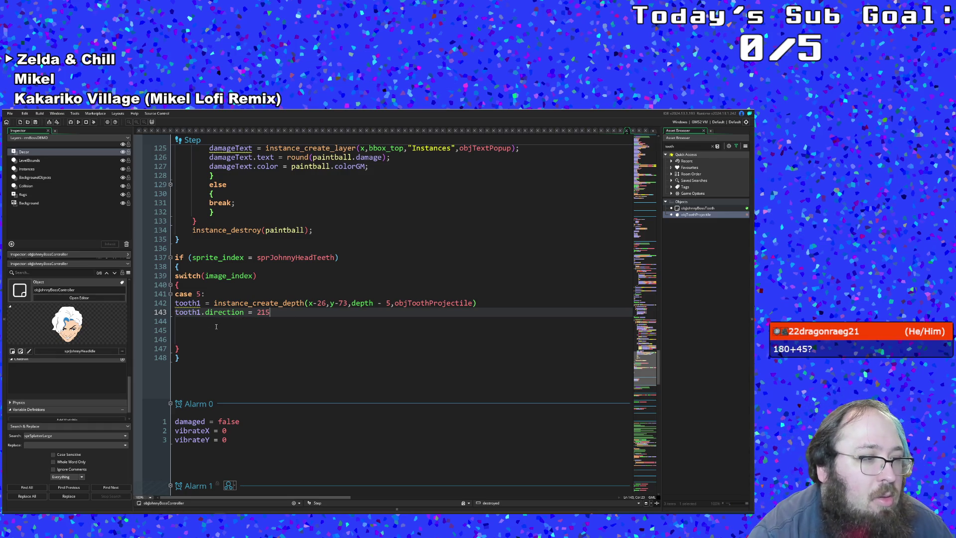
- Correct tooth1.direction from 215 to 225 and start a new line below it
left_click(266, 303)
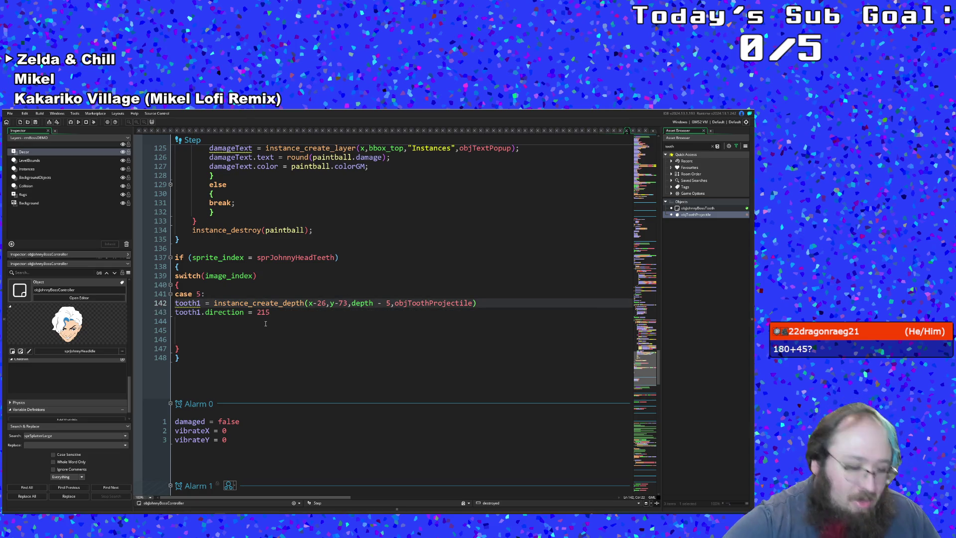
key("Down")
key("BackSpace")
type("2")
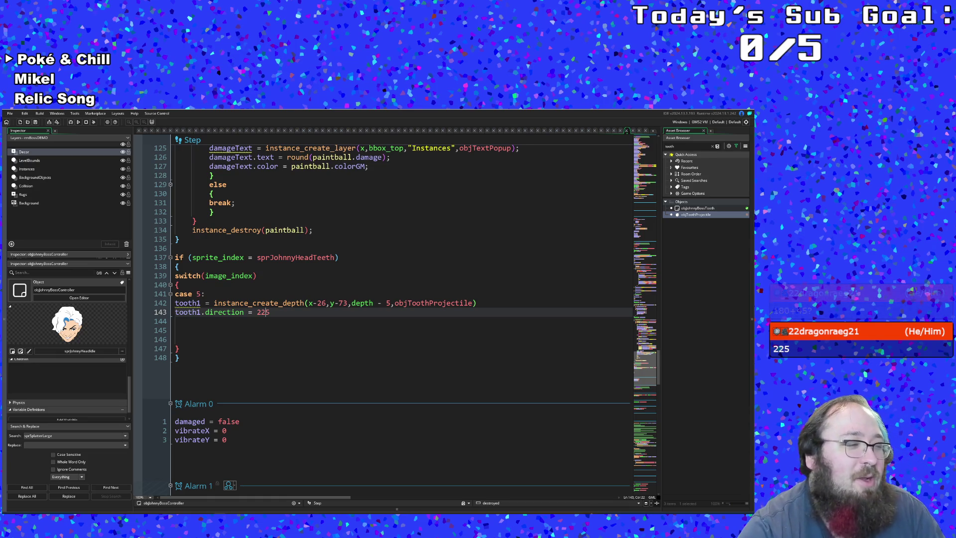
left_click(284, 303)
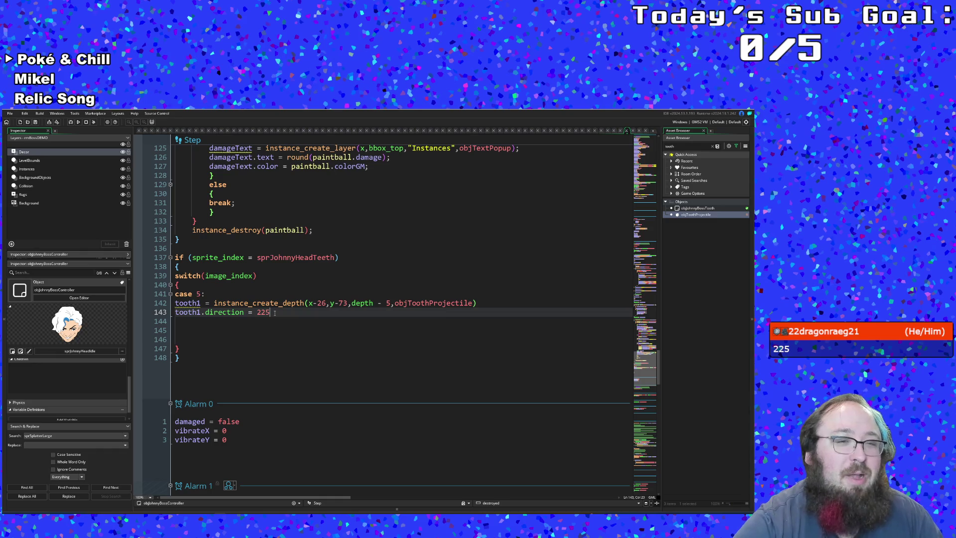
key("Return")
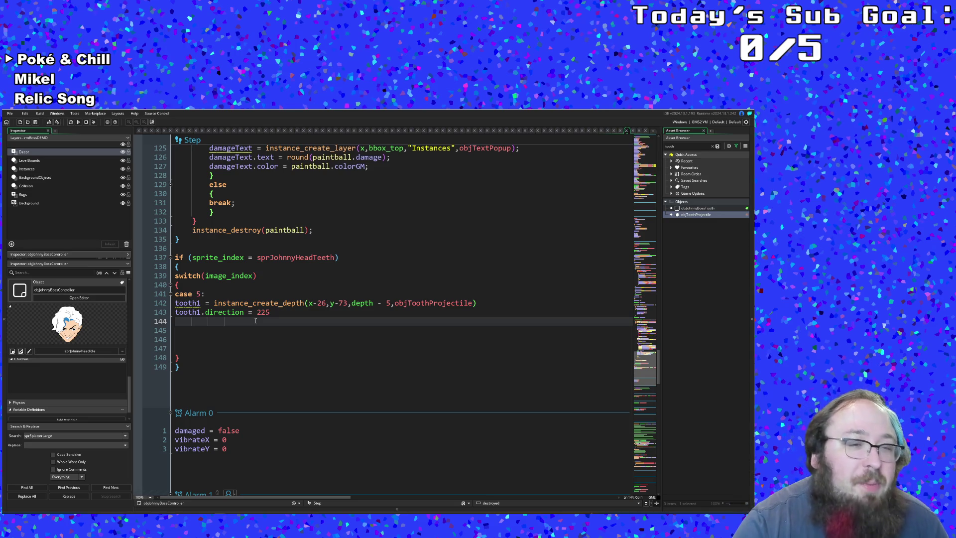
- Place the caret on the new empty line for the tooth1.speed statement
left_click(238, 320)
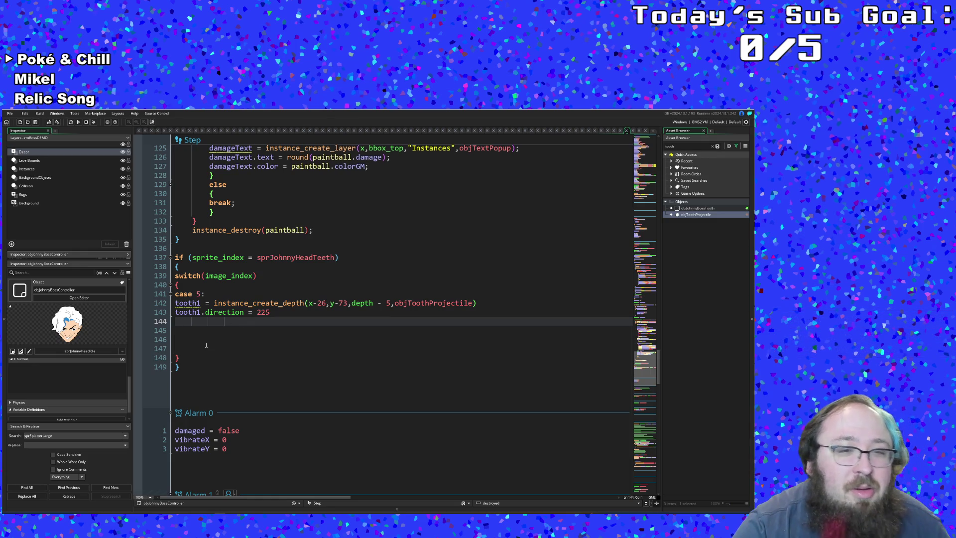
type("t")
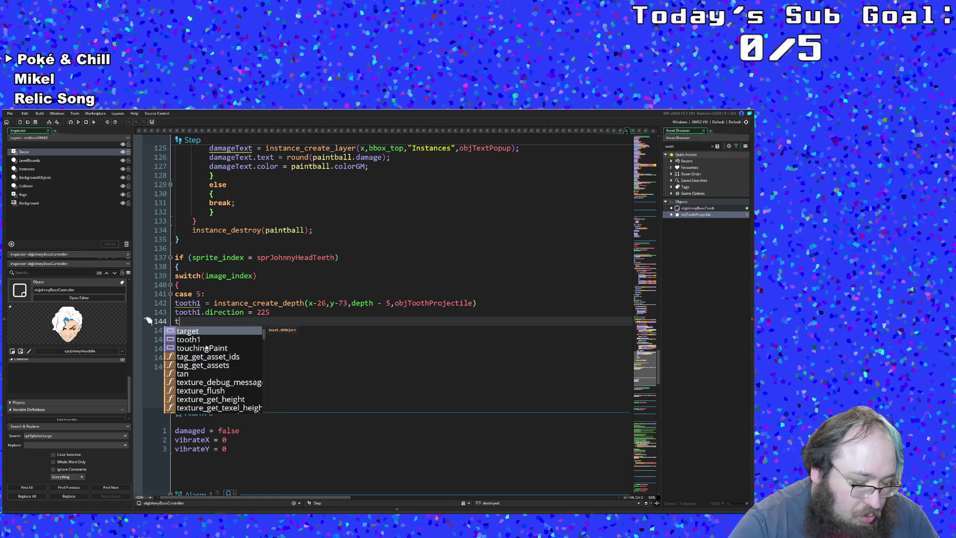
type("ooth1")
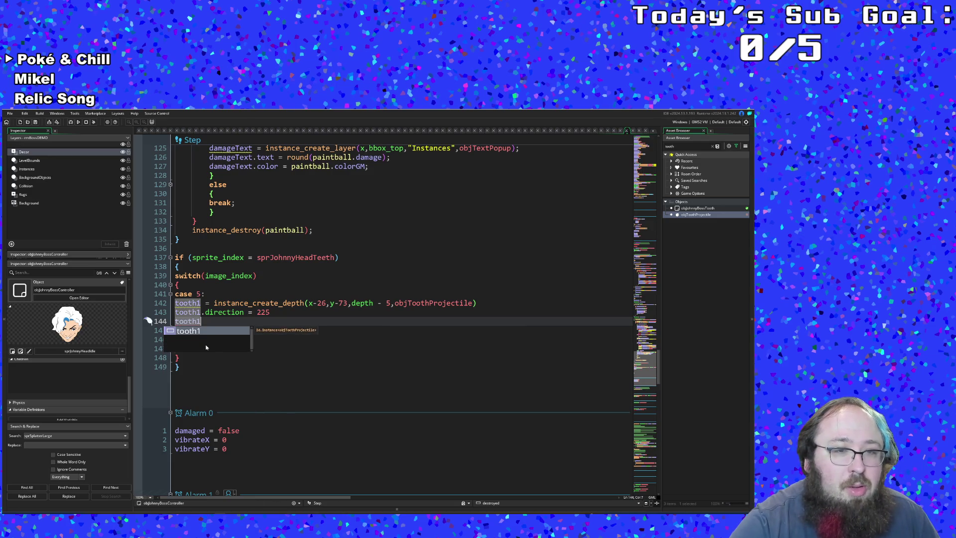
type(".")
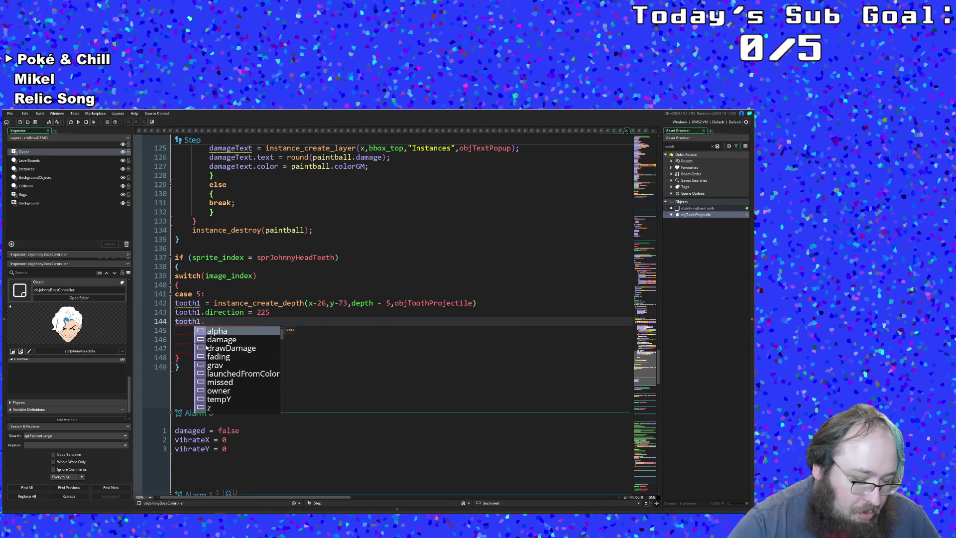
type("spe")
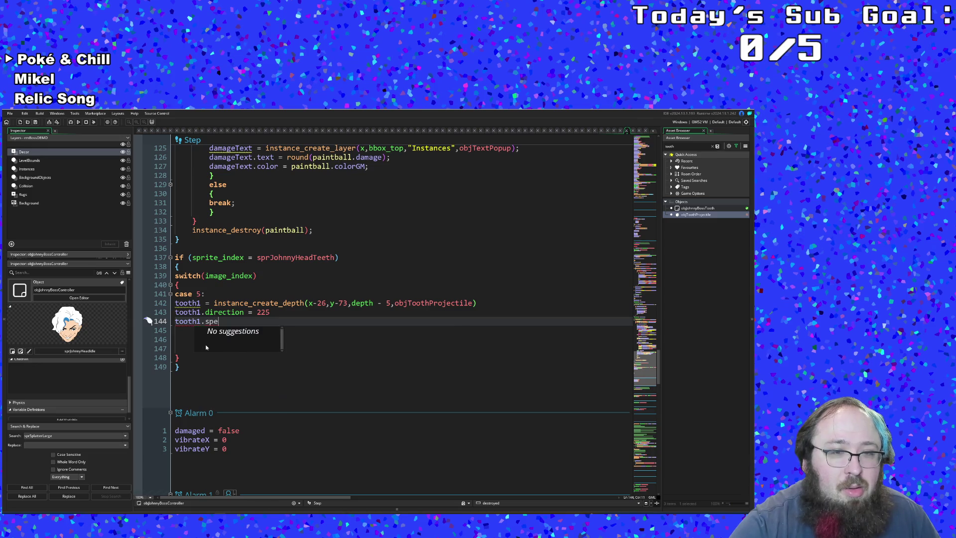
type("ed")
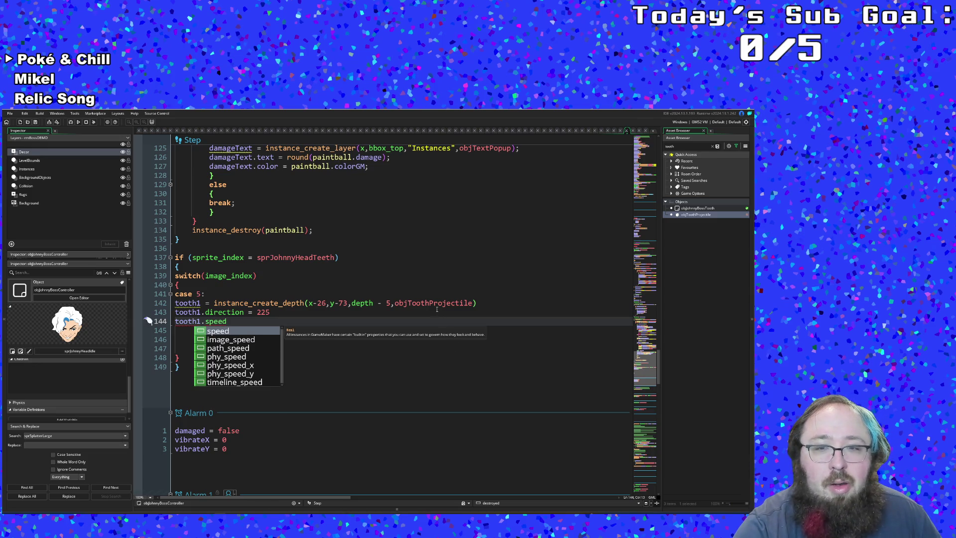
scroll(437, 308, "down", 2)
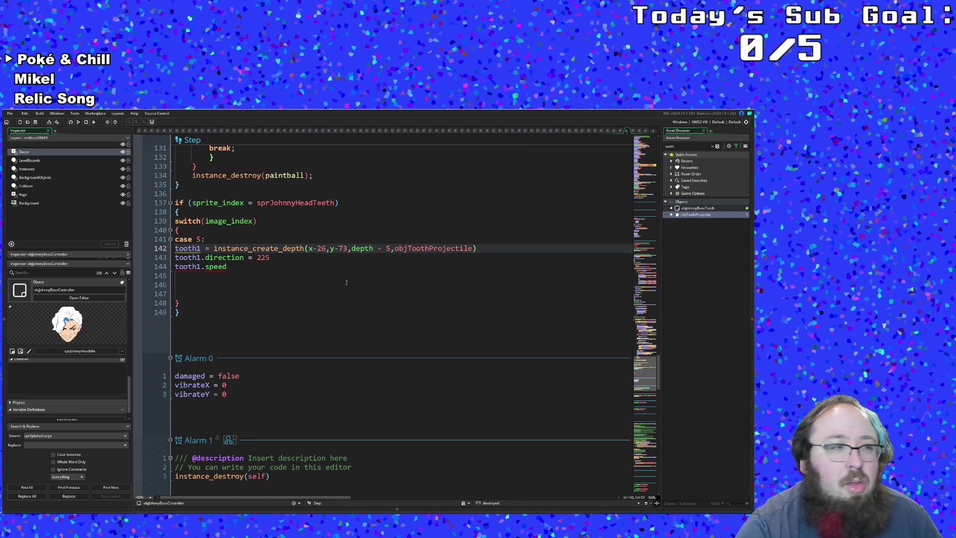
- Change objToothProjectile's Create speed from 5 to 3 and return to the boss controller Step code
middle_click(425, 247)
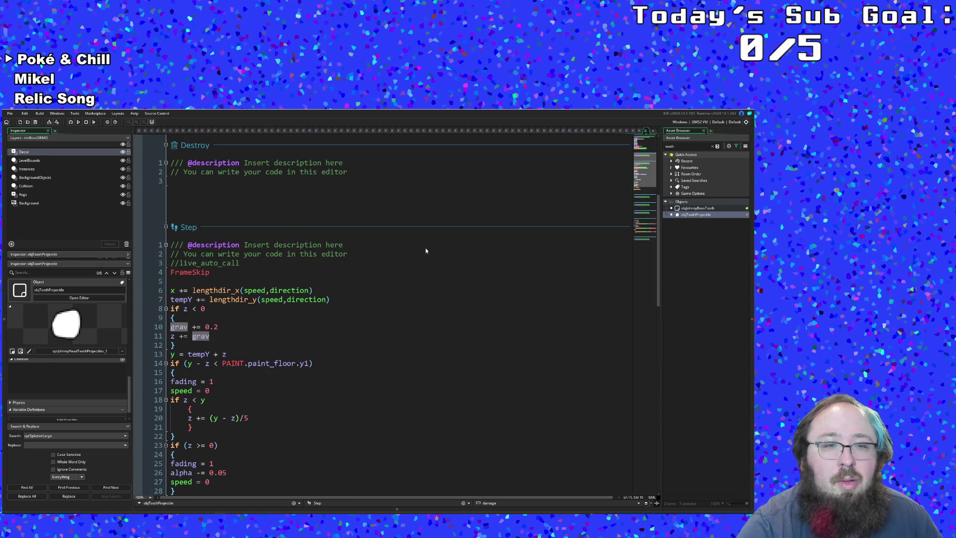
scroll(386, 304, "up", 5)
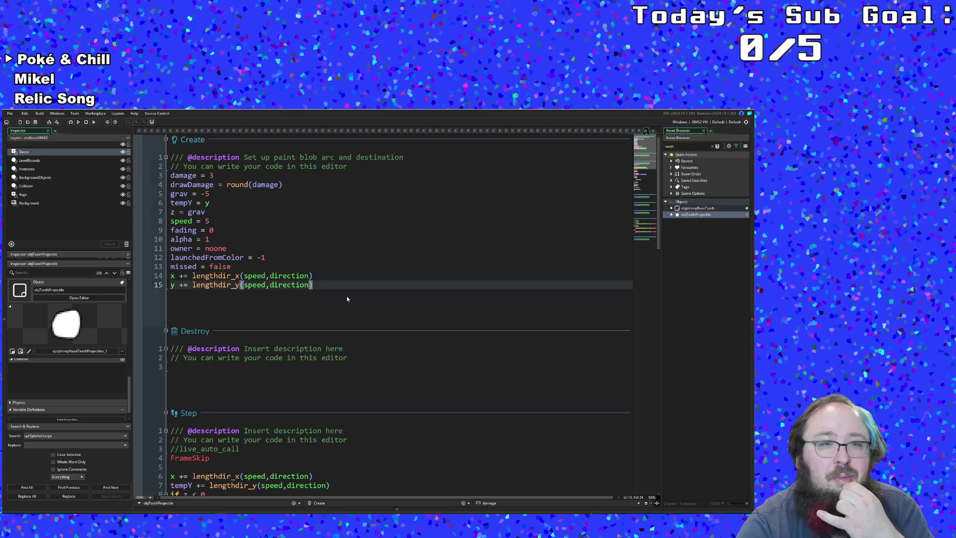
left_click(208, 220)
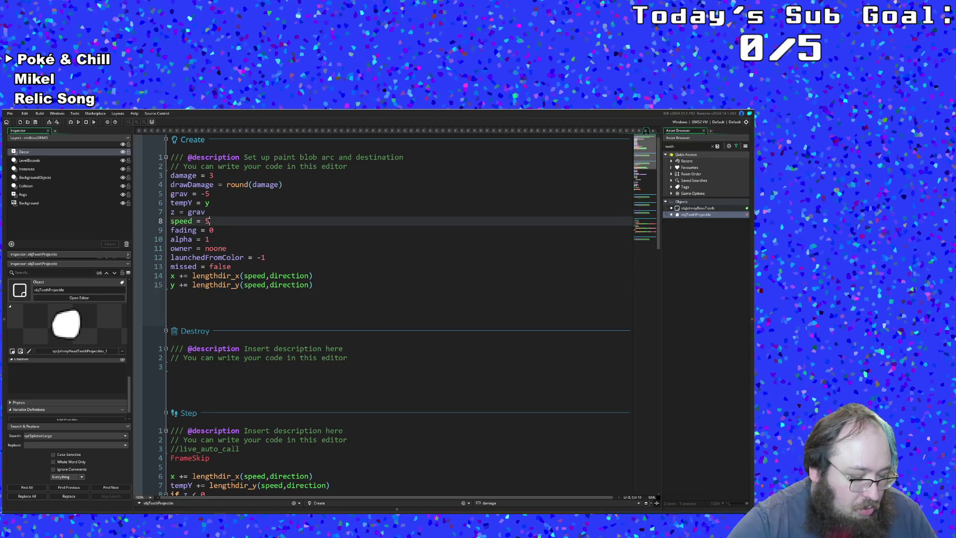
type("3")
left_click(255, 249)
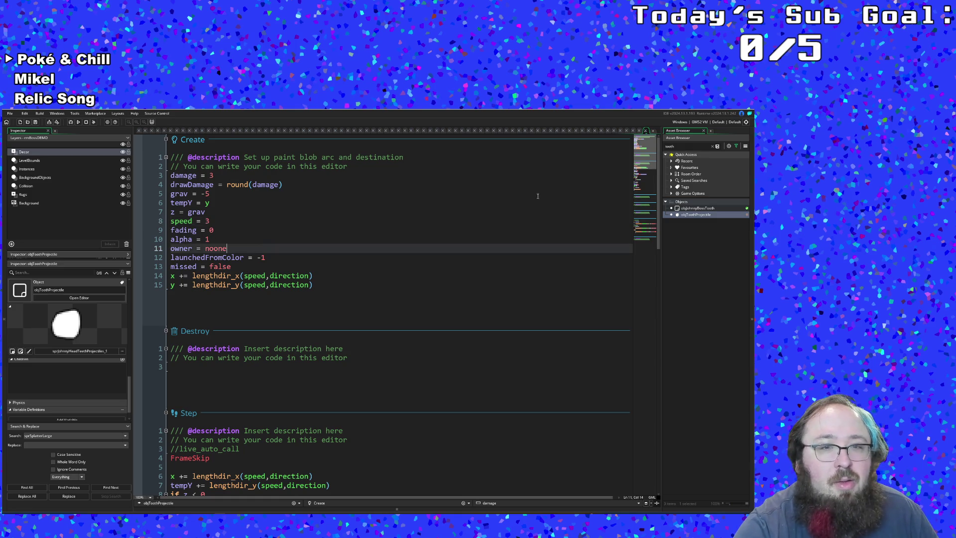
left_click(647, 131)
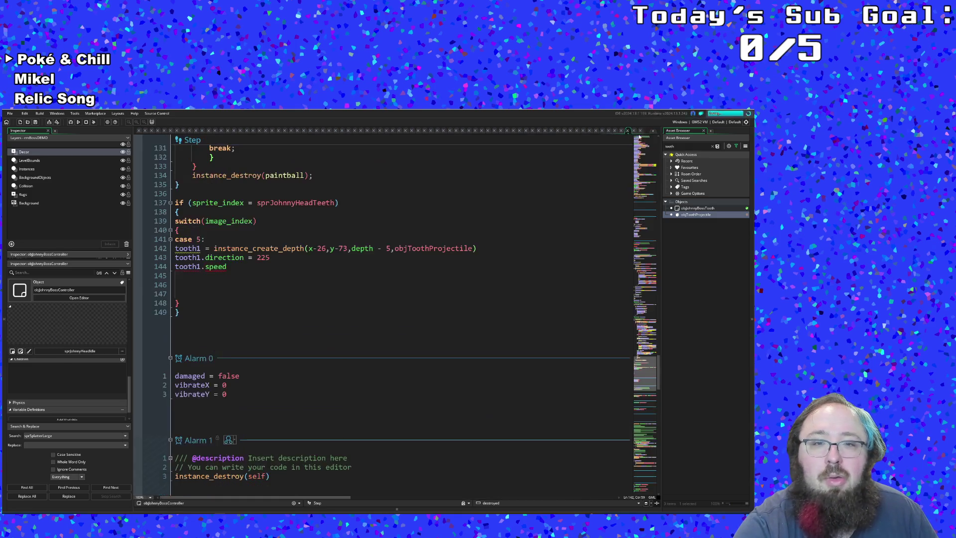
left_click(300, 268)
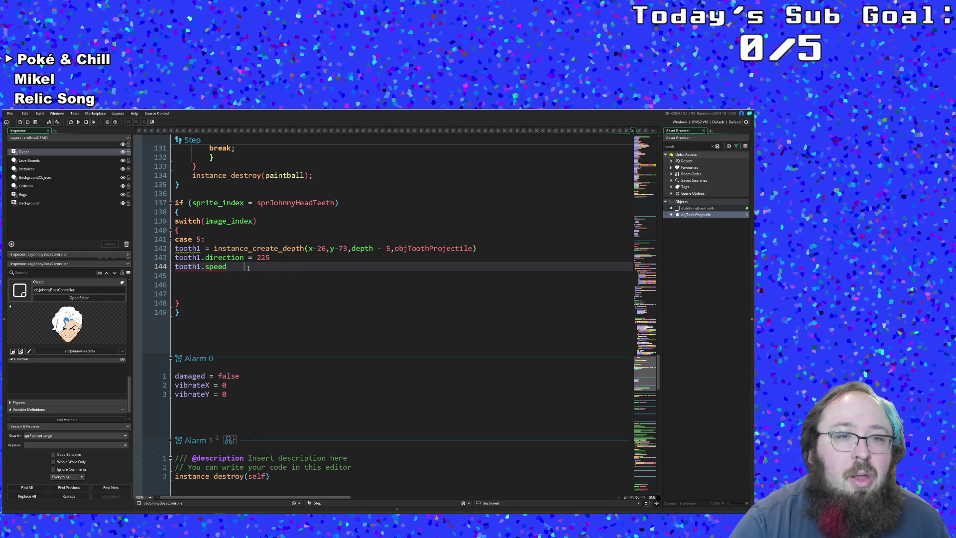
- Delete the unfinished tooth1.speed line and copy the case 5 block
left_click(148, 266)
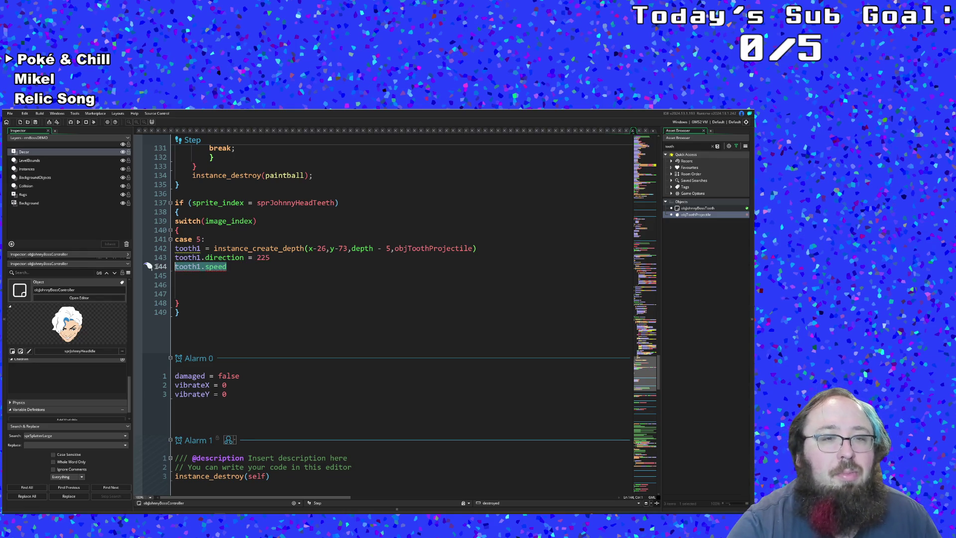
key("BackSpace")
key("BackSpace")
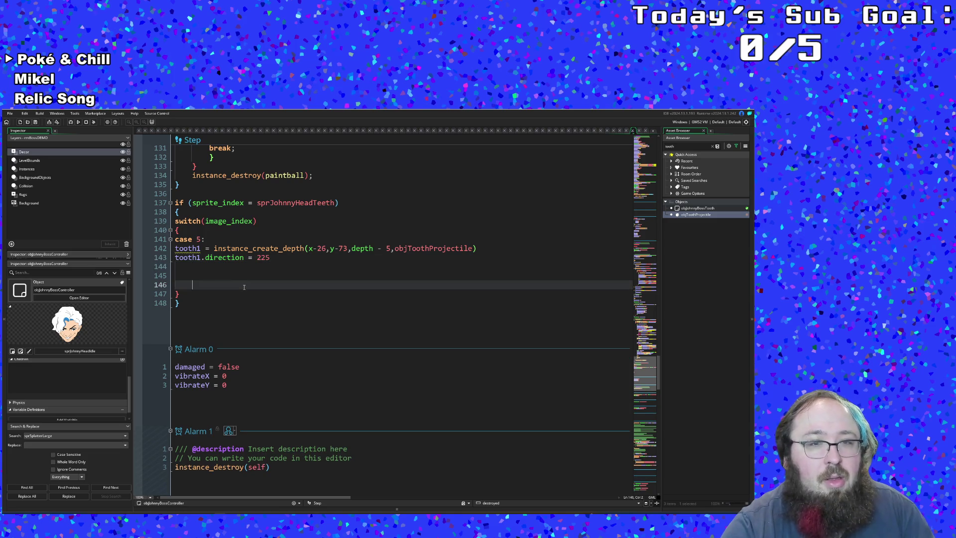
left_click(272, 267)
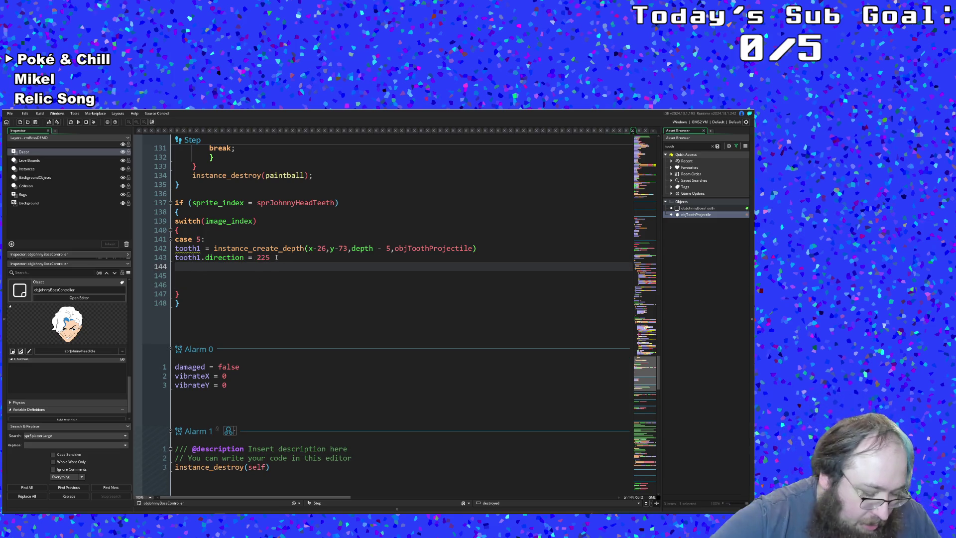
key("BackSpace")
type("break;")
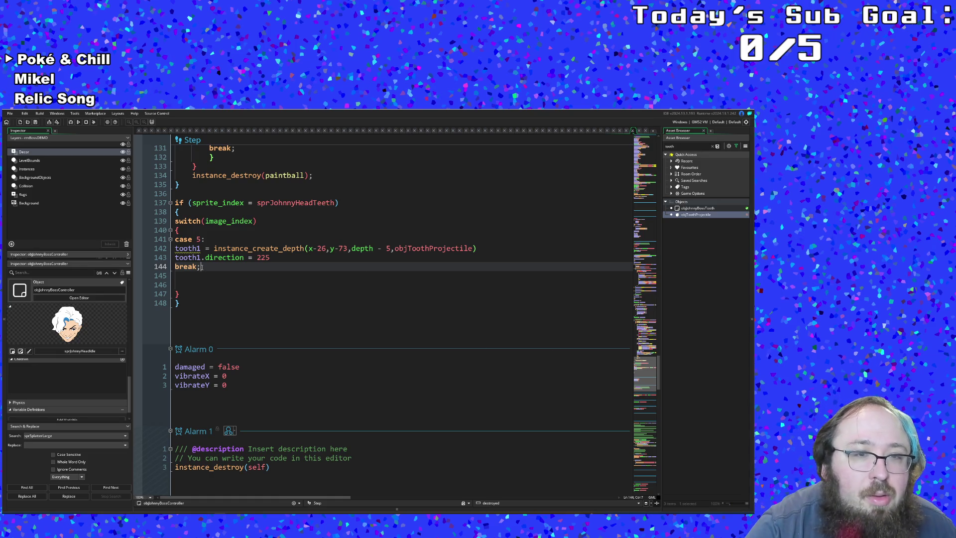
key("shift+Up")
key("shift+Up")
key("shift+Up")
key("shift+Home")
right_click(174, 240)
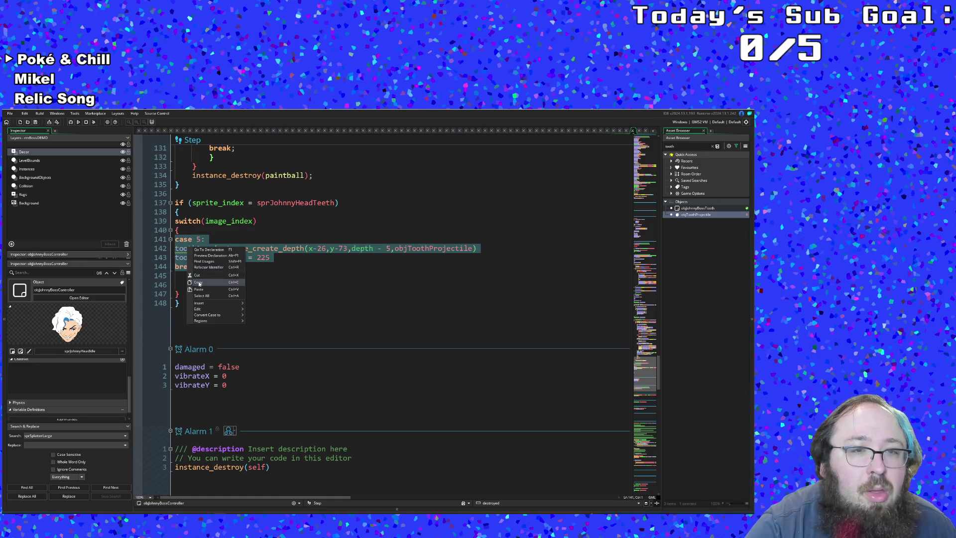
left_click(179, 275)
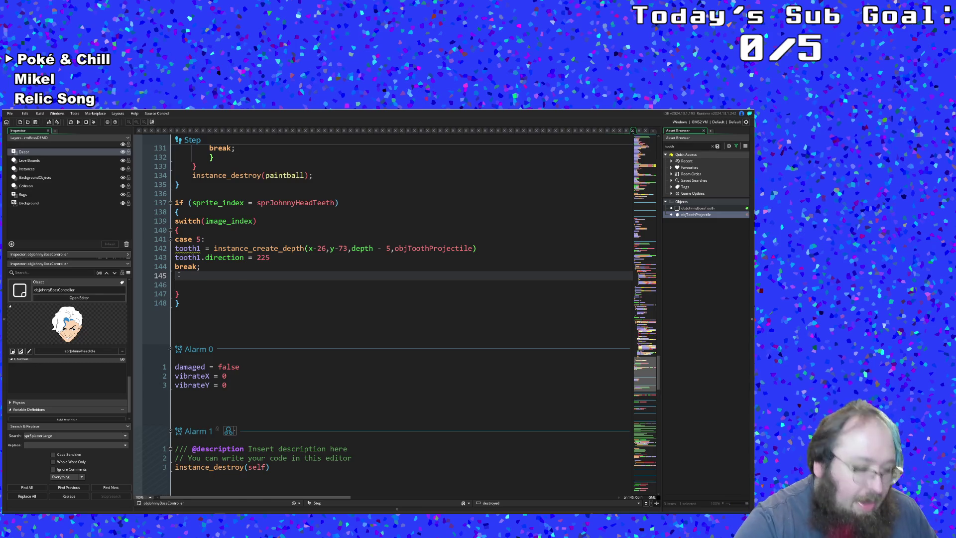
- Paste two copies of the case 5 block and renumber their case labels
key("ctrl+v")
key("Up")
key("Up")
key("Up")
key("Left")
key("BackSpace")
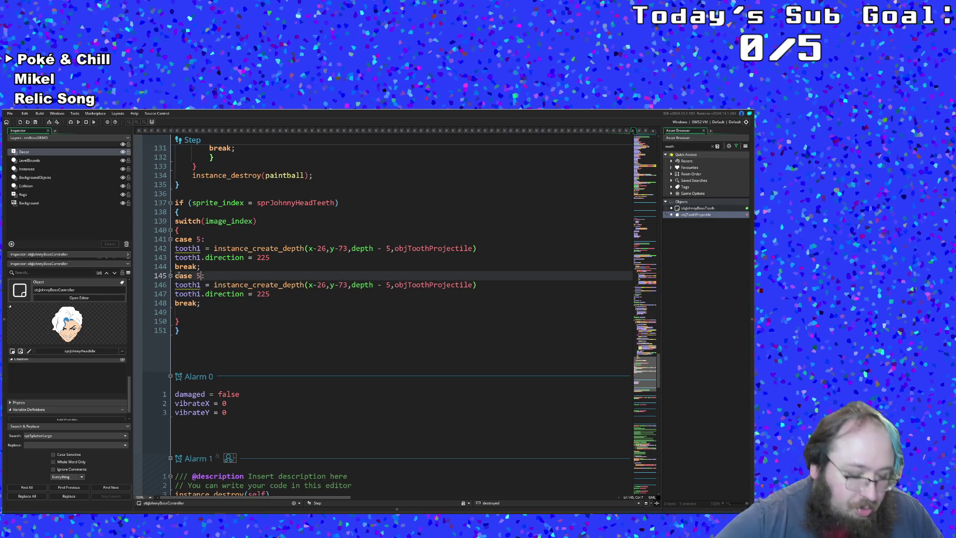
type("7")
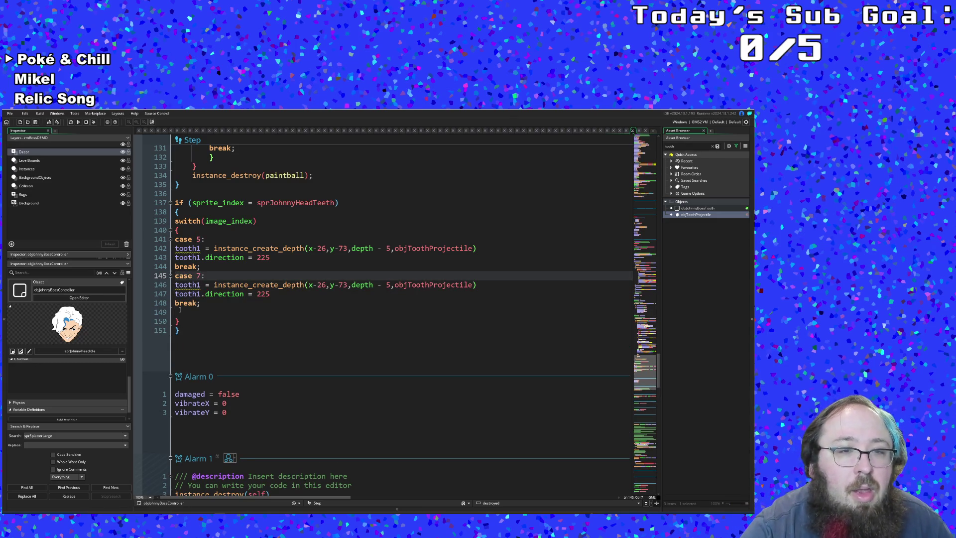
left_click(180, 308)
key("ctrl+v")
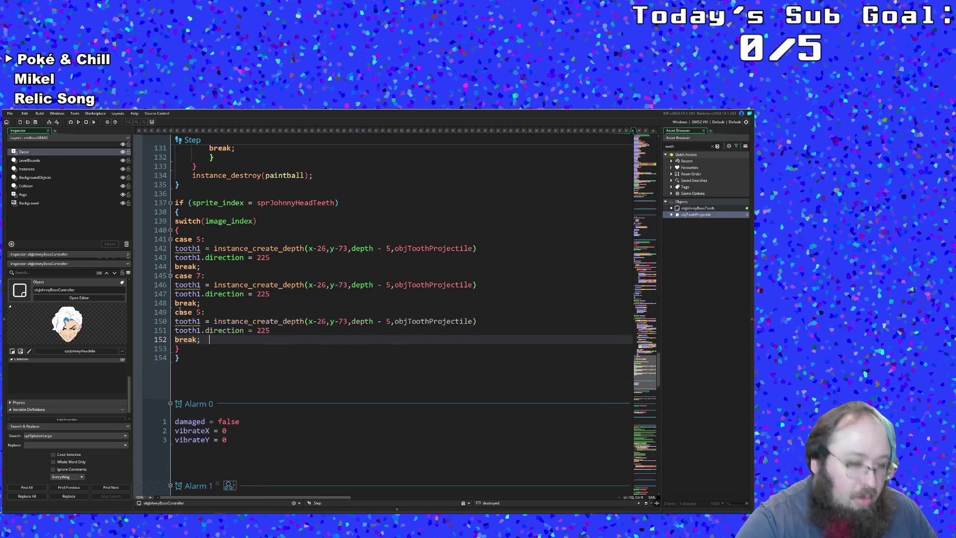
key("Up")
key("Up")
key("Up")
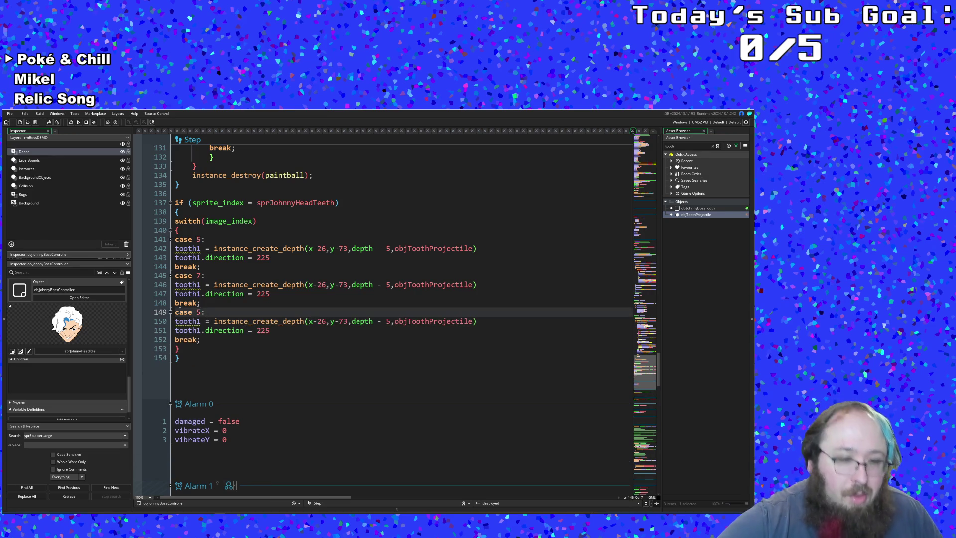
key("BackSpace")
type("9")
key("Down")
key("Down")
key("Down")
key("Down")
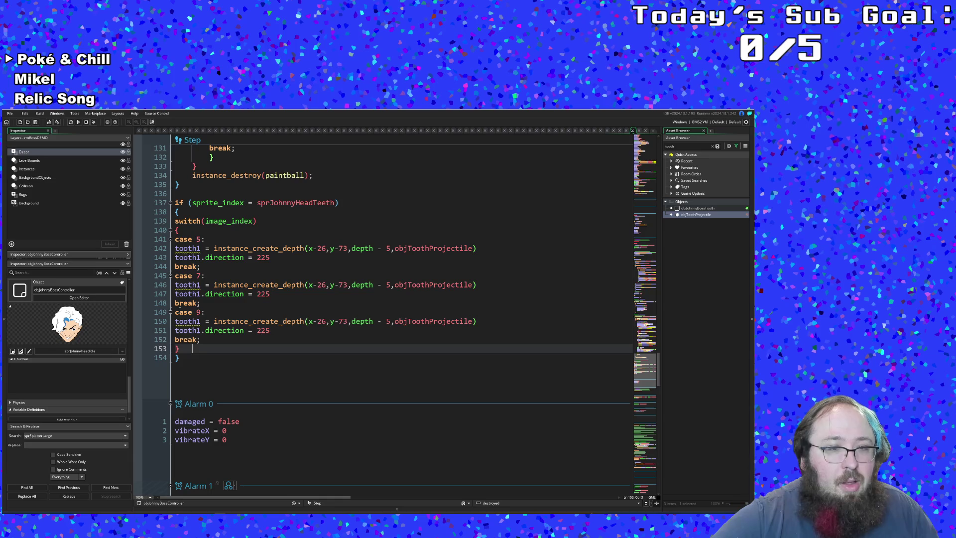
type("}")
- Paste another case block after the closing brace and relabel it as case 11
key("Return")
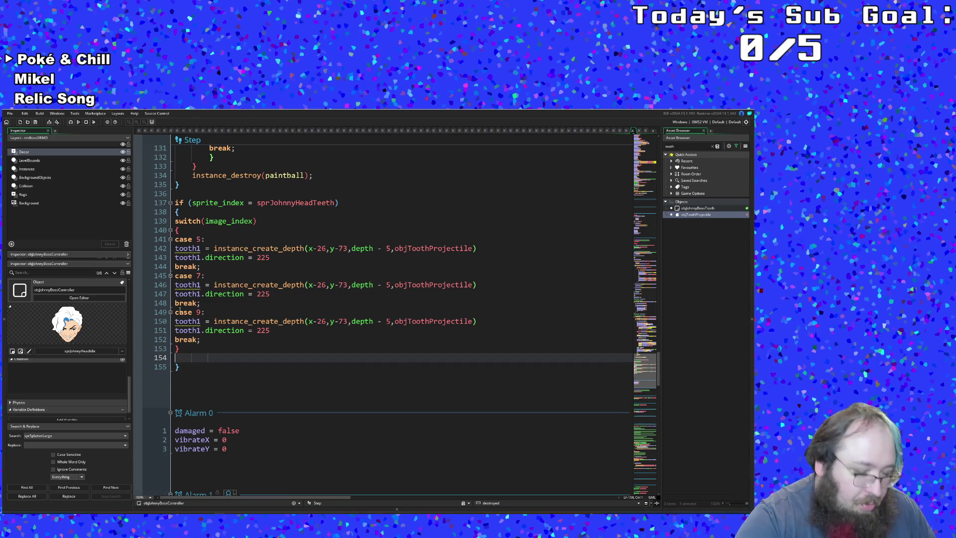
key("ctrl+v")
key("Up")
key("Up")
key("Up")
key("Up")
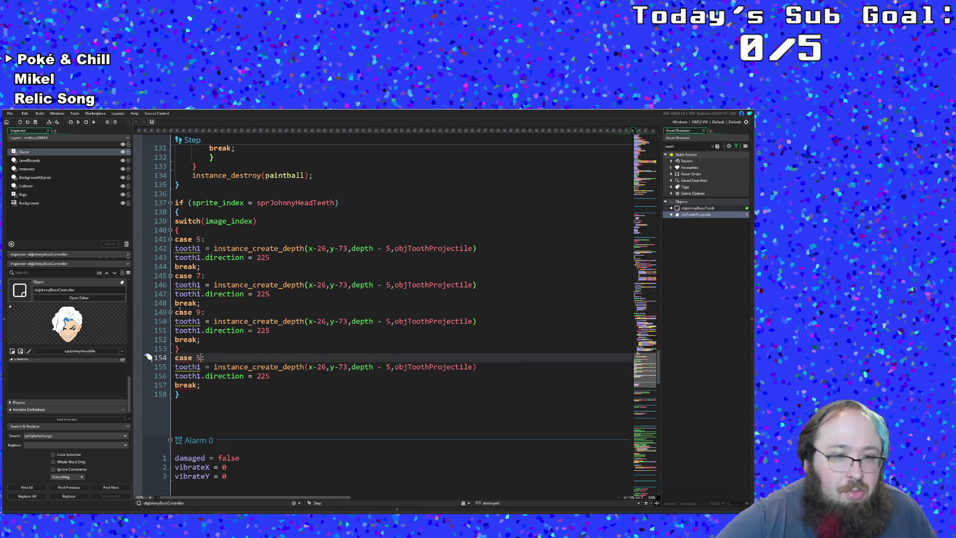
key("BackSpace")
type("11")
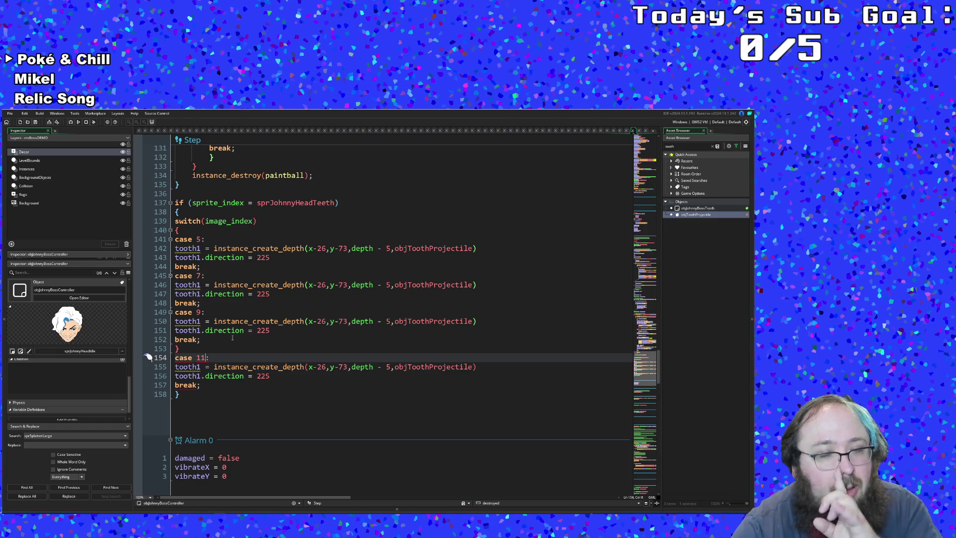
key("Down")
key("Down")
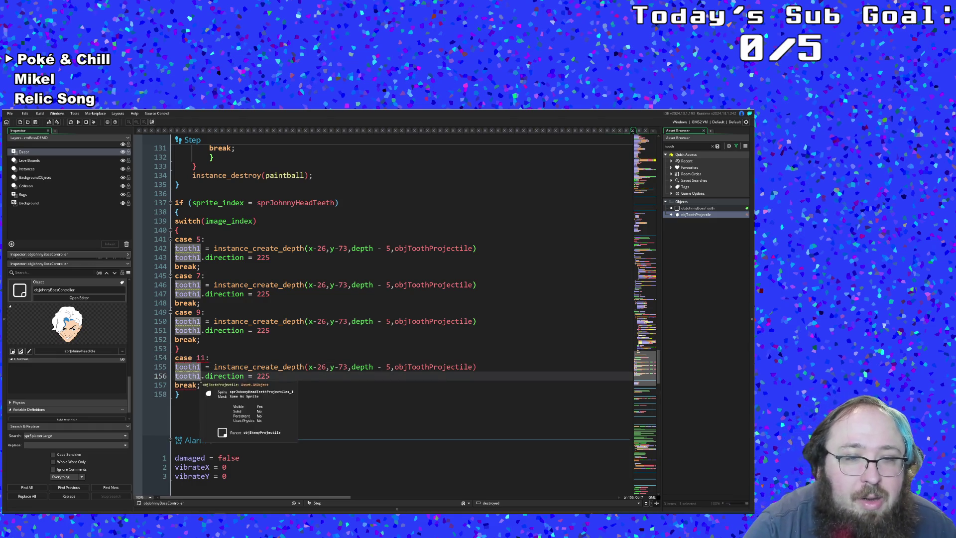
- Rename the case 7 projectile variable to tooth2 on both lines
left_click(148, 285)
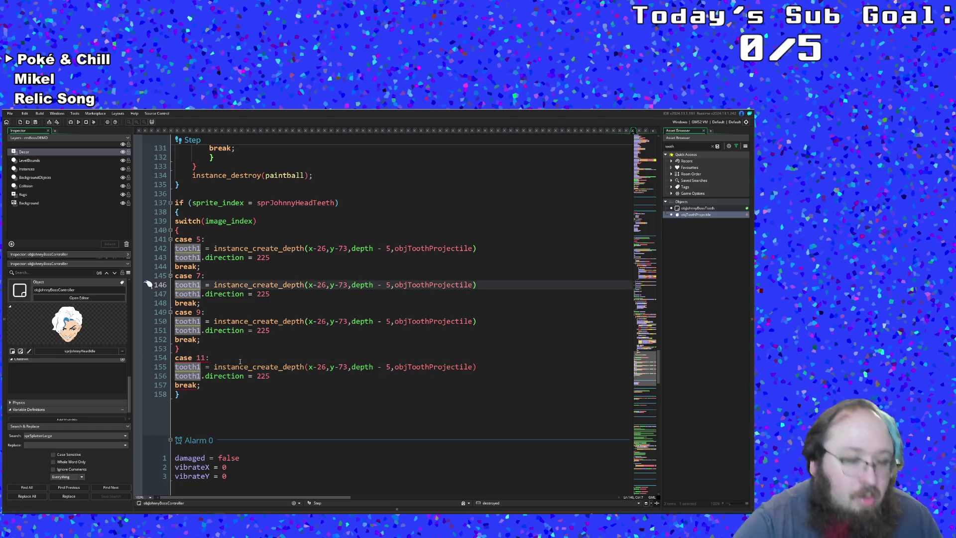
key("Down")
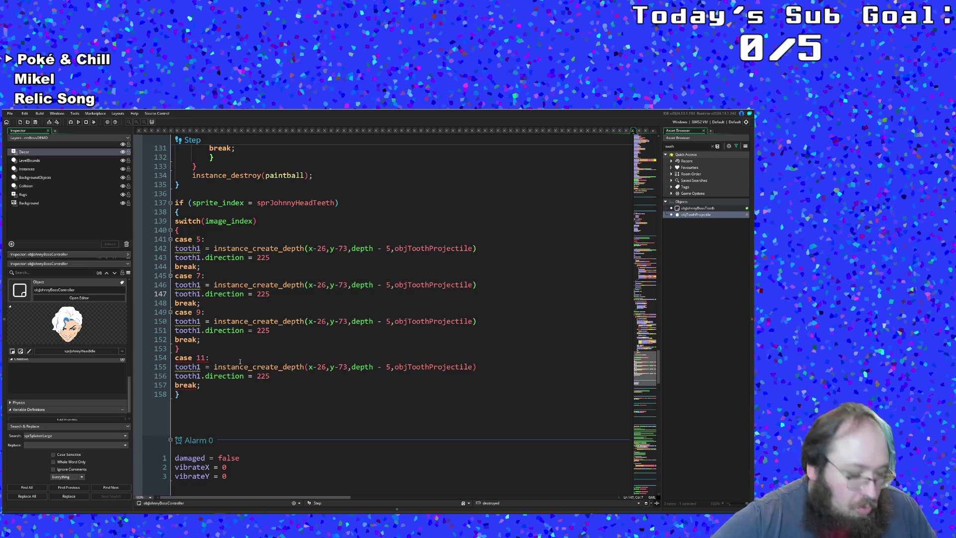
type("2")
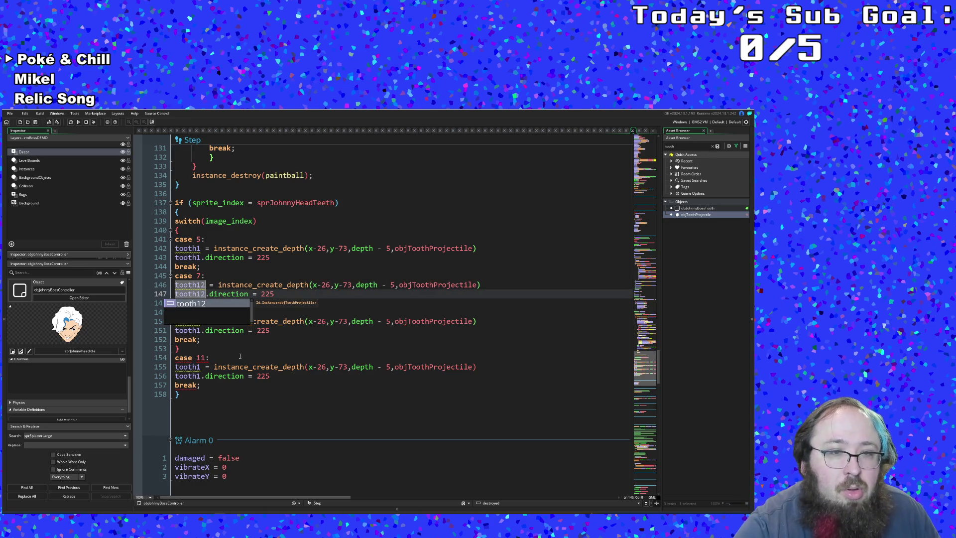
key("BackSpace")
key("BackSpace")
type("2")
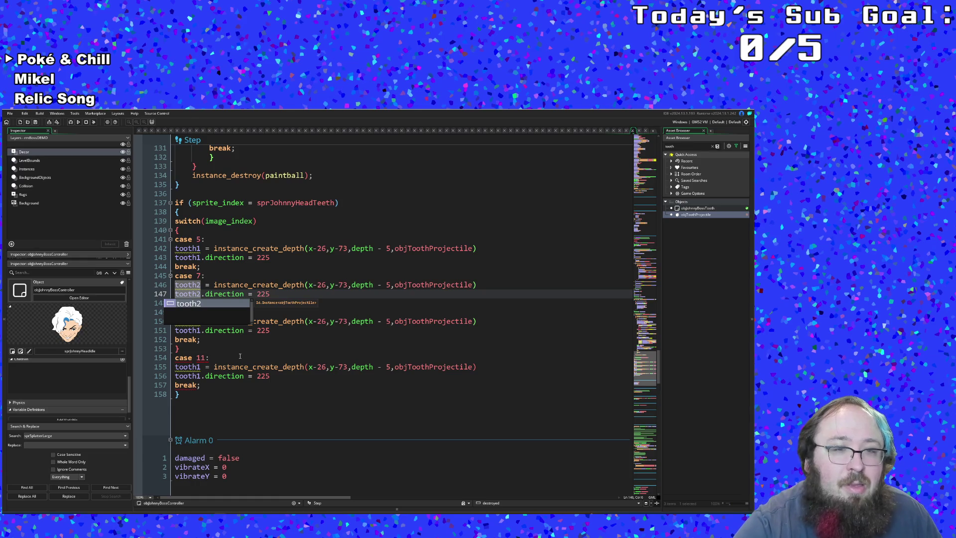
left_click(232, 358)
- Rename the case 9 projectile variable to tooth3 on both lines
double_click(187, 321)
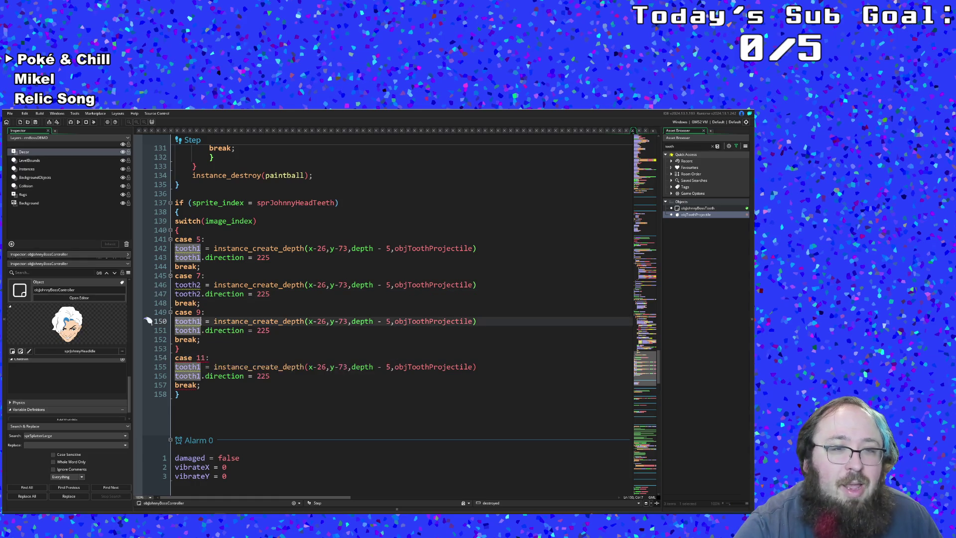
key("Right")
type("3")
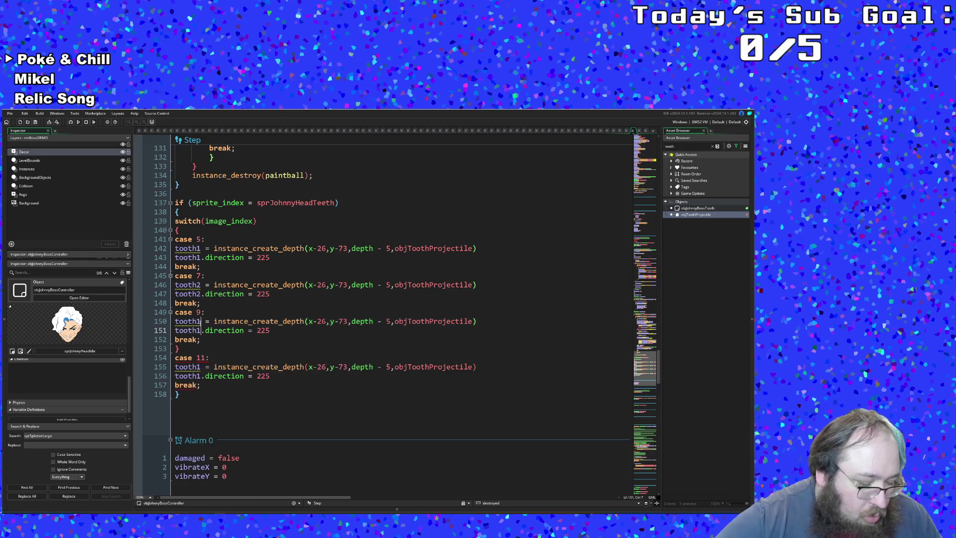
key("Down")
key("Left")
type("3")
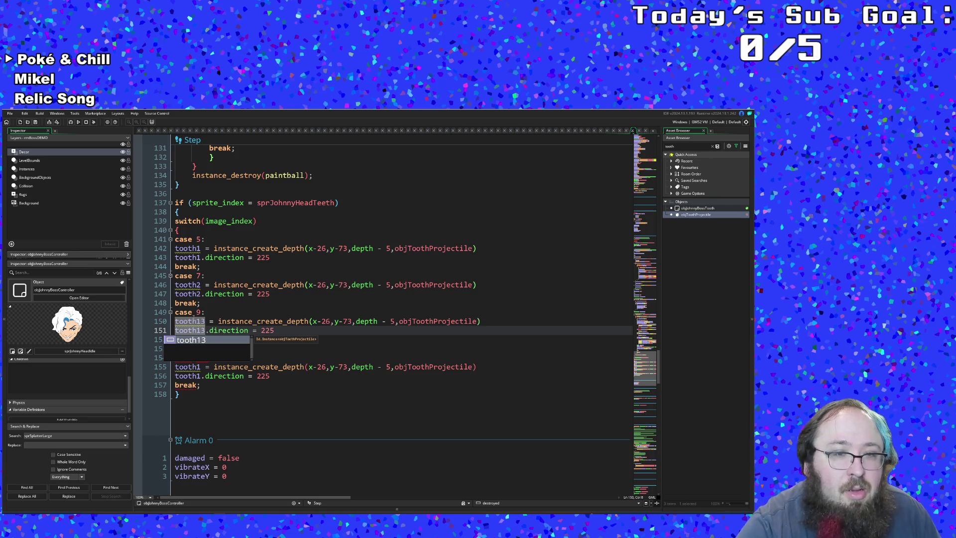
key("Up")
key("Left")
key("BackSpace")
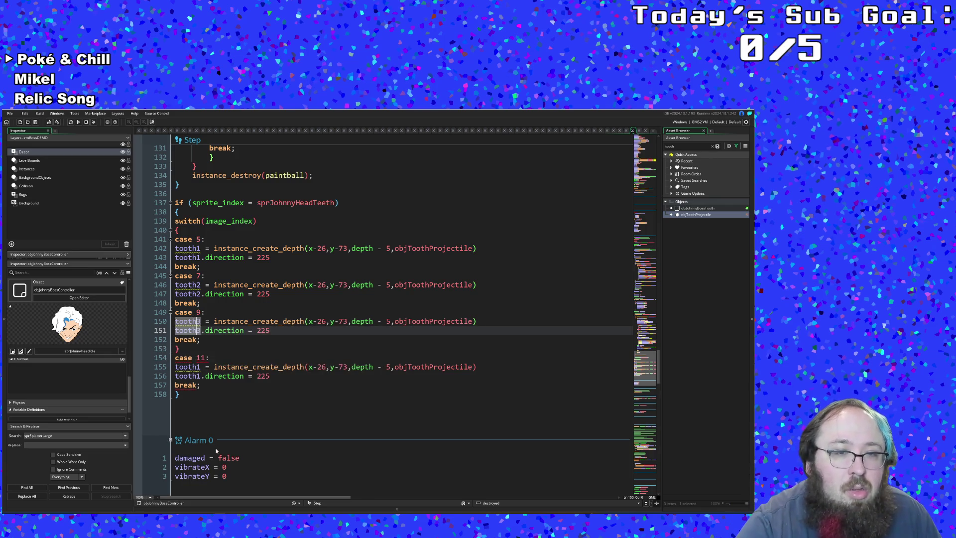
- Rename the case 11 projectile variable to tooth4 on both lines
left_click(147, 366)
mouse_move(187, 367)
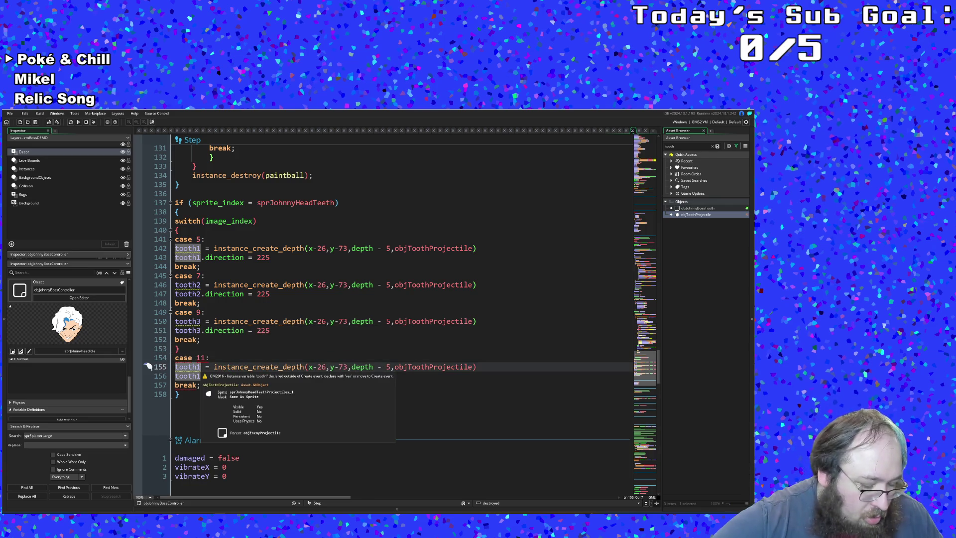
left_click(201, 376)
type("4")
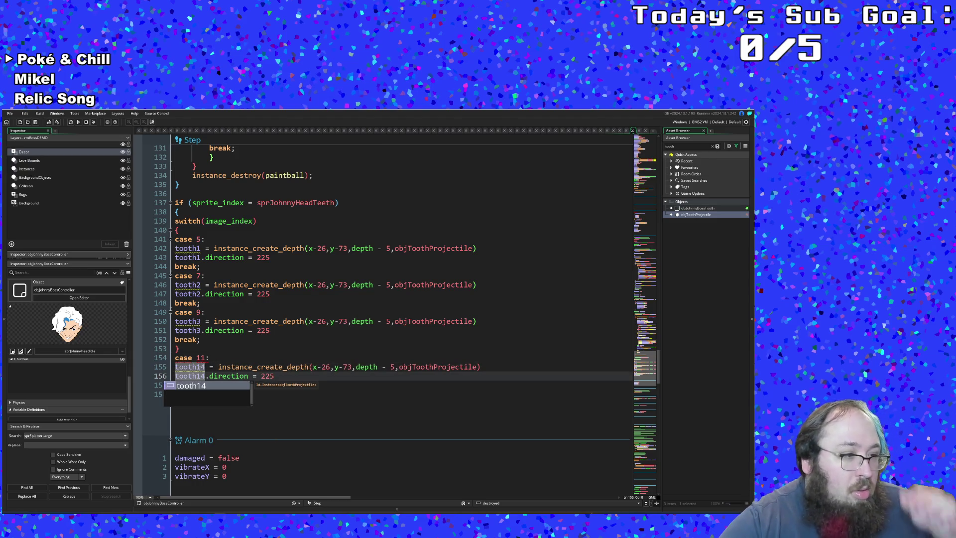
left_click(232, 366)
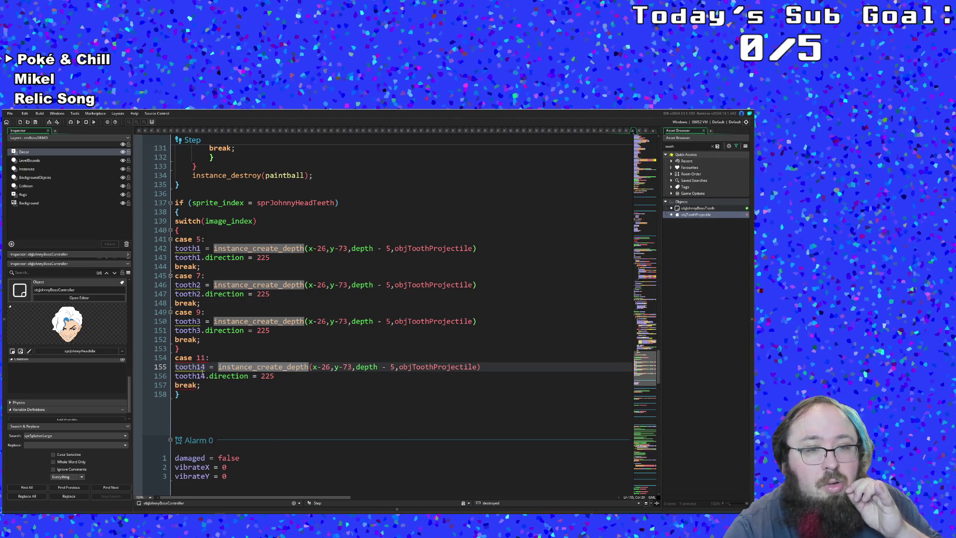
left_click(149, 366)
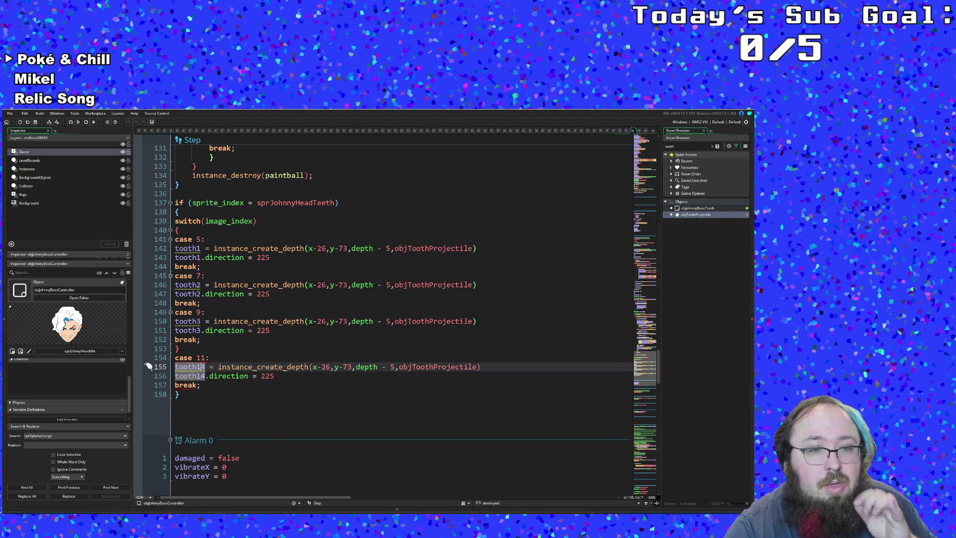
left_click(201, 366)
key("BackSpace")
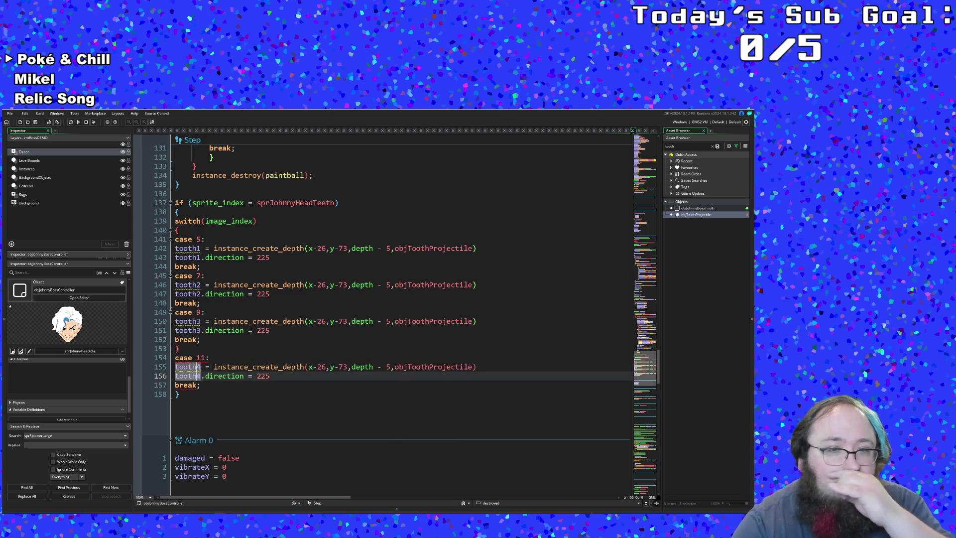
key("Down")
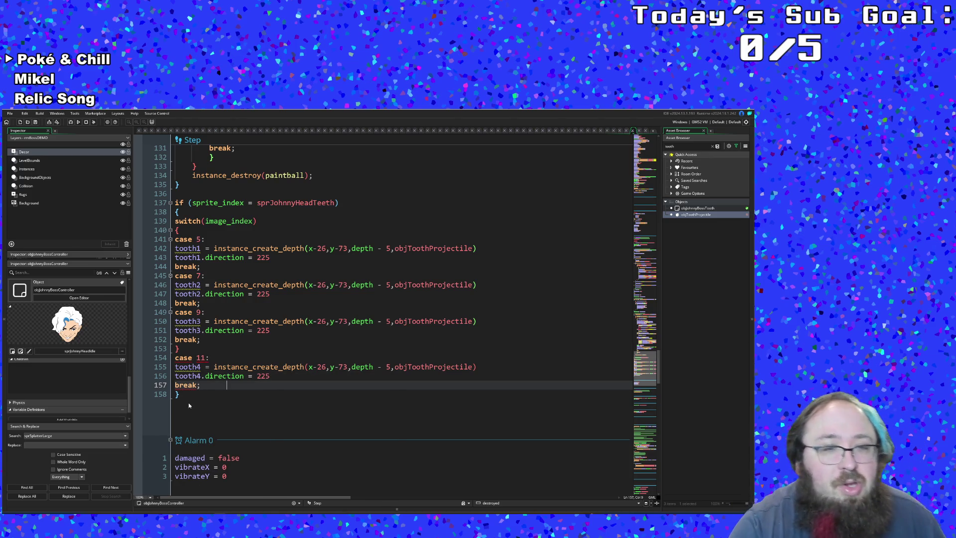
- Remove the stray brace after case 9 and add a closing brace after the switch
left_click(180, 348)
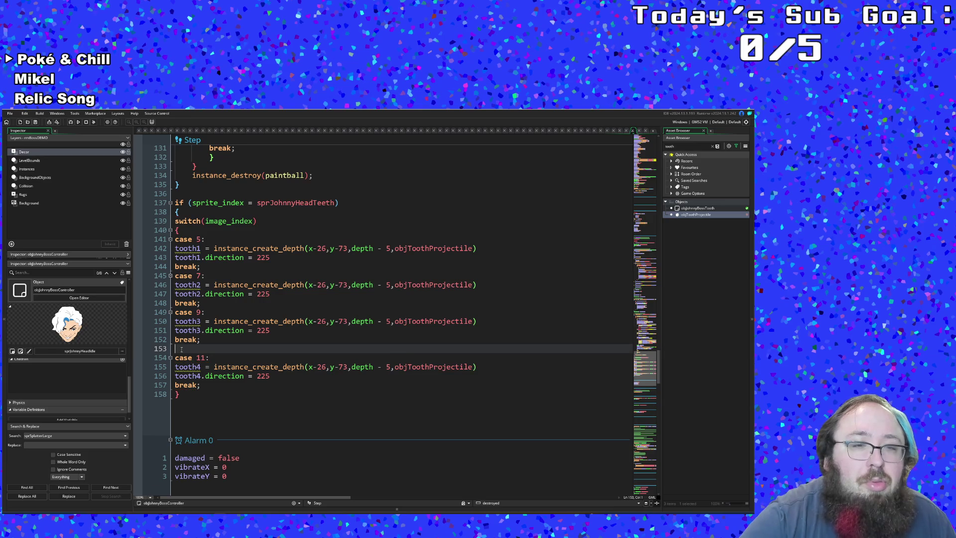
key("BackSpace")
key("Down")
key("Down")
key("Down")
key("Down")
key("Down")
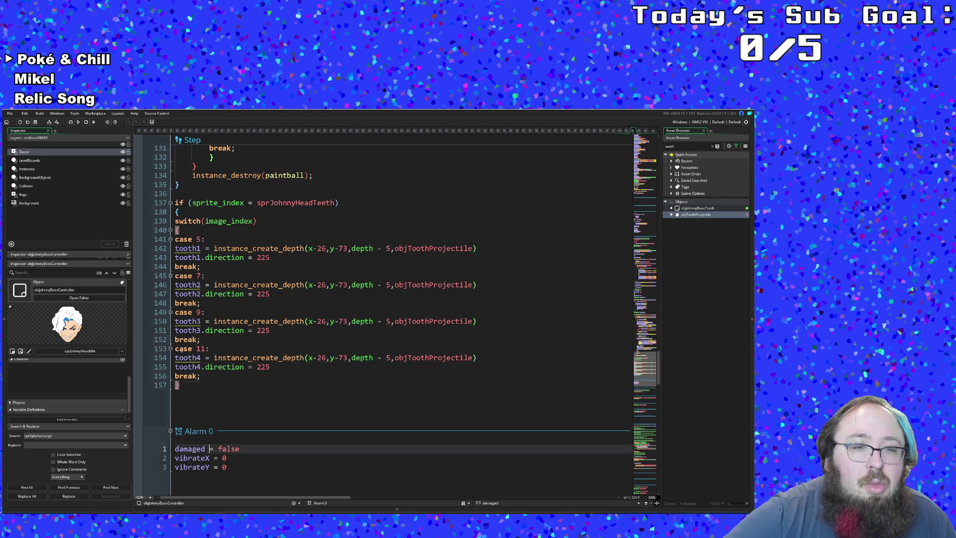
key("Return")
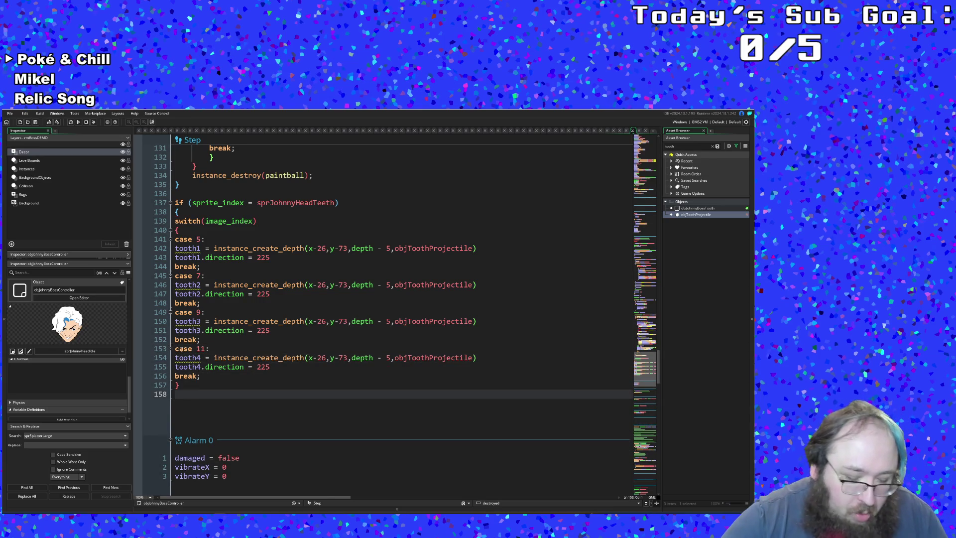
type("}")
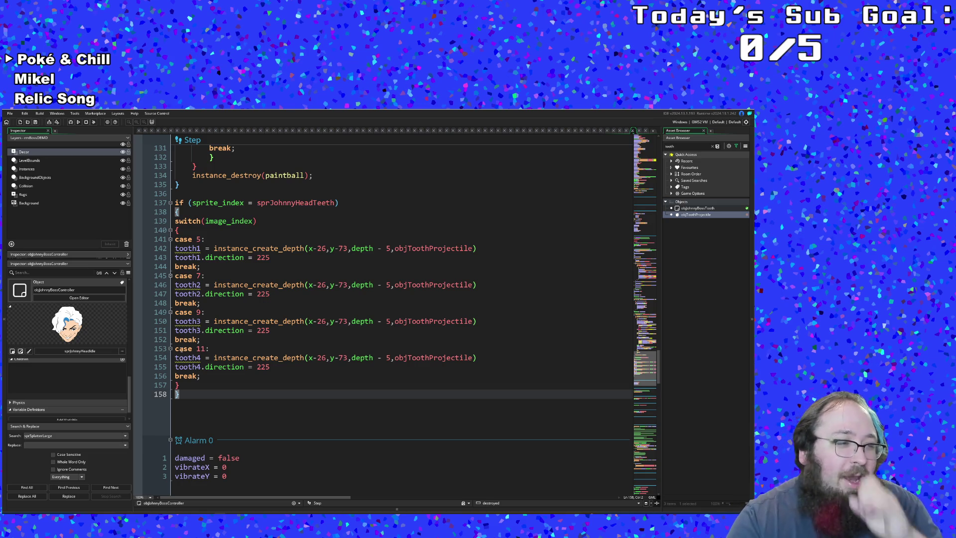
- Review the tooth2, tooth3 and tooth4 names and direction assignments across the cases
double_click(188, 293)
key("Down")
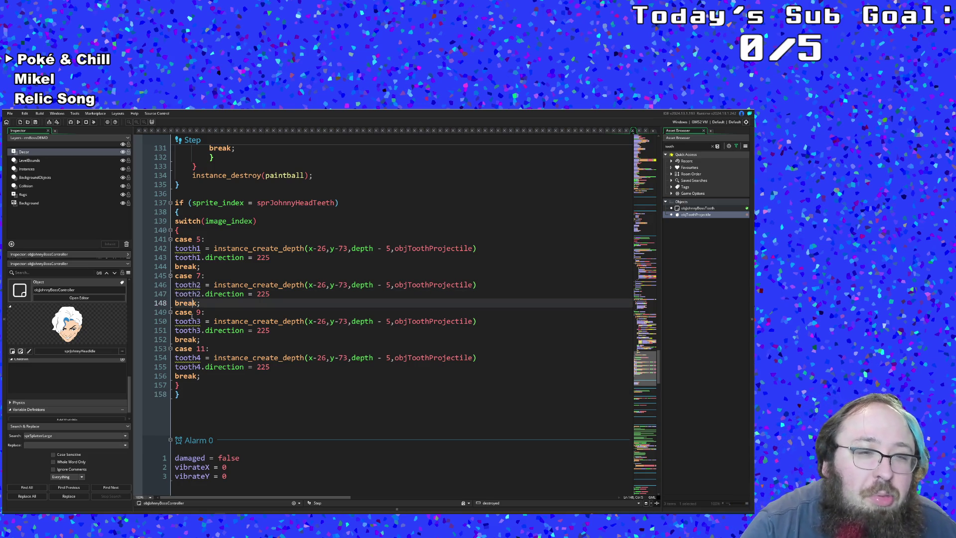
key("Down")
key("Down")
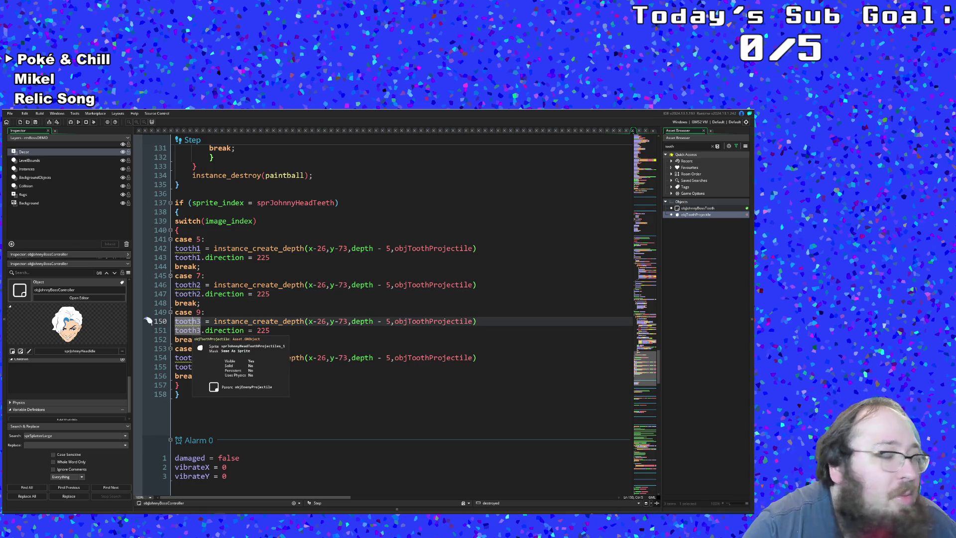
left_click(210, 330)
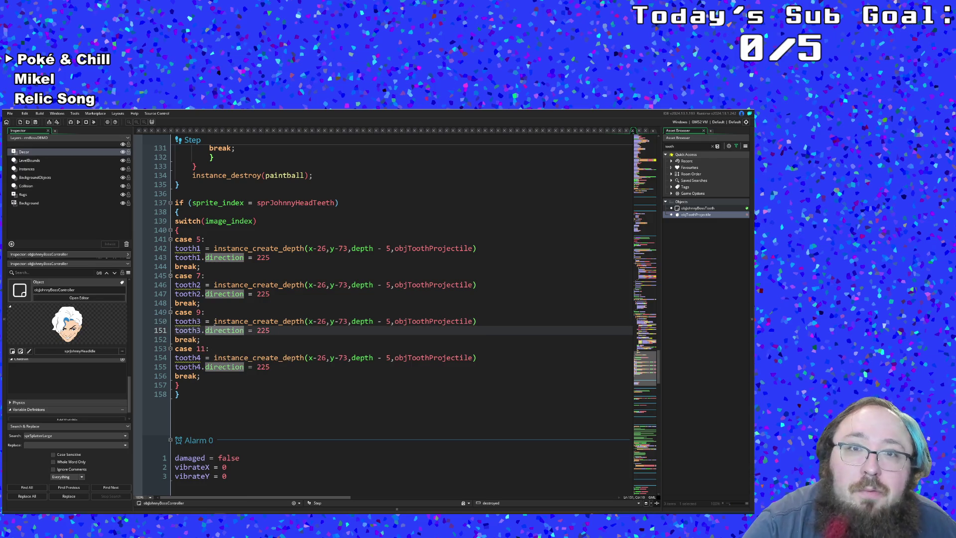
left_click(219, 347)
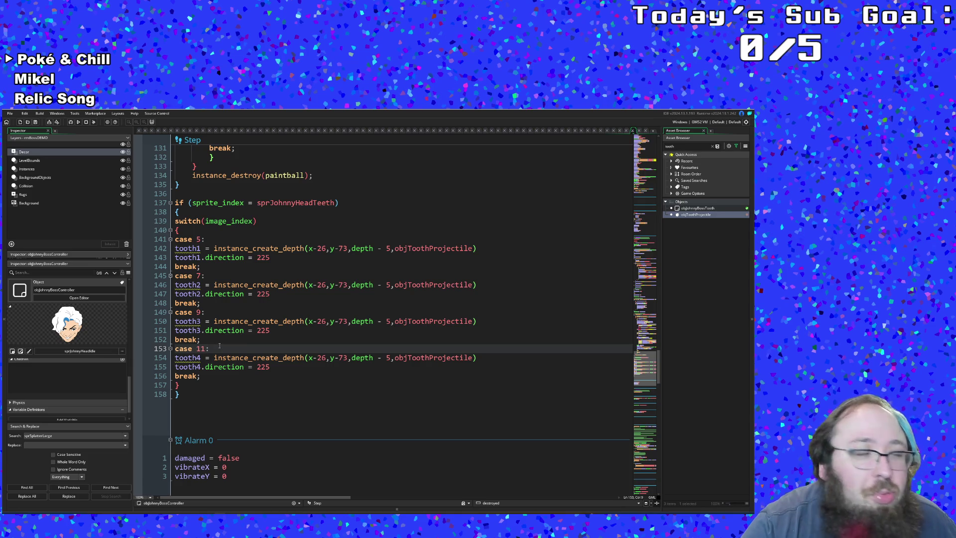
scroll(220, 349, "up", 2)
scroll(219, 348, "down", 2)
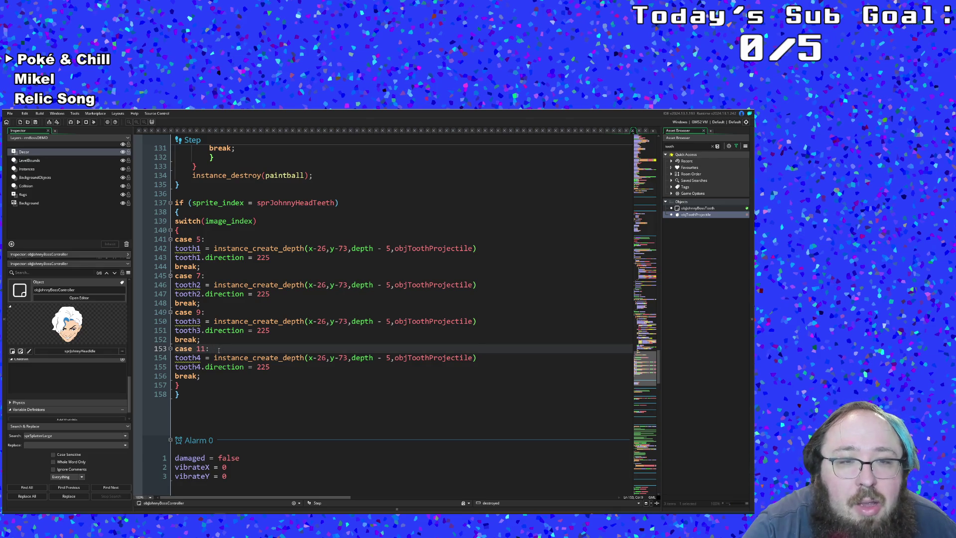
left_click(213, 357)
left_click(206, 375)
left_click_drag(202, 367, 148, 357)
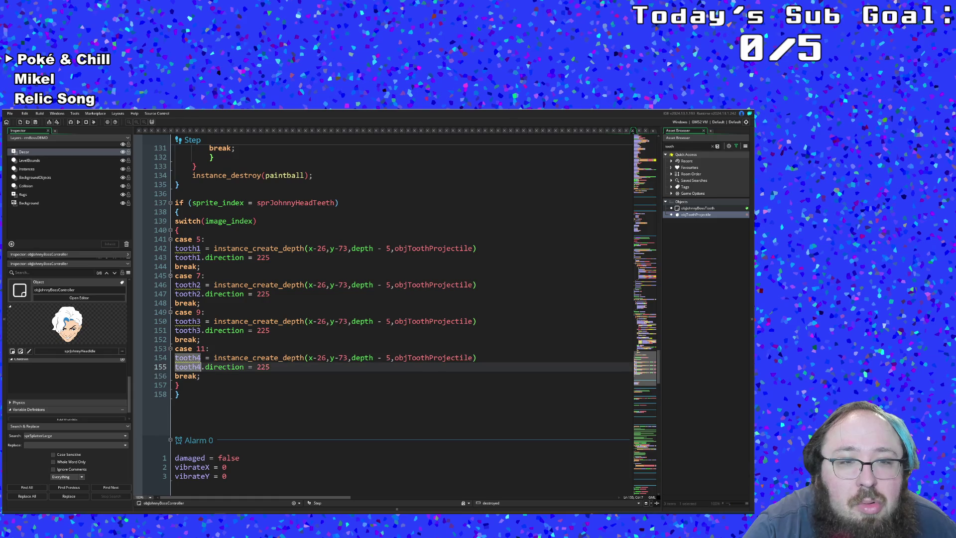
- Set tooth2 and tooth3 directions to 270 and tooth4's to 315, leaving tooth1 at 225
left_click(222, 349)
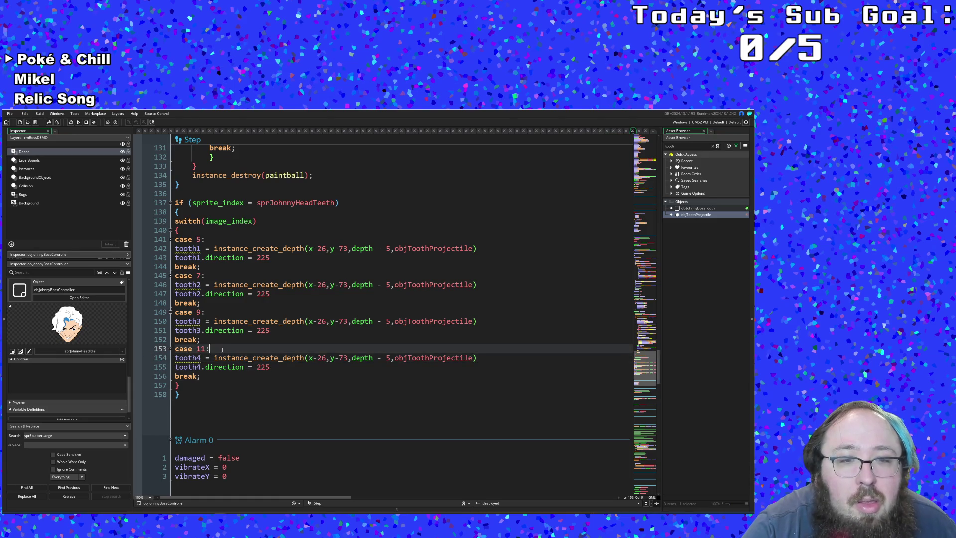
left_click(271, 294)
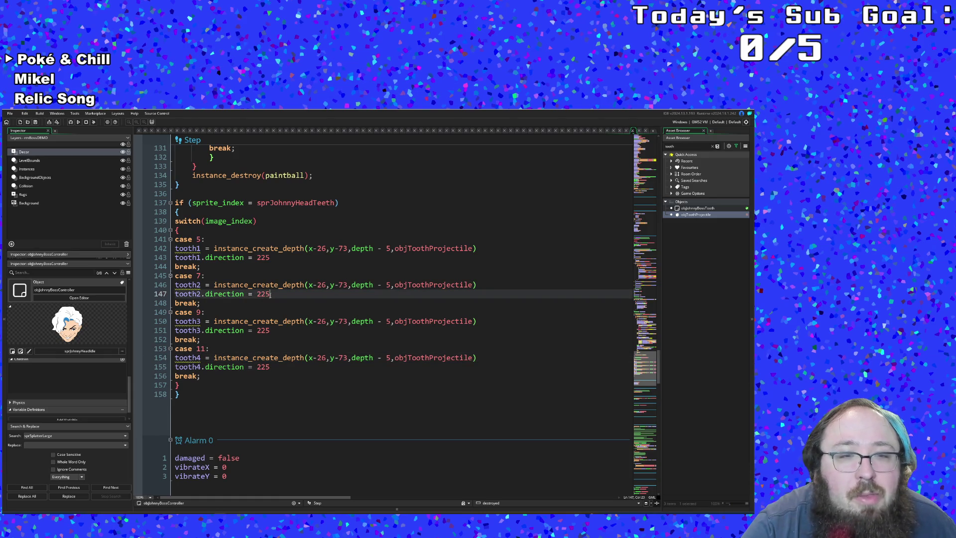
double_click(267, 293)
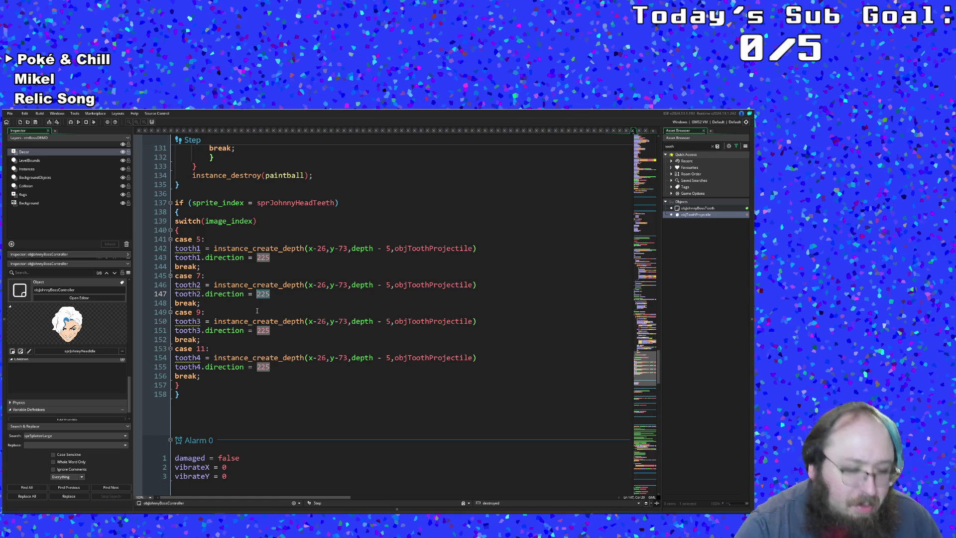
type("270")
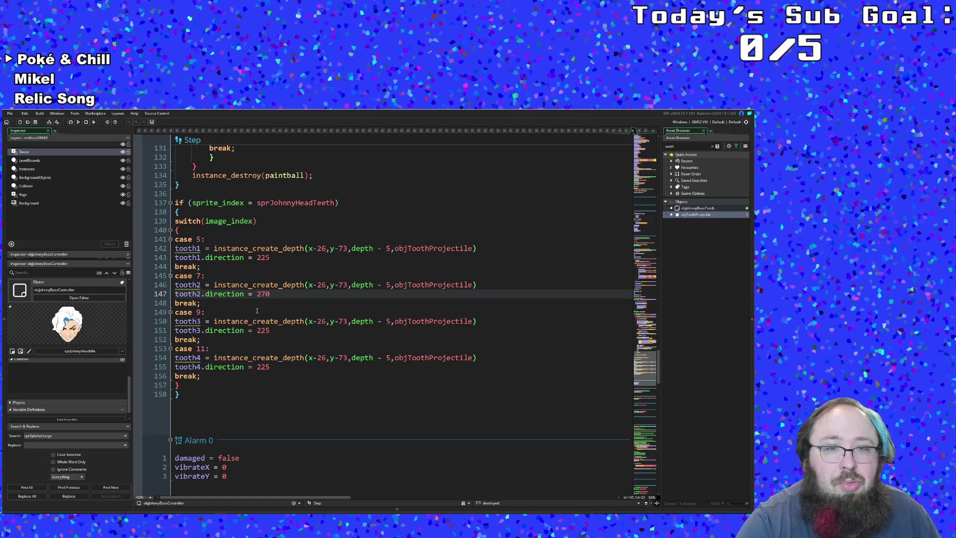
double_click(266, 330)
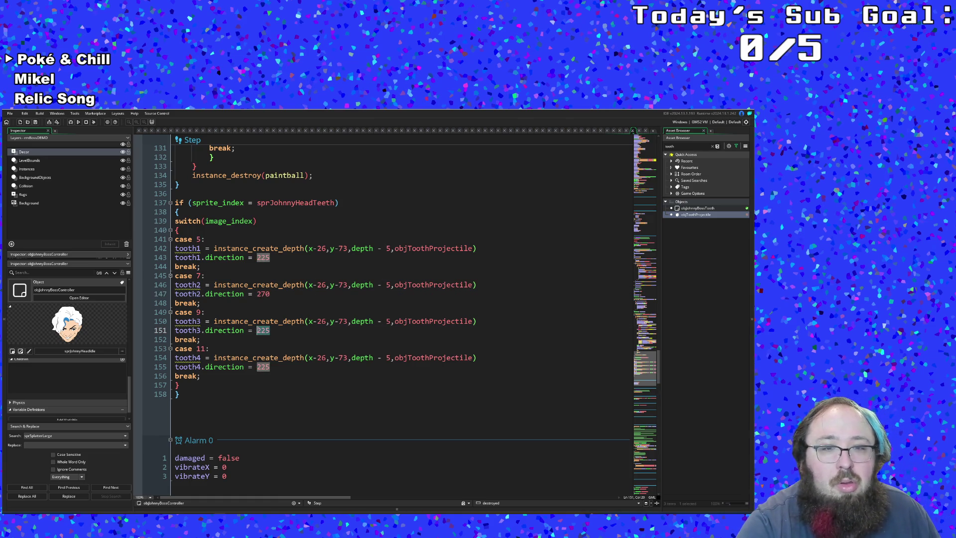
type("3")
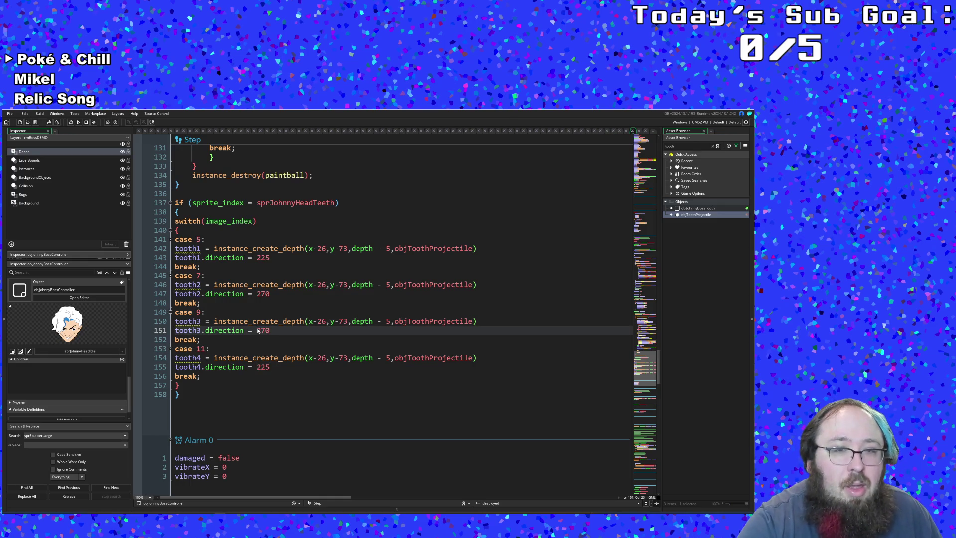
double_click(263, 366)
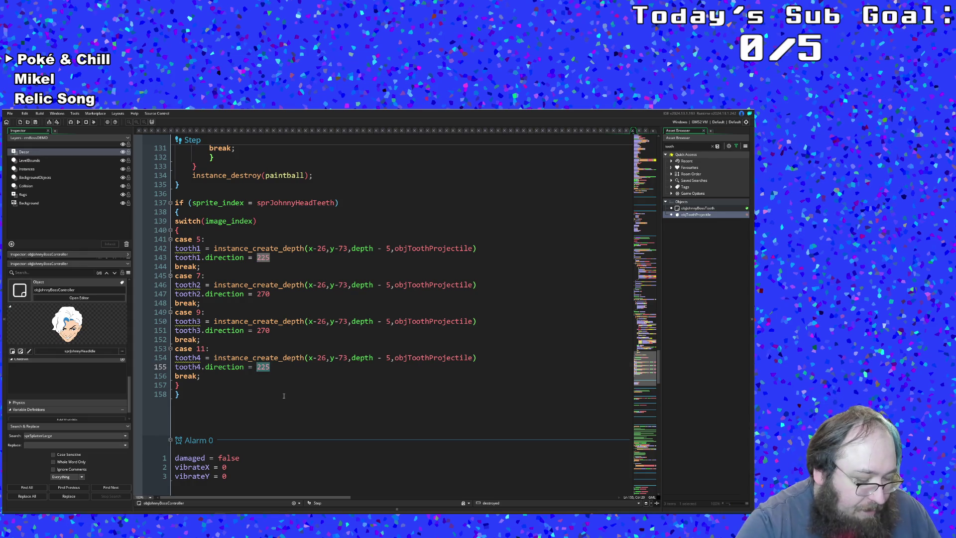
type("31")
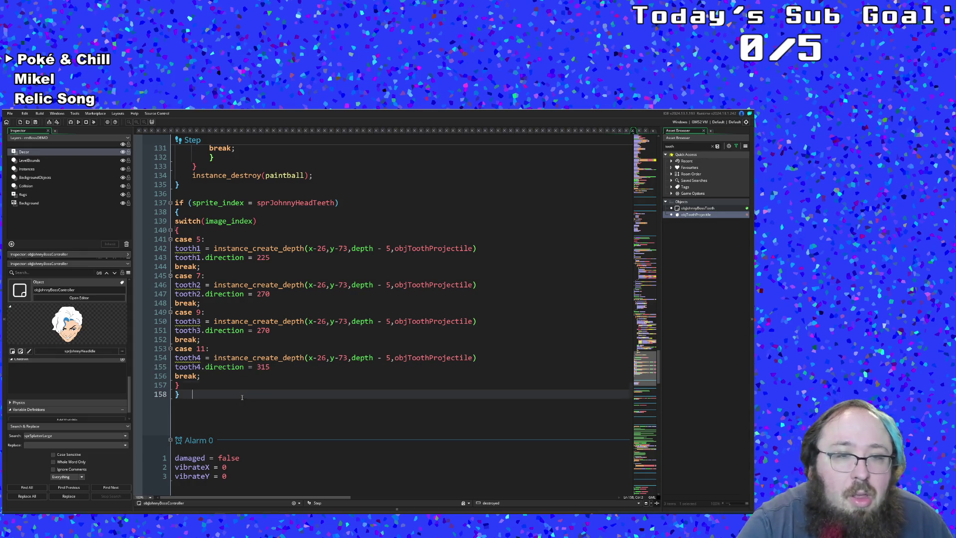
left_click(241, 377)
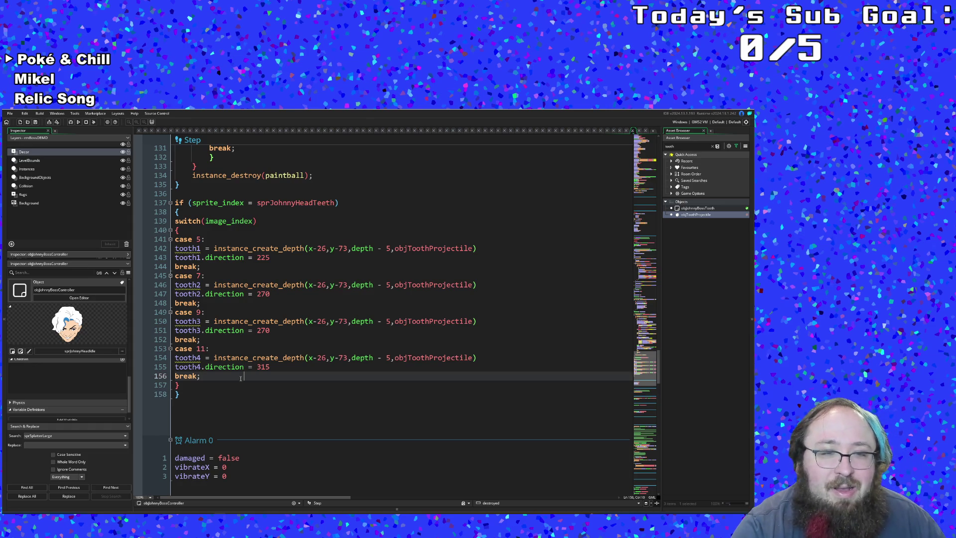
scroll(241, 377, "down", 2)
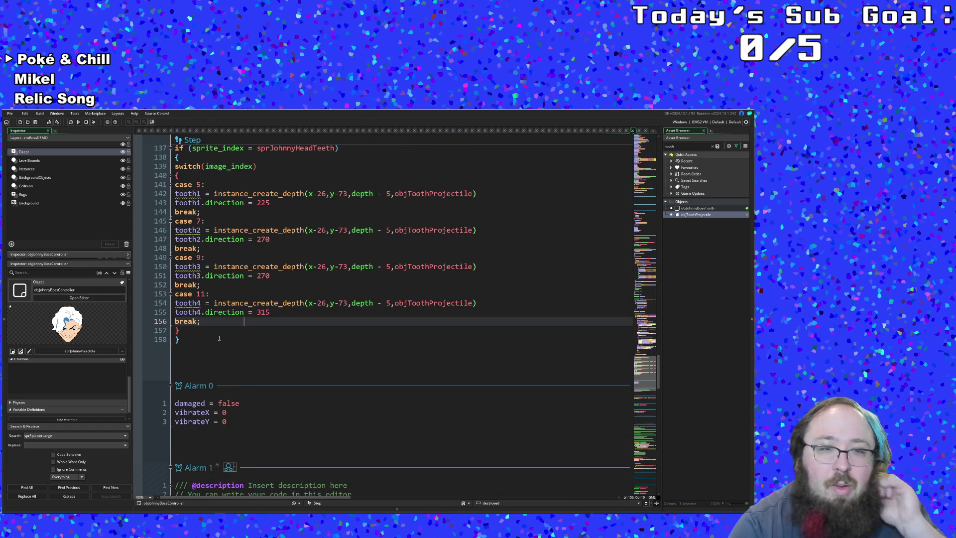
left_click(218, 337)
left_click(216, 332)
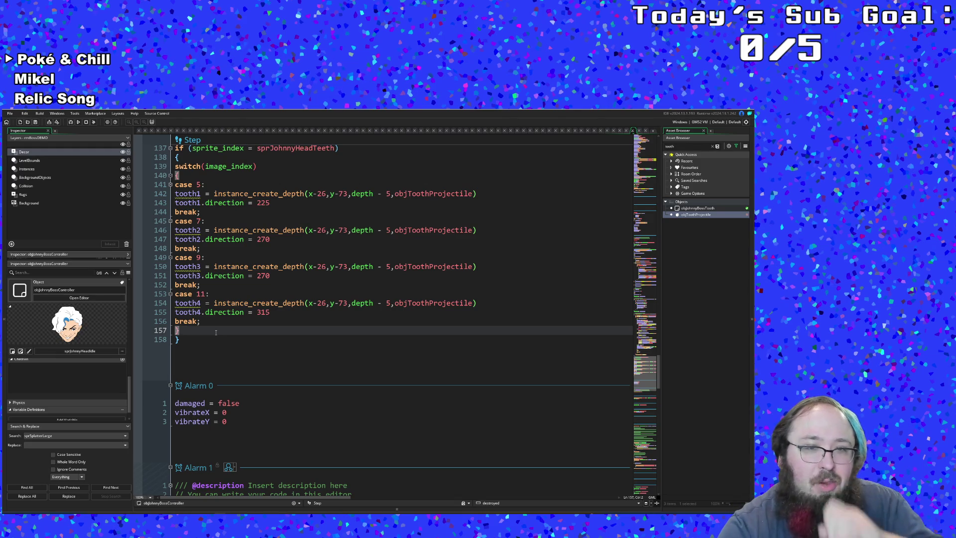
scroll(216, 332, "up", 2)
scroll(216, 331, "up", 6)
scroll(216, 331, "up", 9)
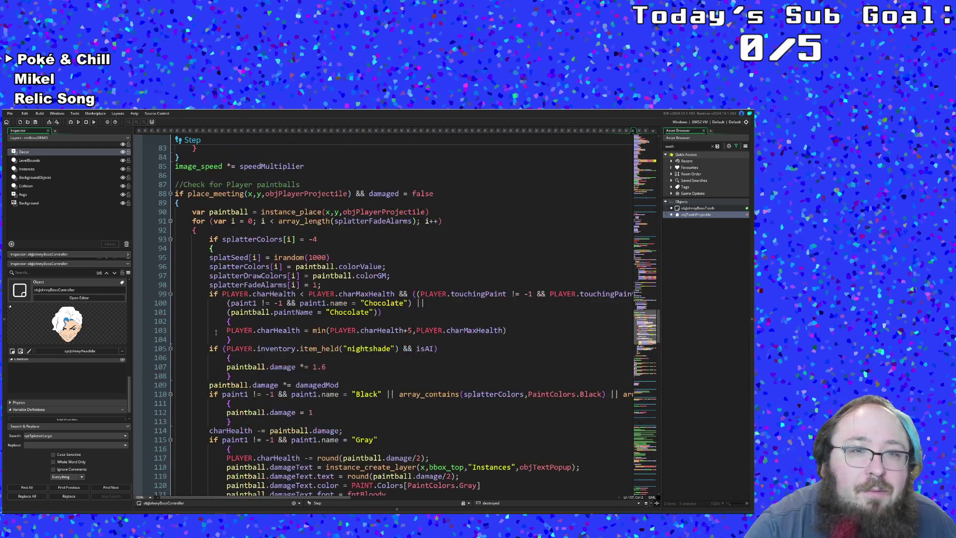
scroll(216, 331, "up", 11)
scroll(217, 330, "up", 3)
scroll(216, 330, "up", 8)
scroll(215, 330, "up", 10)
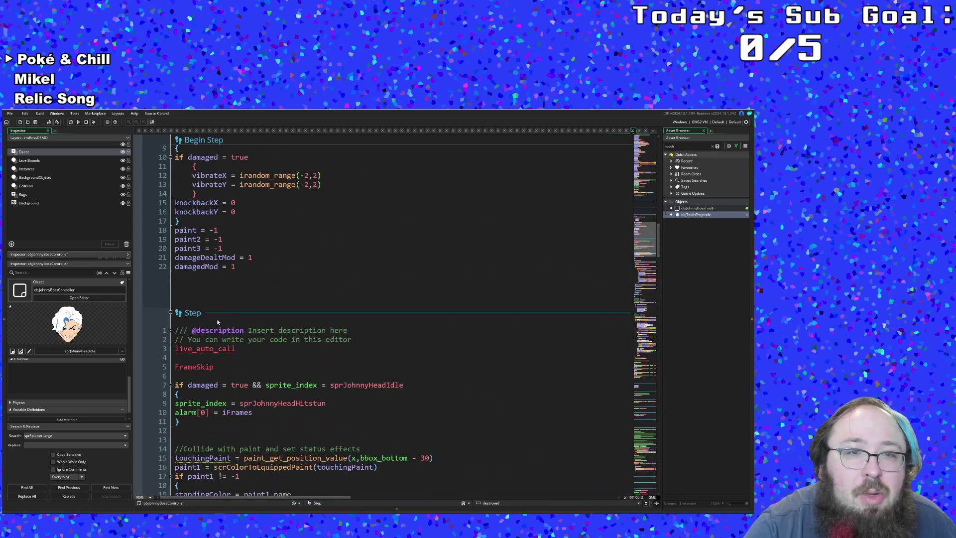
scroll(218, 316, "up", 4)
scroll(217, 315, "up", 8)
scroll(217, 315, "up", 10)
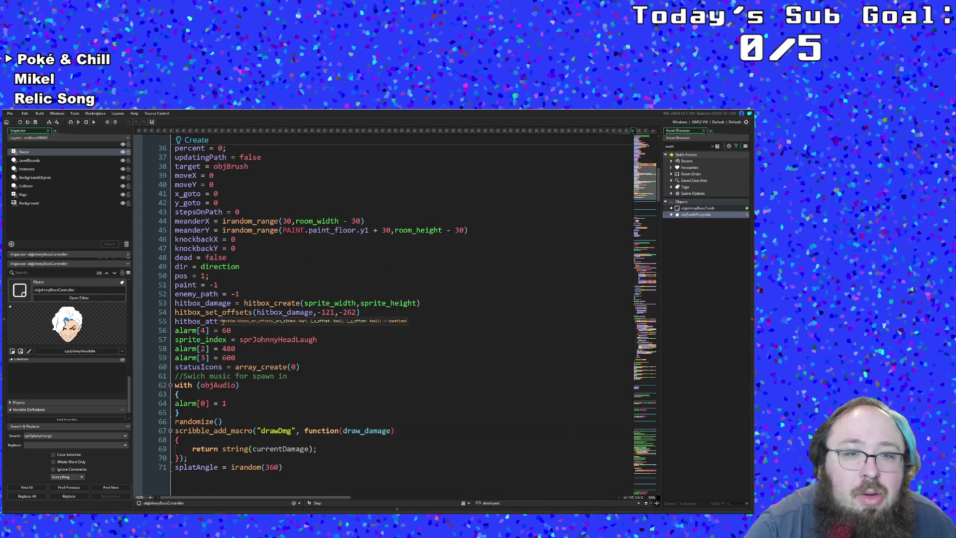
left_click(236, 348)
left_click(237, 357)
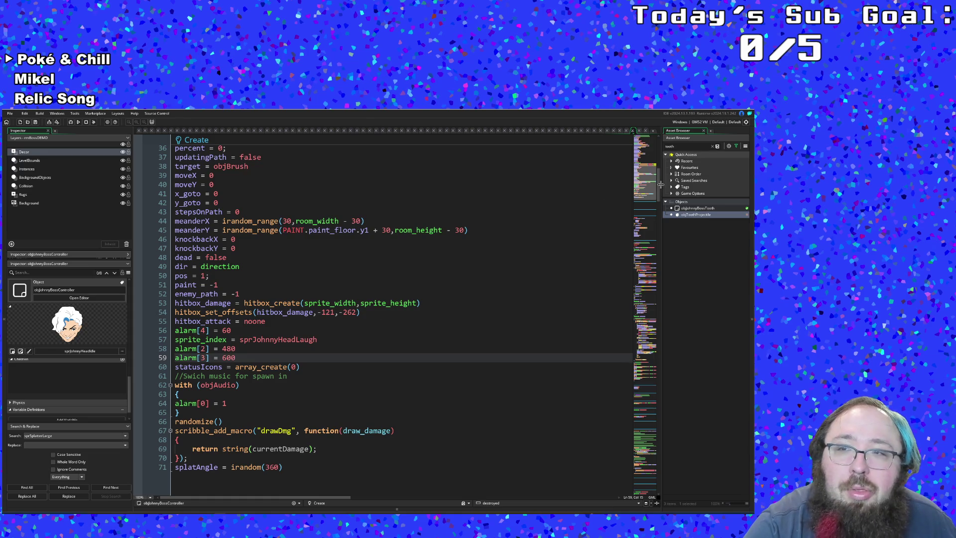
left_click_drag(660, 184, 671, 404)
left_click(324, 292)
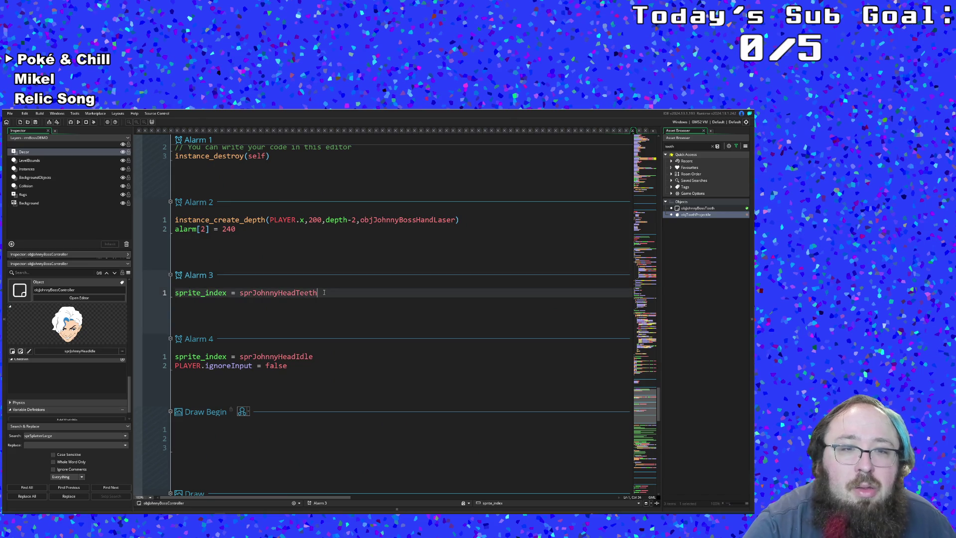
key("Return")
key("BackSpace")
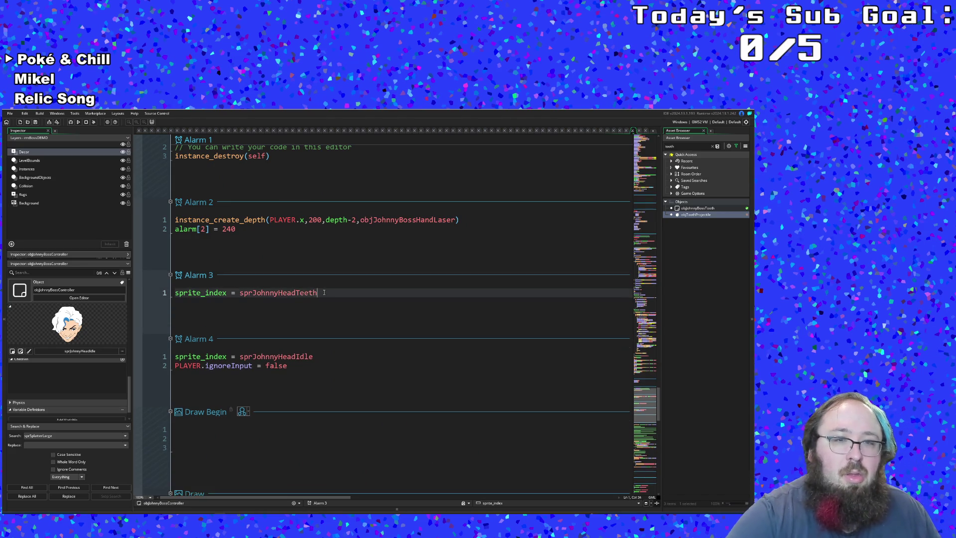
scroll(324, 292, "down", 5)
scroll(324, 313, "down", 5)
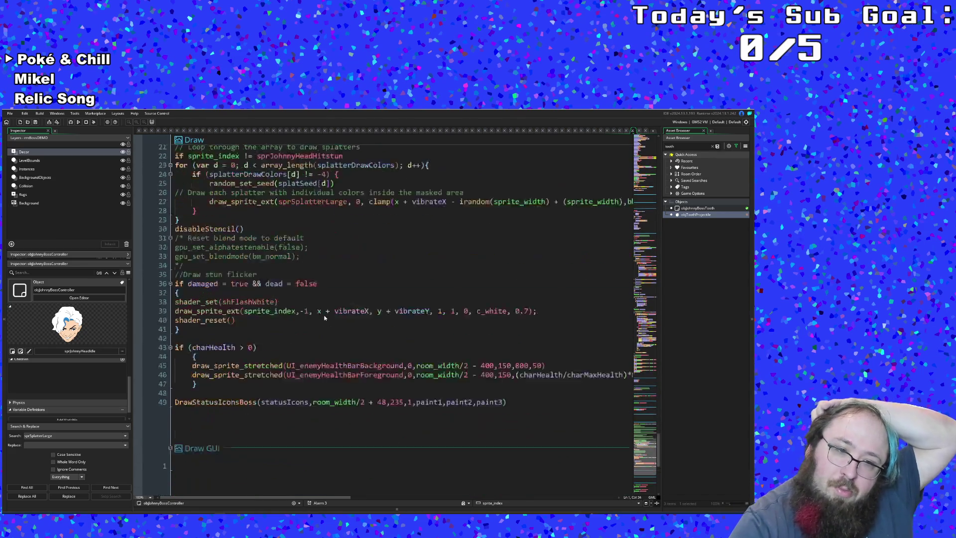
scroll(324, 317, "down", 5)
- Start a new line after sprite_index = sprJohnnyHeadIdle in the Animation End event
left_click(324, 399)
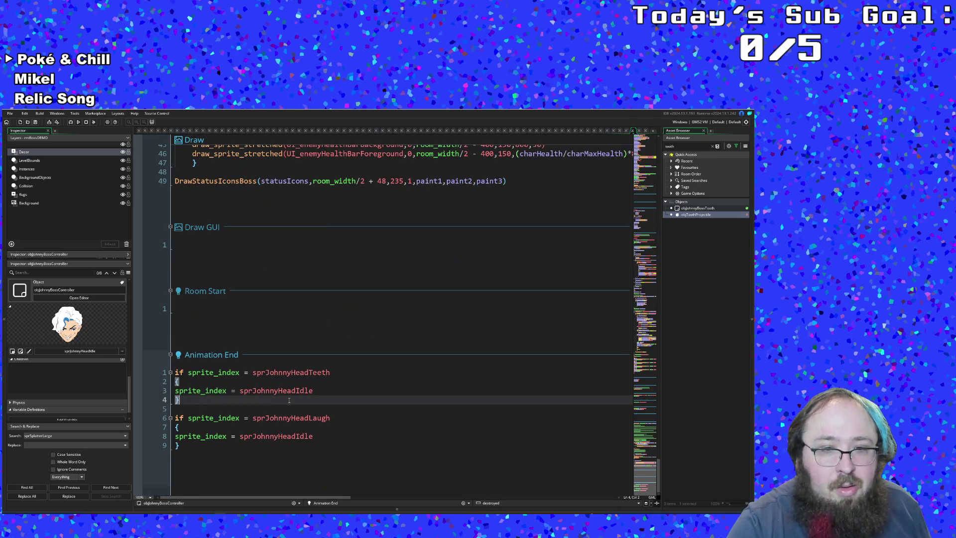
left_click(328, 439)
double_click(314, 390)
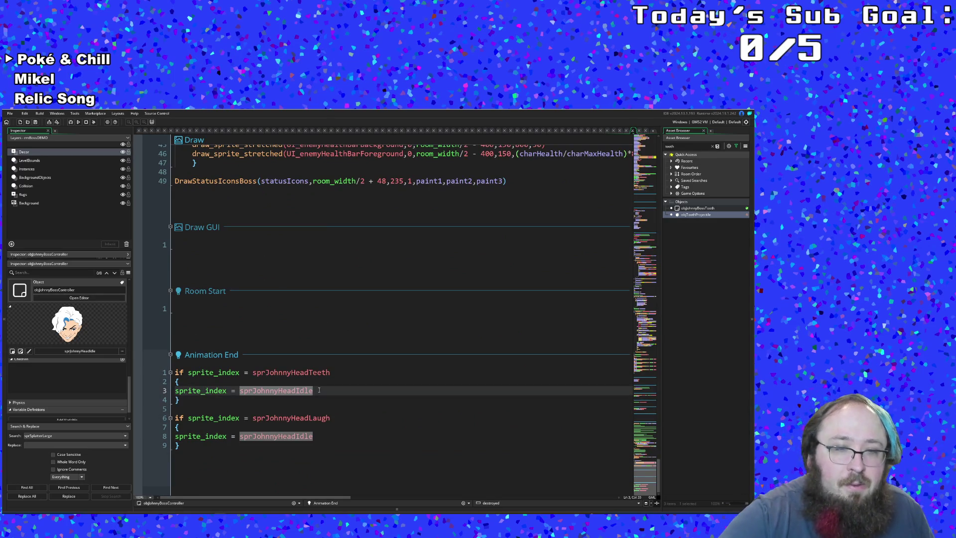
left_click(318, 390)
key("Return")
type("alarm")
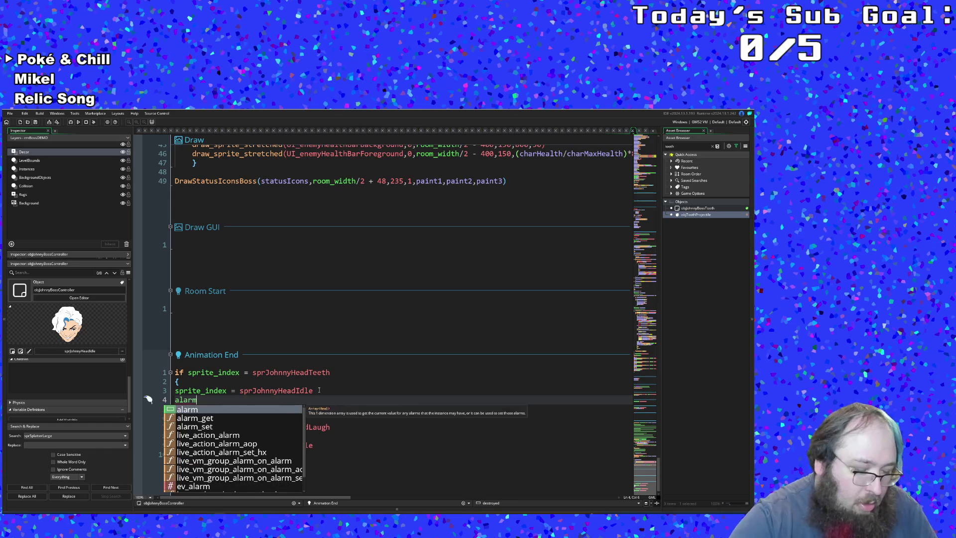
type("[3]")
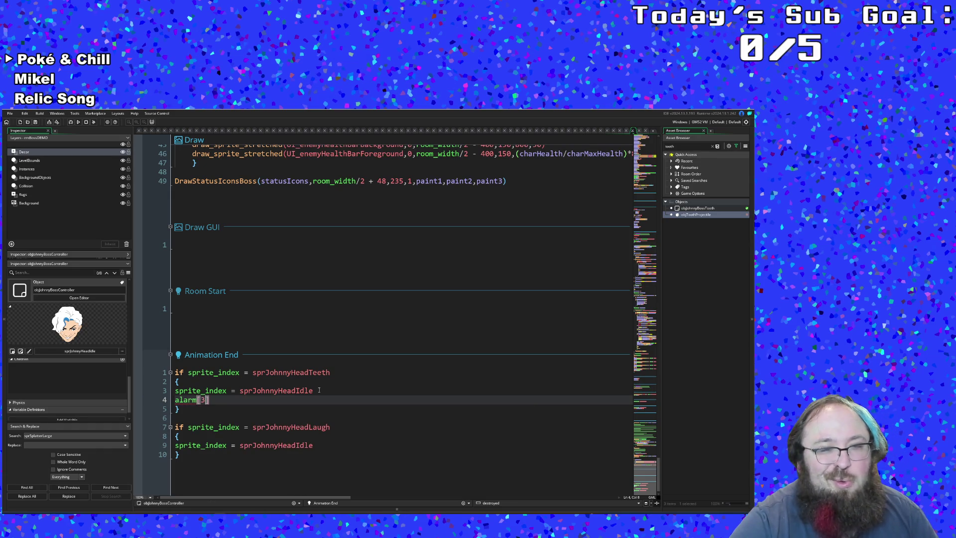
type(" =")
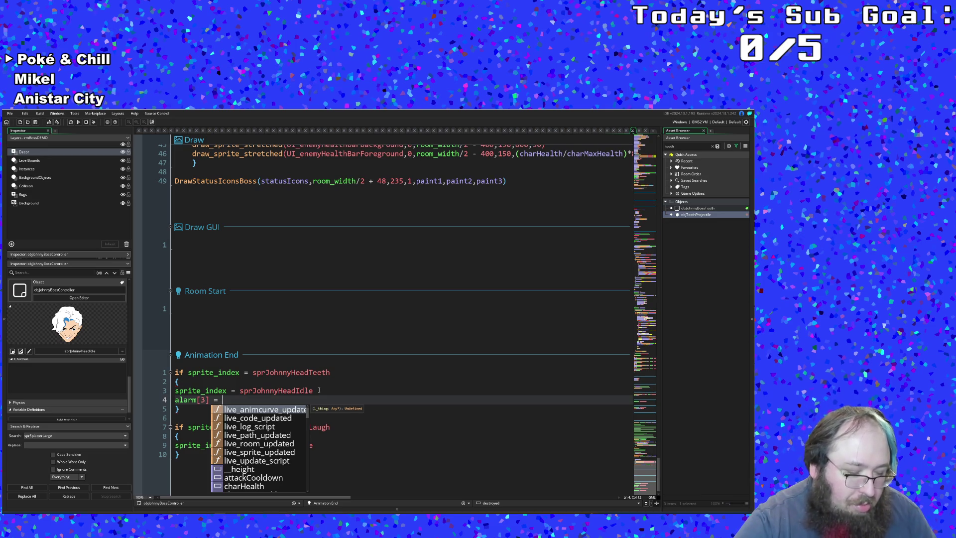
type("600")
- Enter alarm[3] = 500 + irandom(100) on the new line, fixing mistyped characters
key("BackSpace")
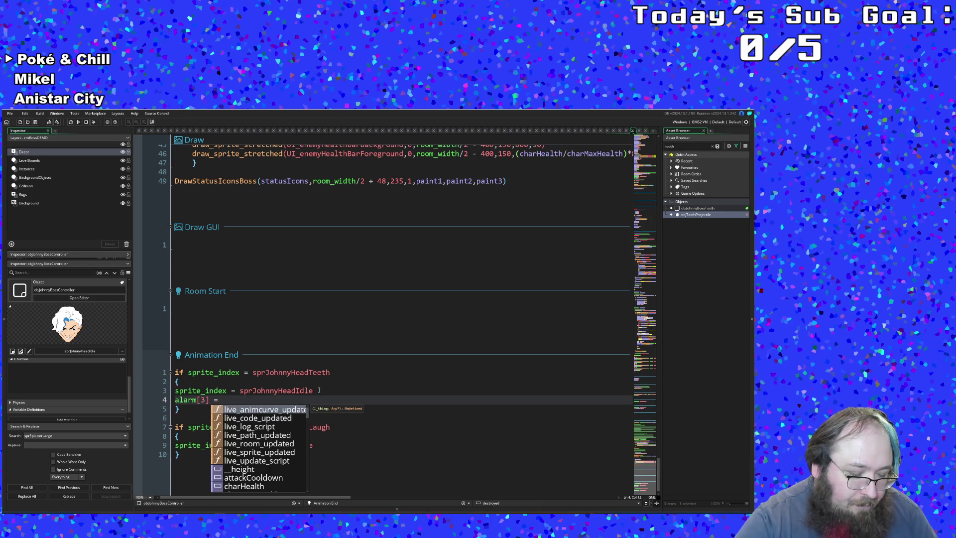
type("500 +")
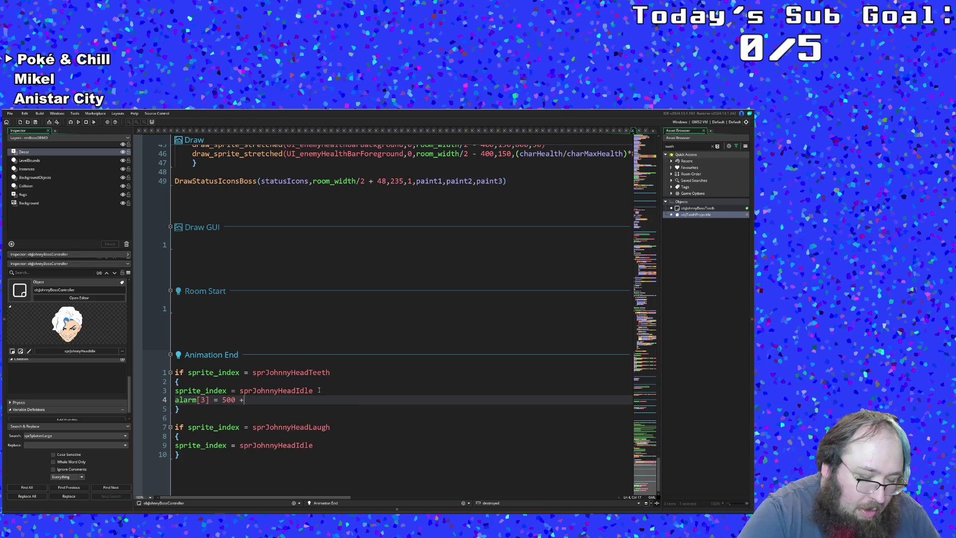
type("itna")
key("BackSpace")
key("BackSpace")
key("BackSpace")
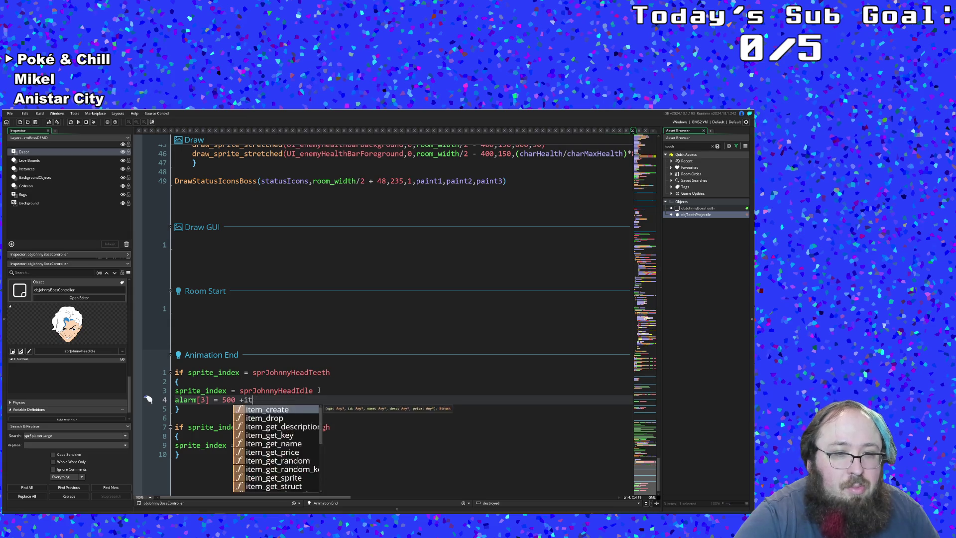
key("BackSpace")
key("BackSpace")
type("ir")
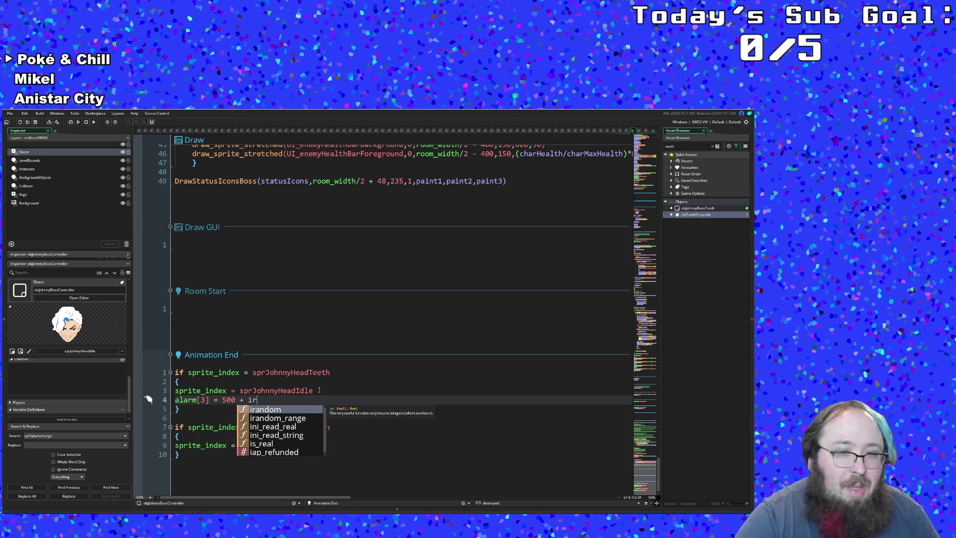
type("andom(")
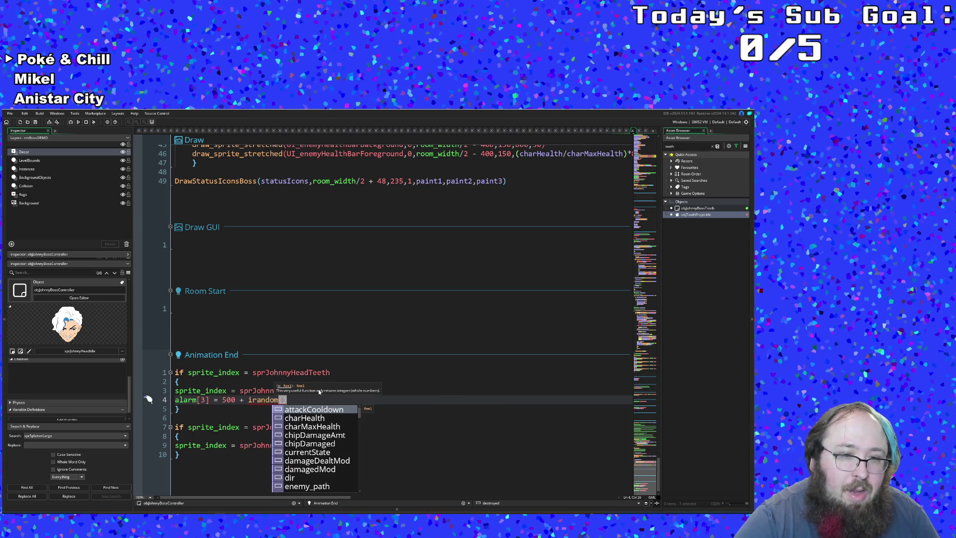
type("100")
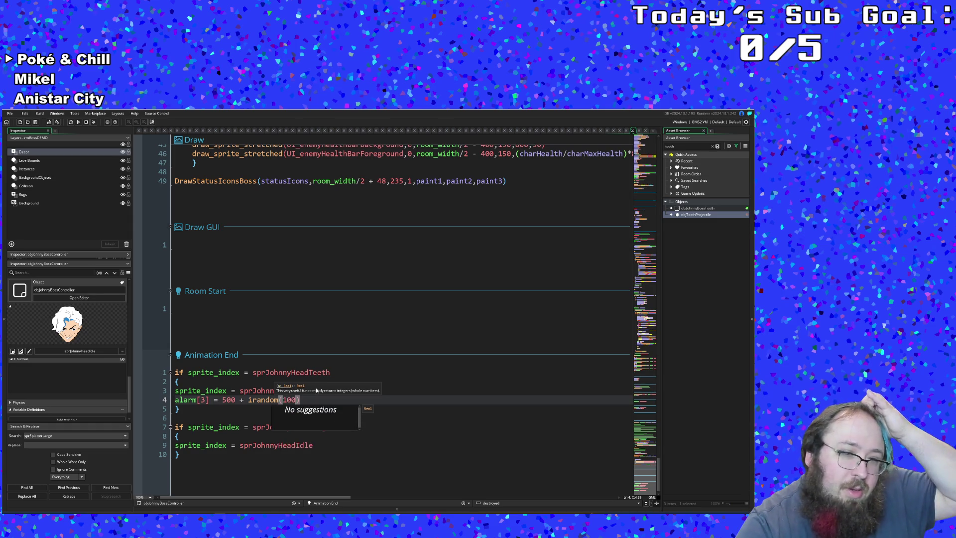
left_click(273, 391)
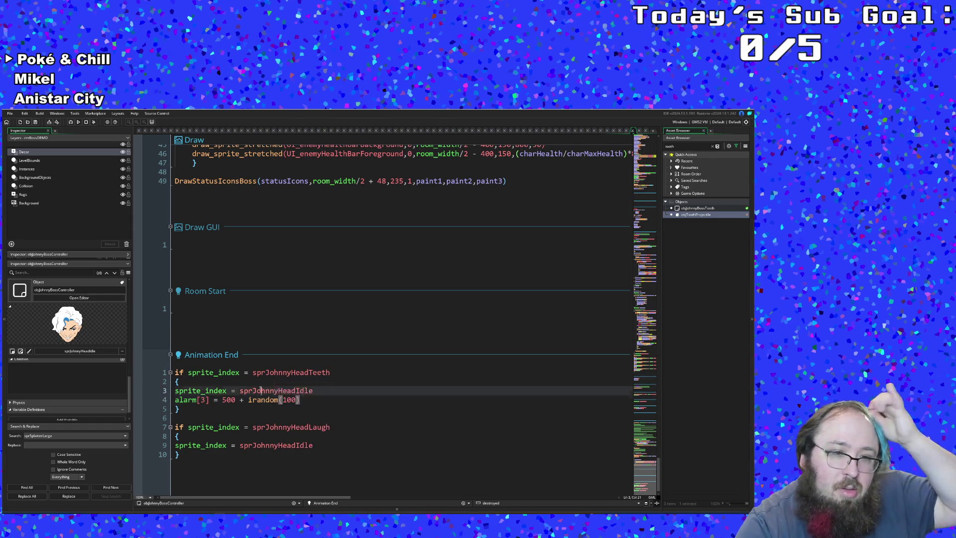
left_click(255, 399)
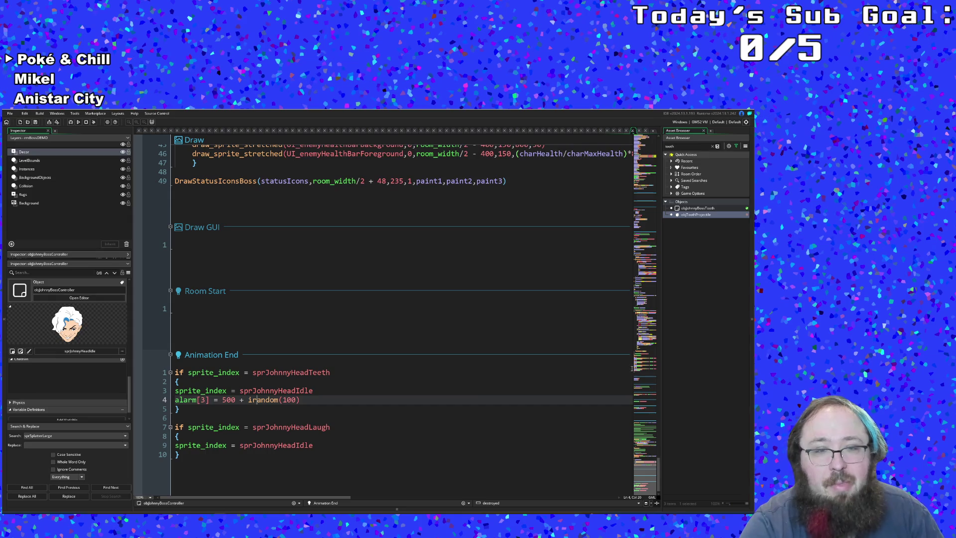
scroll(490, 394, "up", 5)
scroll(494, 390, "up", 5)
scroll(496, 387, "up", 5)
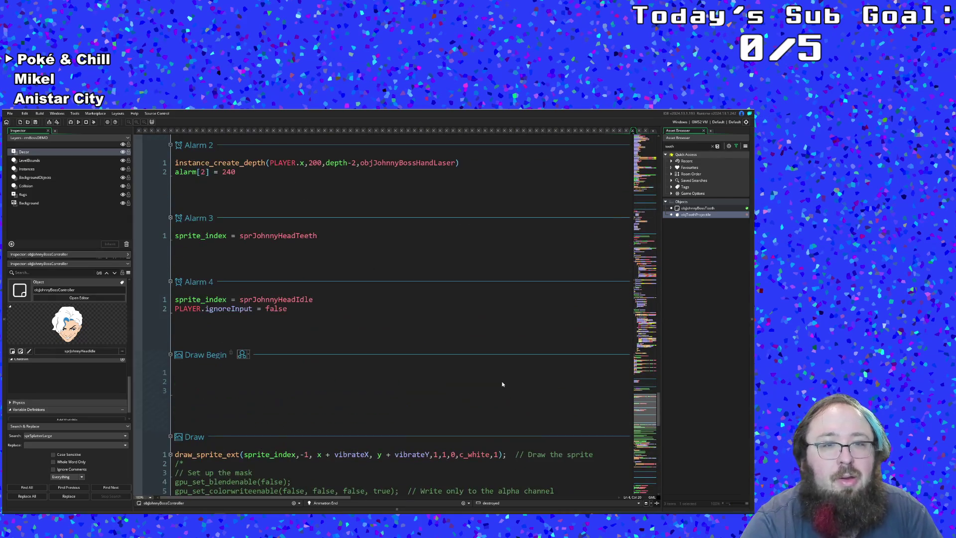
scroll(504, 383, "up", 3)
scroll(505, 382, "up", 3)
scroll(493, 383, "down", 2)
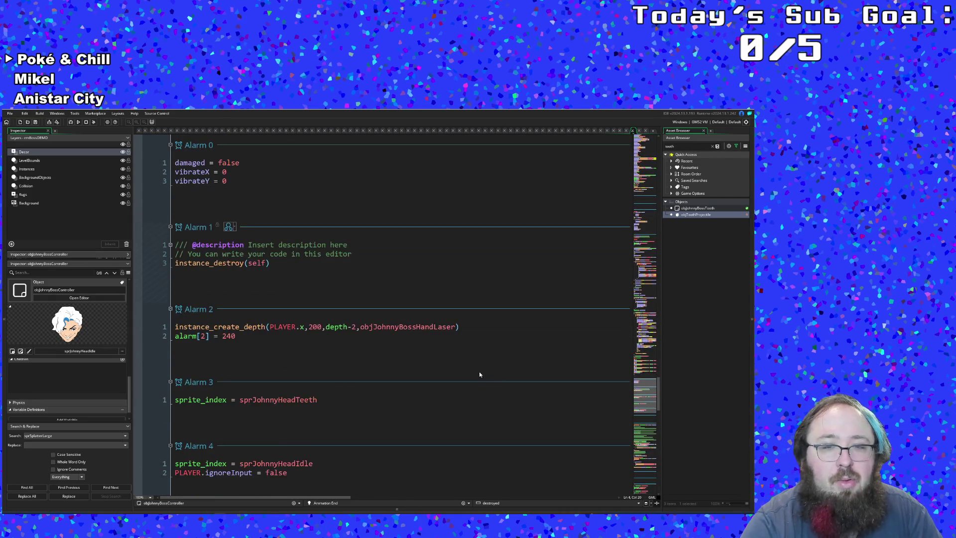
- Save the project and start a debug run of the game
left_click(407, 354)
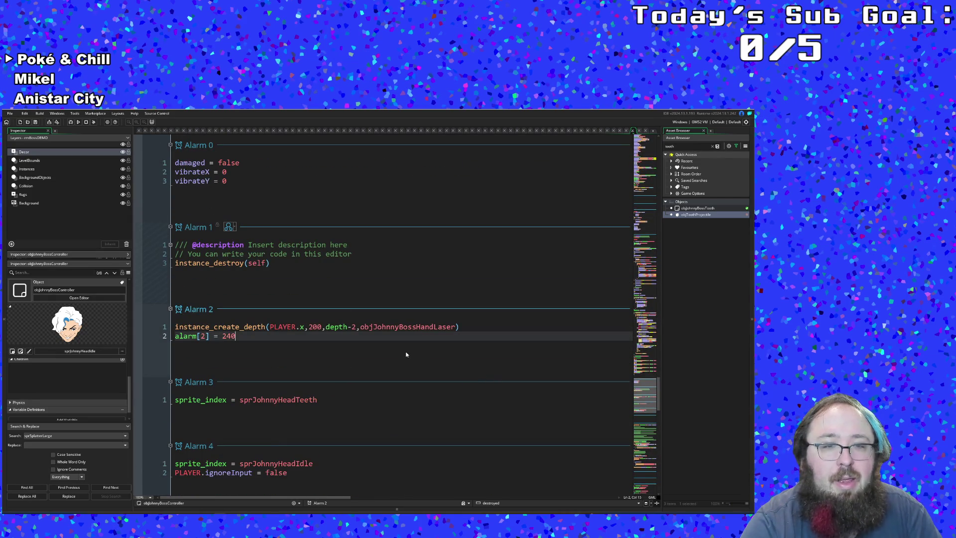
left_click(11, 114)
left_click(30, 149)
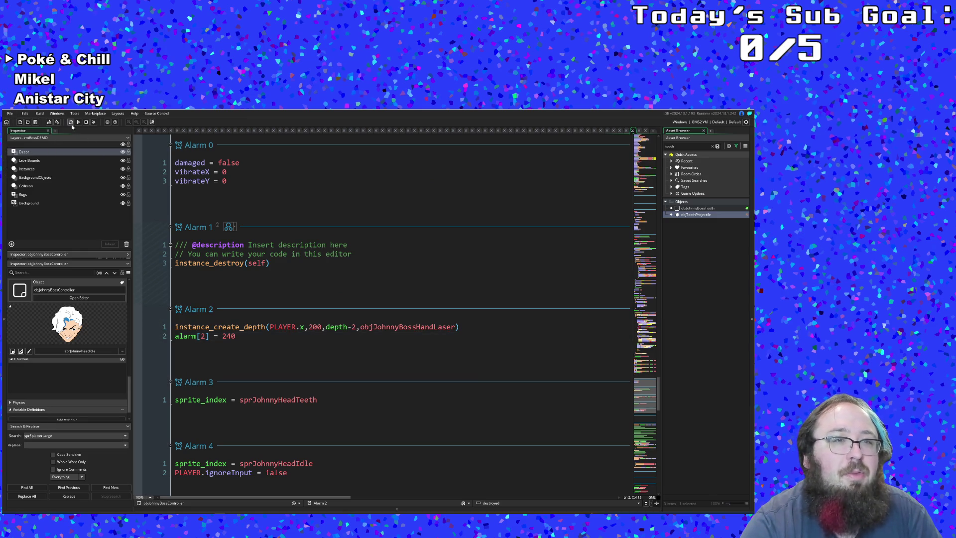
left_click(72, 124)
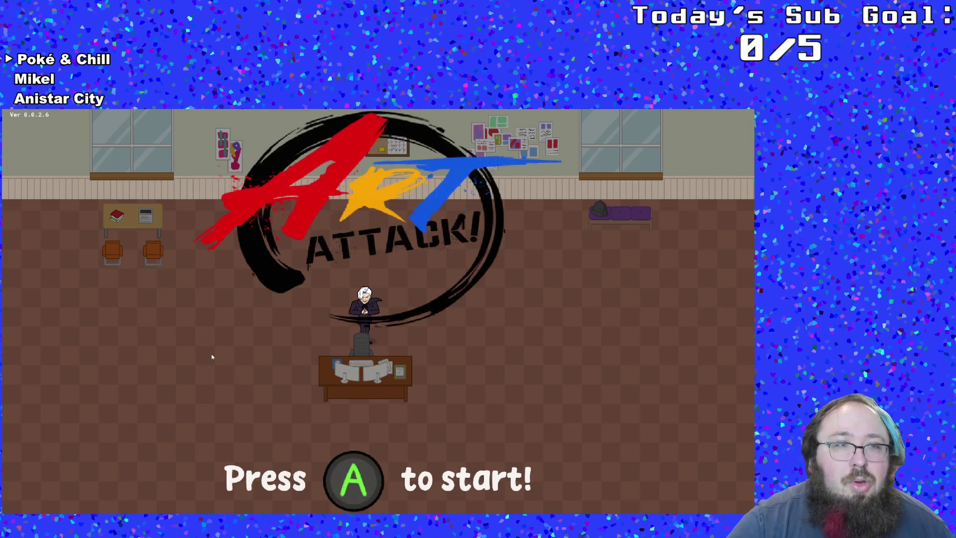
- Play from the title screen into the Johnny boss fight and attack the boss head
key("Return")
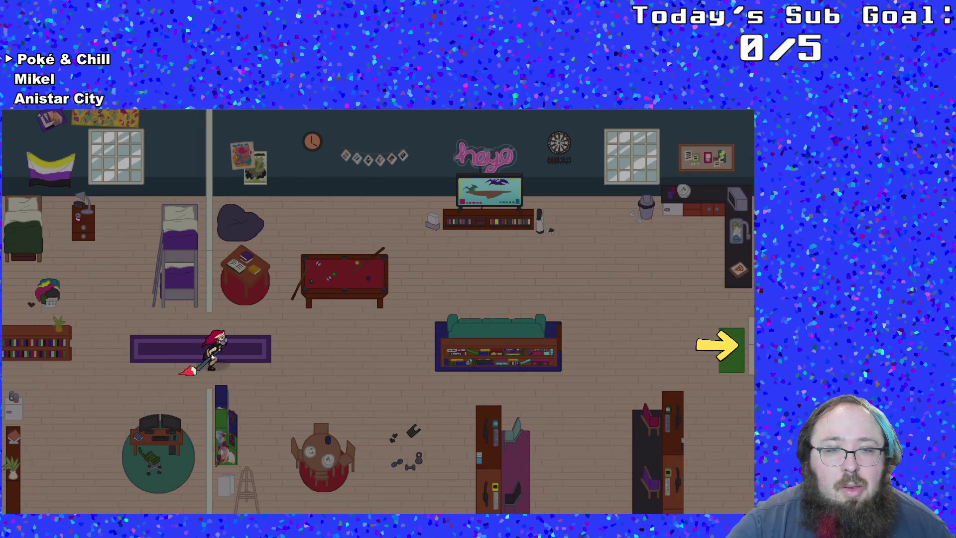
key("Right")
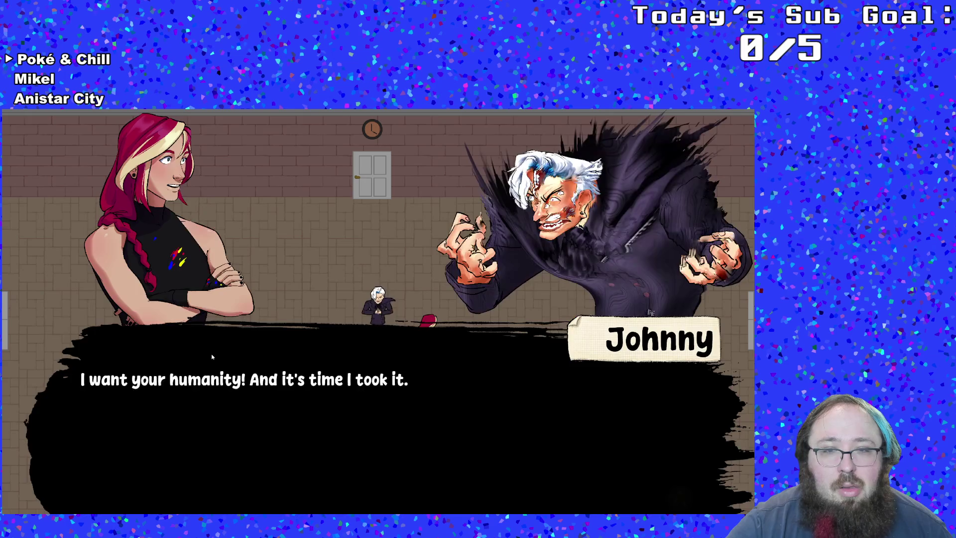
key("Return")
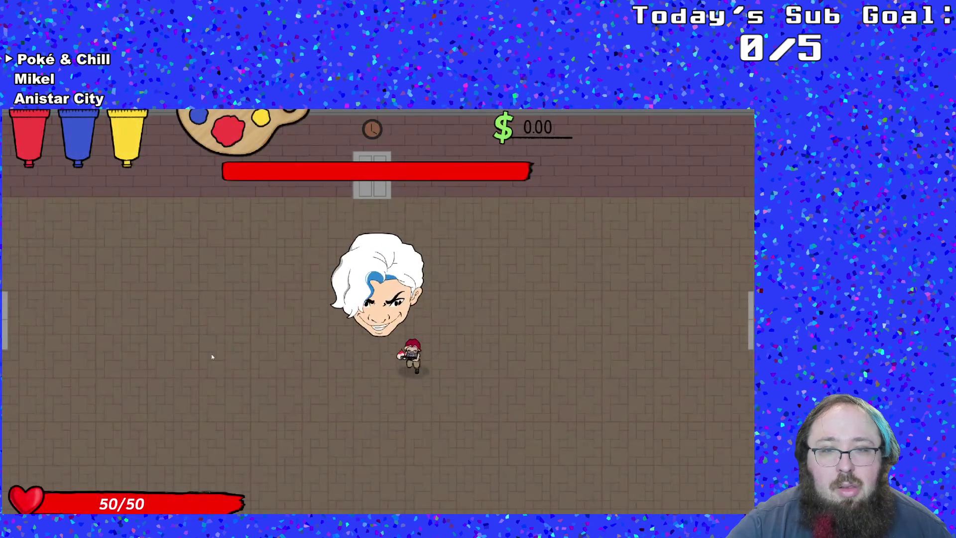
key("Down")
key("Left")
key("Up")
key("Right")
key("space")
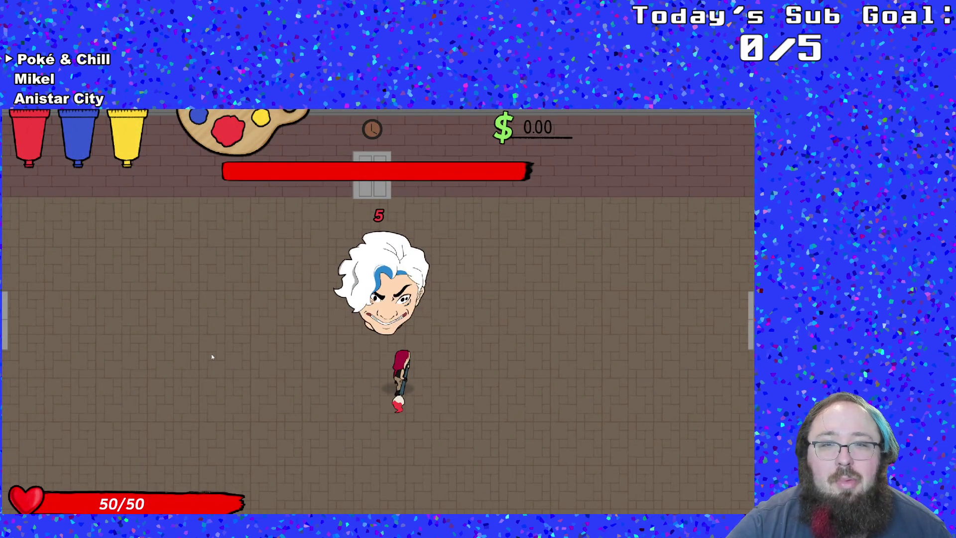
key("Up")
key("Left")
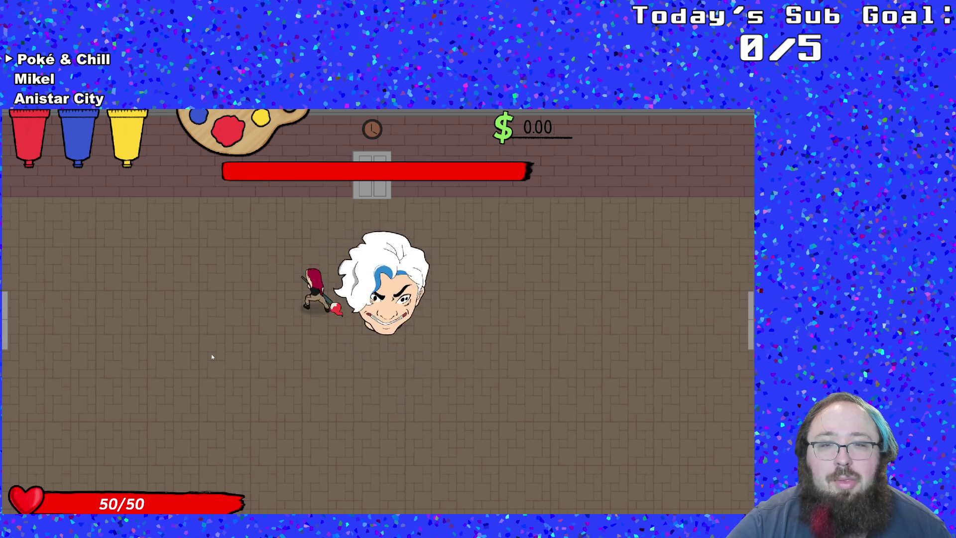
key("Right")
key("space")
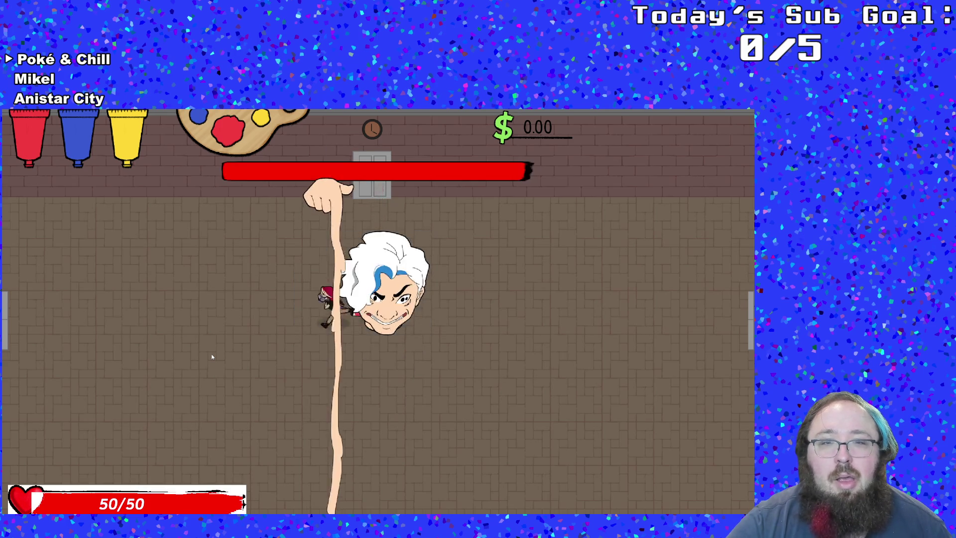
- Dodge the boss's arm, then quit from the pause menu and close the game
key("Left")
key("Down")
key("Right")
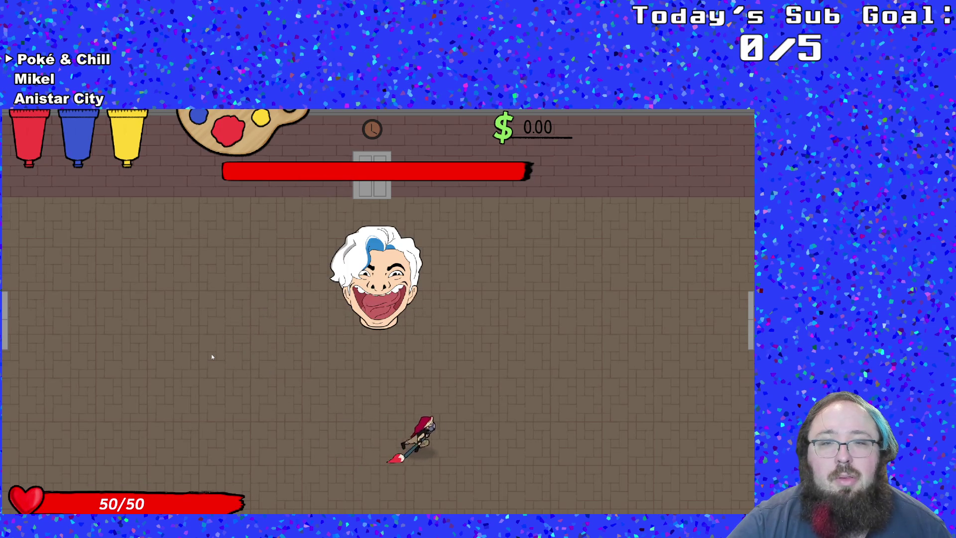
key("Up")
key("Right")
key("Left")
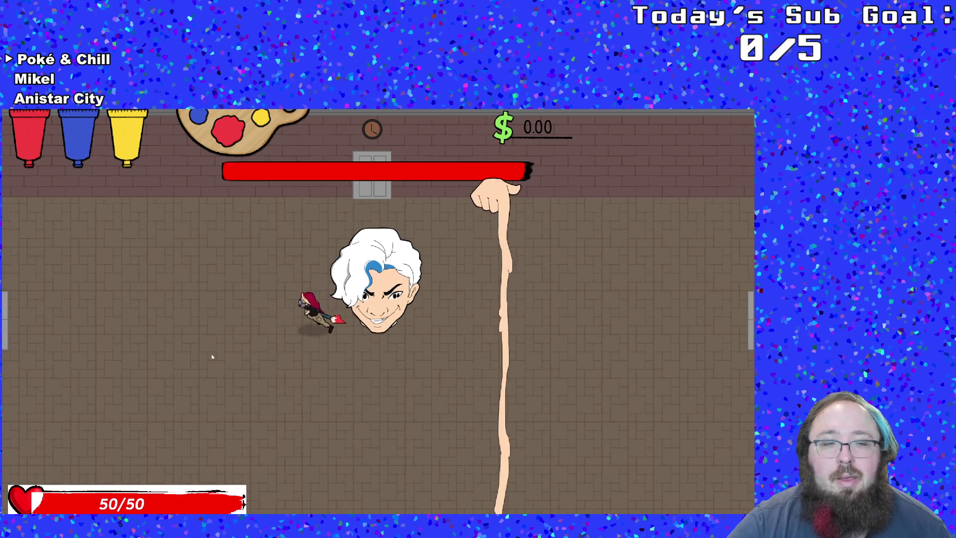
key("Left")
key("Escape")
key("Up")
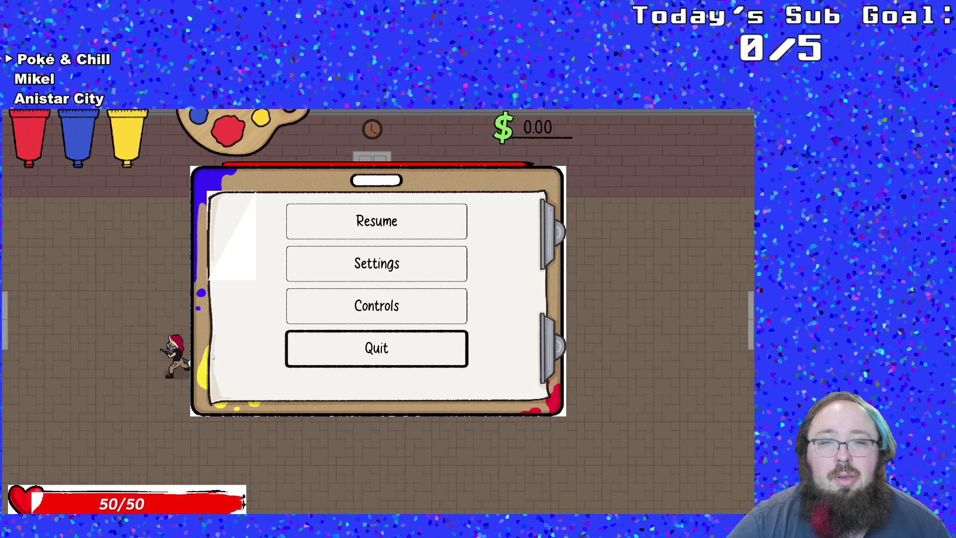
key("Return")
key("Escape")
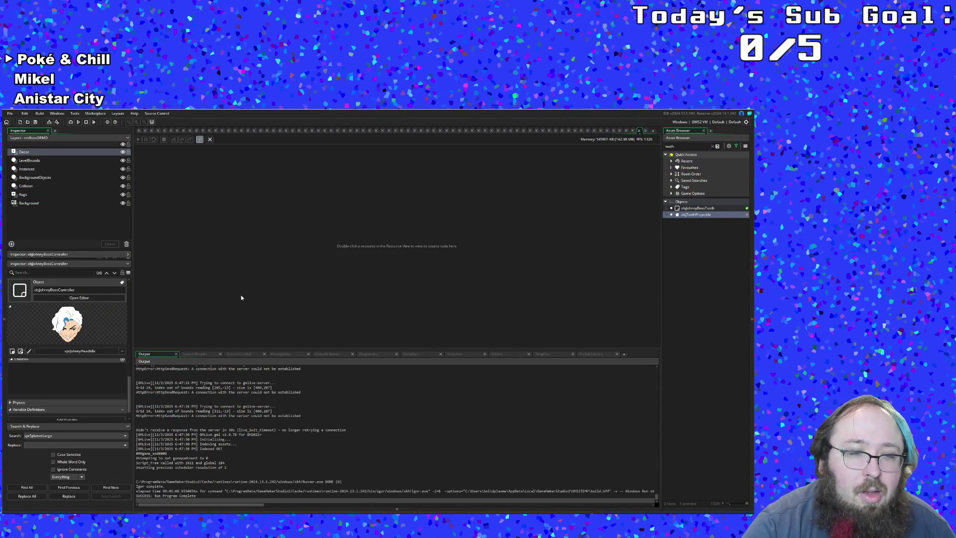
- Search assets for objjohnny with Ctrl+T and open objJohnnyBossController's event code
key("ctrl+t")
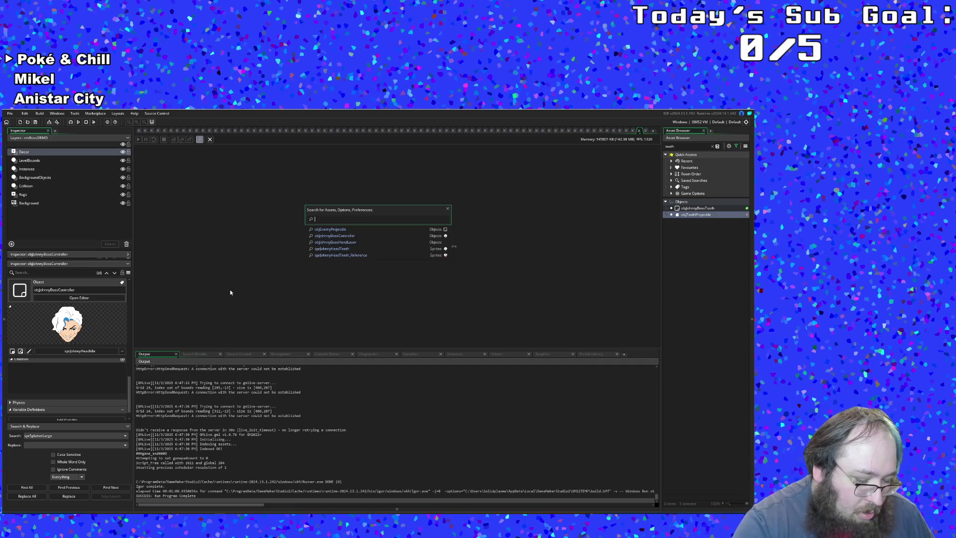
type("obj")
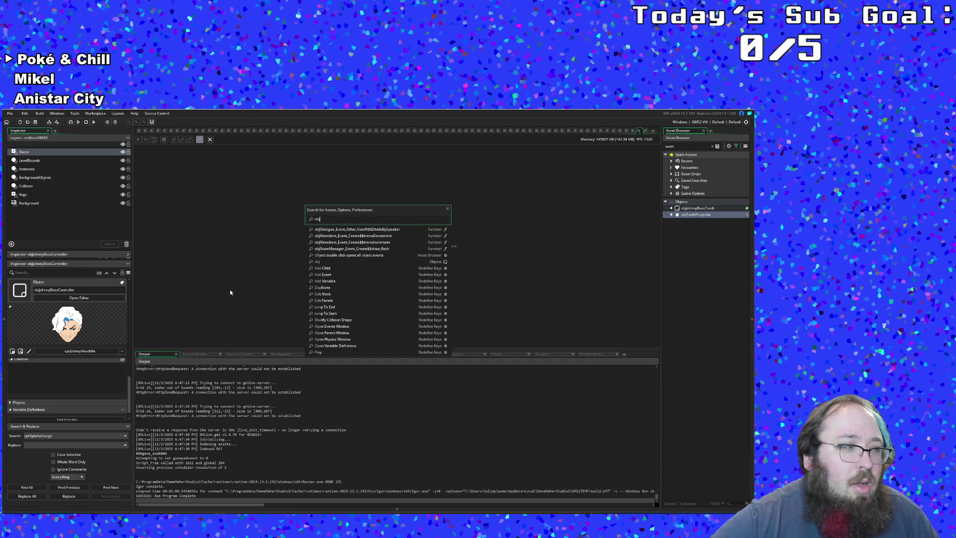
key("Down")
key("Down")
key("Down")
key("Up")
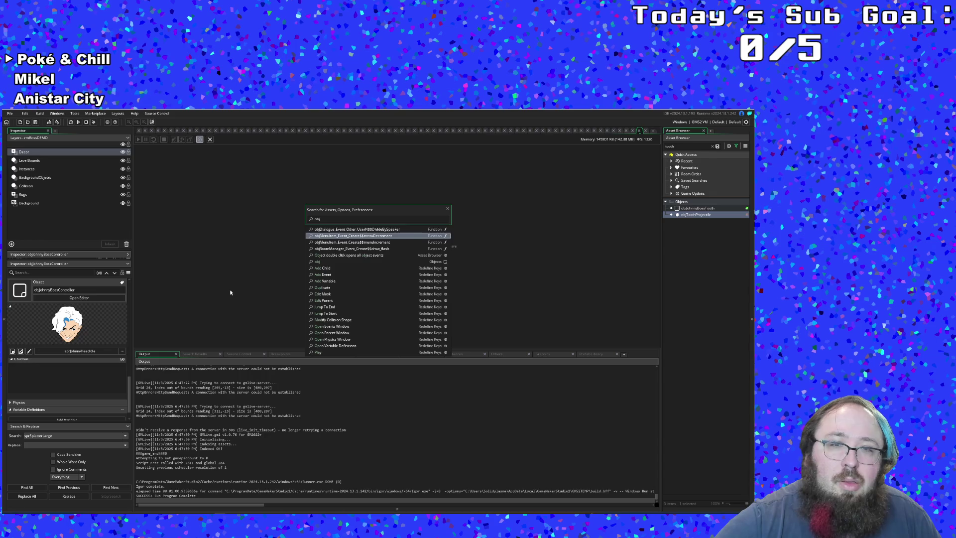
key("Up")
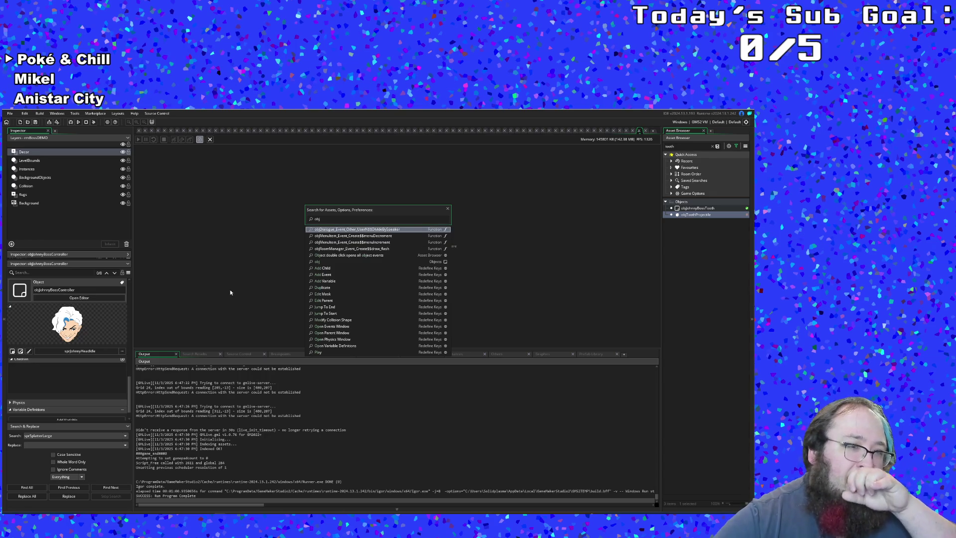
key("Escape")
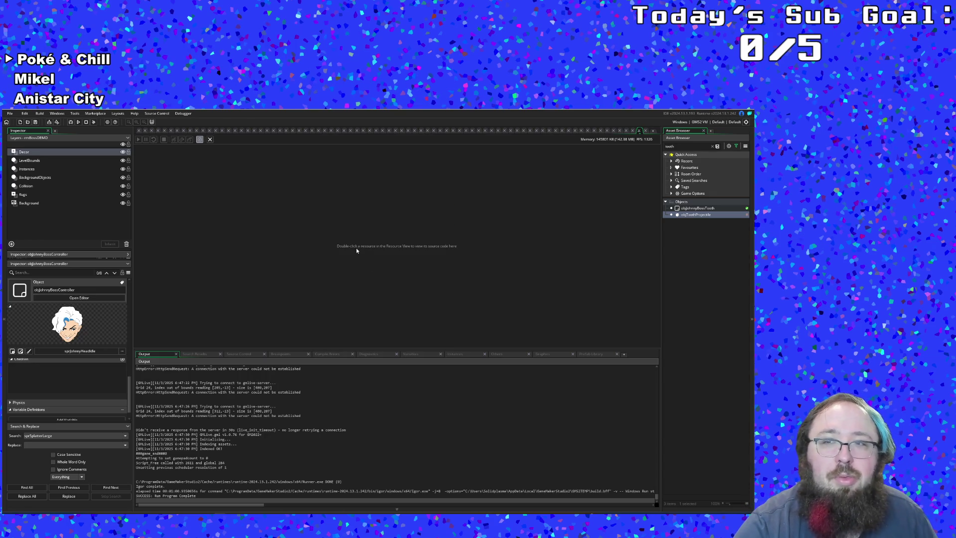
key("ctrl+t")
type("obj")
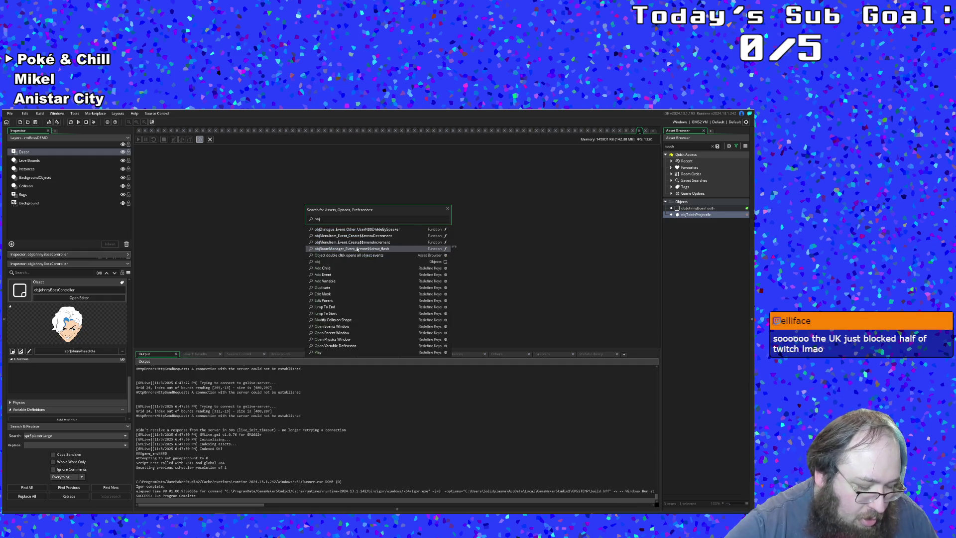
type("johnny")
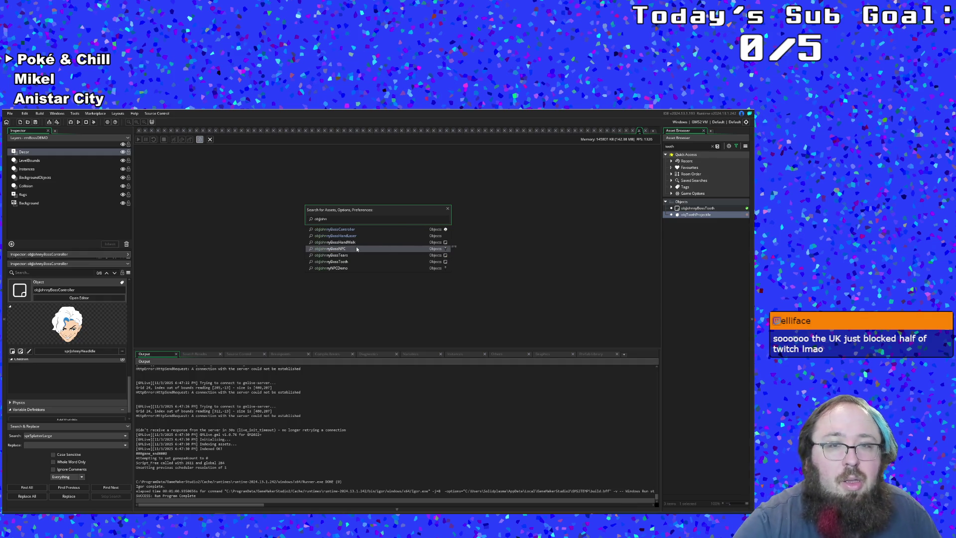
left_click(336, 230)
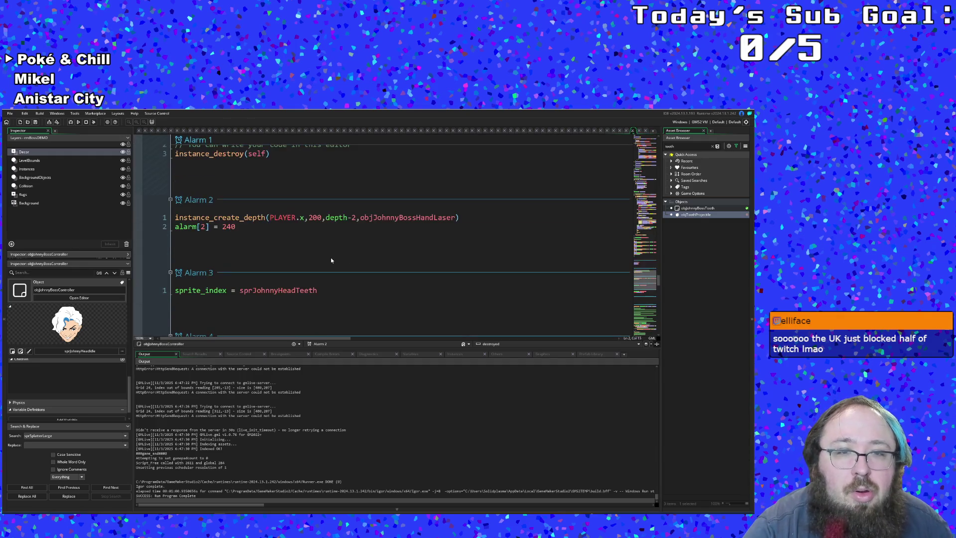
scroll(331, 258, "down", 3)
scroll(331, 258, "down", 3)
scroll(331, 258, "up", 8)
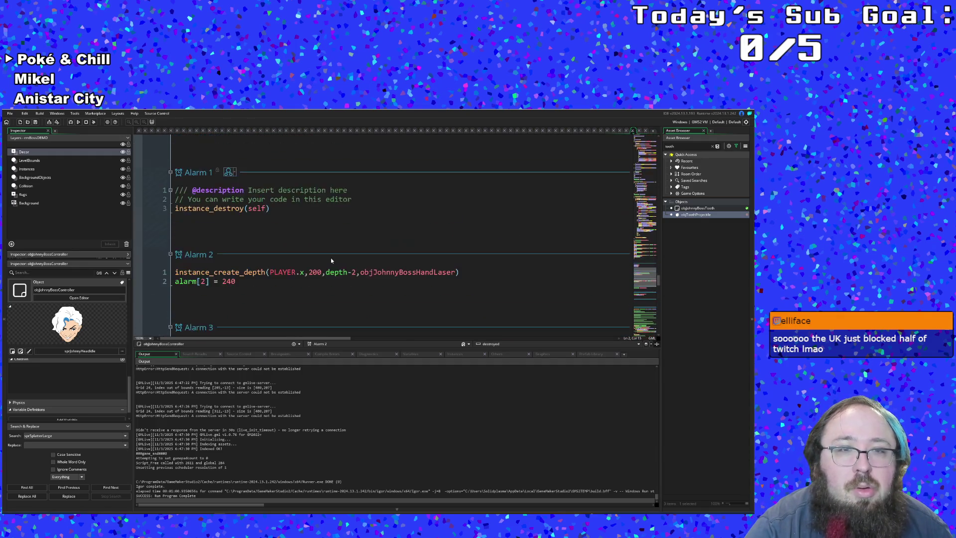
scroll(331, 257, "up", 3)
scroll(331, 258, "up", 5)
- Review the tooth spawn code, sprJohnnyHeadTeeth check and the alarm[2] = 480, alarm[3] = 600 lines
left_click(262, 244)
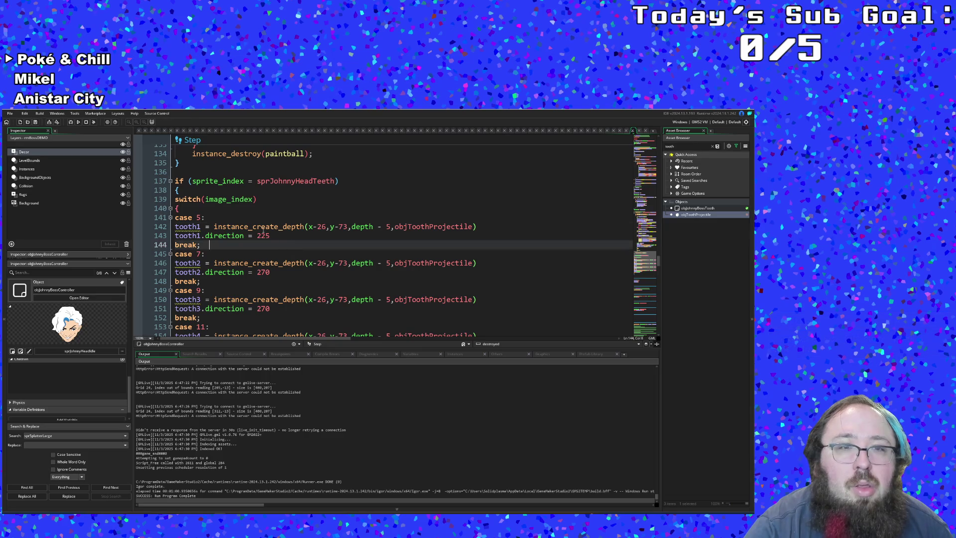
left_click(262, 226)
key("Up")
scroll(261, 225, "up", 2)
left_click(262, 238)
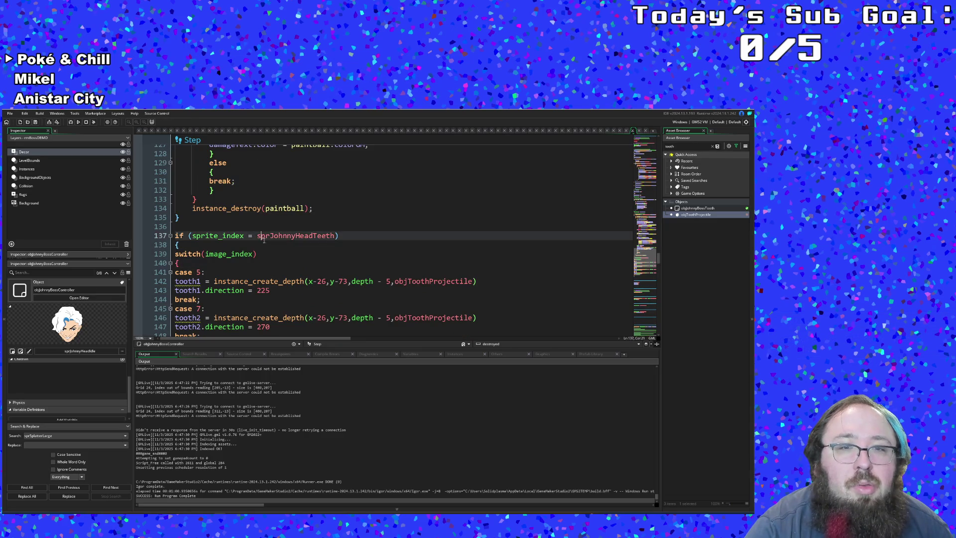
mouse_move(297, 236)
scroll(273, 238, "up", 2)
scroll(272, 238, "up", 3)
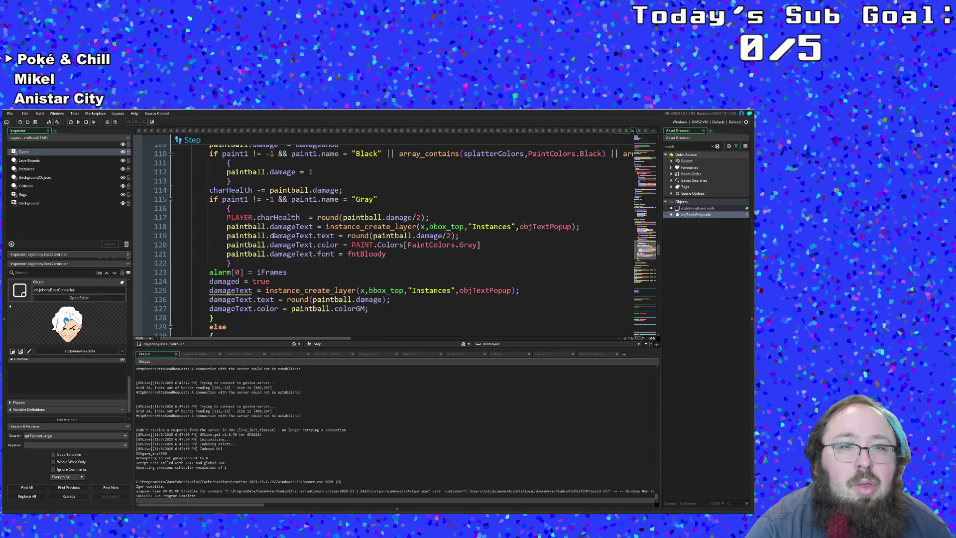
scroll(273, 236, "up", 2)
scroll(274, 235, "up", 1)
scroll(274, 235, "down", 4)
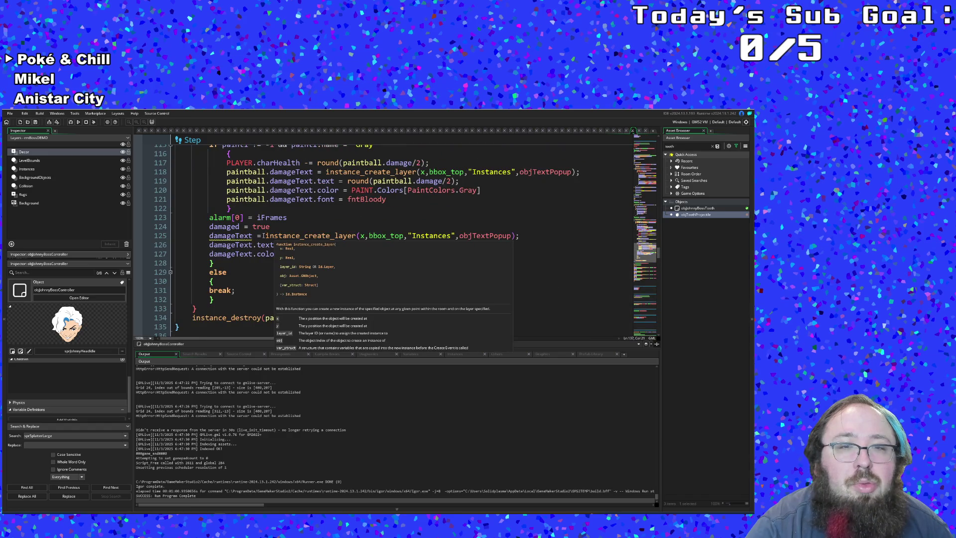
scroll(266, 236, "up", 5)
scroll(266, 236, "up", 6)
scroll(266, 234, "up", 5)
scroll(267, 234, "up", 5)
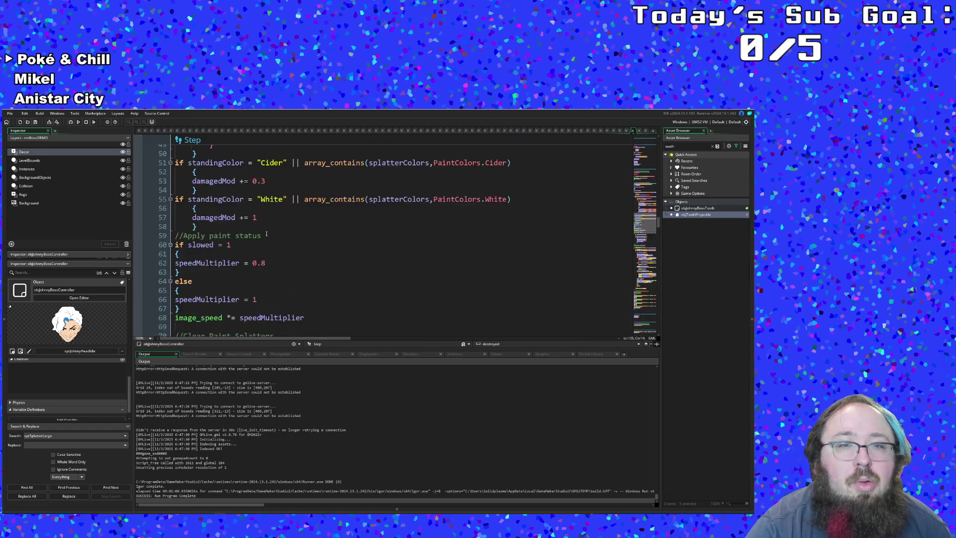
scroll(266, 234, "up", 5)
scroll(267, 233, "up", 5)
scroll(267, 232, "up", 5)
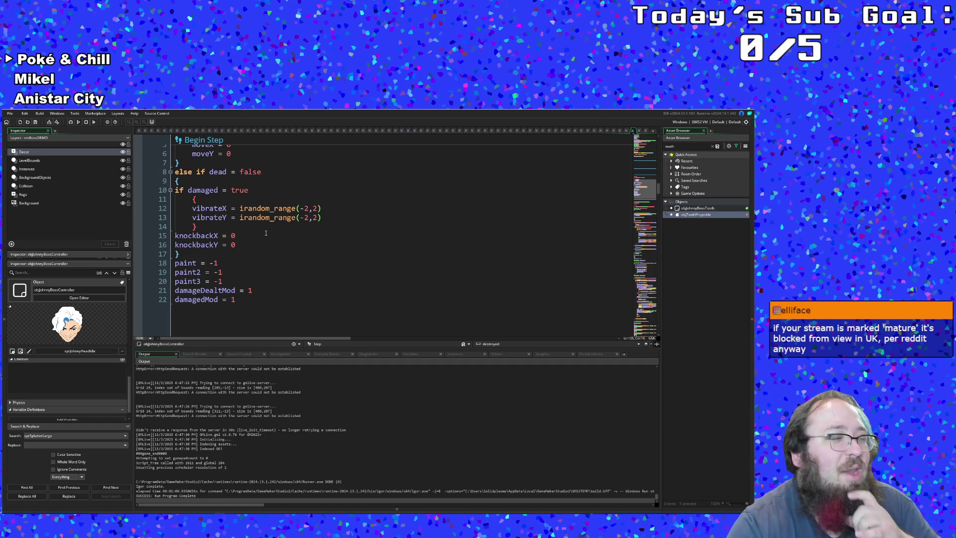
scroll(265, 235, "up", 3)
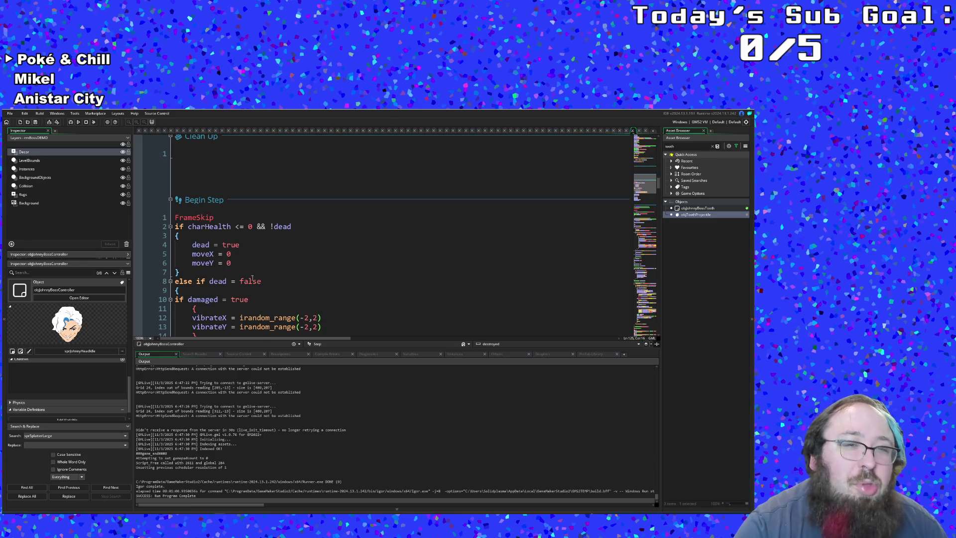
scroll(252, 277, "up", 10)
scroll(252, 277, "up", 10)
scroll(252, 277, "up", 3)
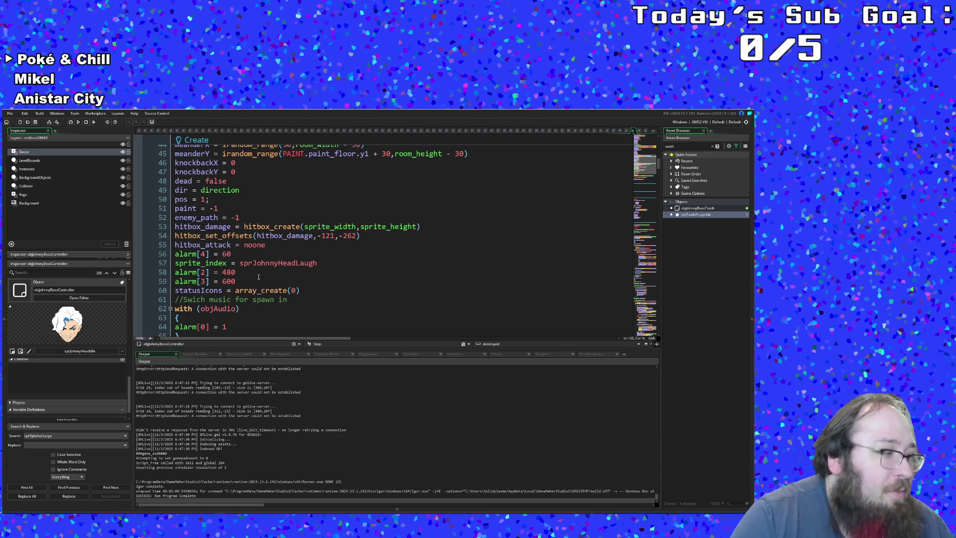
scroll(250, 253, "up", 4)
scroll(249, 253, "down", 4)
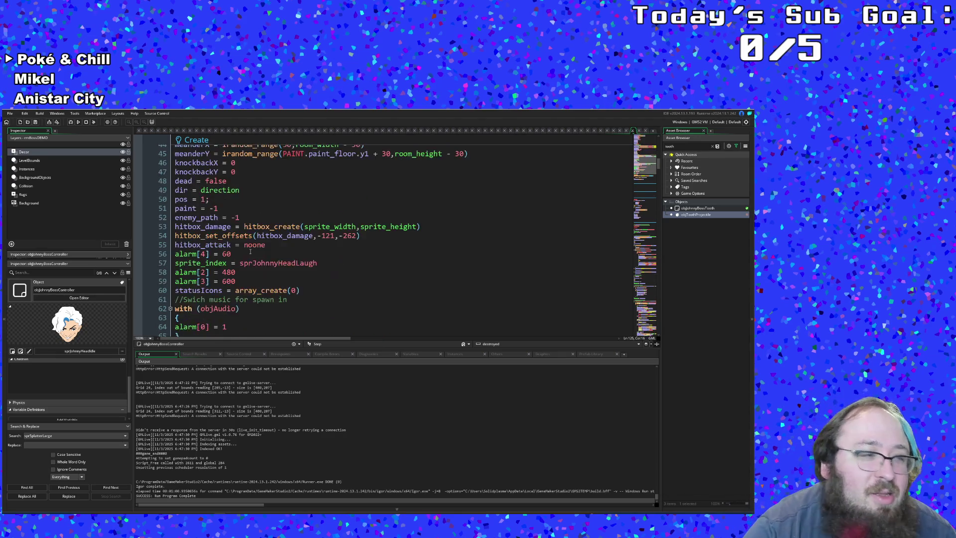
scroll(250, 253, "down", 4)
scroll(249, 252, "up", 4)
scroll(250, 254, "up", 10)
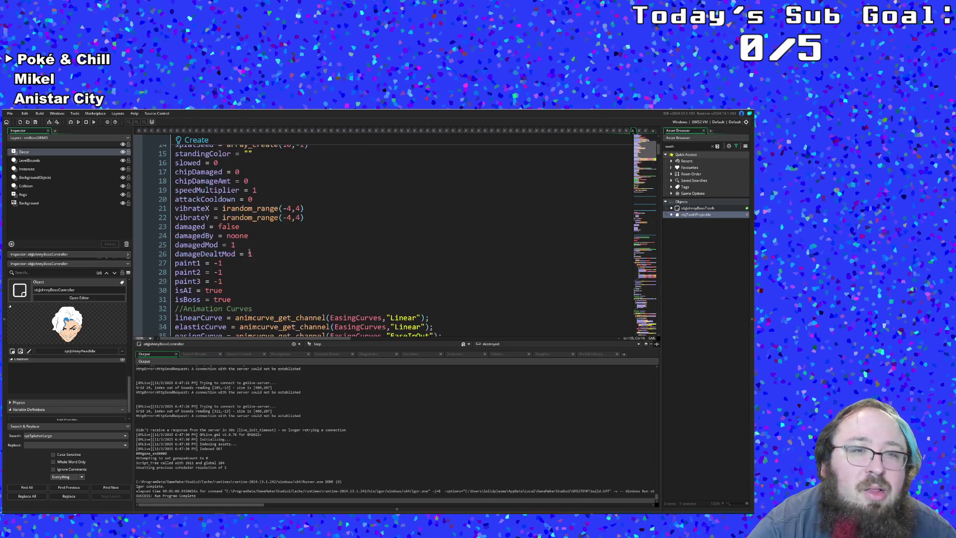
scroll(249, 253, "down", 4)
scroll(249, 252, "down", 6)
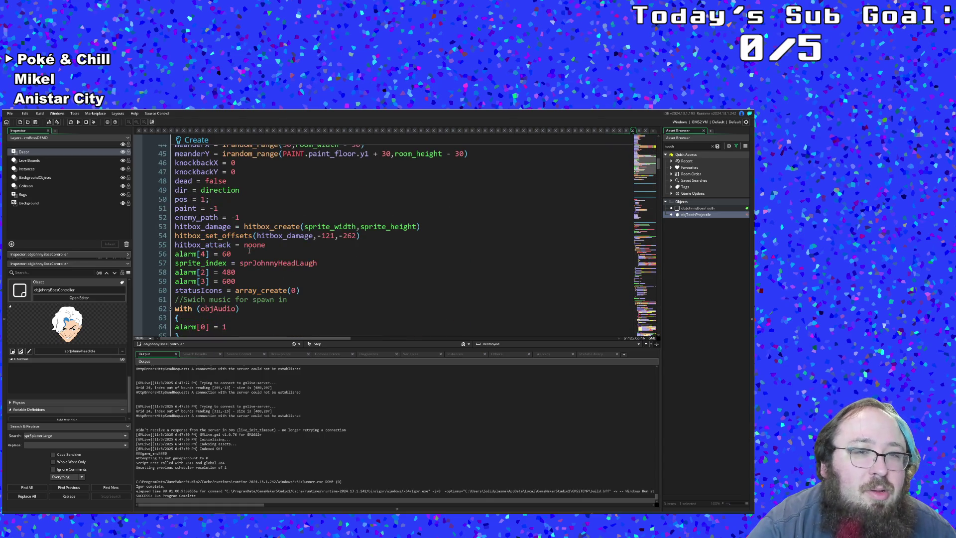
left_click(237, 278)
scroll(235, 279, "down", 4)
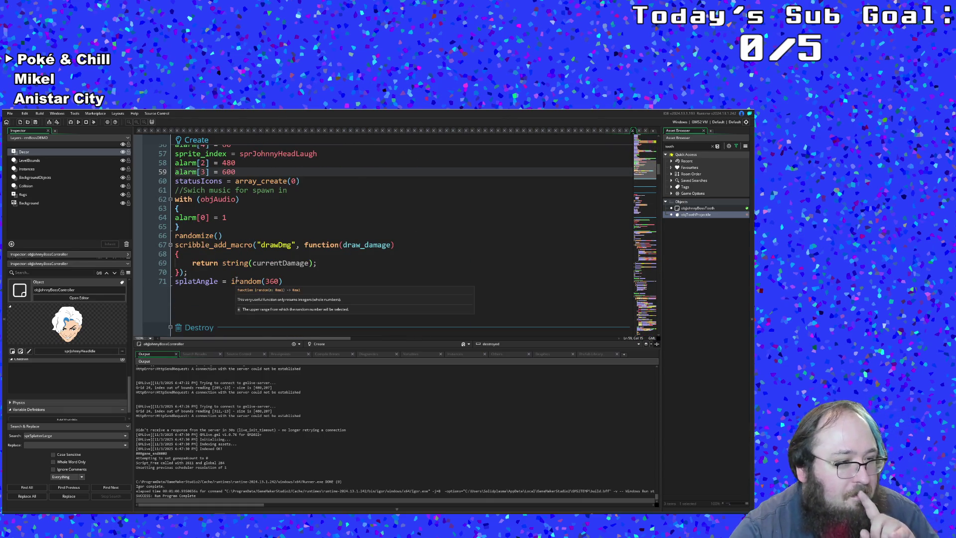
scroll(233, 279, "up", 2)
scroll(234, 281, "up", 2)
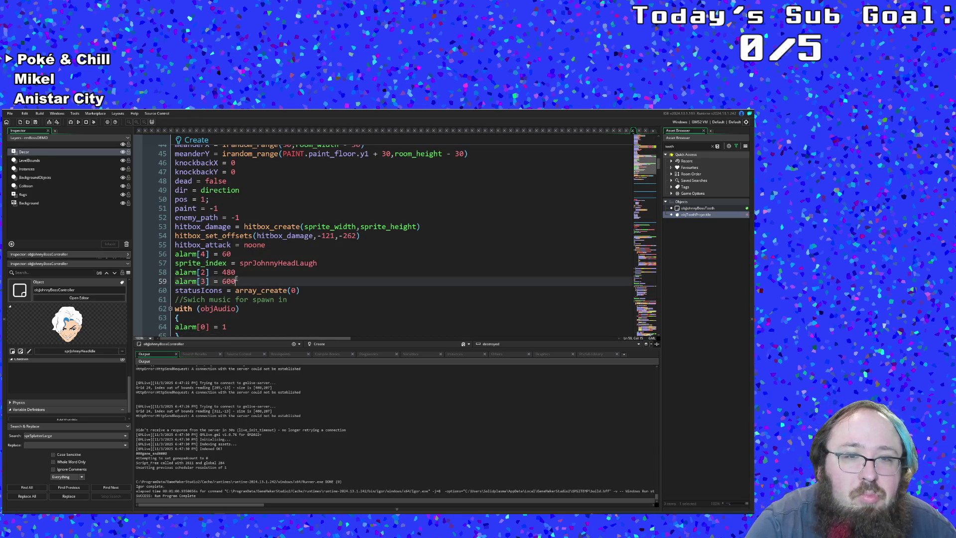
left_click(245, 271)
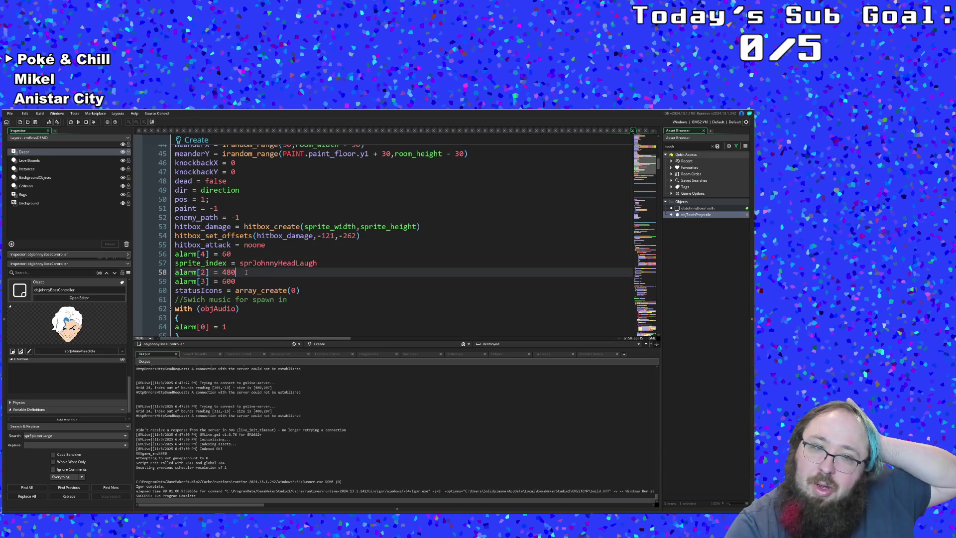
scroll(246, 272, "down", 4)
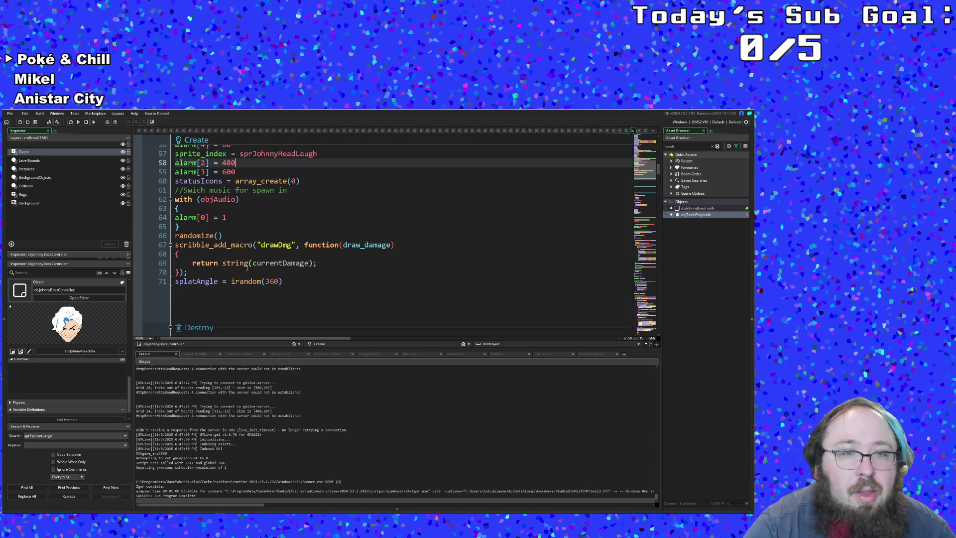
scroll(247, 266, "up", 2)
scroll(246, 267, "down", 3)
scroll(247, 267, "down", 2)
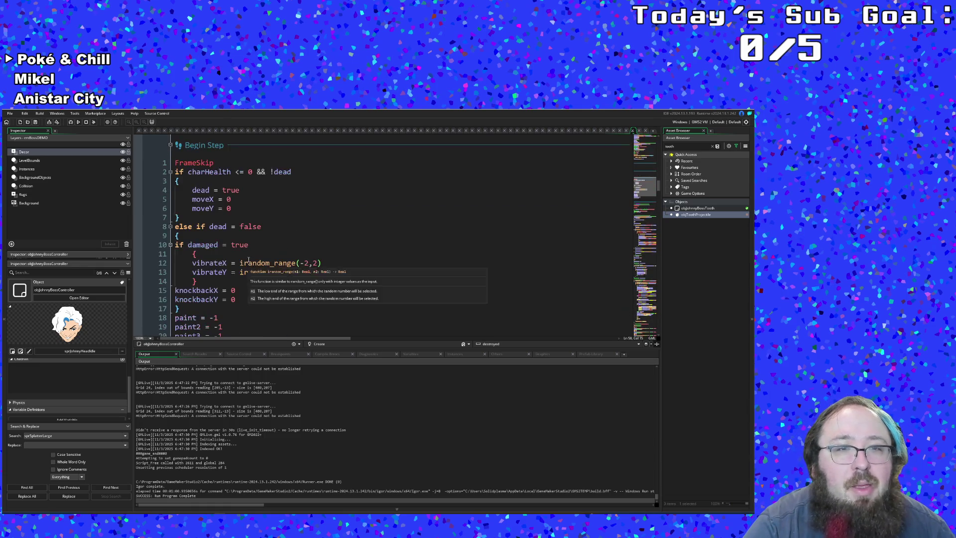
scroll(248, 262, "up", 2)
scroll(249, 256, "down", 2)
scroll(249, 256, "down", 5)
scroll(250, 250, "down", 5)
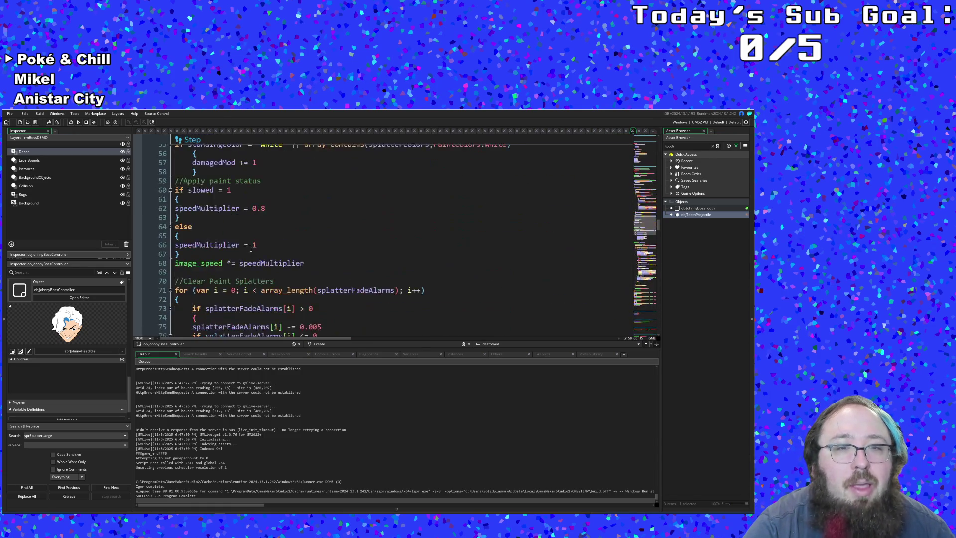
scroll(251, 247, "down", 5)
scroll(252, 241, "down", 5)
scroll(253, 240, "down", 5)
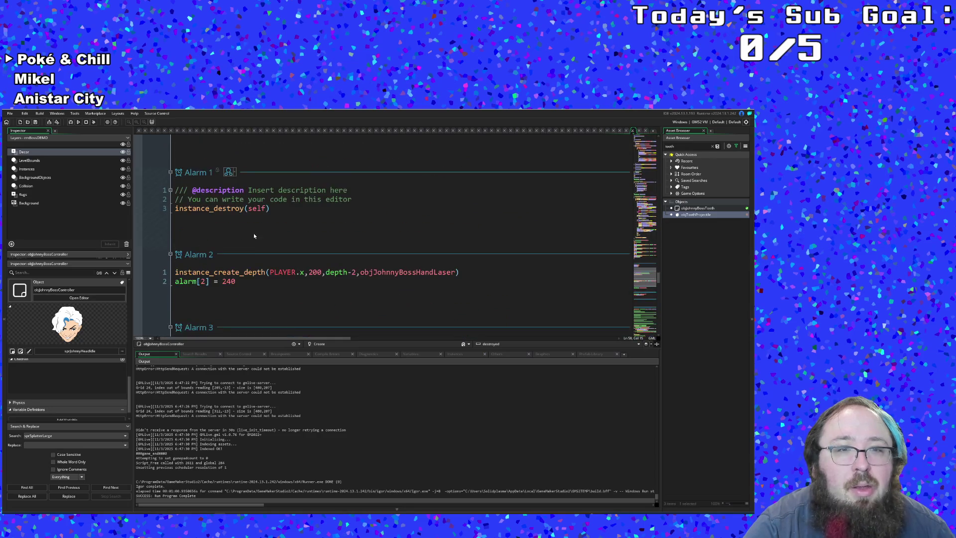
scroll(253, 235, "down", 3)
scroll(253, 235, "up", 2)
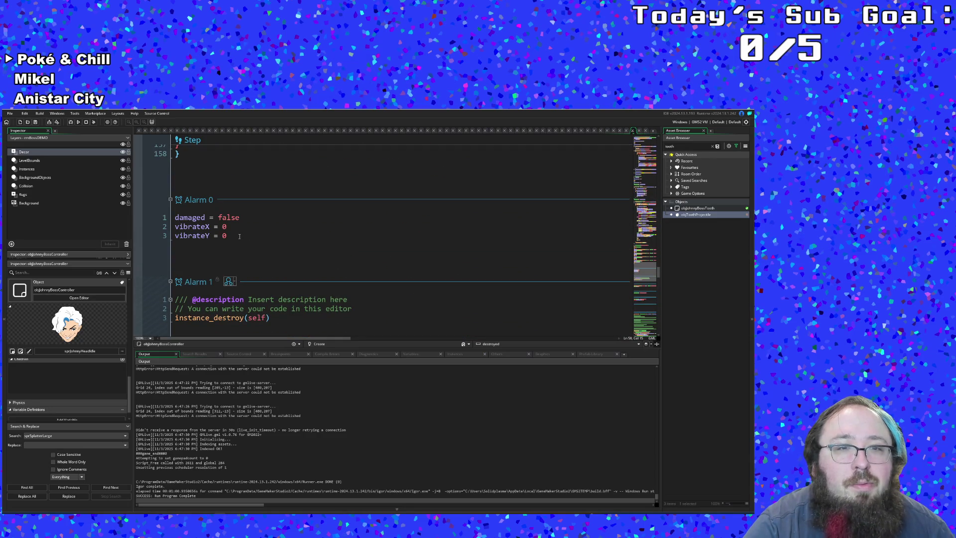
- Wrap the Alarm 0 reset lines from damaged = false to vibrateY = 0 in an if damaged brace block
left_click(239, 236)
key("Return")
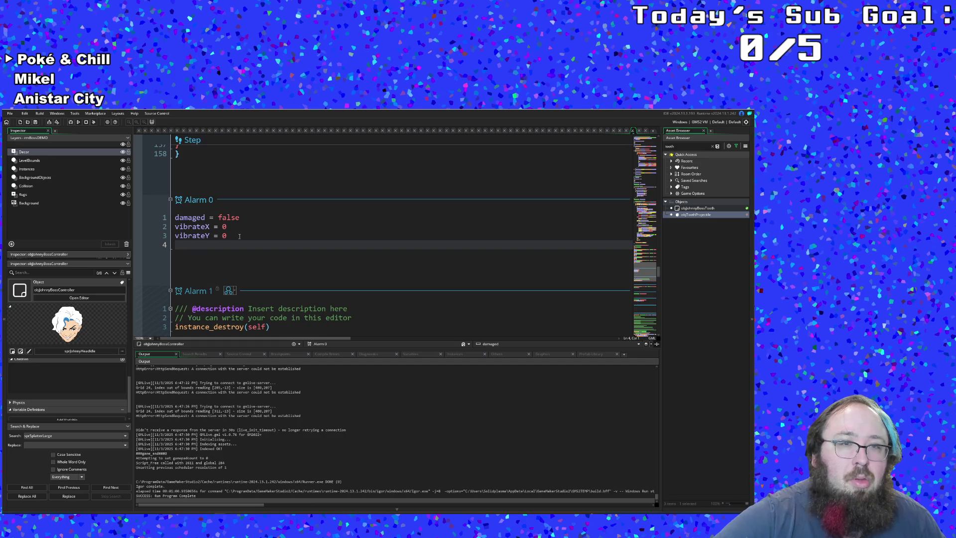
key("Up")
key("Up")
key("Up")
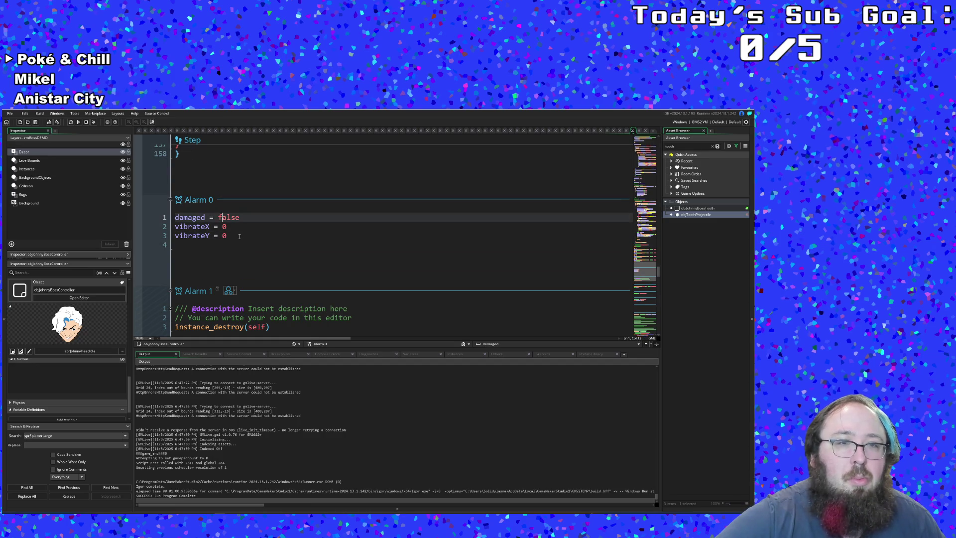
key("Return")
key("Up")
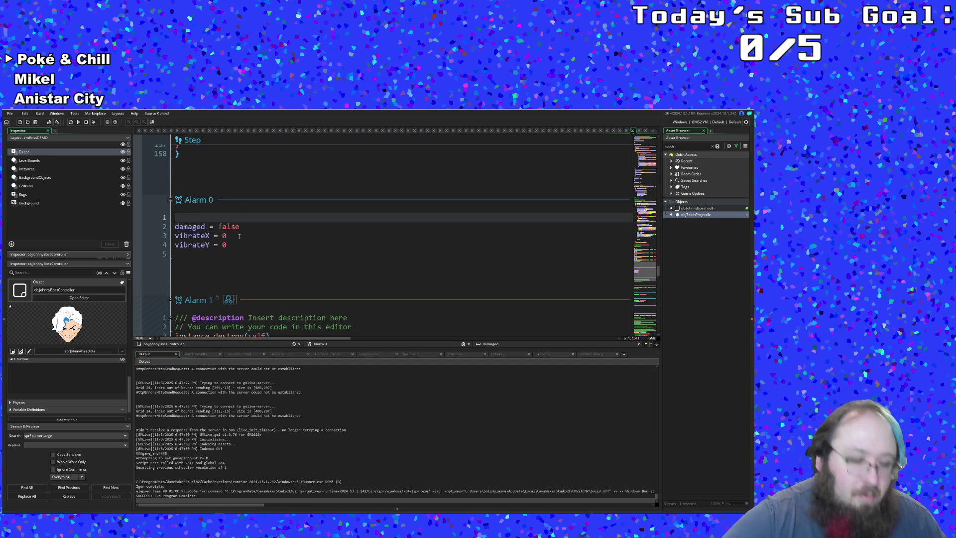
type("if damage")
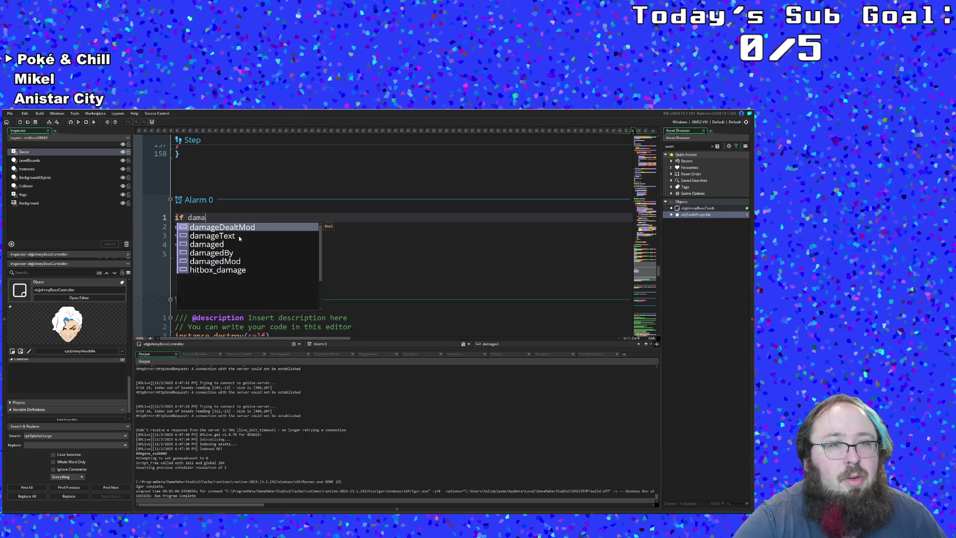
type("d")
key("BackSpace")
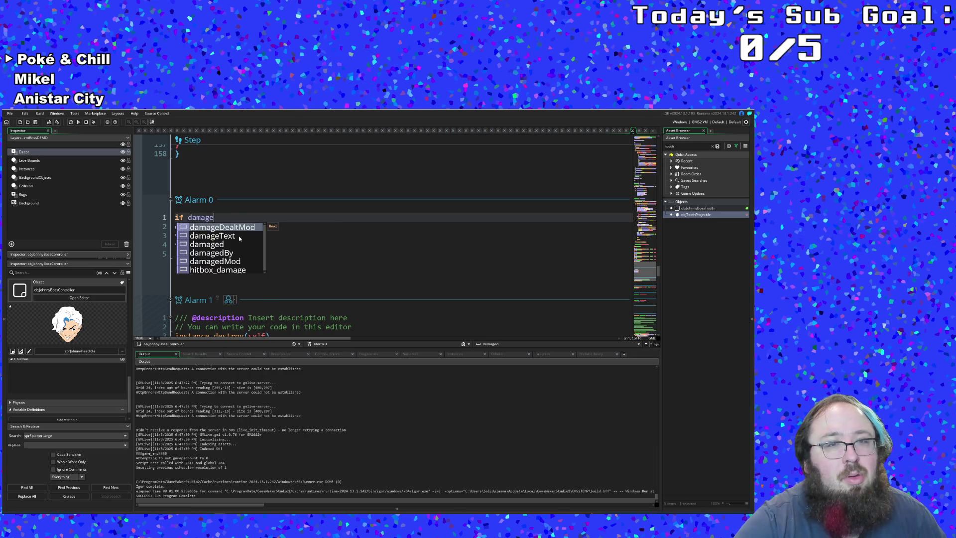
type("d -")
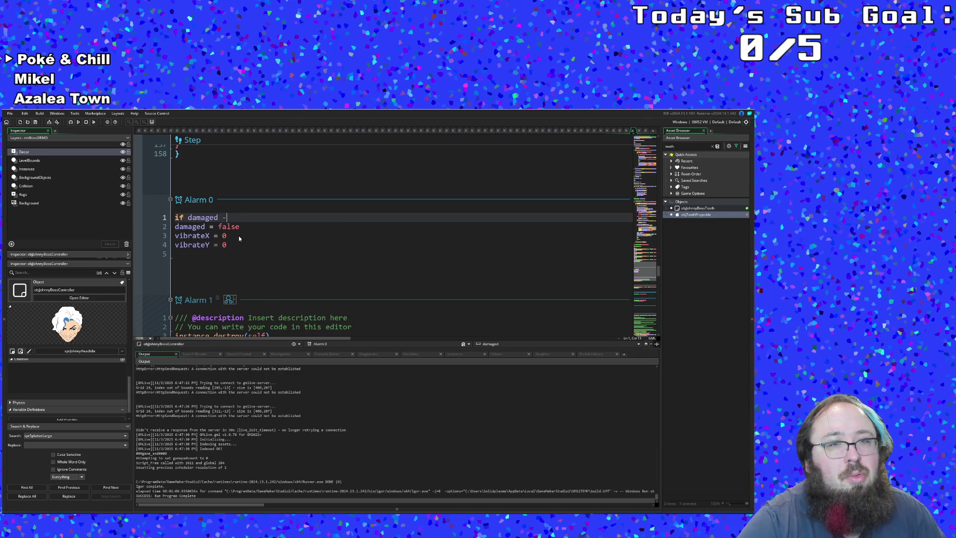
key("BackSpace")
type("= true")
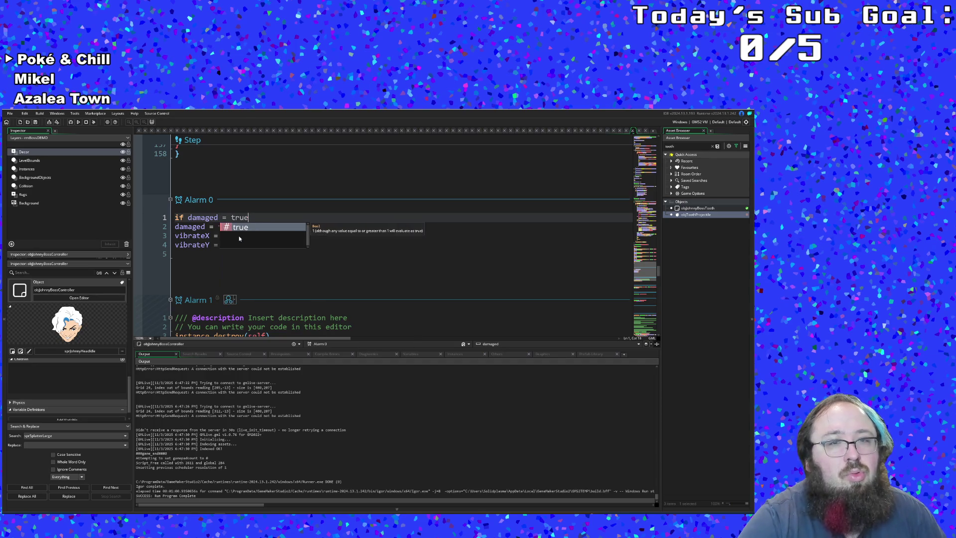
key("Return")
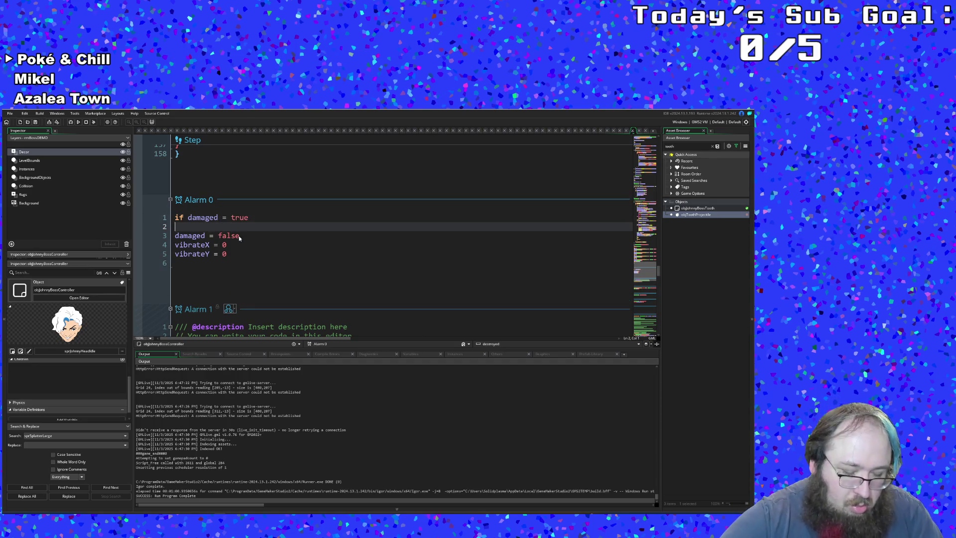
type("{")
key("Up")
key("Delete")
key("Down")
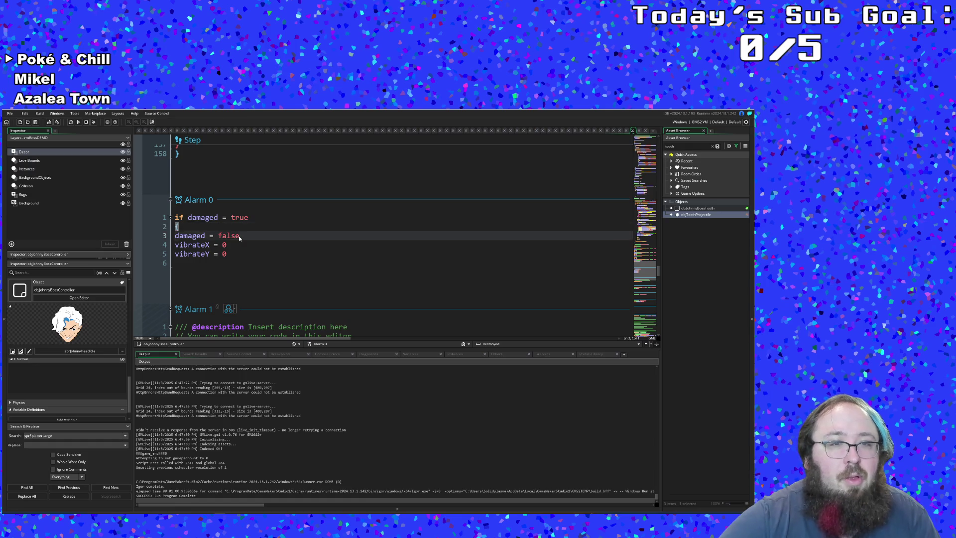
key("Down")
key("Down")
key("Return")
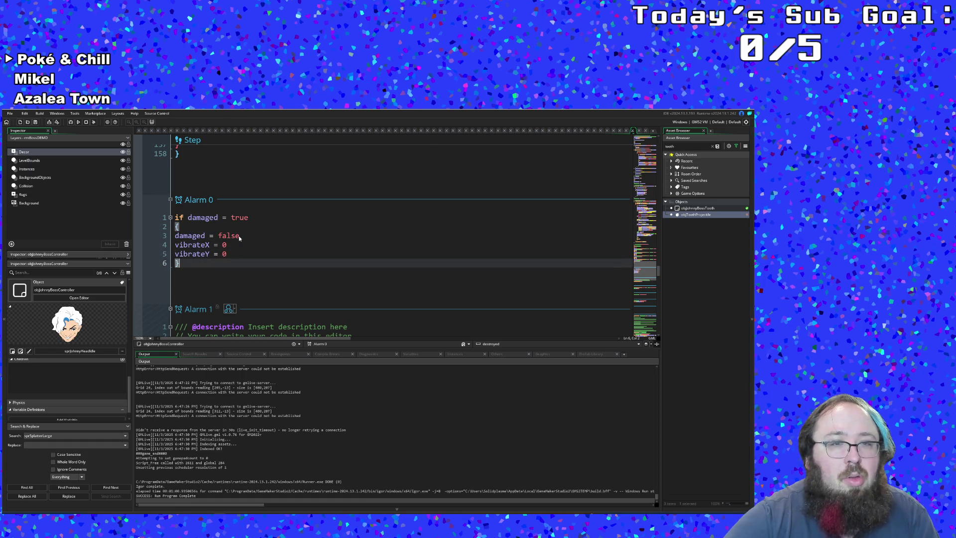
key("Return")
key("BackSpace")
key("BackSpace")
type("i")
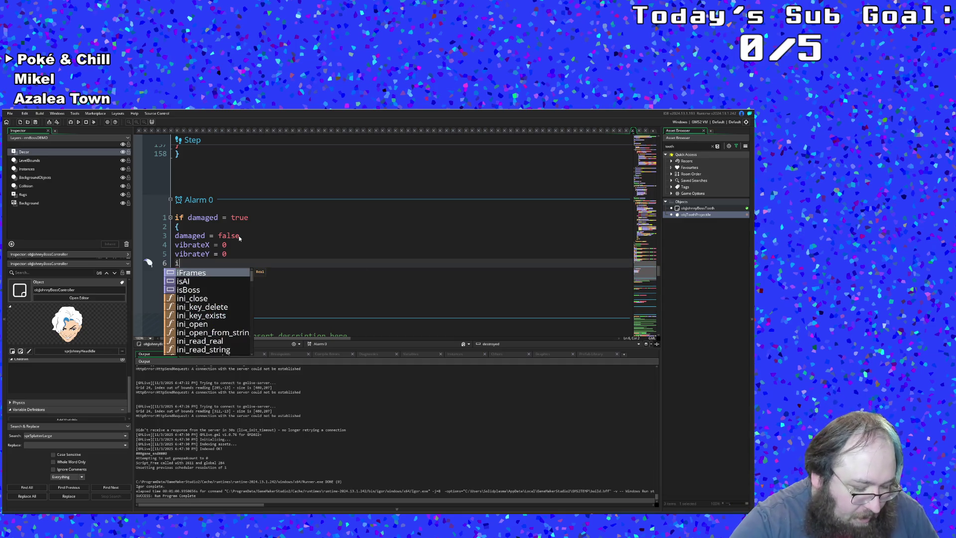
type("f s")
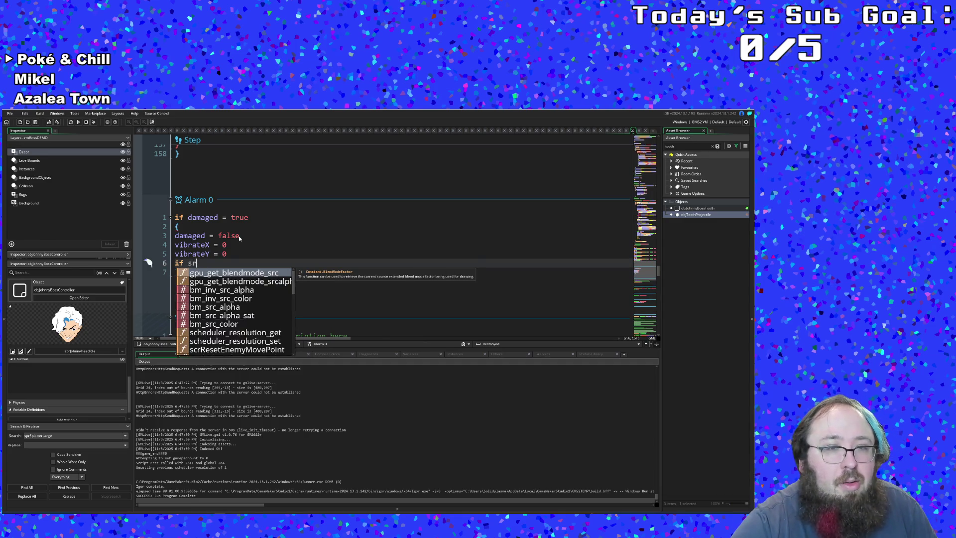
type("prite")
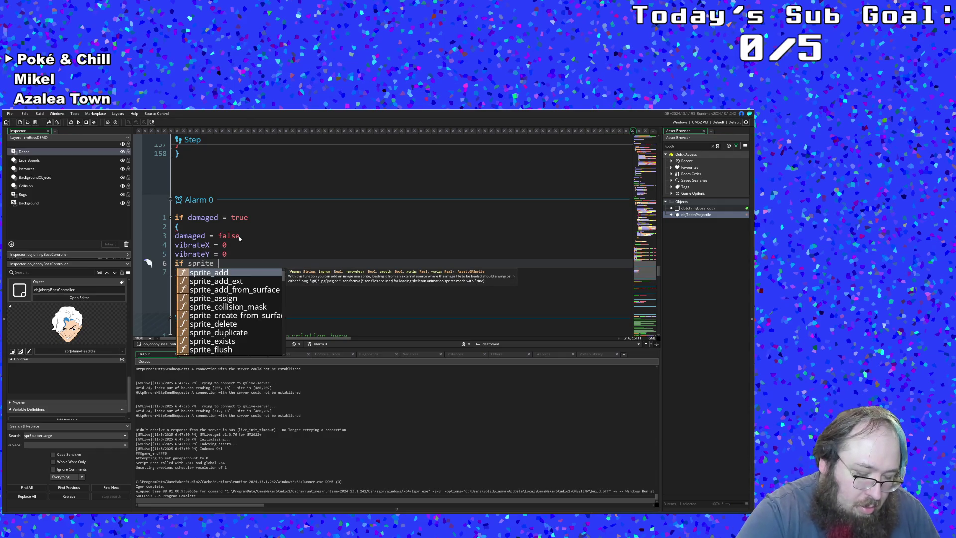
type("_index =")
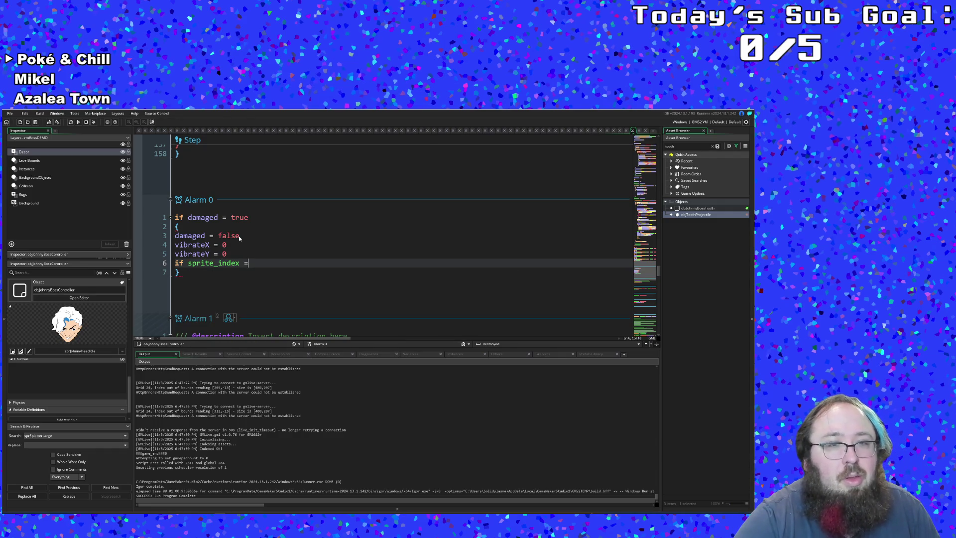
type(" s")
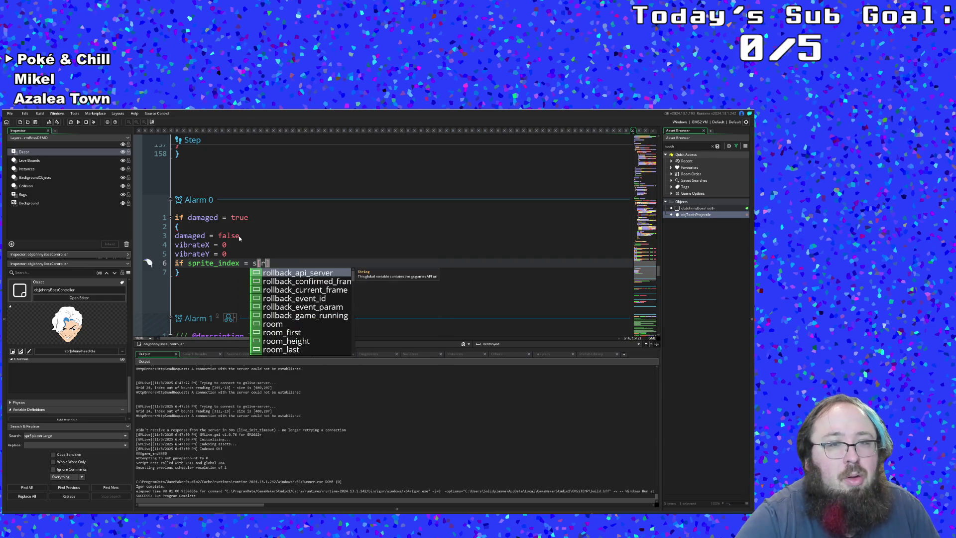
type("pr")
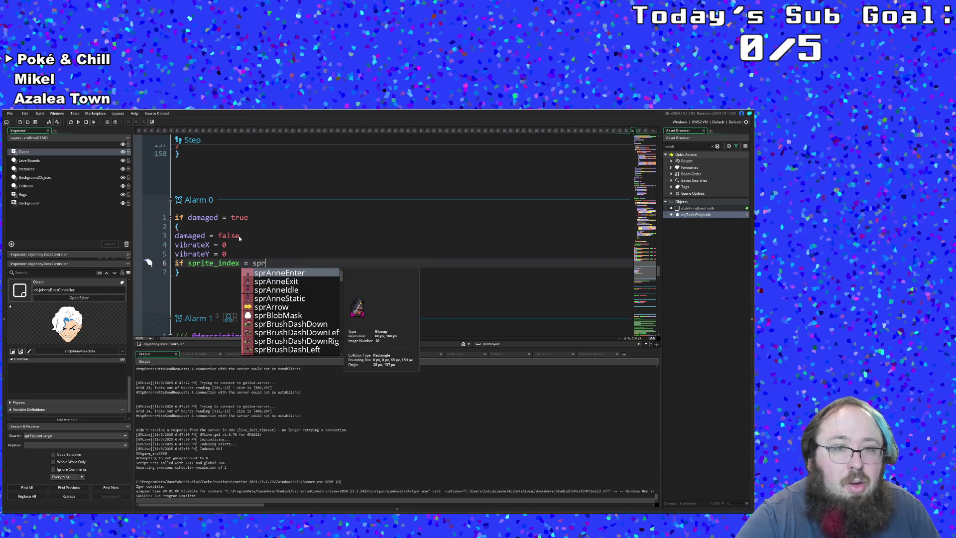
type("H")
- Add a nested check setting sprite_index to sprJohnnyHeadIdle when it is sprJohnnyHeadHitstun
key("BackSpace")
type("J")
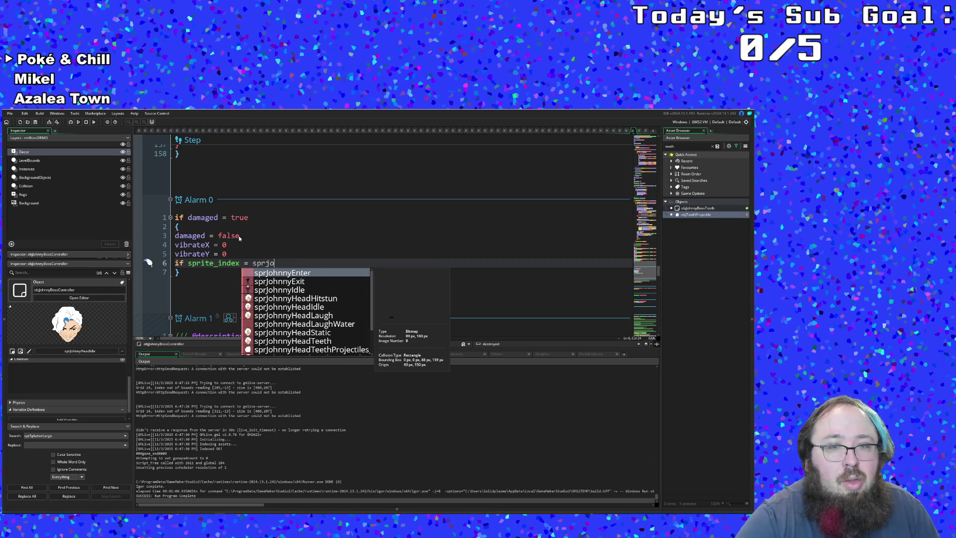
key("Down")
key("Down")
key("Down")
key("Return")
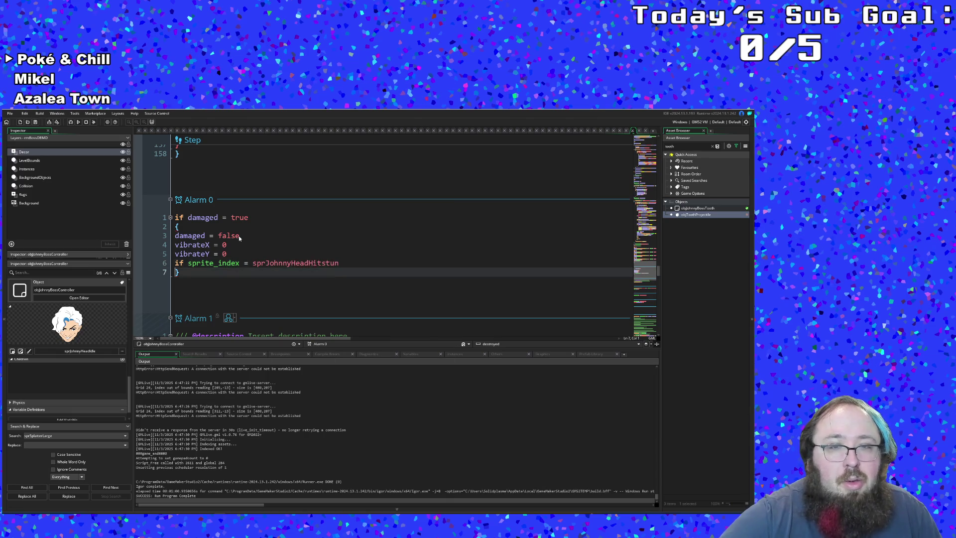
key("Return")
type("{")
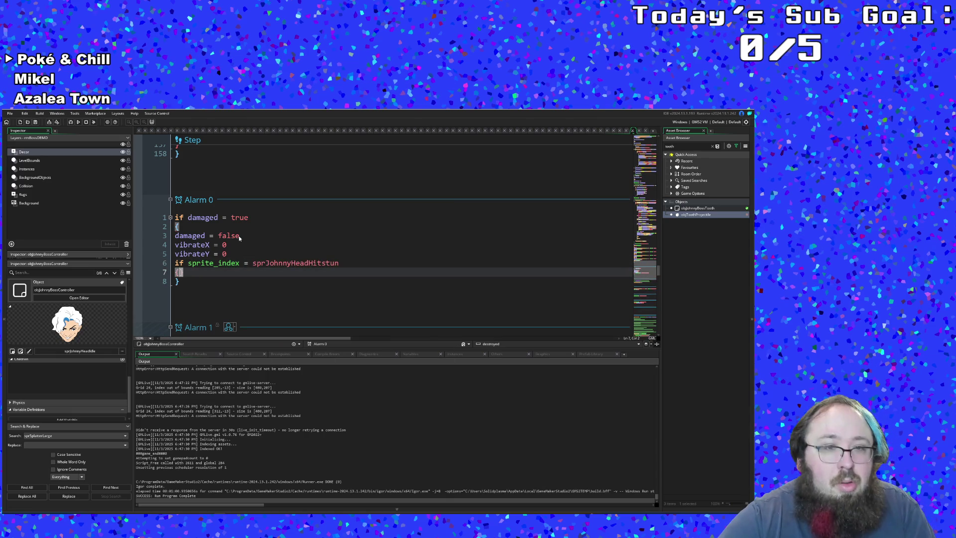
key("Return")
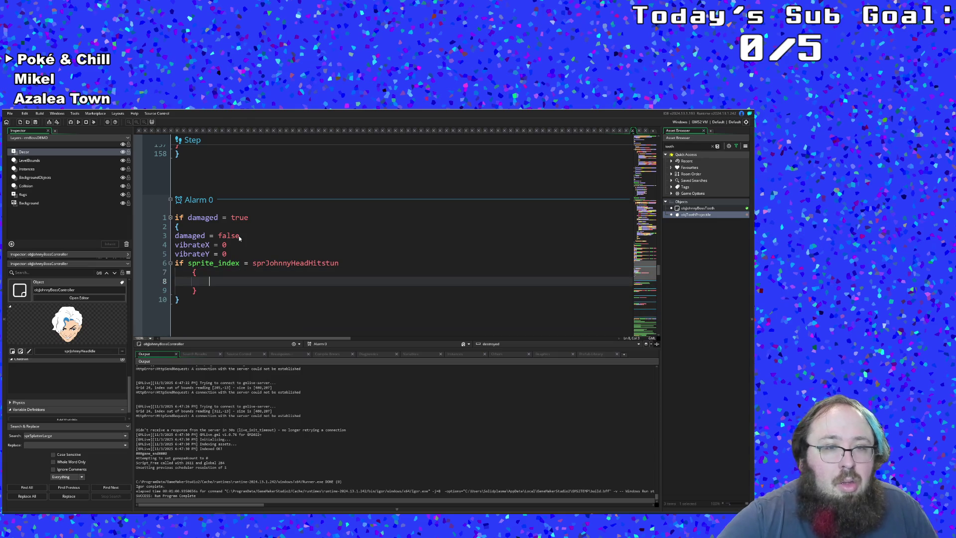
type("sprite")
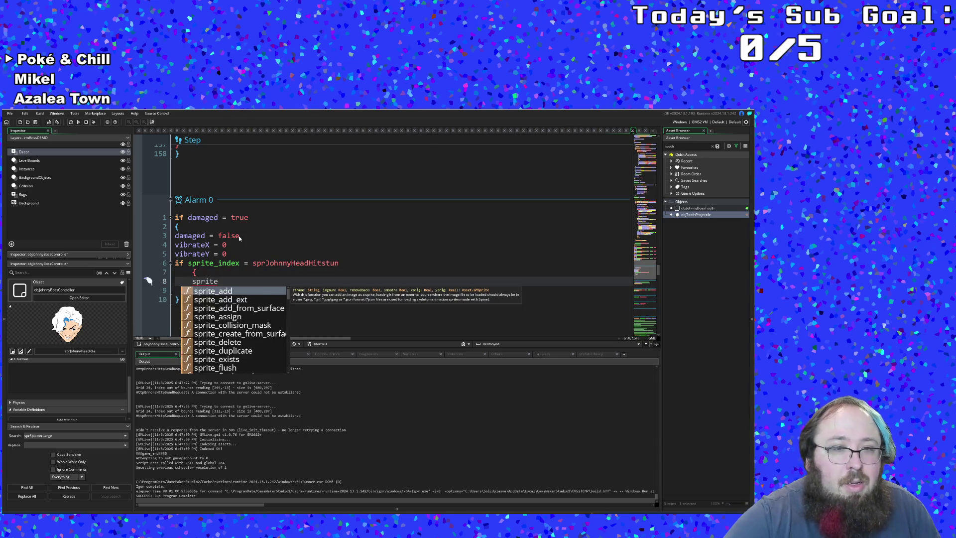
type("_ind")
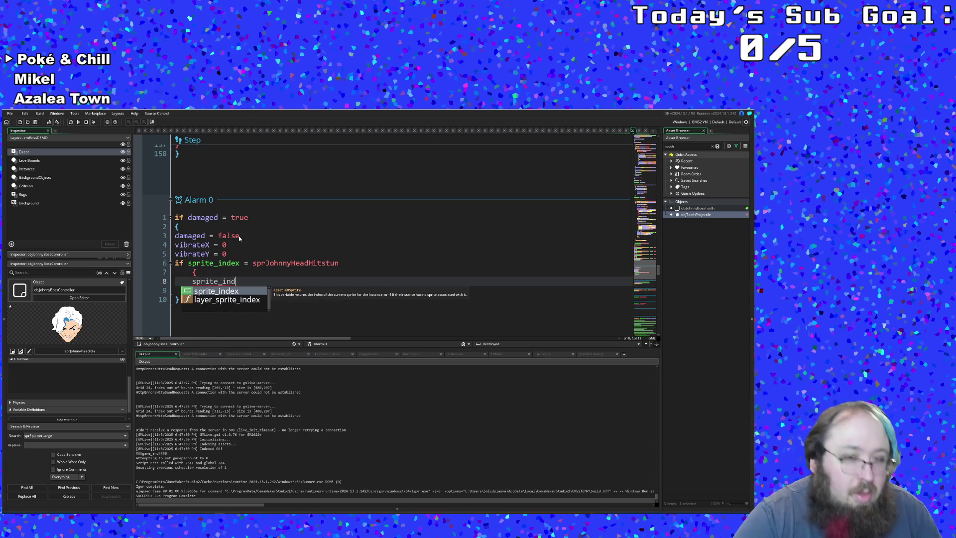
type("ex = ")
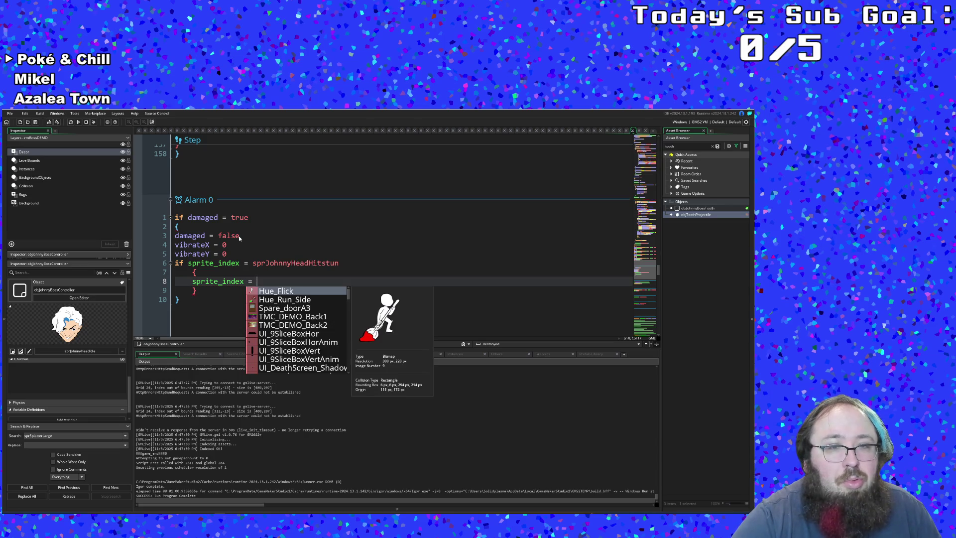
type("sprJoh")
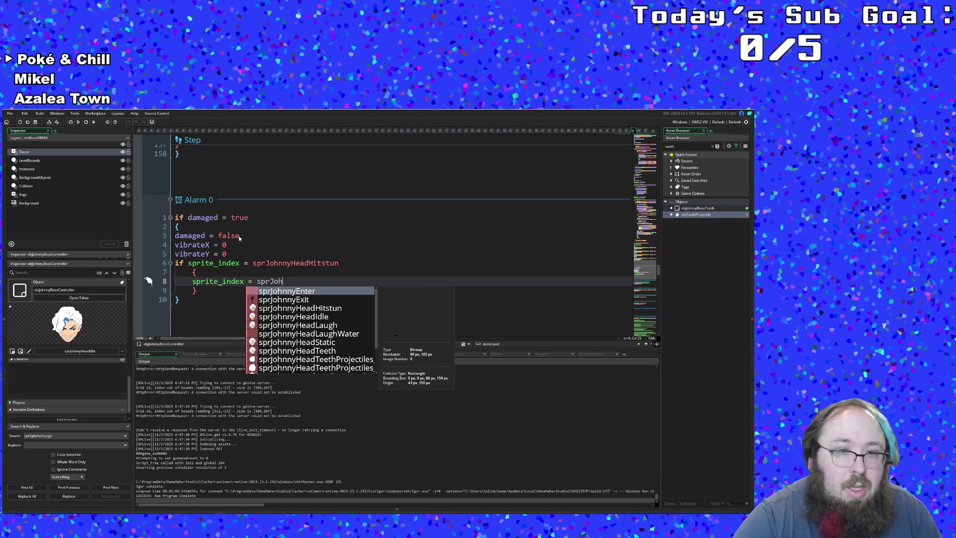
key("Down")
key("Down")
key("Down")
key("Return")
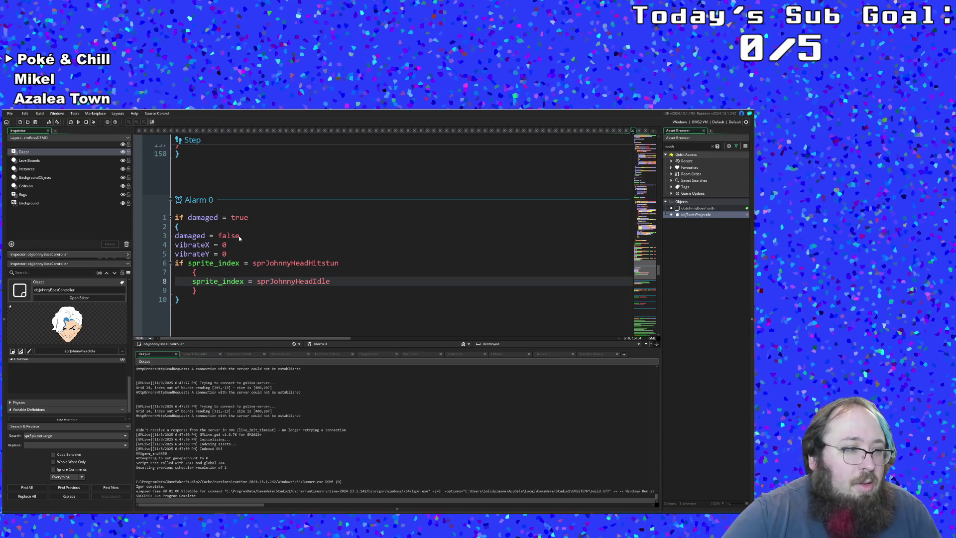
left_click(239, 263)
scroll(241, 261, "down", 1)
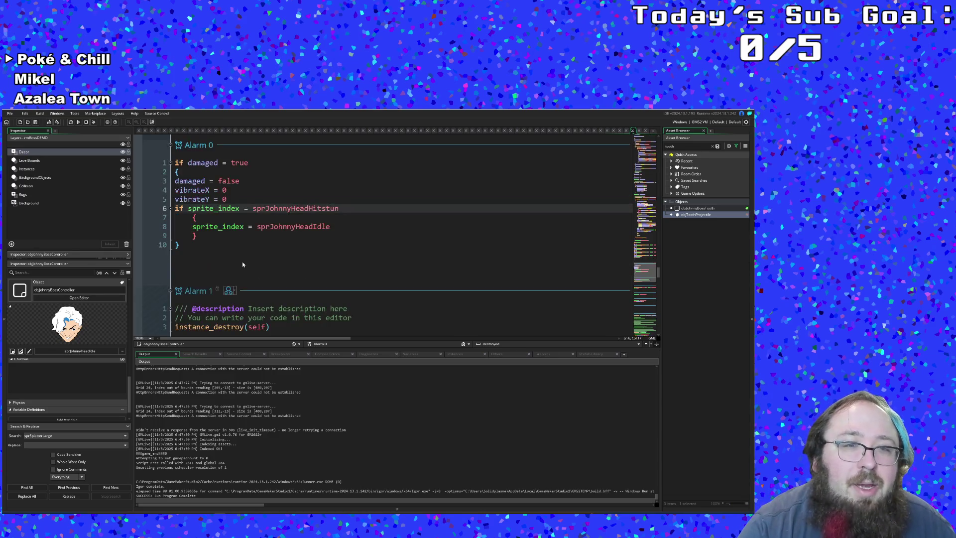
scroll(242, 262, "up", 1)
scroll(230, 261, "down", 4)
scroll(230, 261, "down", 2)
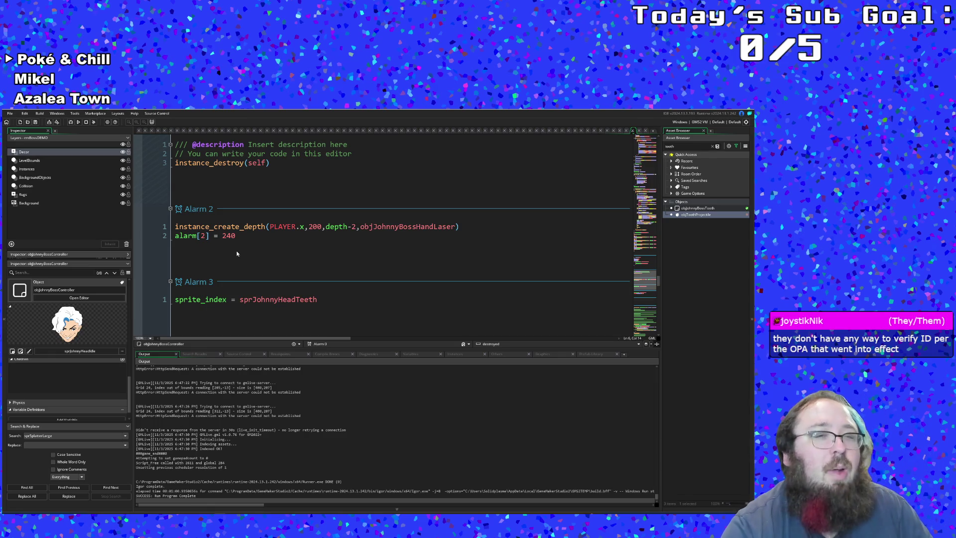
scroll(237, 249, "down", 2)
scroll(237, 250, "down", 2)
scroll(236, 249, "down", 2)
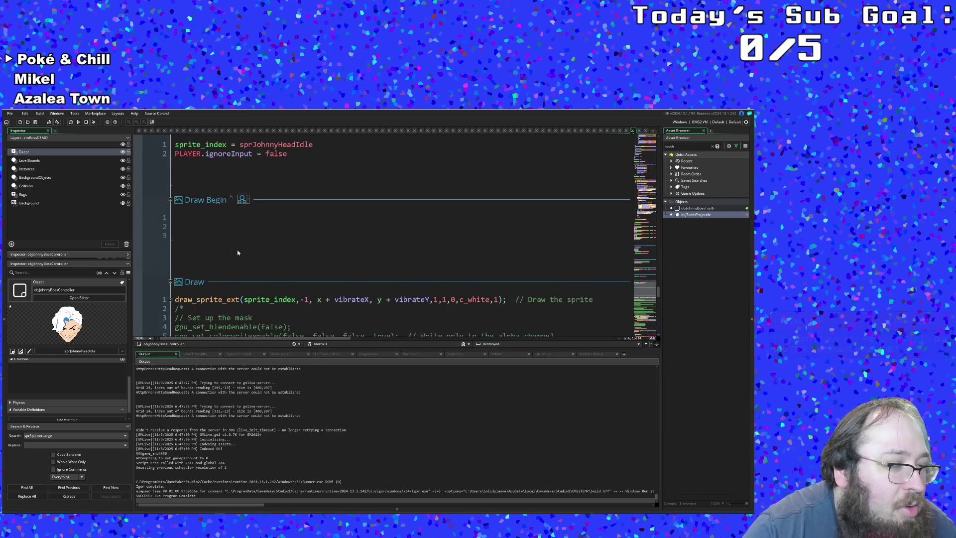
scroll(237, 249, "down", 2)
scroll(237, 249, "down", 2)
scroll(237, 250, "down", 2)
scroll(237, 249, "down", 2)
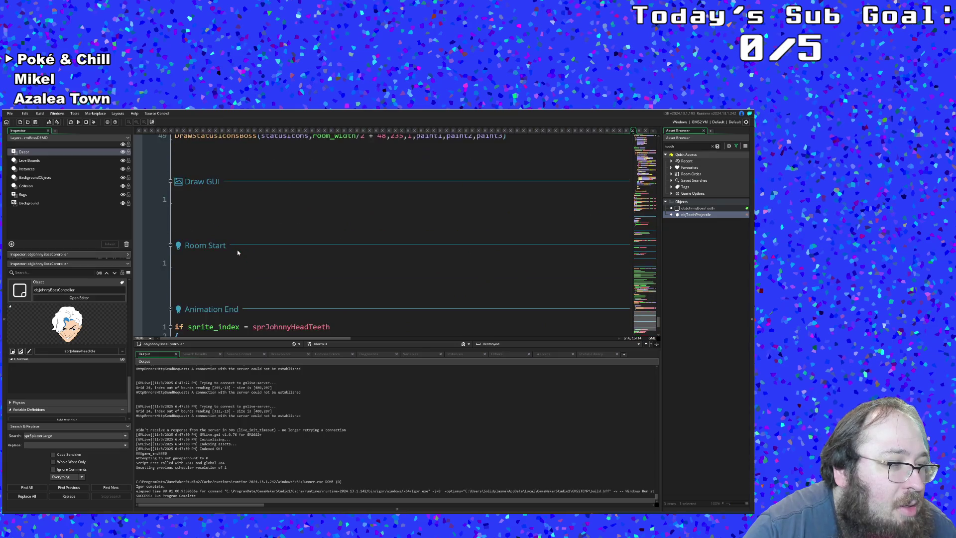
scroll(237, 250, "down", 2)
scroll(237, 250, "up", 2)
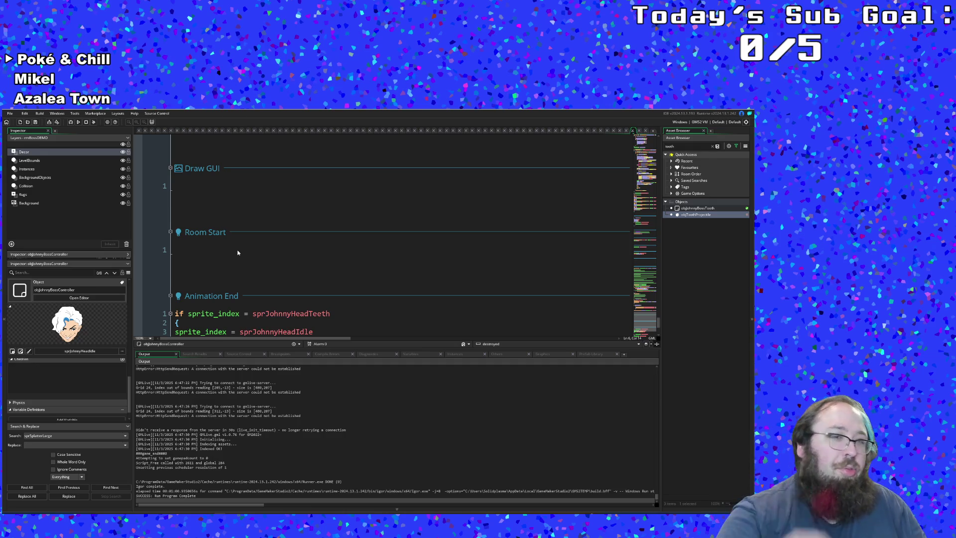
scroll(237, 249, "up", 5)
scroll(237, 250, "up", 5)
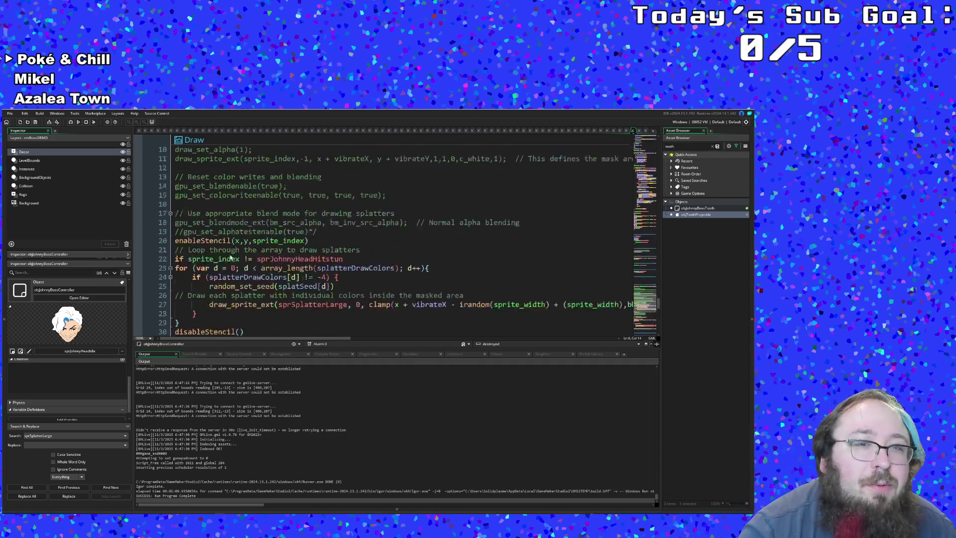
scroll(233, 252, "up", 5)
scroll(230, 256, "up", 5)
scroll(230, 256, "up", 5)
scroll(230, 256, "up", 5)
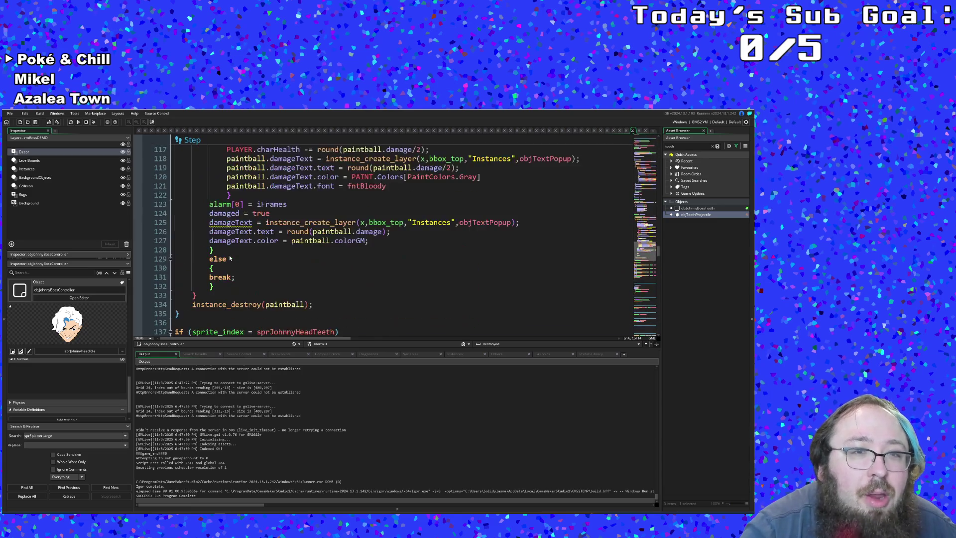
scroll(230, 257, "up", 5)
scroll(230, 258, "up", 5)
scroll(230, 257, "up", 5)
scroll(230, 258, "up", 5)
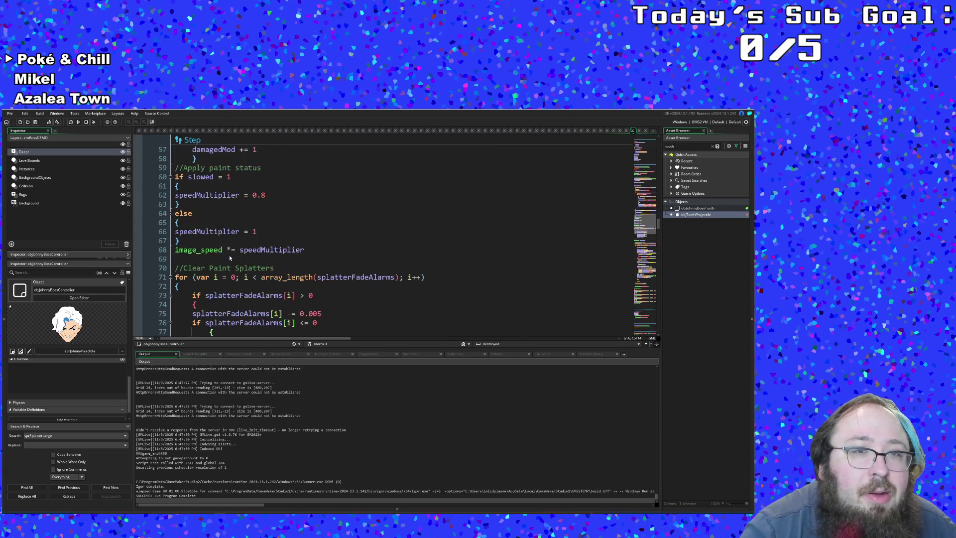
scroll(230, 257, "up", 5)
scroll(230, 258, "up", 5)
scroll(231, 259, "up", 2)
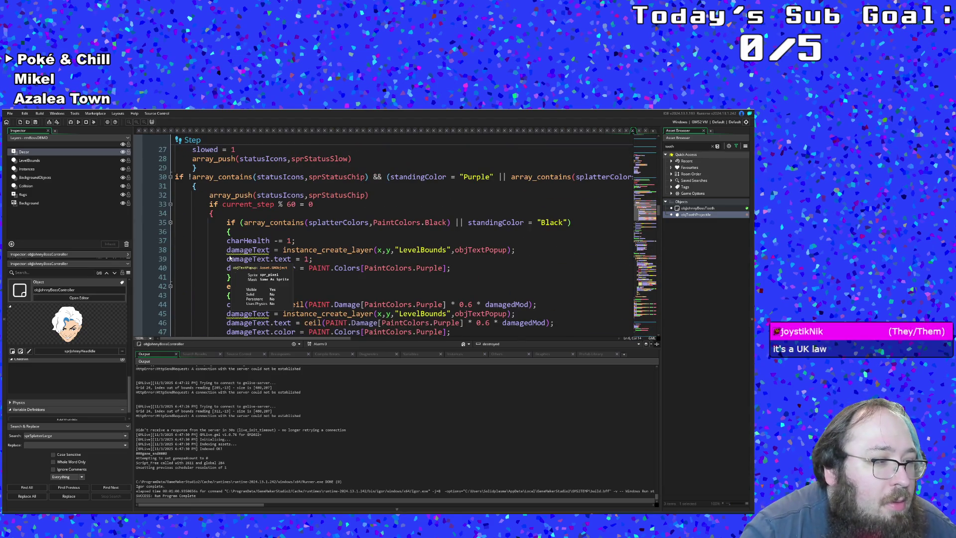
scroll(228, 259, "up", 5)
scroll(228, 258, "up", 5)
scroll(227, 259, "up", 5)
scroll(226, 259, "up", 5)
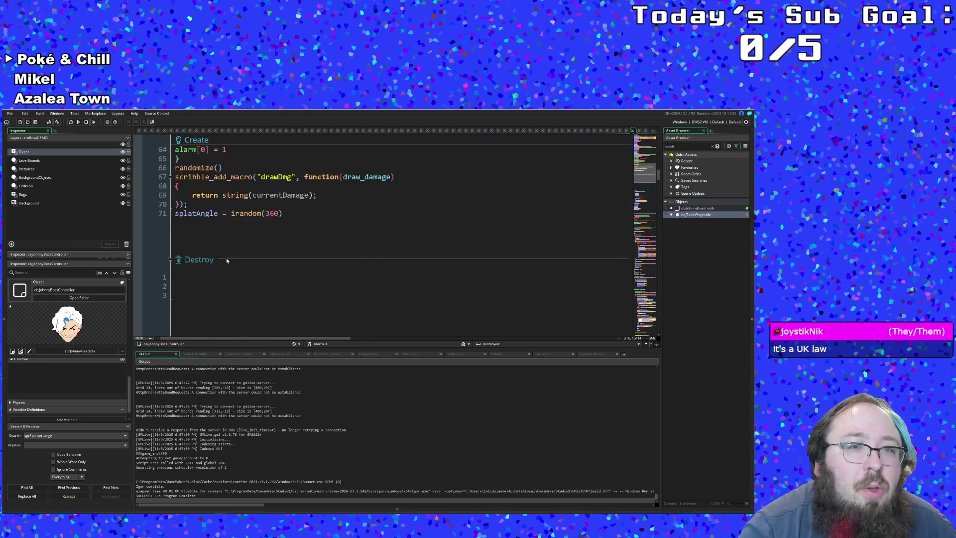
scroll(227, 258, "up", 5)
scroll(227, 258, "up", 5)
left_click(226, 259)
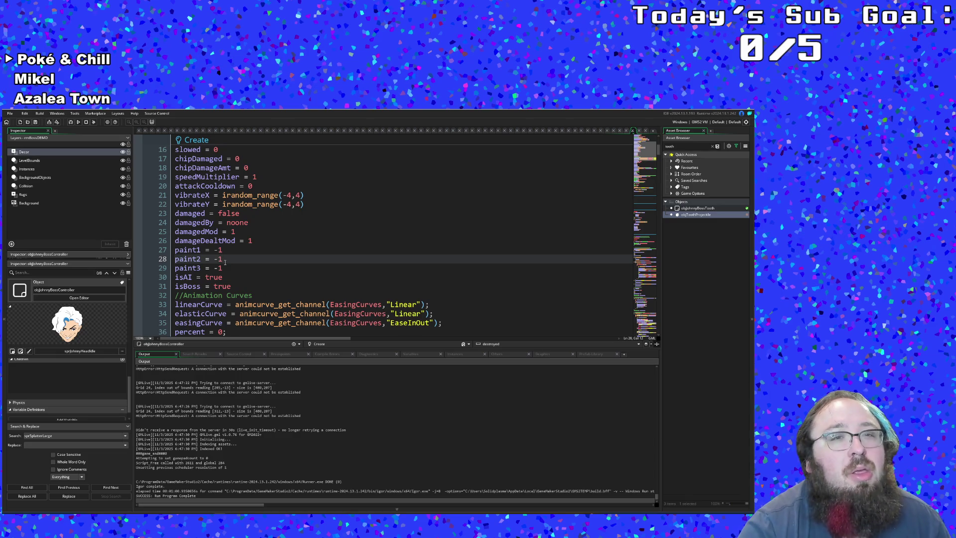
scroll(224, 259, "up", 5)
left_click(254, 275)
scroll(253, 277, "down", 4)
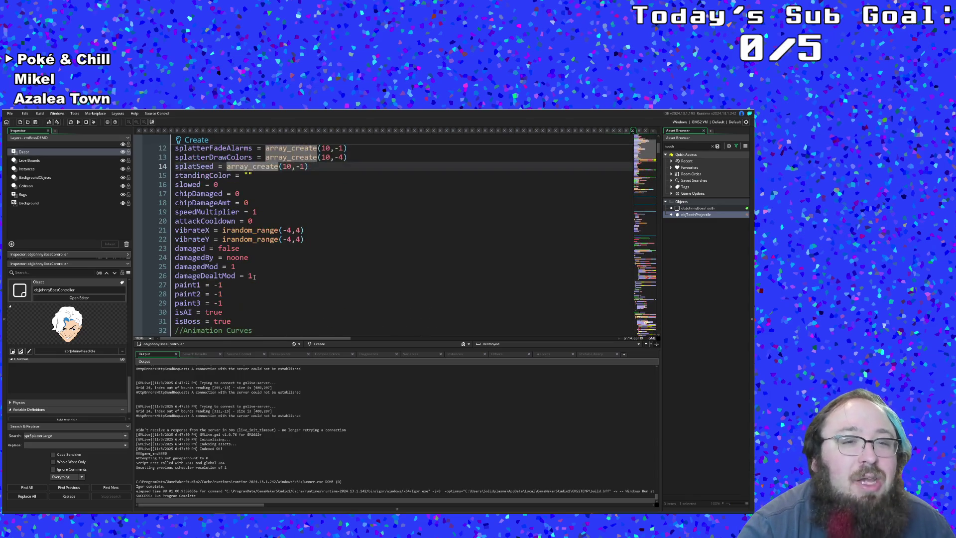
scroll(252, 276, "down", 4)
scroll(251, 279, "down", 4)
scroll(251, 279, "down", 5)
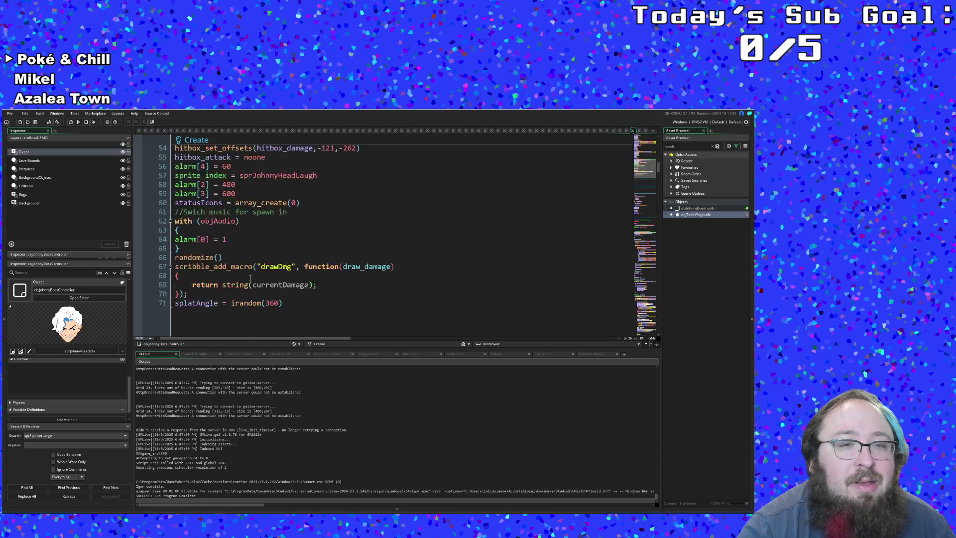
scroll(251, 280, "down", 3)
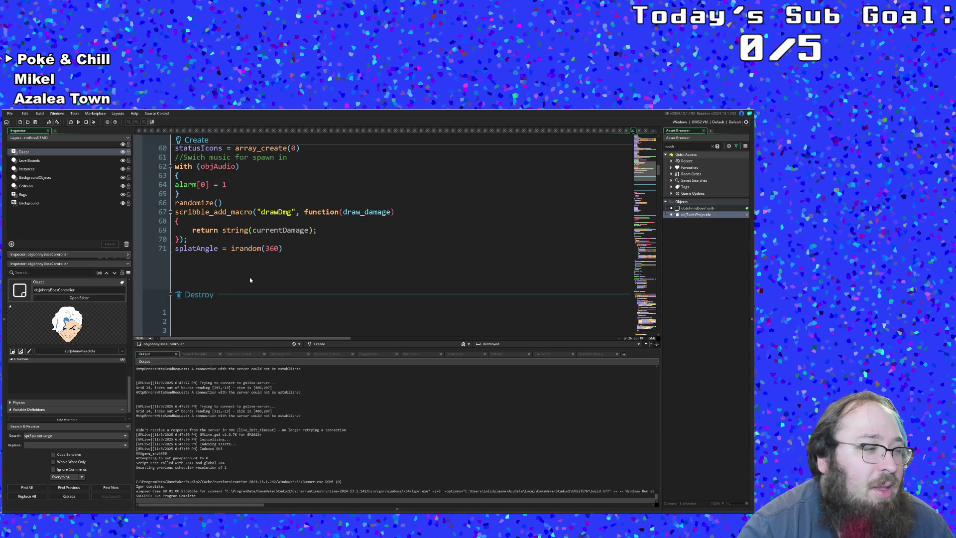
scroll(250, 276, "up", 4)
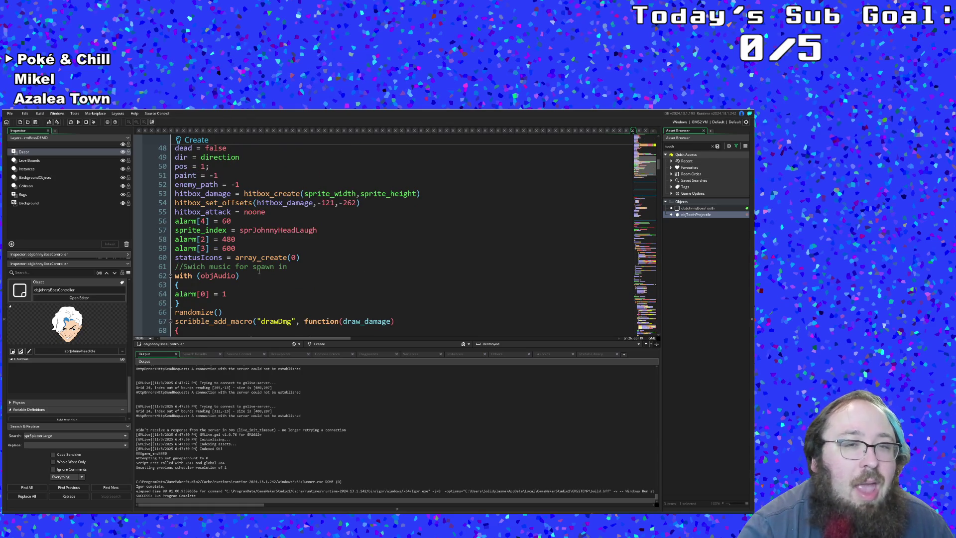
scroll(250, 278, "up", 2)
scroll(256, 259, "up", 6)
scroll(257, 260, "up", 6)
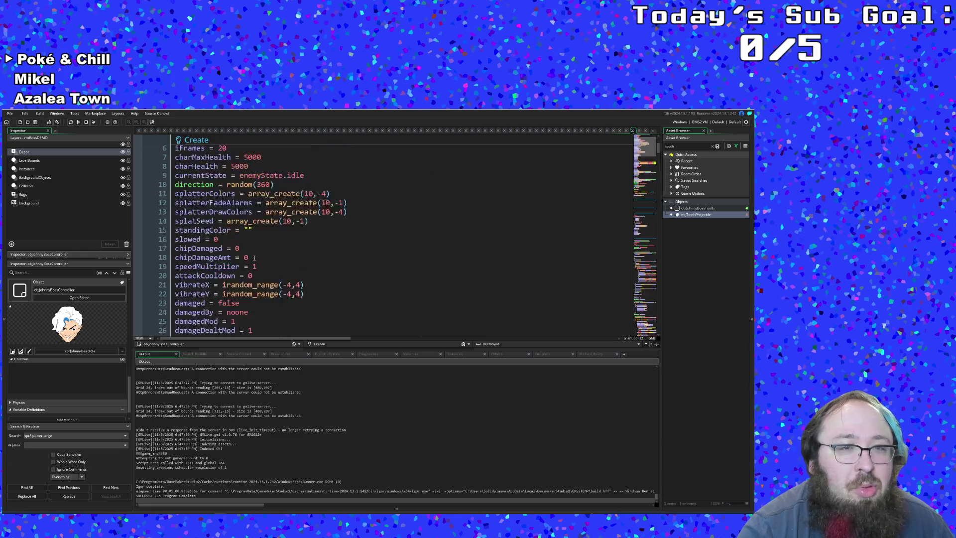
scroll(253, 257, "up", 2)
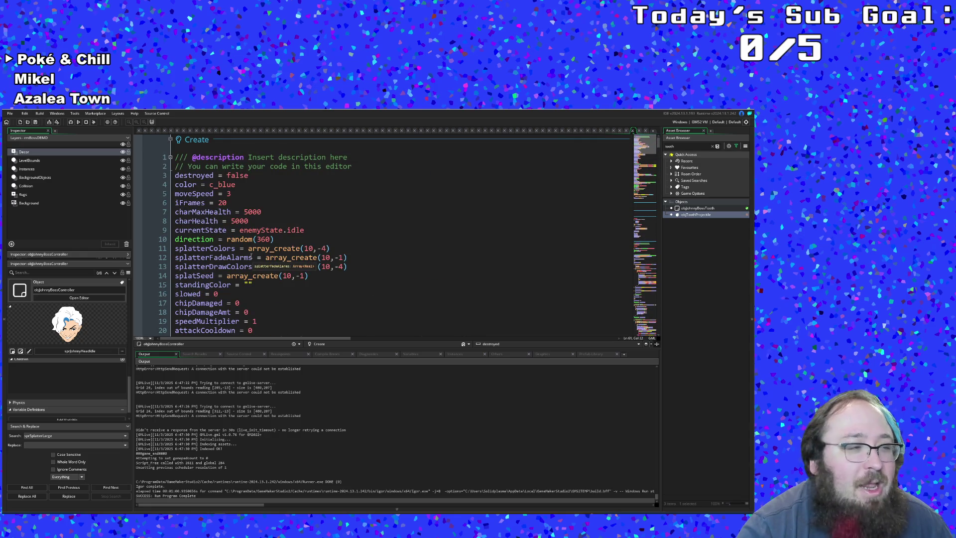
scroll(250, 257, "down", 6)
scroll(250, 257, "down", 5)
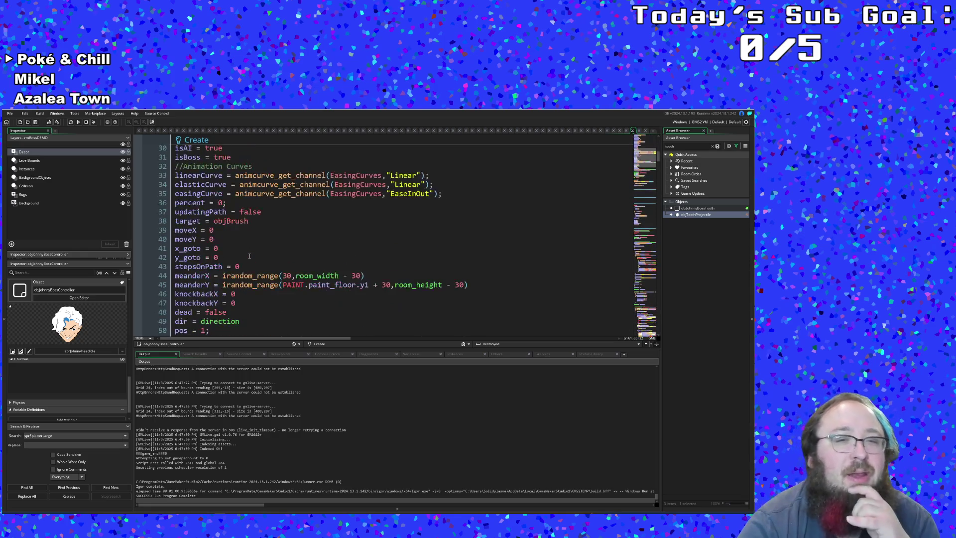
scroll(251, 257, "down", 8)
scroll(249, 258, "down", 2)
scroll(249, 258, "down", 4)
scroll(250, 258, "down", 3)
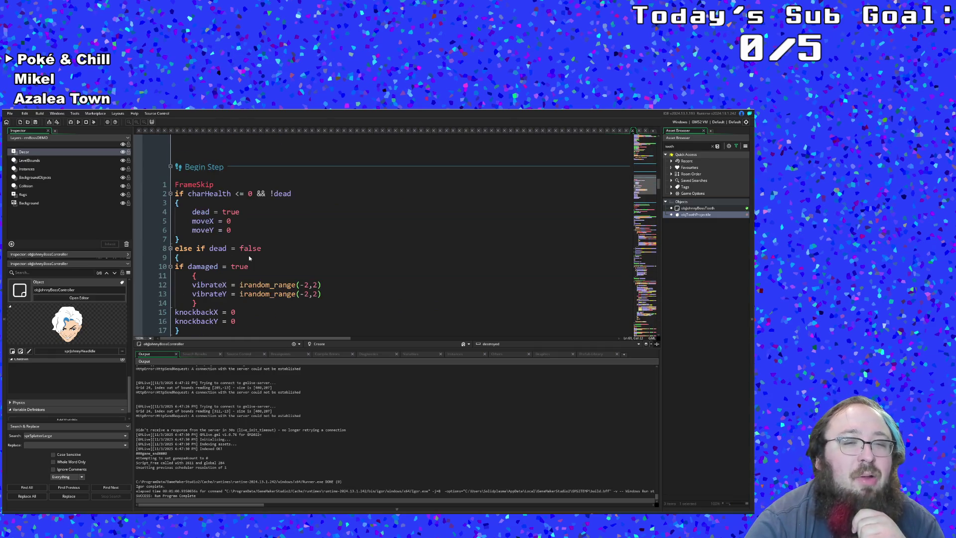
scroll(250, 258, "down", 3)
scroll(249, 257, "down", 2)
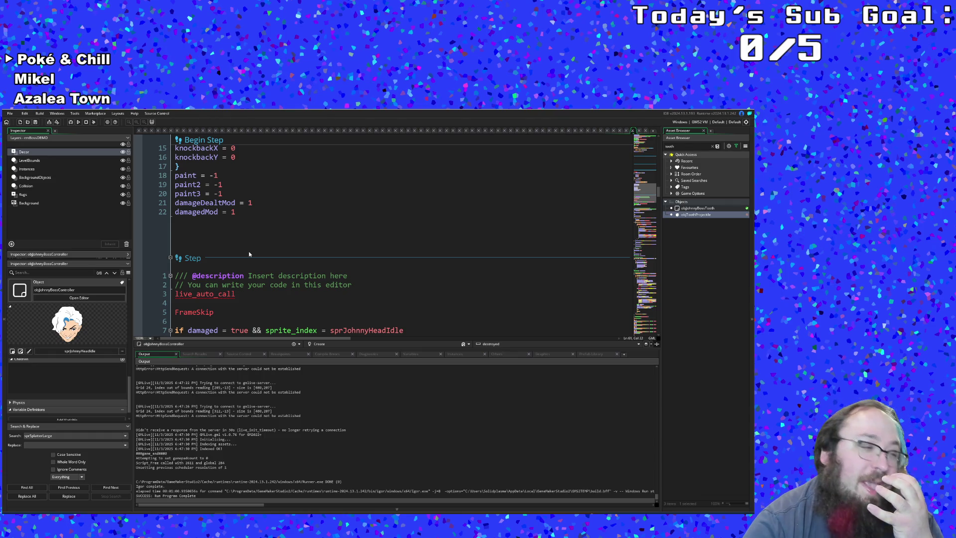
scroll(249, 252, "down", 2)
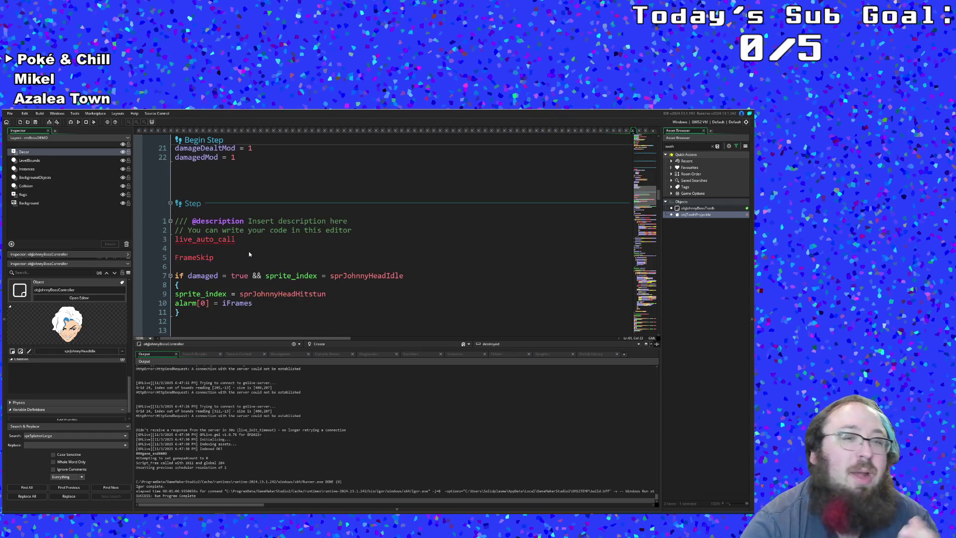
scroll(249, 251, "down", 2)
scroll(249, 246, "down", 4)
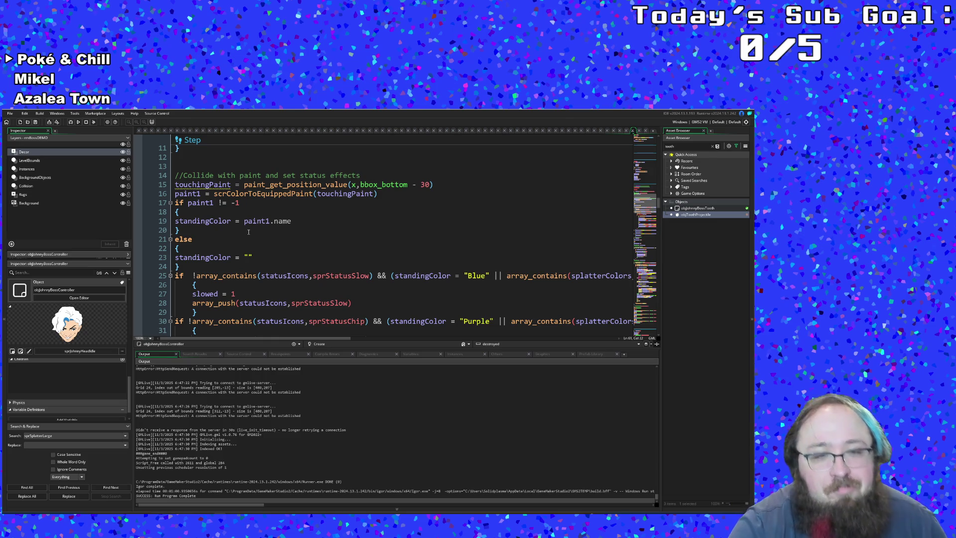
scroll(231, 194, "up", 3)
scroll(239, 246, "up", 3)
scroll(239, 247, "up", 3)
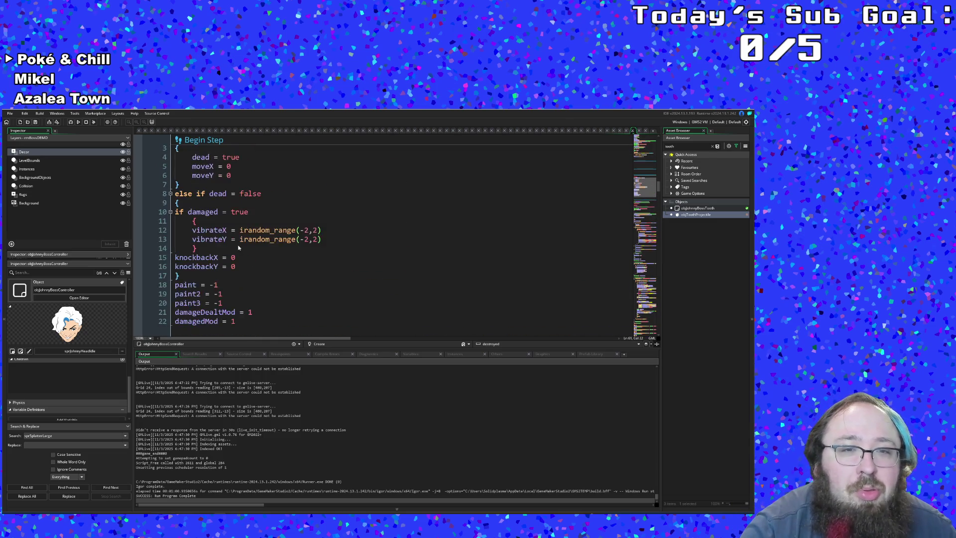
scroll(239, 247, "up", 3)
scroll(237, 248, "down", 3)
scroll(238, 248, "down", 3)
scroll(238, 248, "down", 3)
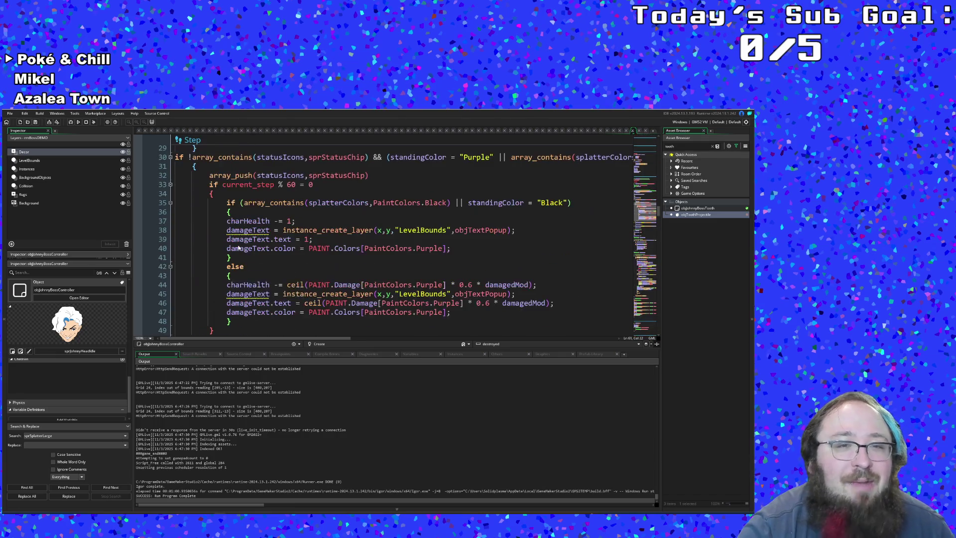
scroll(238, 248, "down", 3)
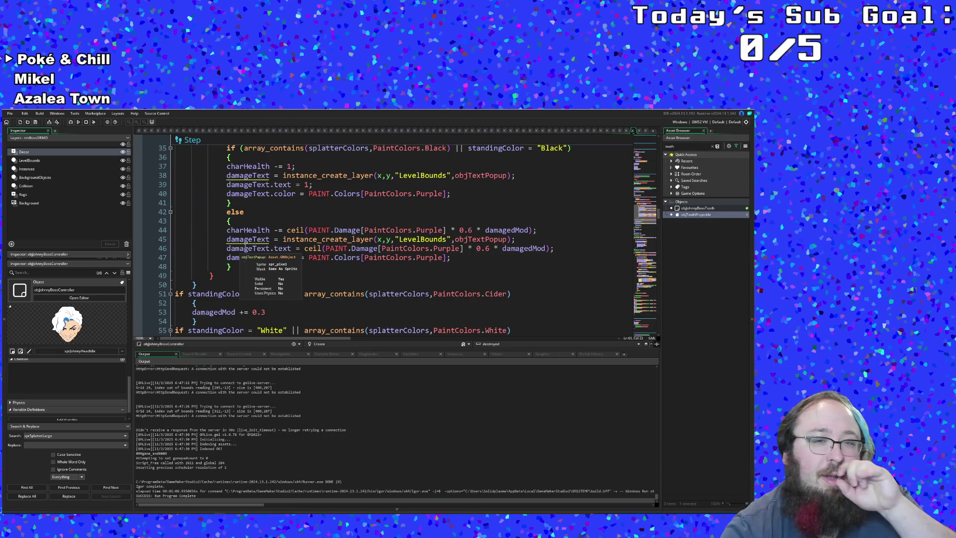
scroll(247, 245, "down", 3)
scroll(252, 241, "down", 3)
scroll(252, 241, "down", 4)
scroll(253, 240, "down", 4)
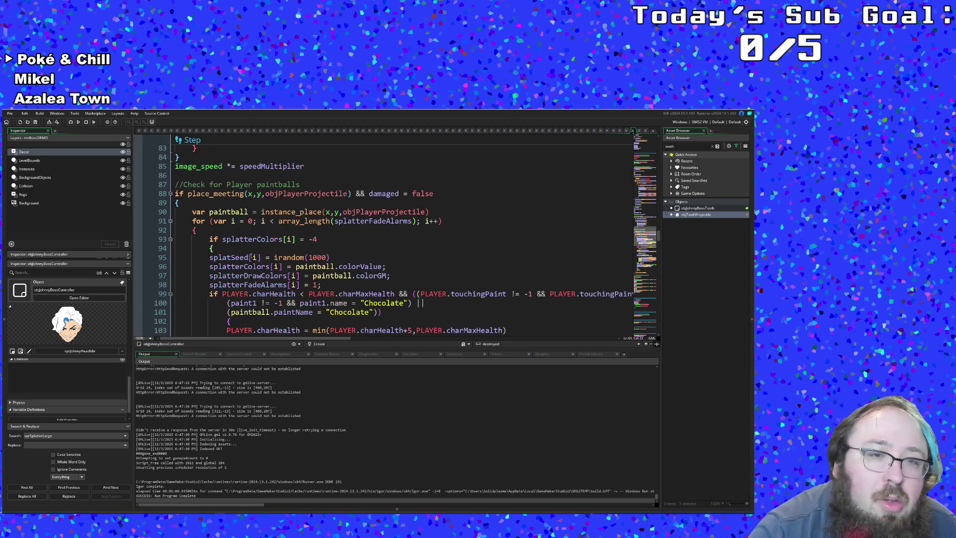
- Review the splatter and tooth direction lines, then open objToothProjectile from the spawn code
double_click(251, 284)
double_click(249, 276)
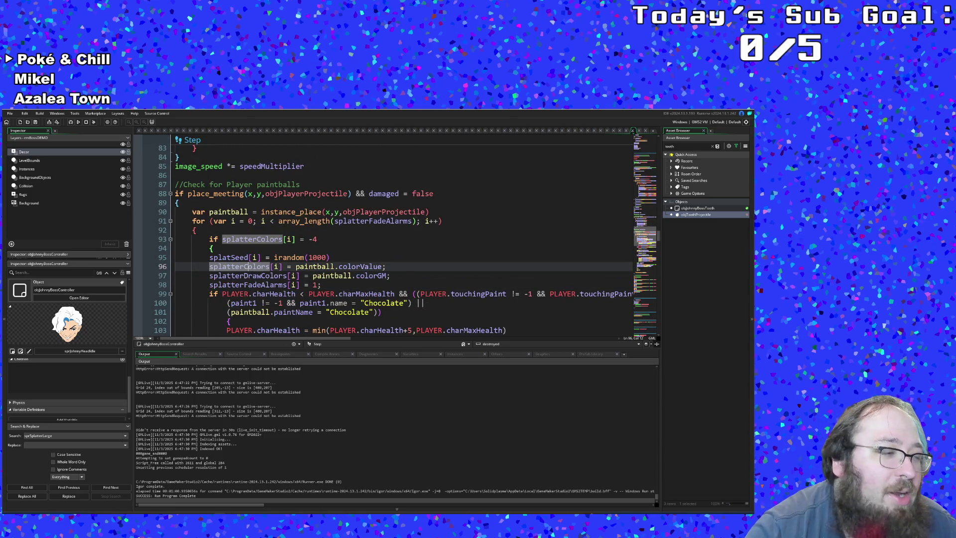
scroll(249, 264, "down", 8)
scroll(249, 261, "down", 8)
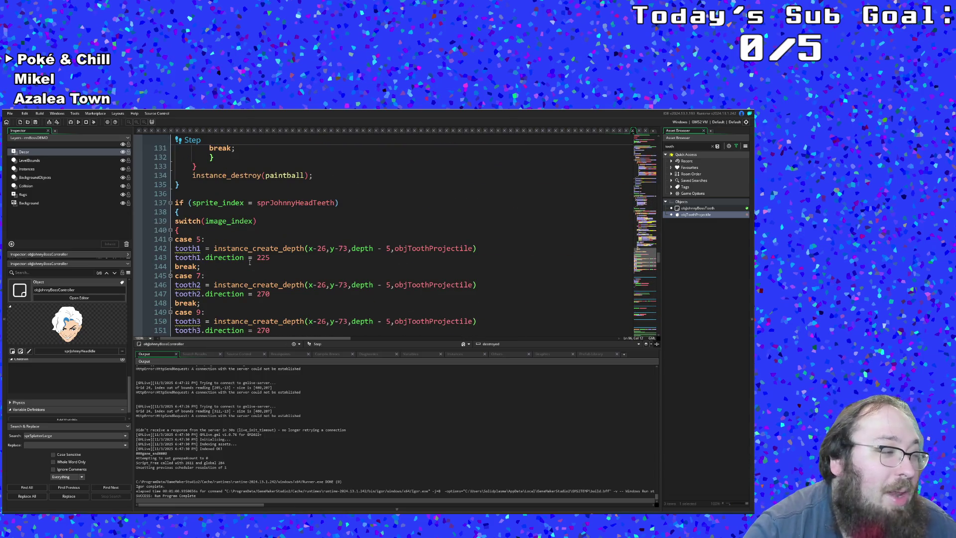
scroll(249, 261, "down", 4)
scroll(250, 257, "up", 3)
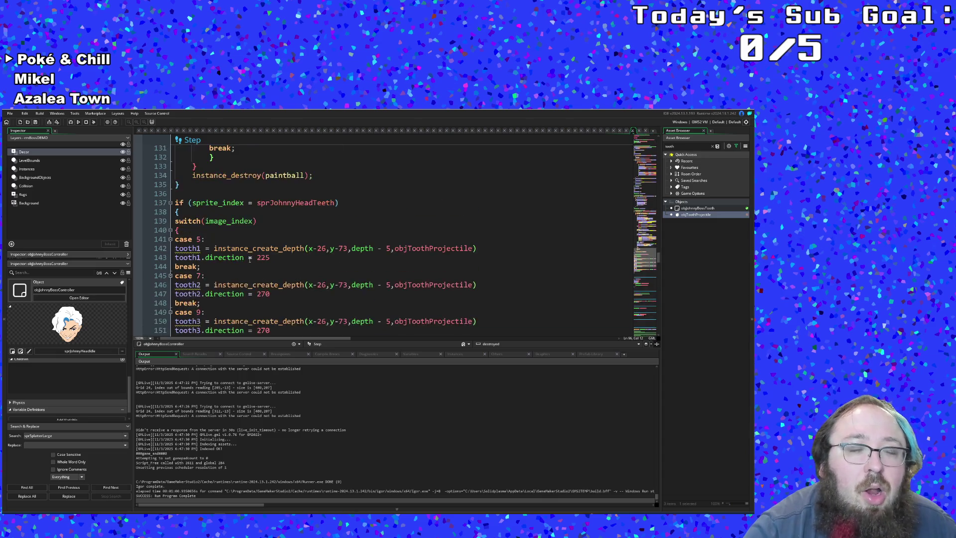
scroll(250, 257, "up", 3)
scroll(249, 257, "down", 6)
left_click(249, 257)
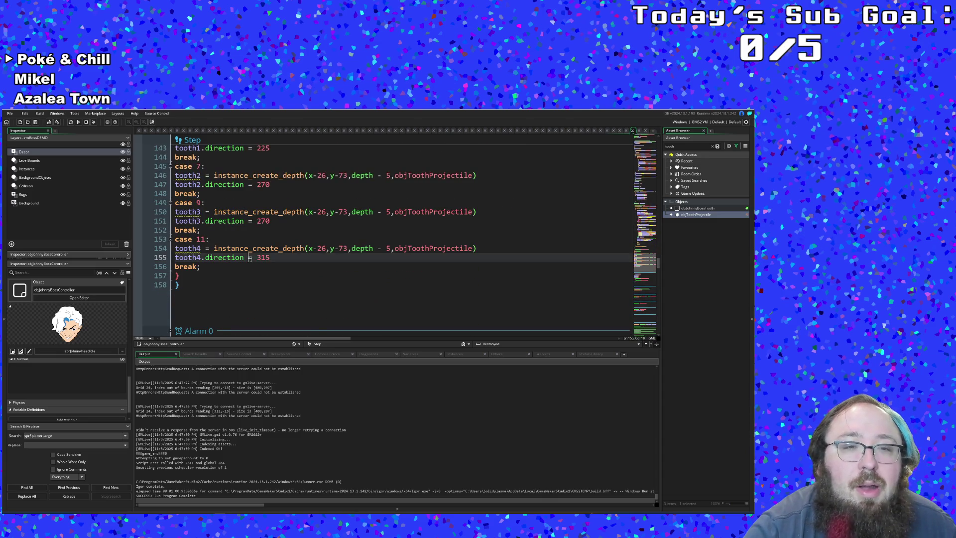
double_click(422, 248)
middle_click(423, 248)
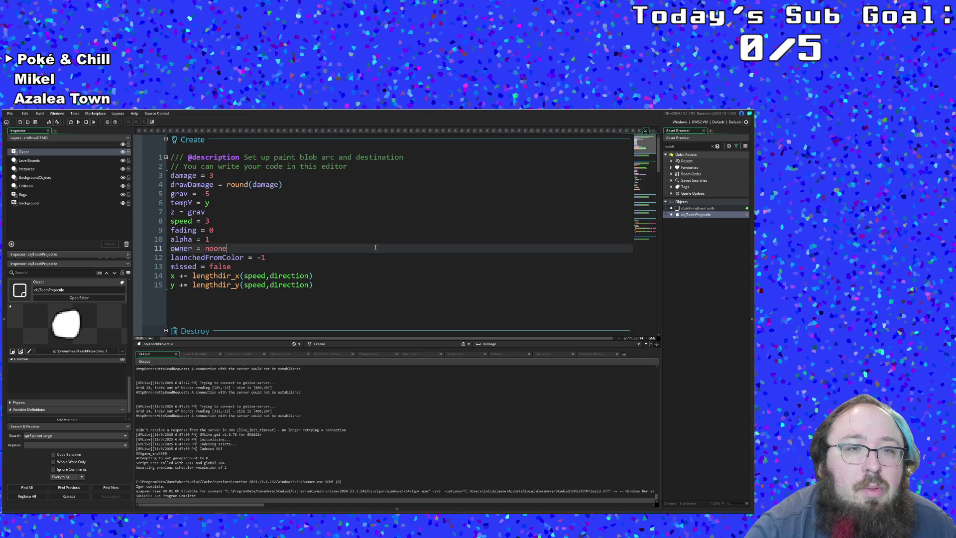
scroll(304, 242, "down", 3)
scroll(302, 241, "up", 3)
scroll(261, 246, "down", 5)
scroll(261, 246, "down", 2)
scroll(261, 245, "down", 3)
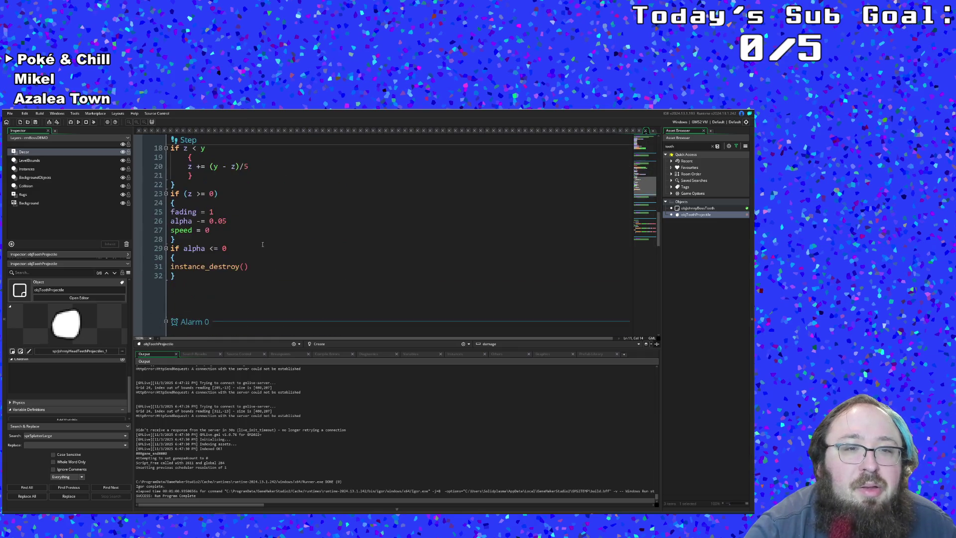
scroll(262, 243, "up", 4)
scroll(262, 243, "down", 4)
scroll(263, 244, "up", 3)
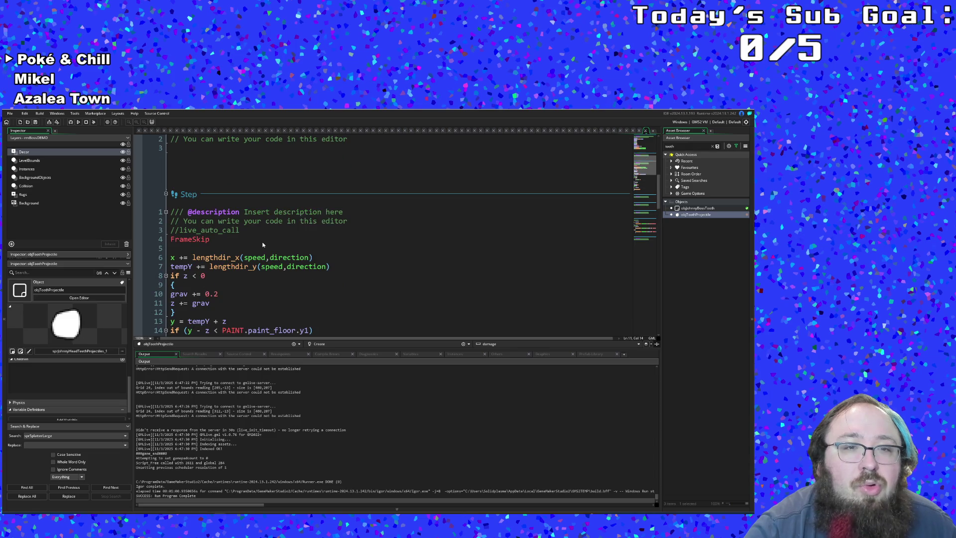
scroll(262, 244, "up", 1)
scroll(262, 243, "down", 5)
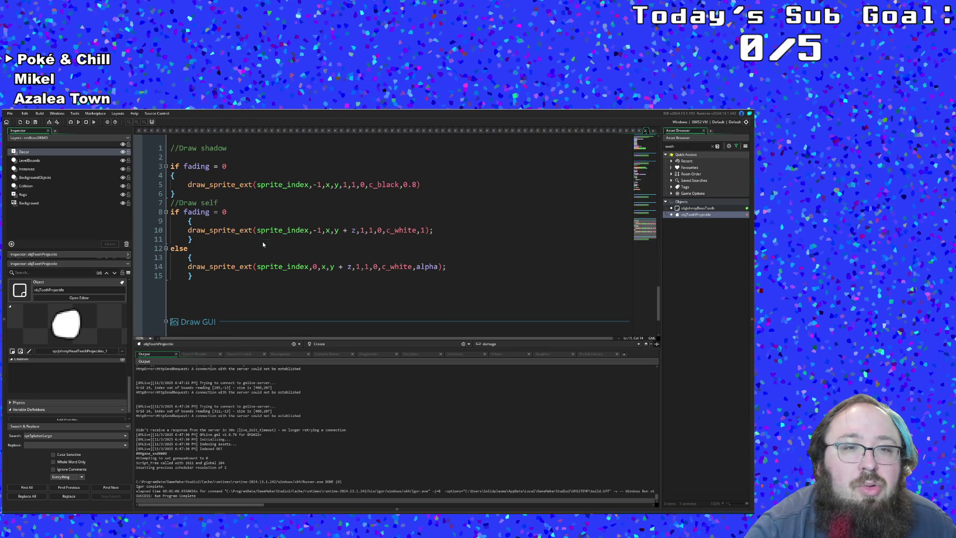
- Look through objToothProjectile's Draw, Step and Create events with damage 3 and speed 3
left_click(242, 222)
key("Down")
key("Down")
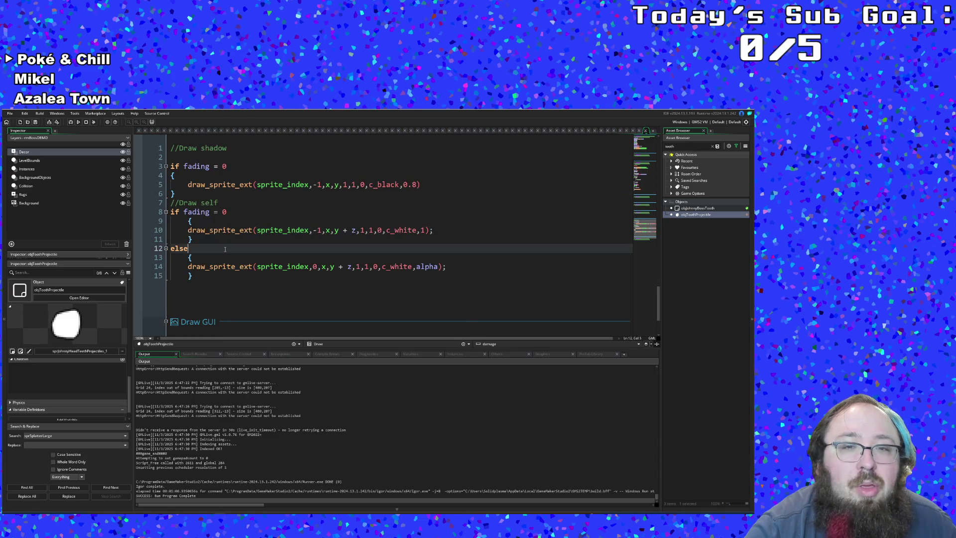
key("Down")
key("Down")
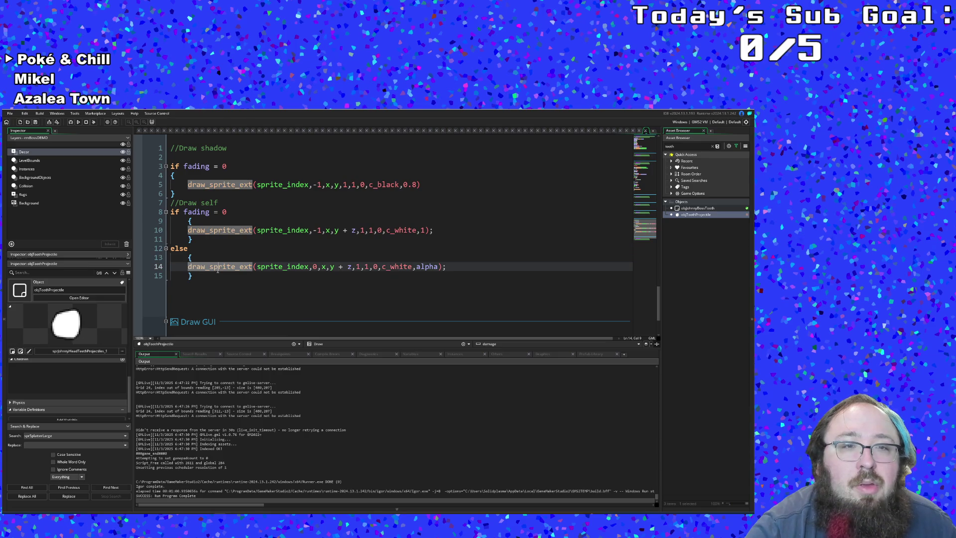
scroll(217, 271, "down", 3)
scroll(221, 263, "up", 4)
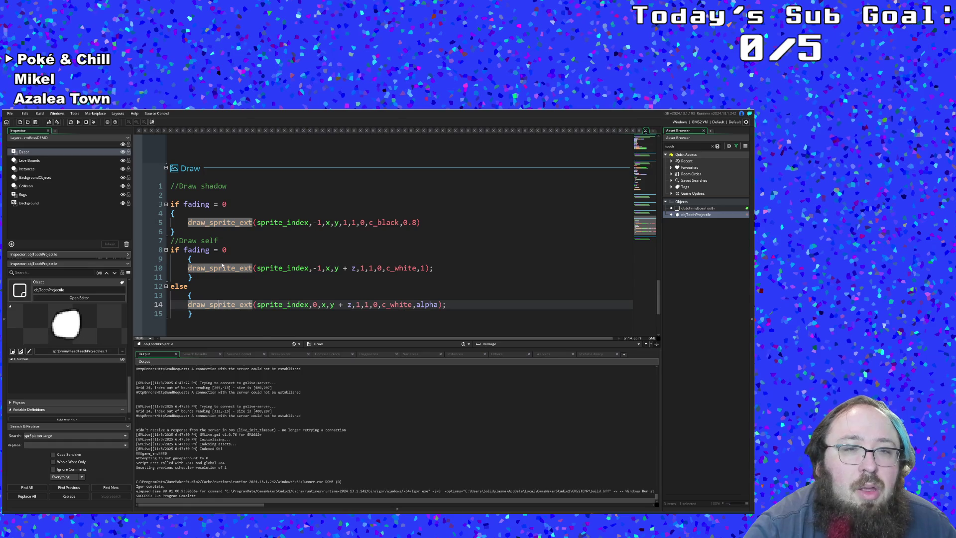
scroll(221, 262, "up", 3)
scroll(222, 262, "up", 3)
scroll(221, 262, "up", 3)
scroll(221, 262, "up", 3)
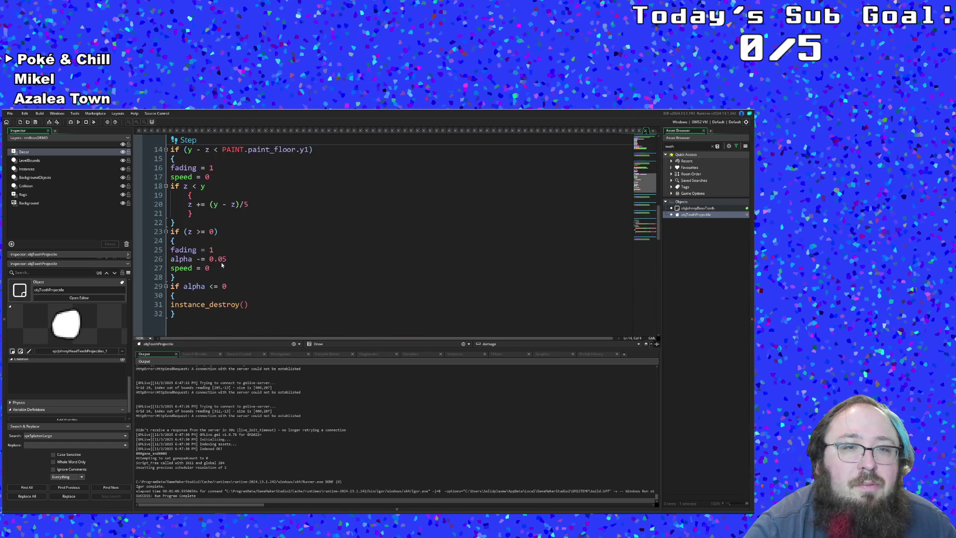
scroll(221, 263, "up", 5)
scroll(221, 262, "up", 3)
scroll(222, 262, "up", 2)
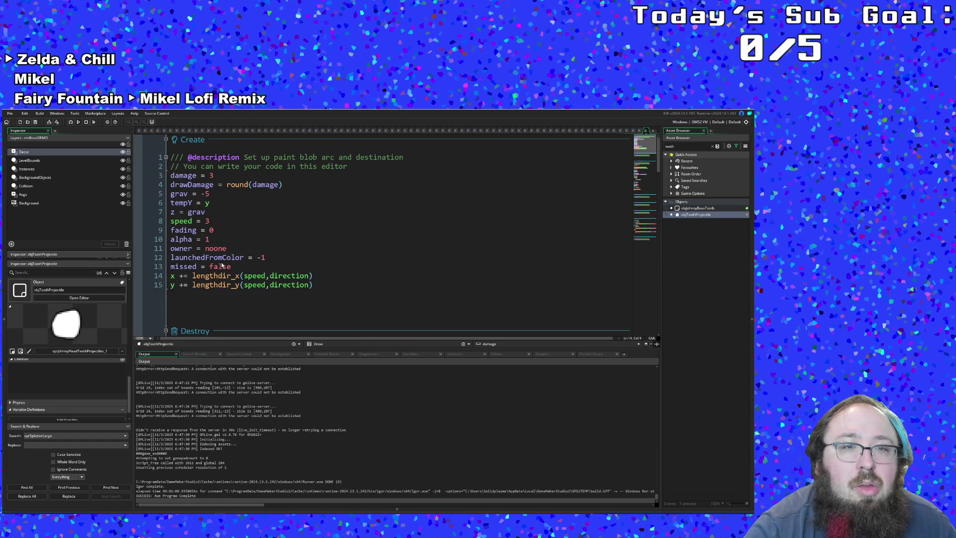
left_click(223, 258)
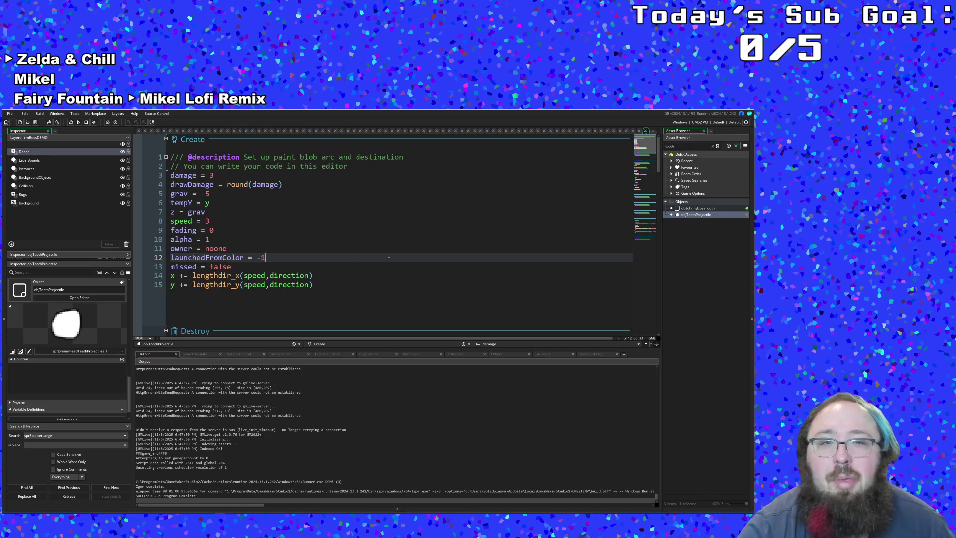
left_click(10, 113)
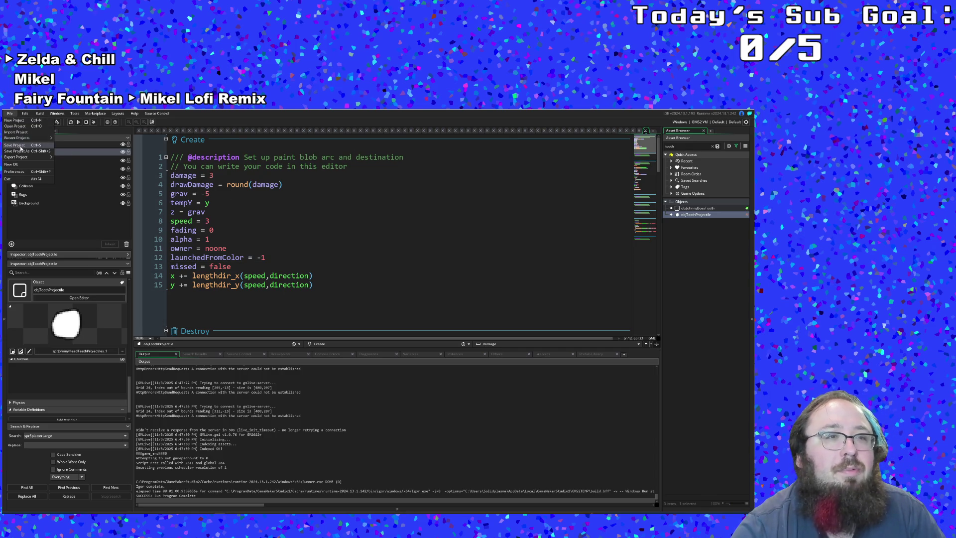
- Save the project and build and run the game to test the changes
left_click(20, 146)
left_click(71, 122)
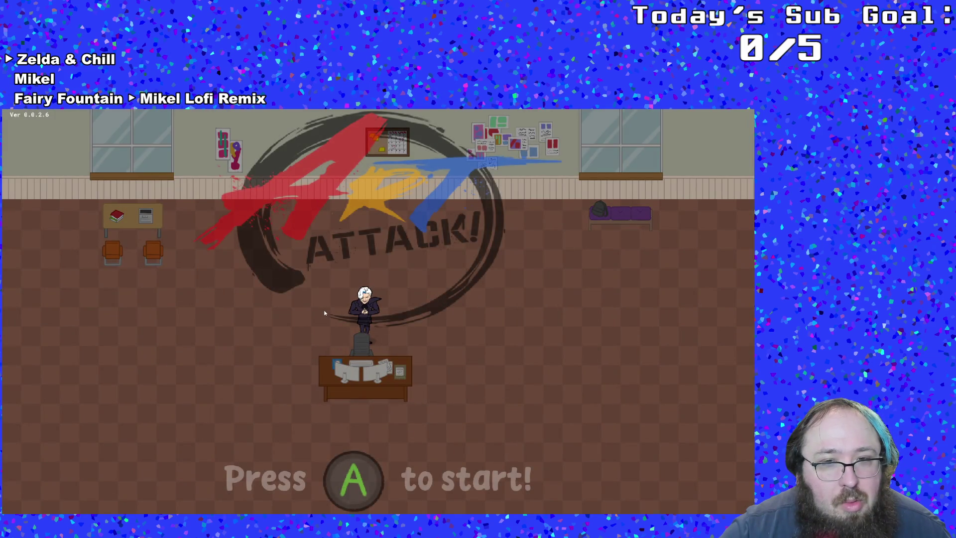
- Start from the title screen and walk through the next room up to white-haired Johnny
key("Return")
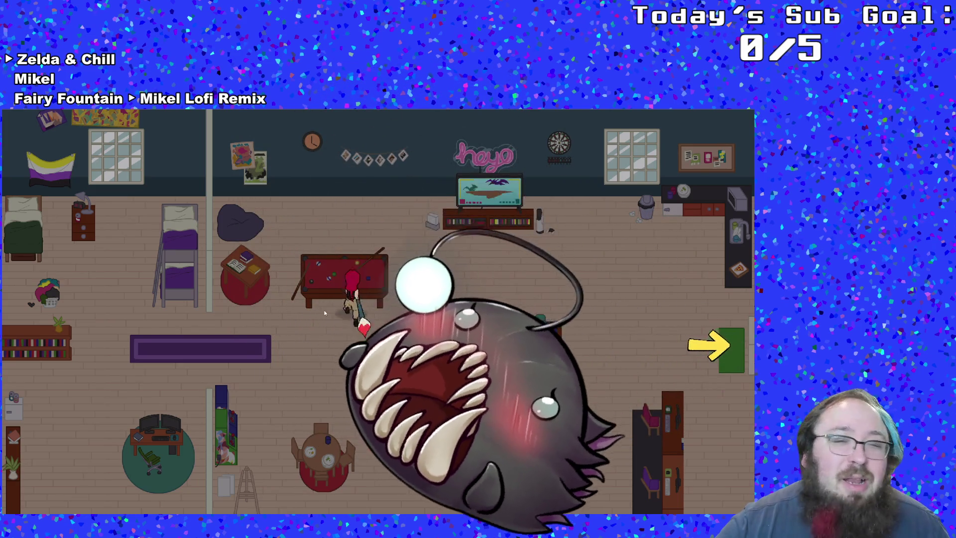
key("Right")
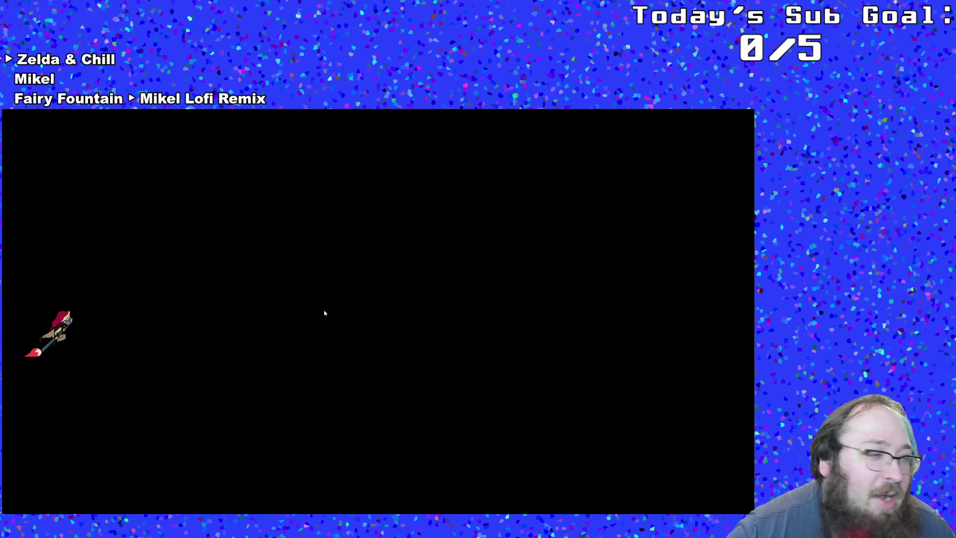
key("Right")
key("Down")
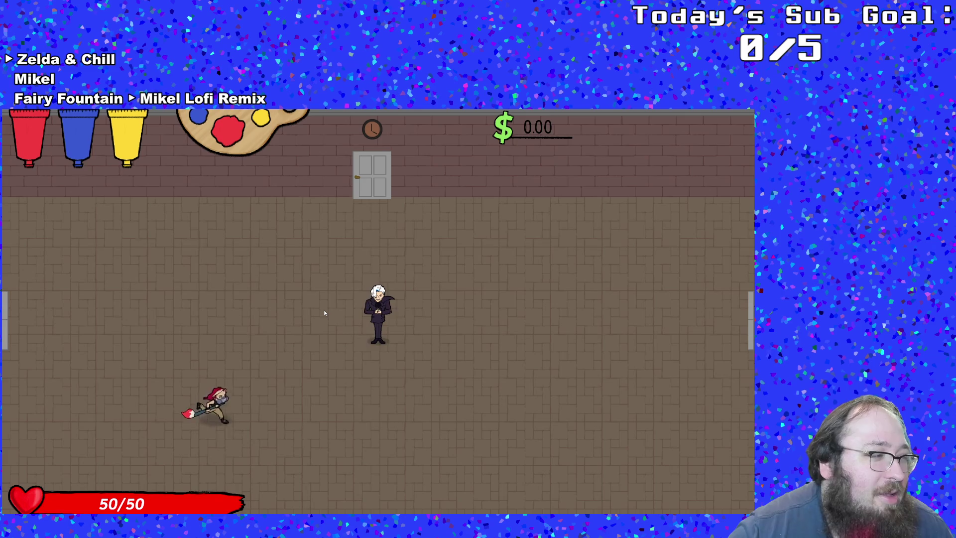
key("Right")
key("Up")
key("Down")
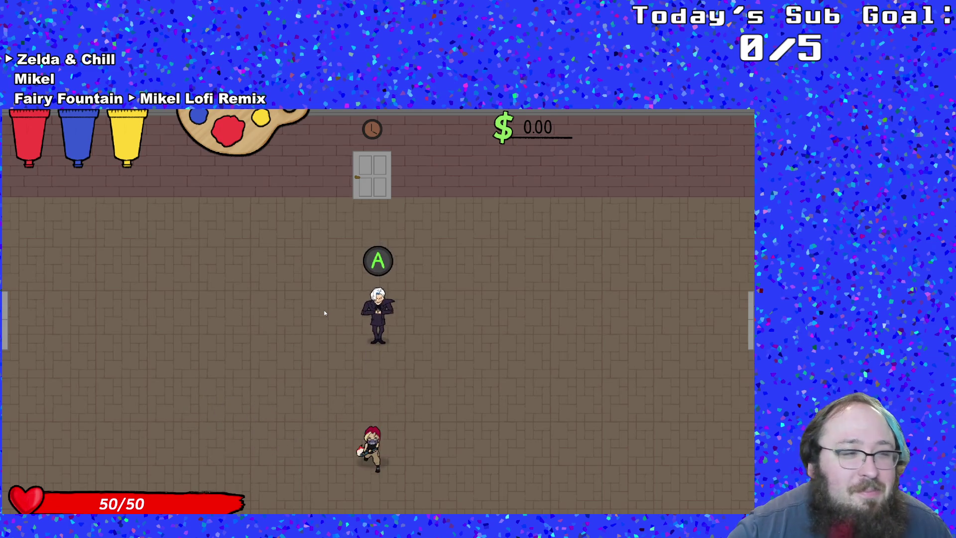
- Talk to Johnny and advance his dialogue until the boss fight begins
key("Up")
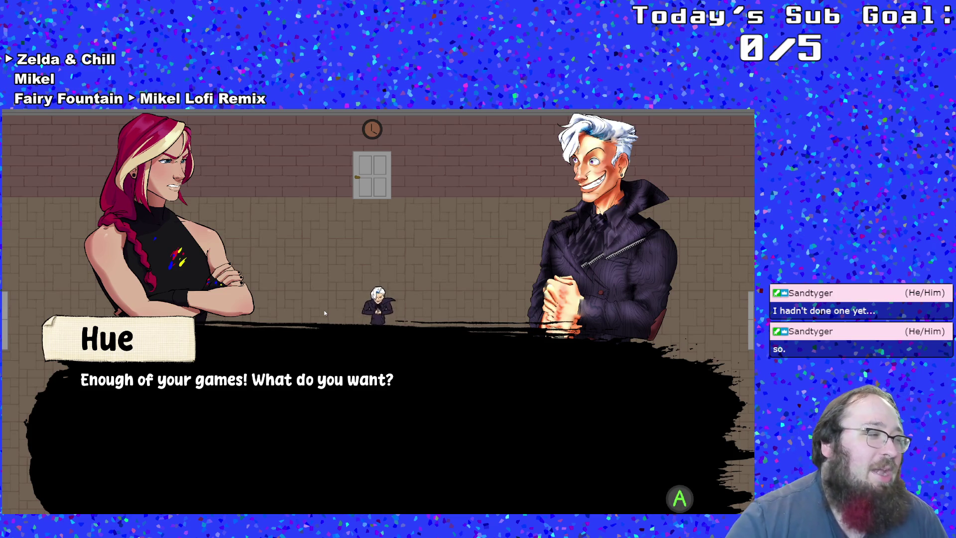
key("space")
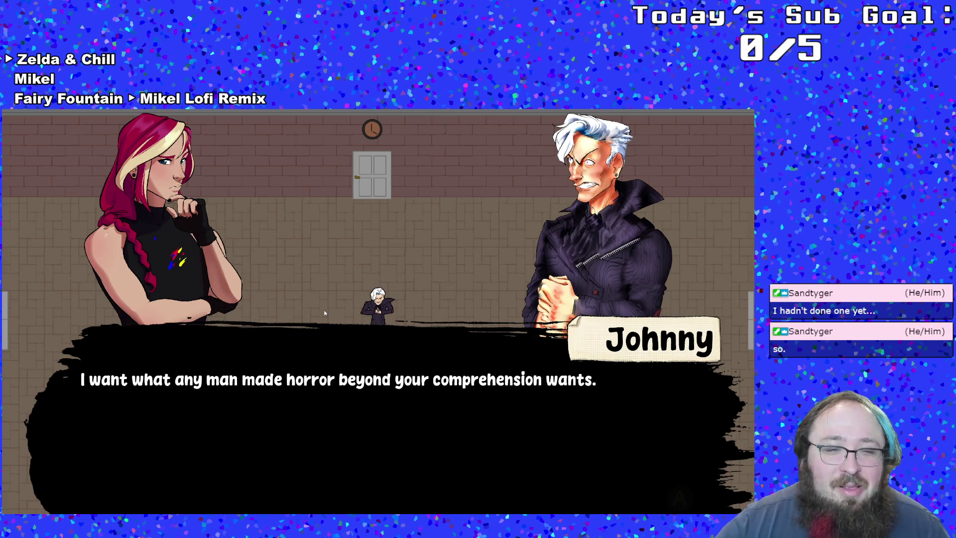
key("space")
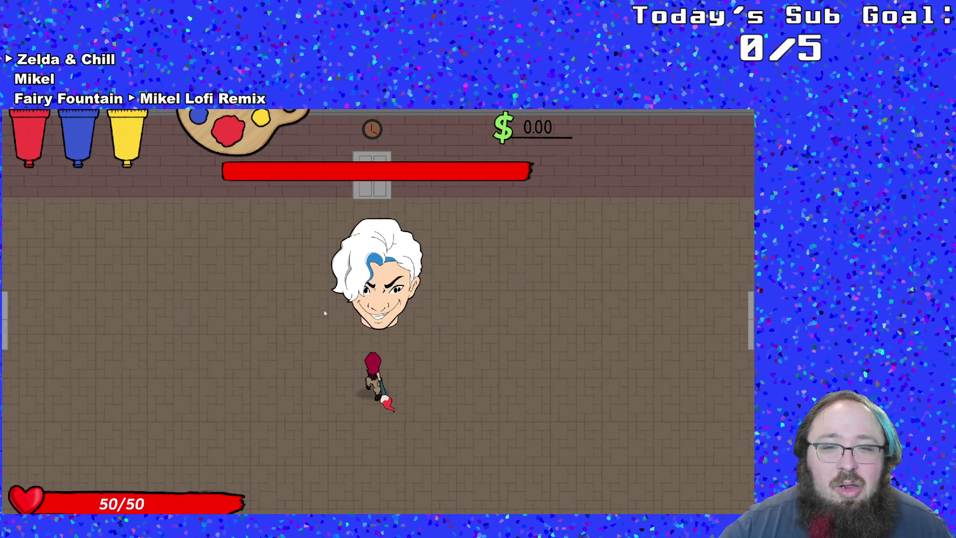
- Switch to blue paint, attack the boss and dodge around the arena
key("e")
key("space")
key("a")
key("s")
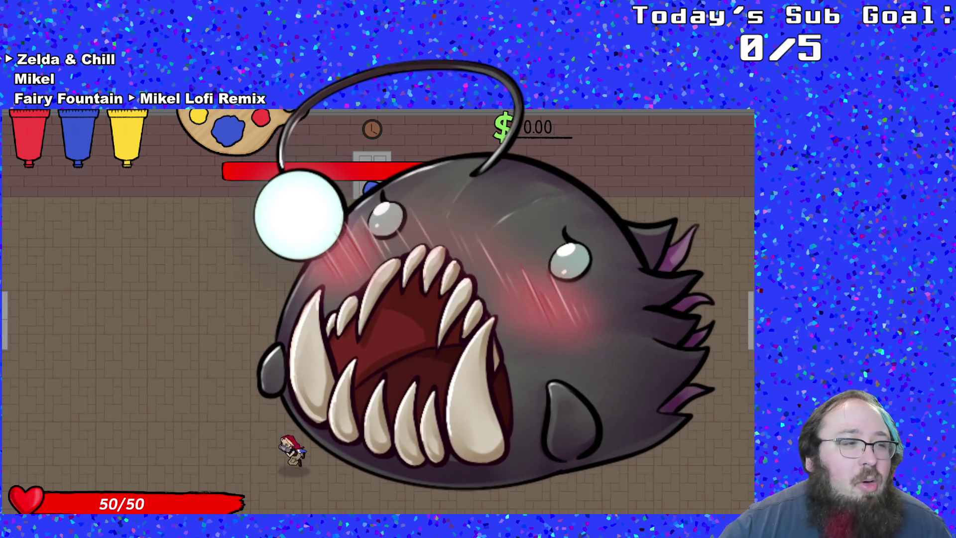
key("d")
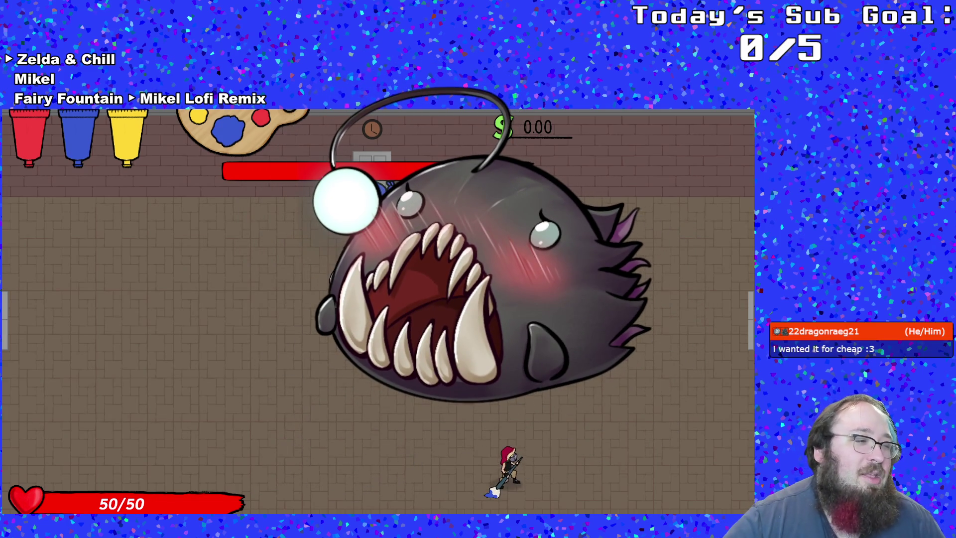
key("s")
key("a")
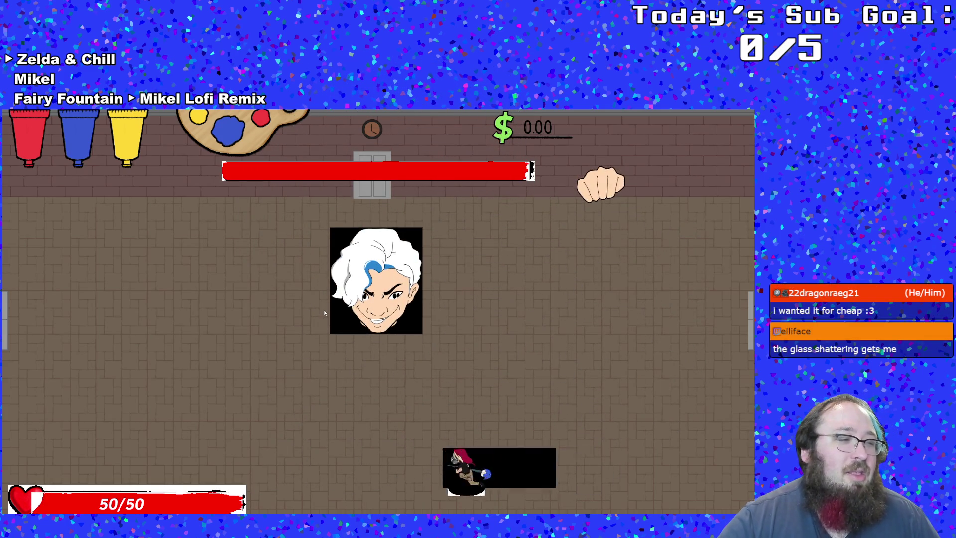
key("d")
key("w")
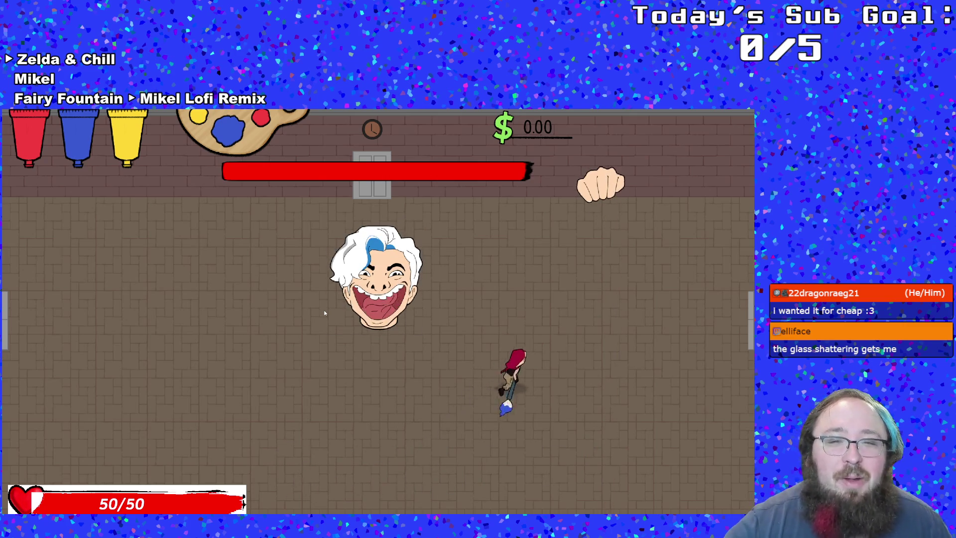
key("a")
key("s")
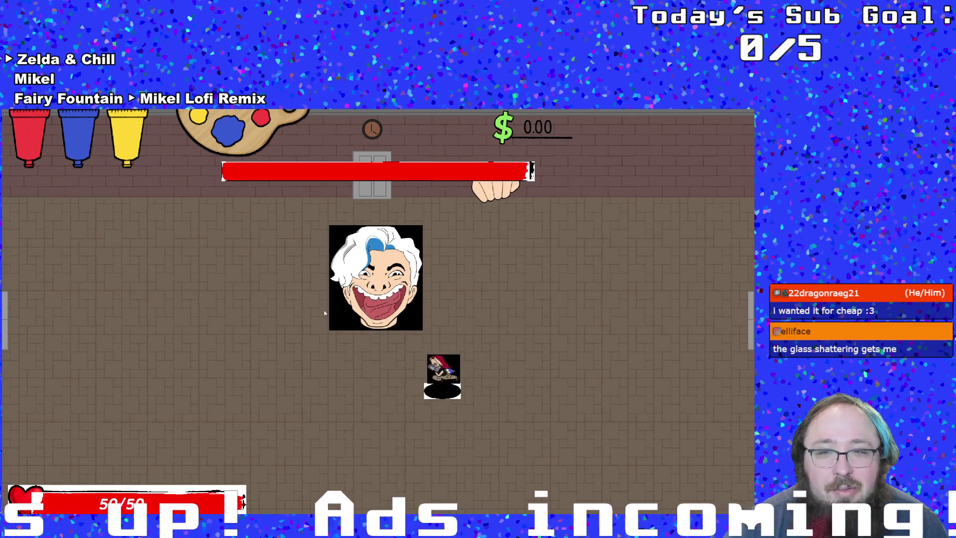
- Keep dodging and dashing across the arena, then pause the fight at 45 of 50 health
key("a")
key("w")
key("d")
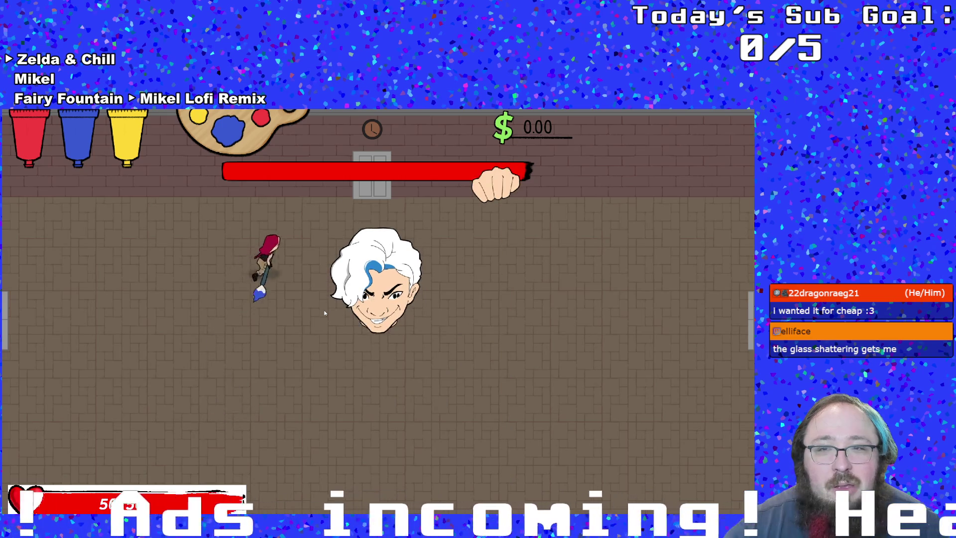
key("s")
key("s")
key("d")
key("w")
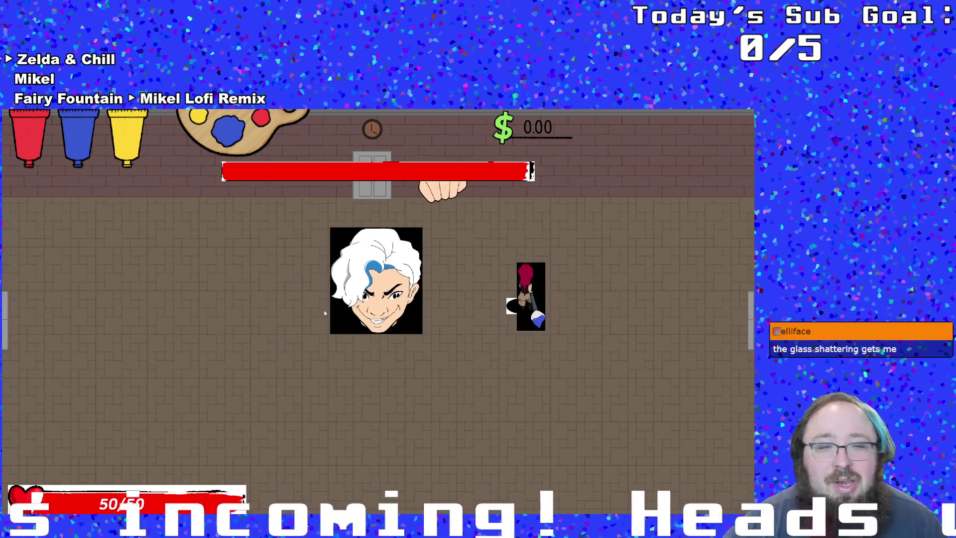
key("a")
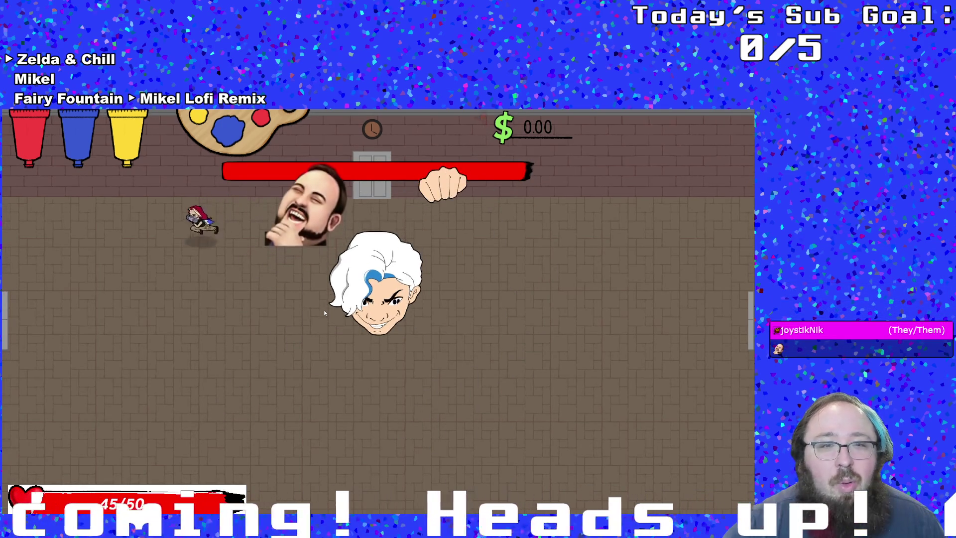
key("s")
key("s")
key("d")
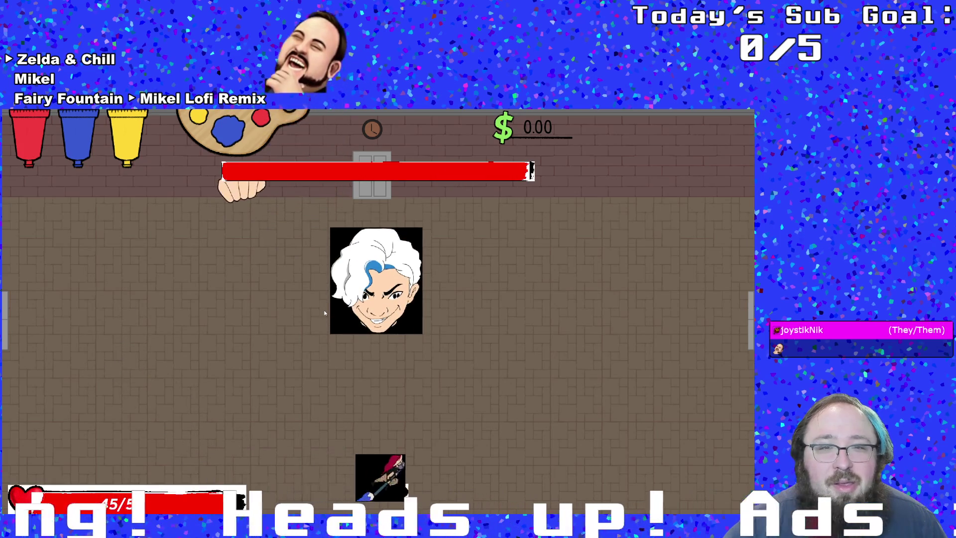
key("w")
key("a")
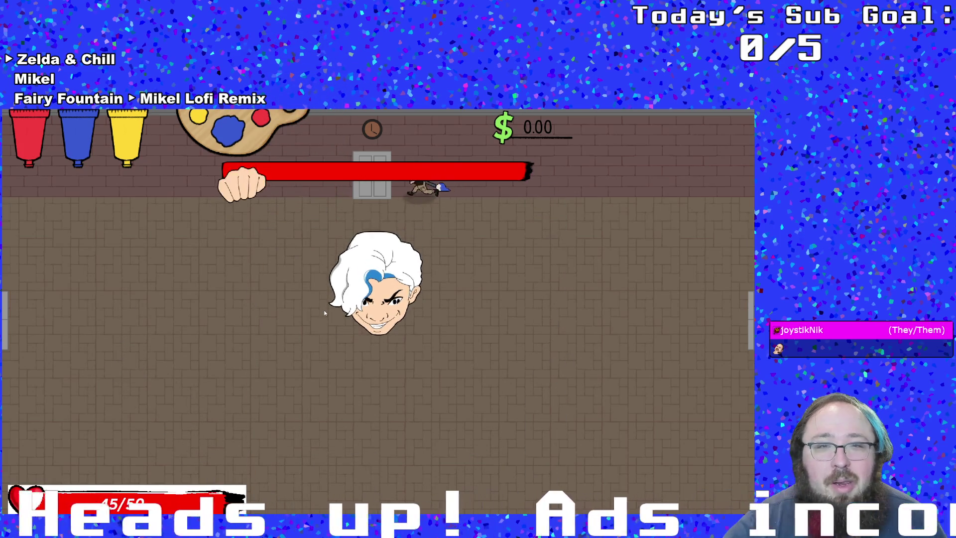
key("s")
key("Escape")
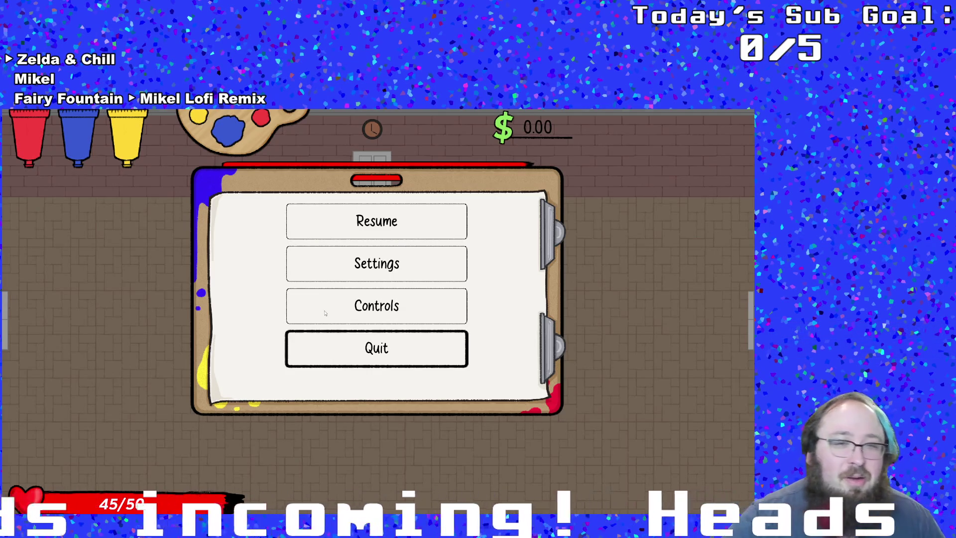
- Quit to the title screen and close the running game back to GameMaker
key("Return")
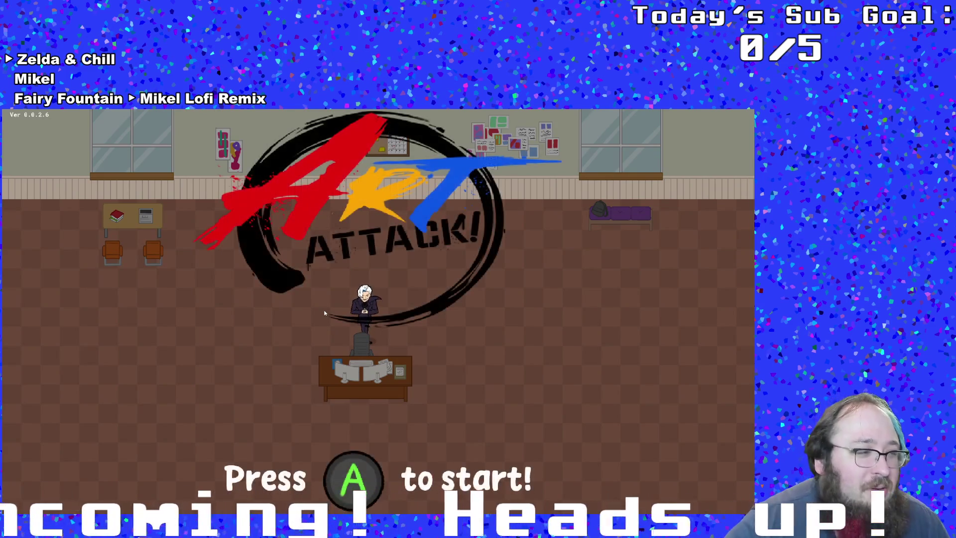
key("alt+F4")
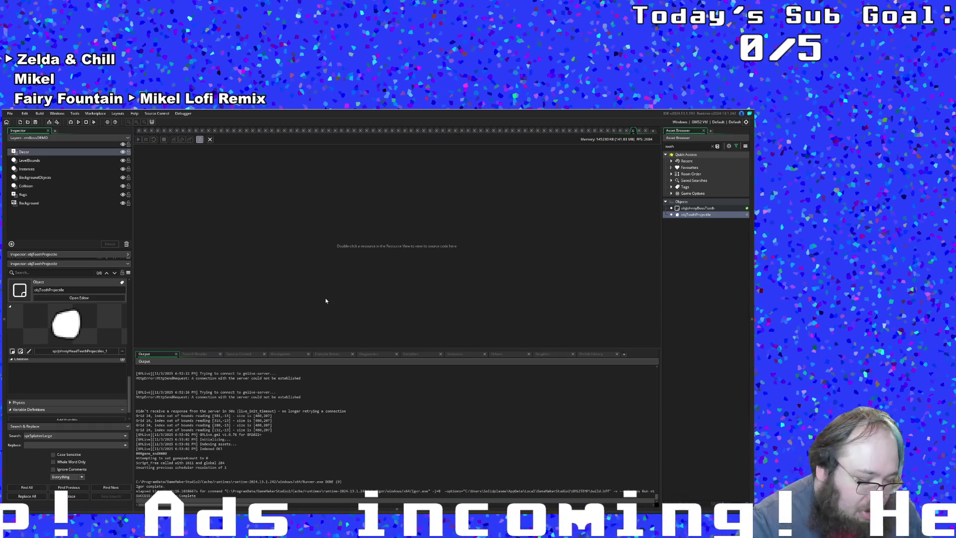
- Search assets for 'ena' and open the UI_Functions script at enableStencil
key("ctrl+t")
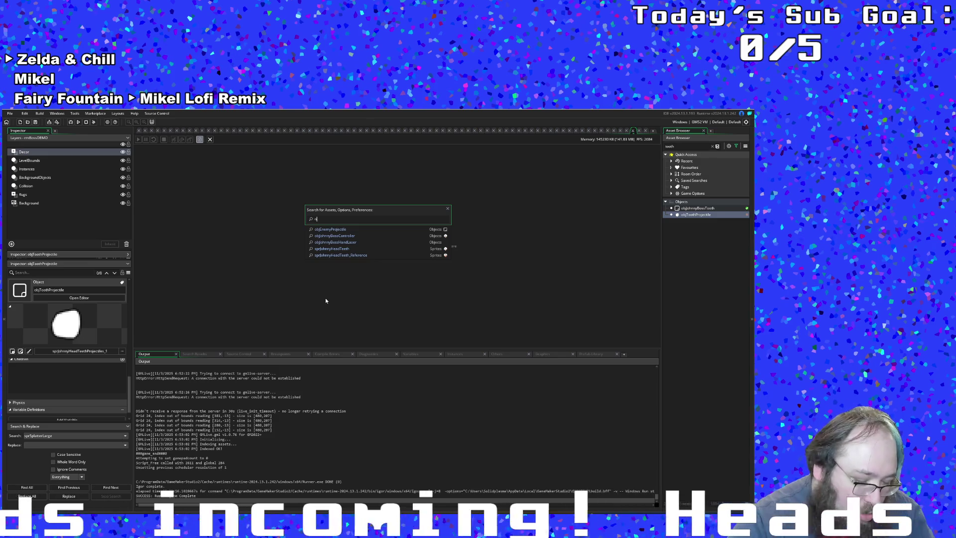
type("bj")
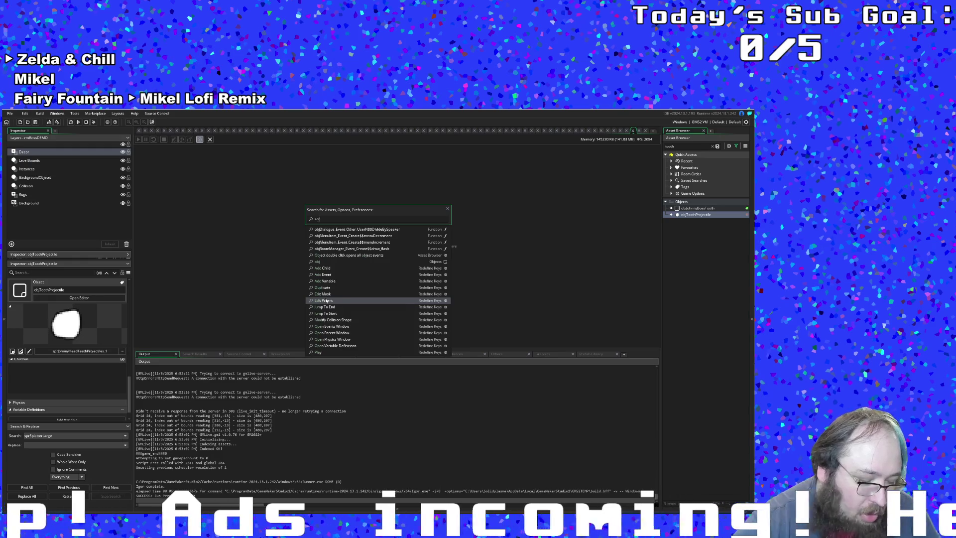
type("lis")
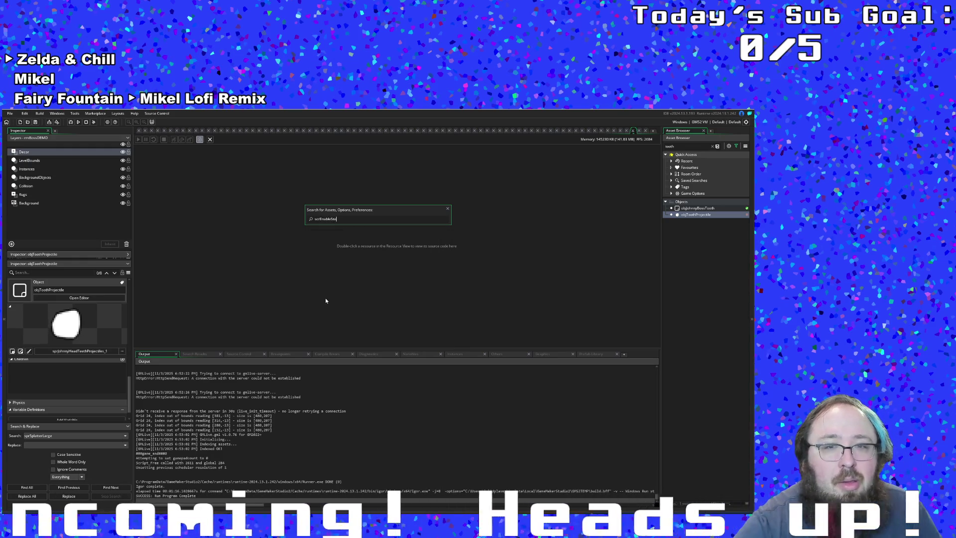
type("r")
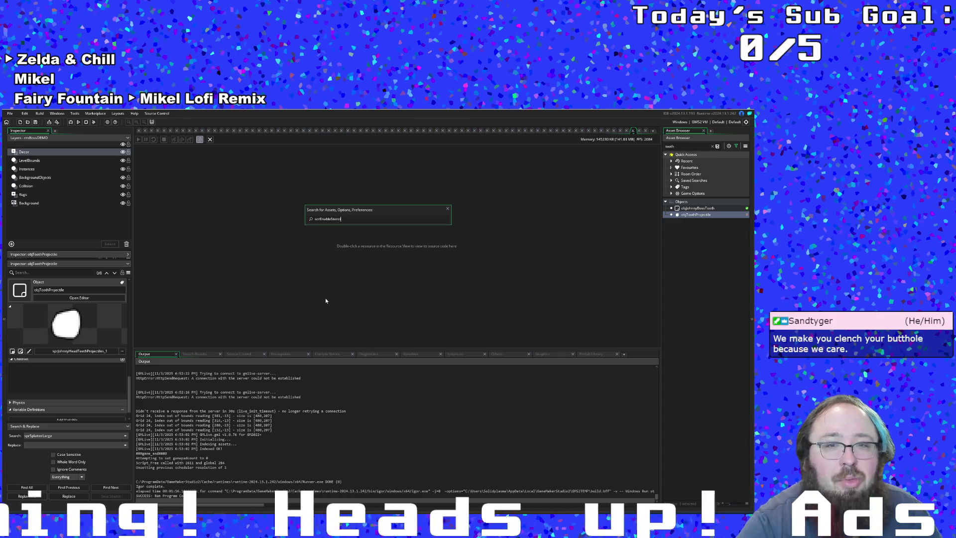
key("ctrl+a")
key("BackSpace")
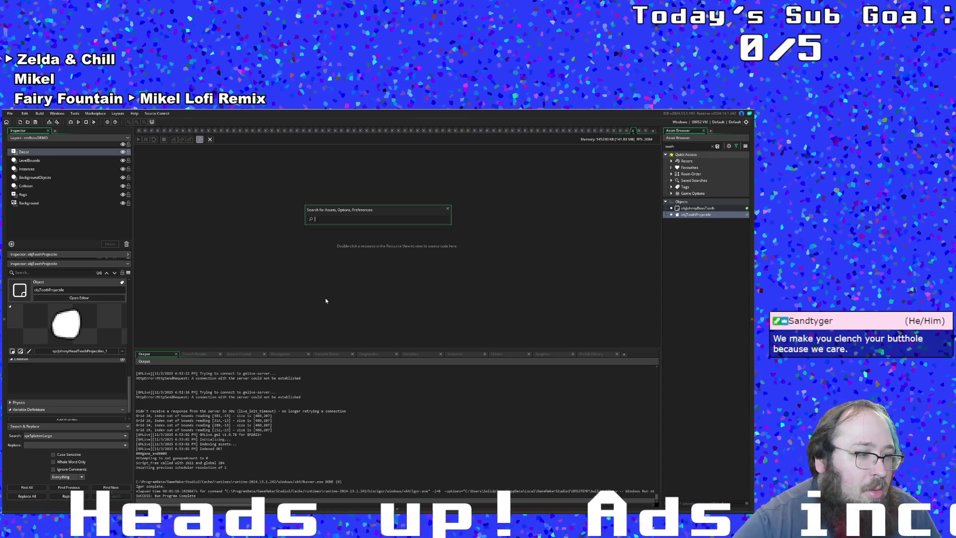
type("ena")
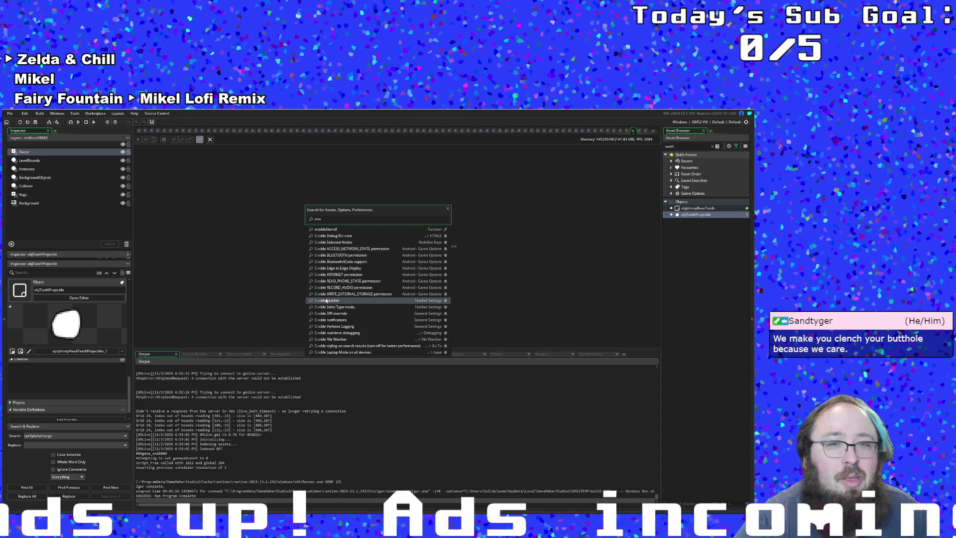
left_click(337, 229)
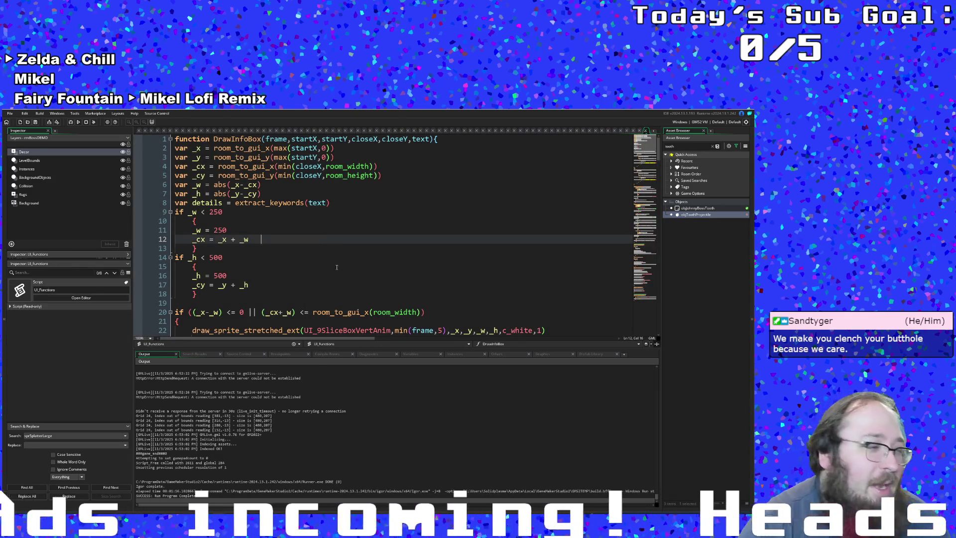
scroll(334, 282, "down", 10)
scroll(333, 277, "down", 10)
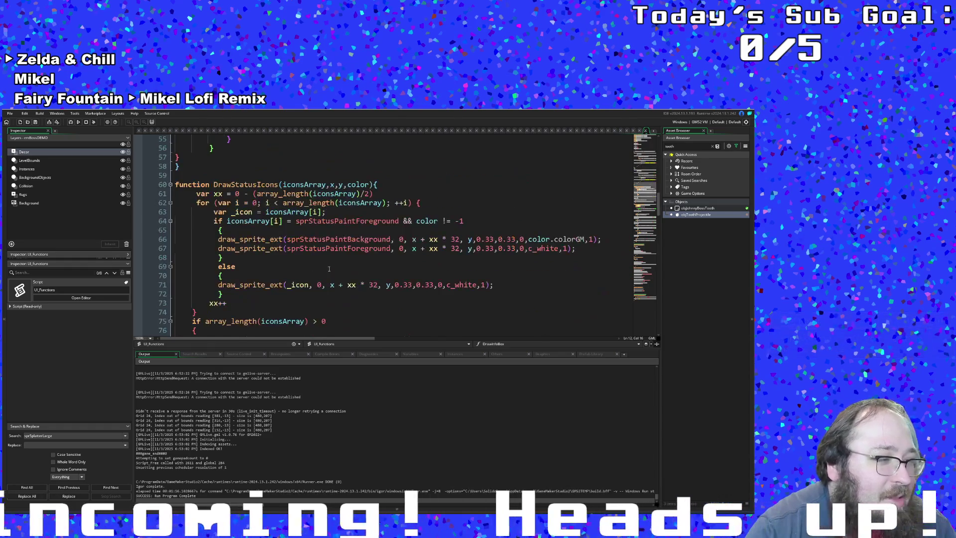
scroll(329, 269, "down", 10)
scroll(328, 269, "down", 5)
scroll(328, 268, "down", 5)
scroll(328, 267, "down", 5)
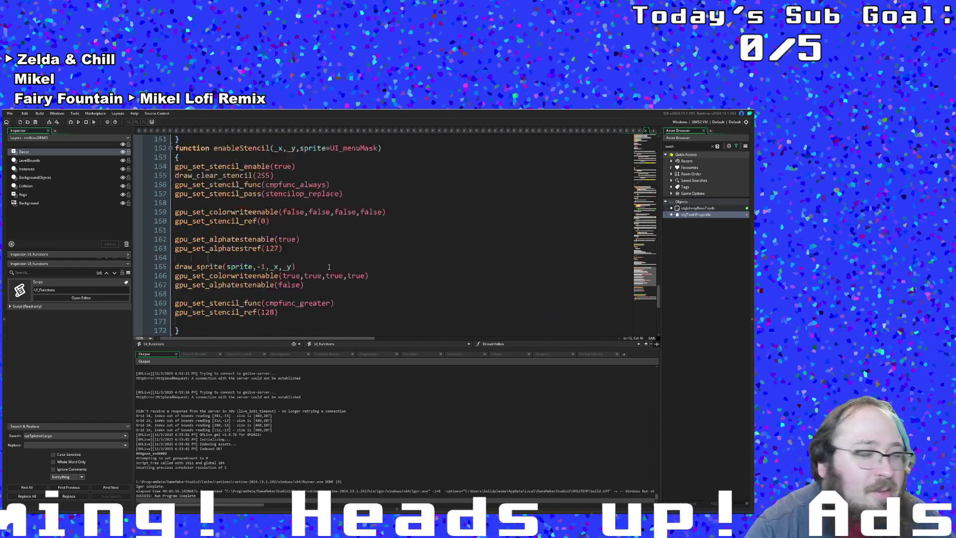
scroll(328, 265, "down", 5)
scroll(328, 265, "up", 3)
scroll(324, 270, "up", 2)
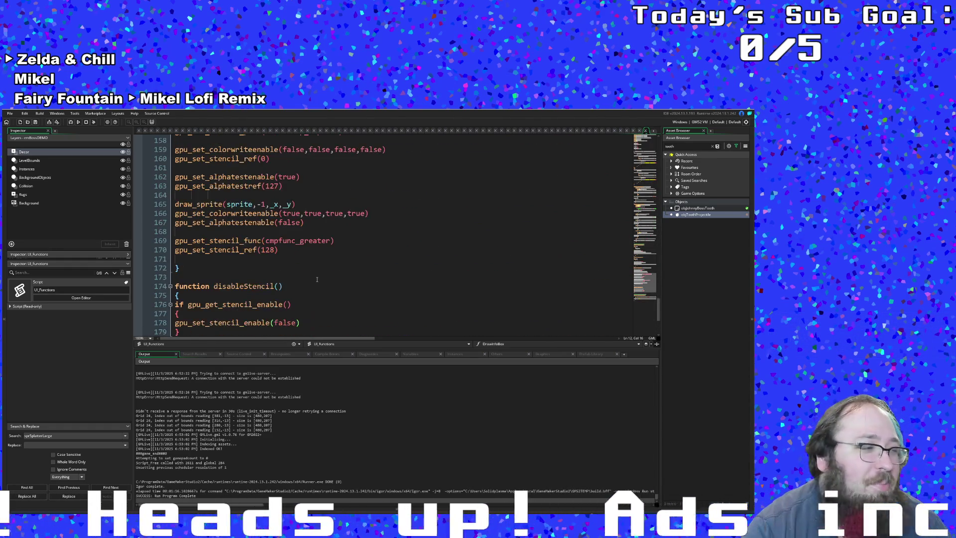
scroll(316, 280, "up", 4)
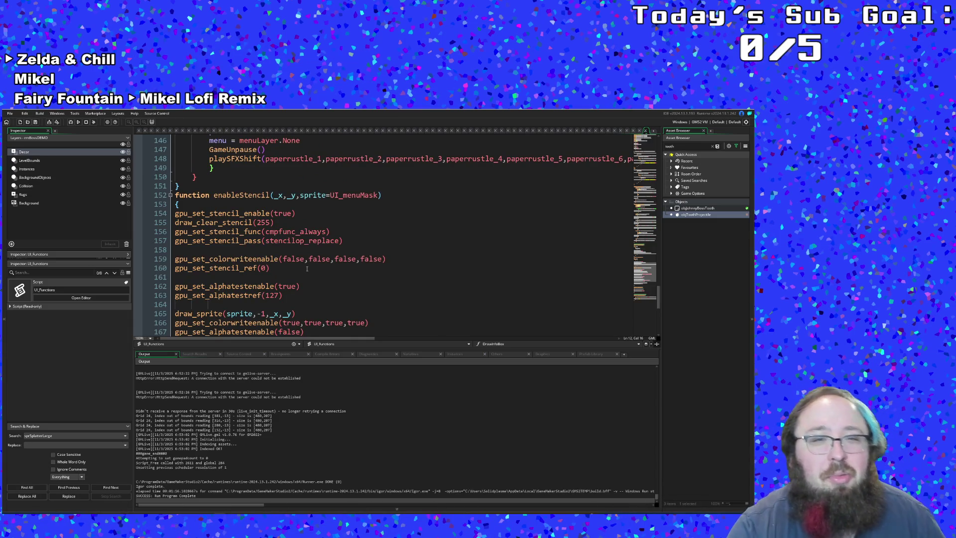
- Compare with enableStencil's alpha test lines and delete the if gpu_get_stencil_enable() check in disableStencil
left_click(297, 267)
scroll(297, 267, "down", 2)
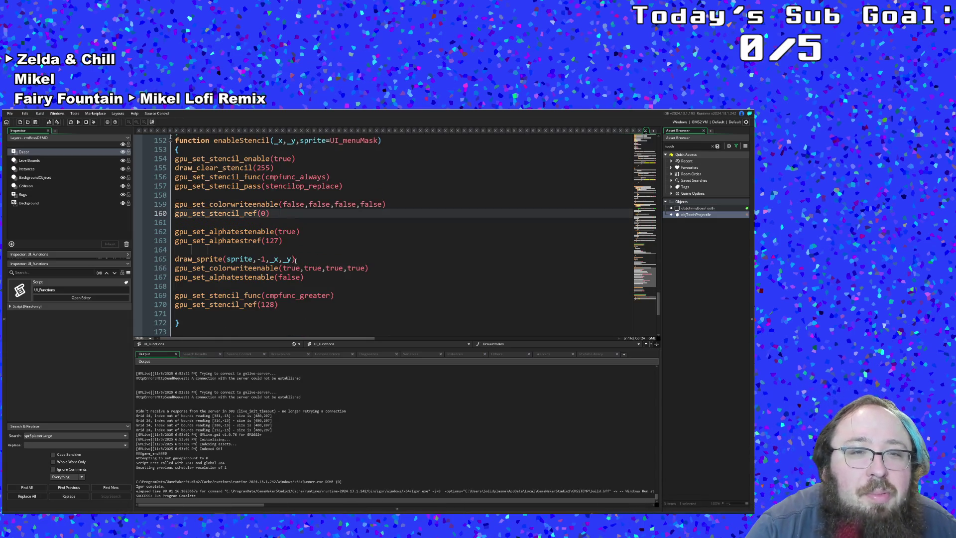
left_click(294, 250)
left_click(288, 232)
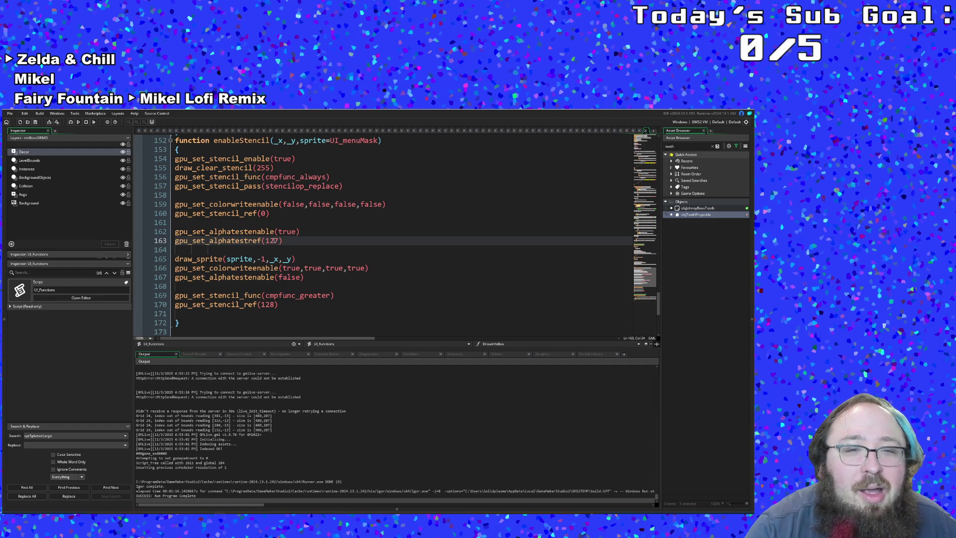
scroll(274, 241, "down", 4)
scroll(274, 241, "down", 2)
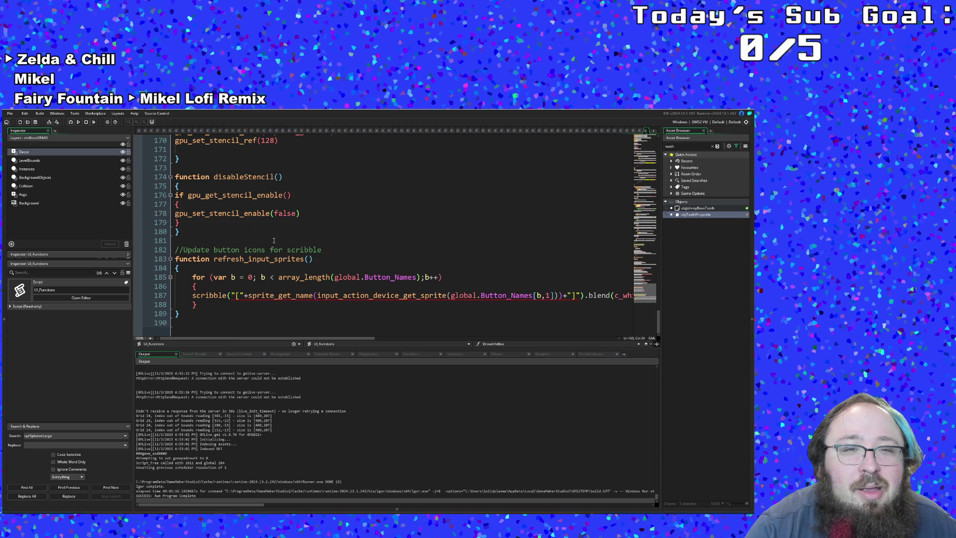
left_click(235, 205)
key("Up")
key("Up")
scroll(352, 231, "up", 4)
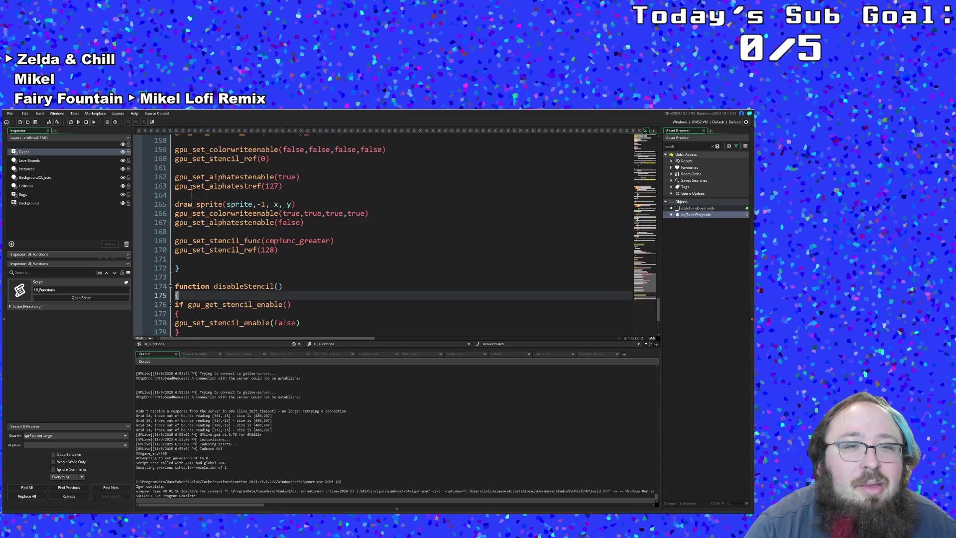
scroll(351, 231, "up", 4)
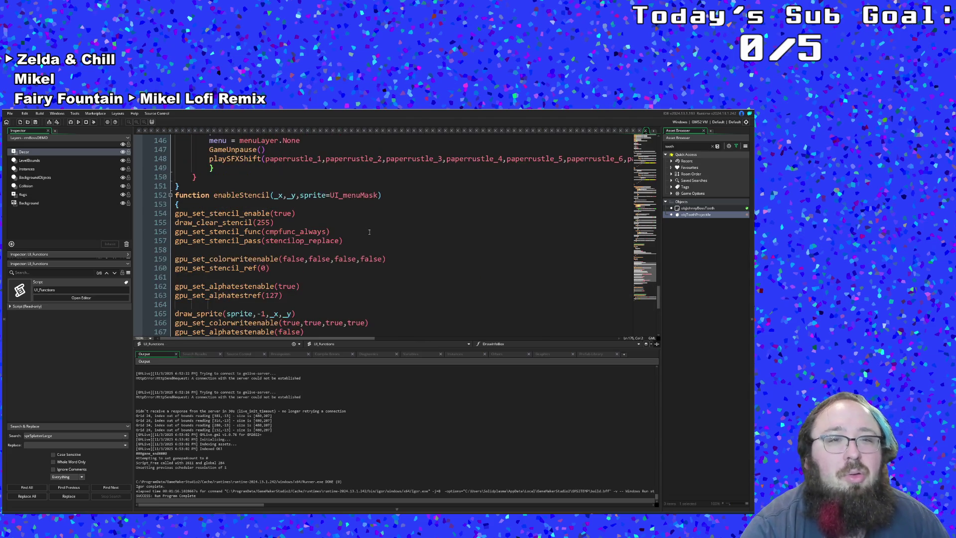
scroll(368, 231, "down", 4)
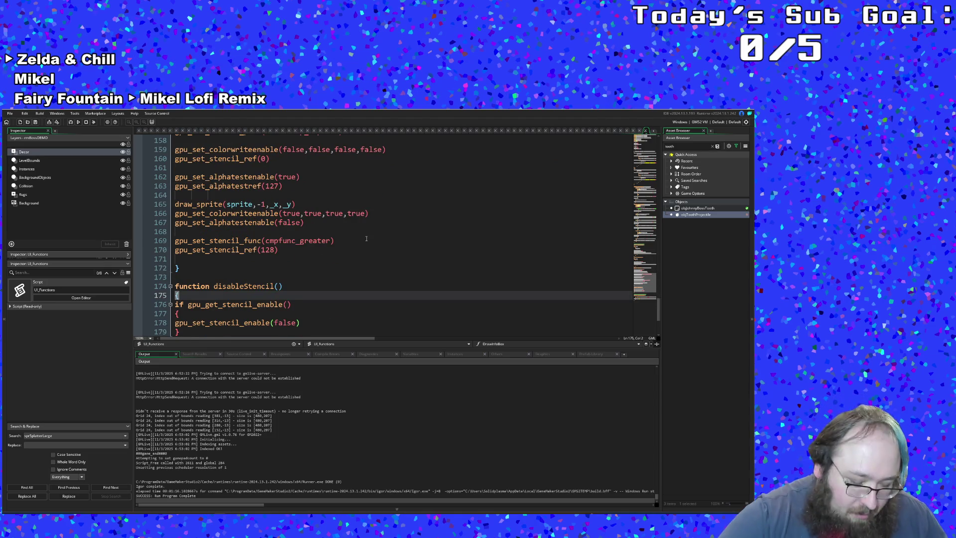
key("Return")
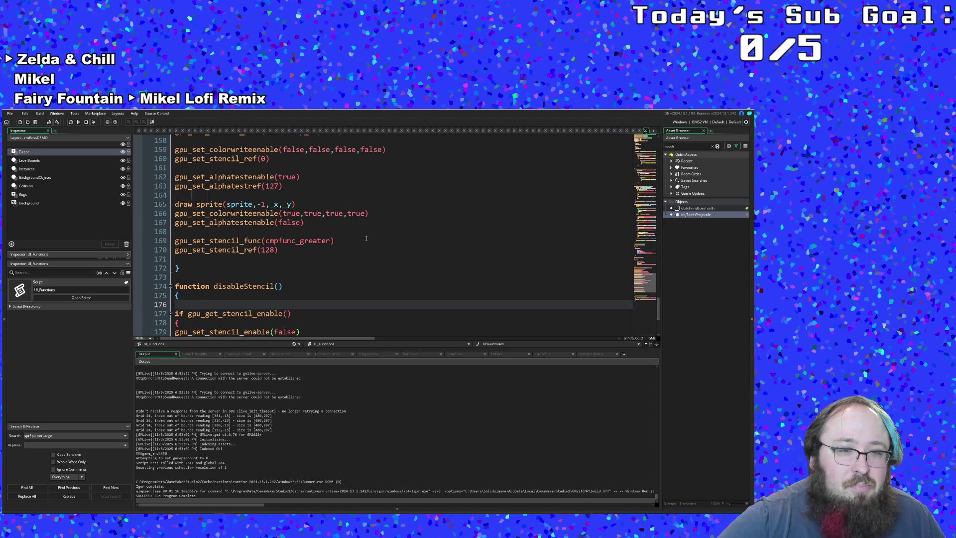
key("Down")
key("Down")
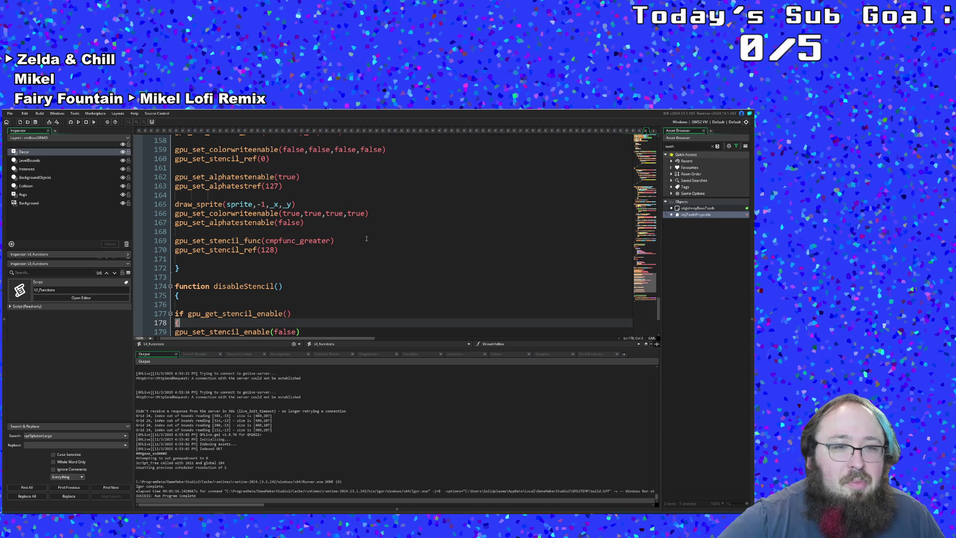
key("BackSpace")
key("BackSpace")
key("BackSpace")
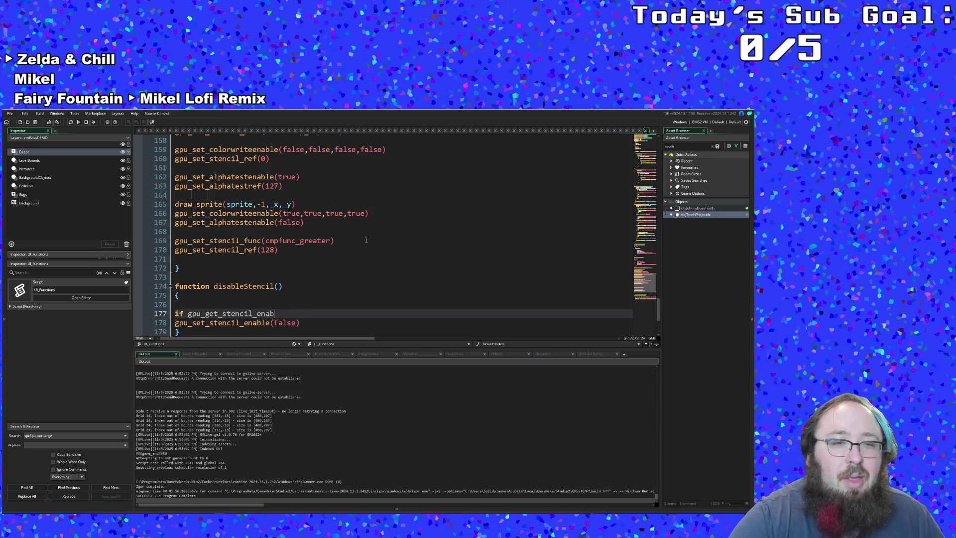
key("BackSpace")
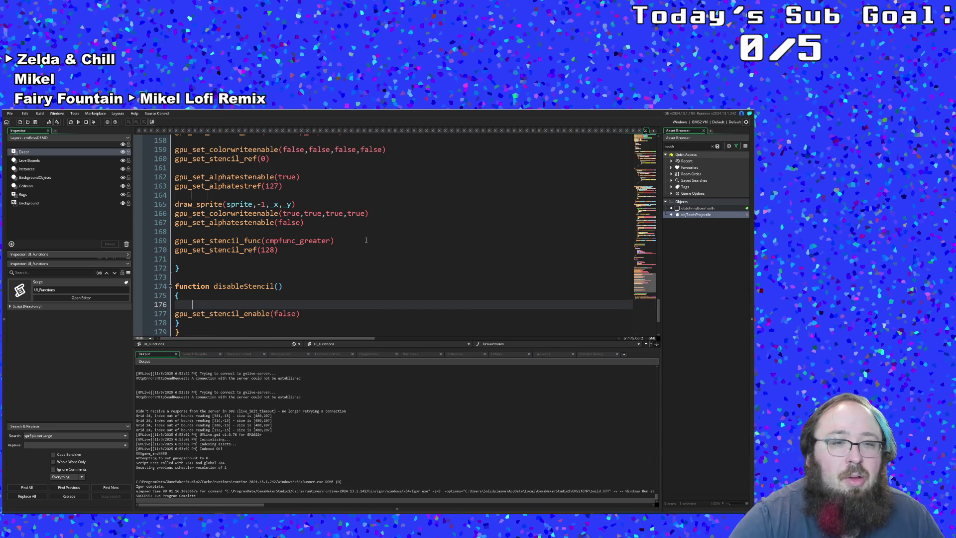
type("gpu")
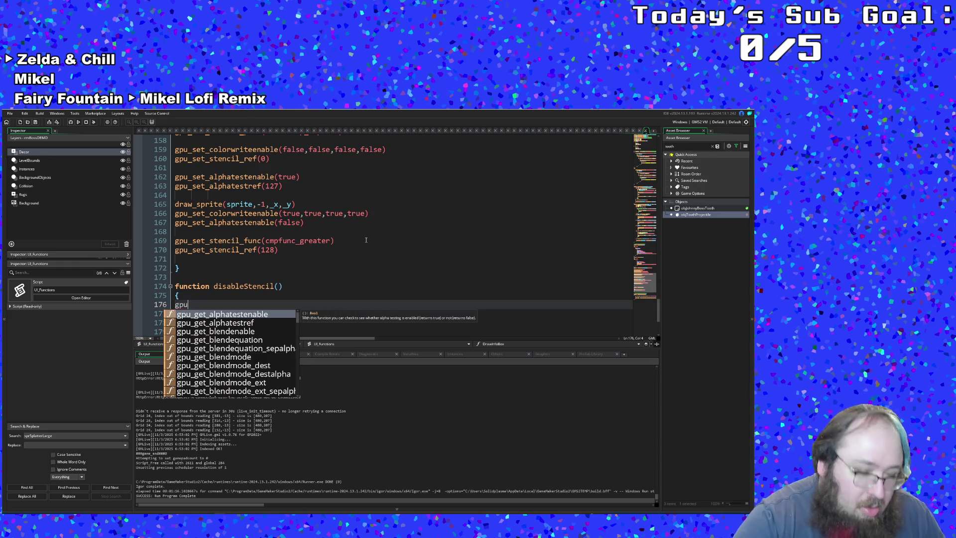
type("_set")
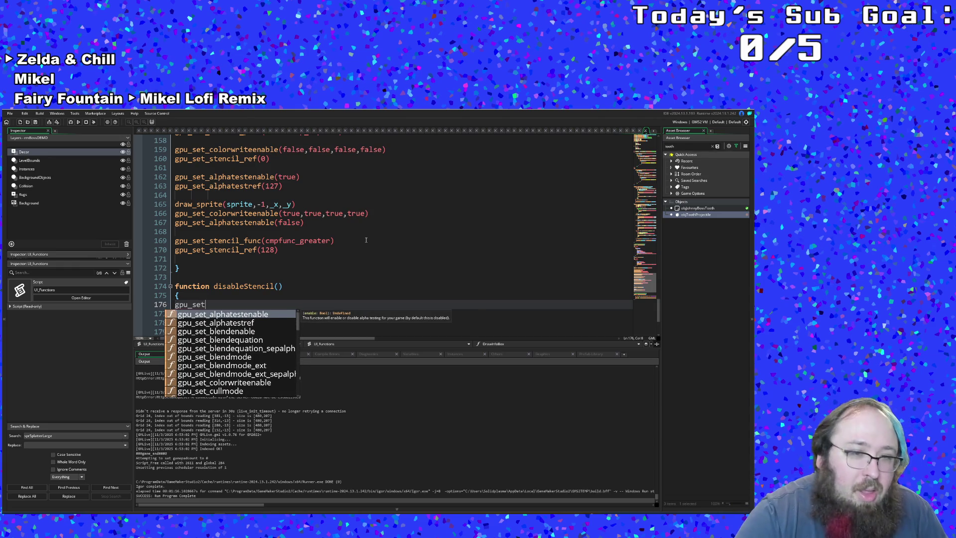
- Add gpu_set_alphatestenable(false) before gpu_set_stencil_enable(false) in disableStencil
key("Return")
type("(false")
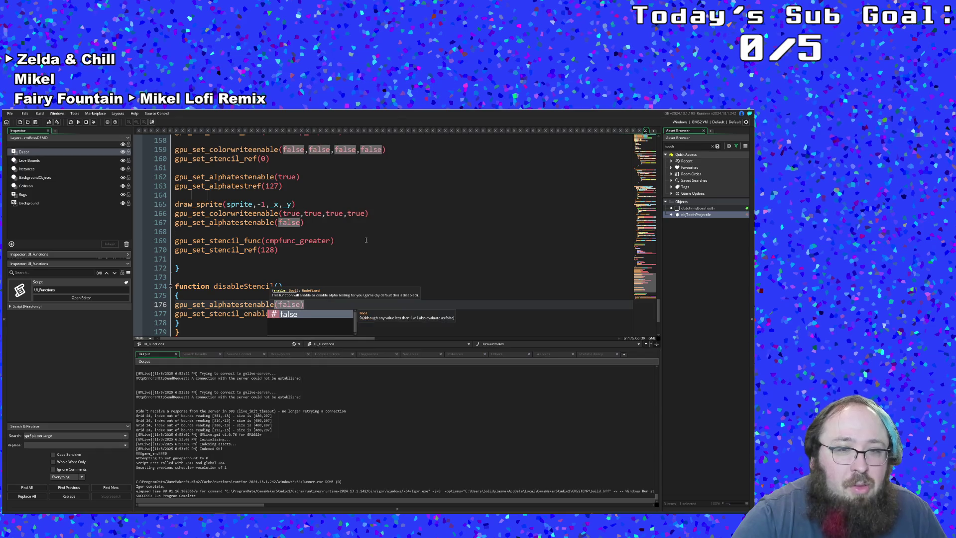
left_click(366, 240)
scroll(344, 247, "up", 2)
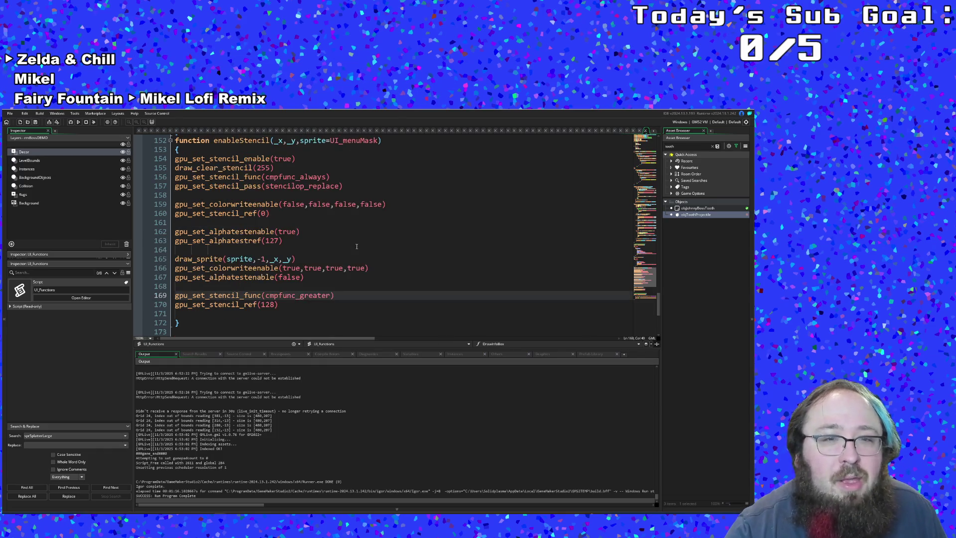
left_click(326, 254)
scroll(297, 241, "up", 2)
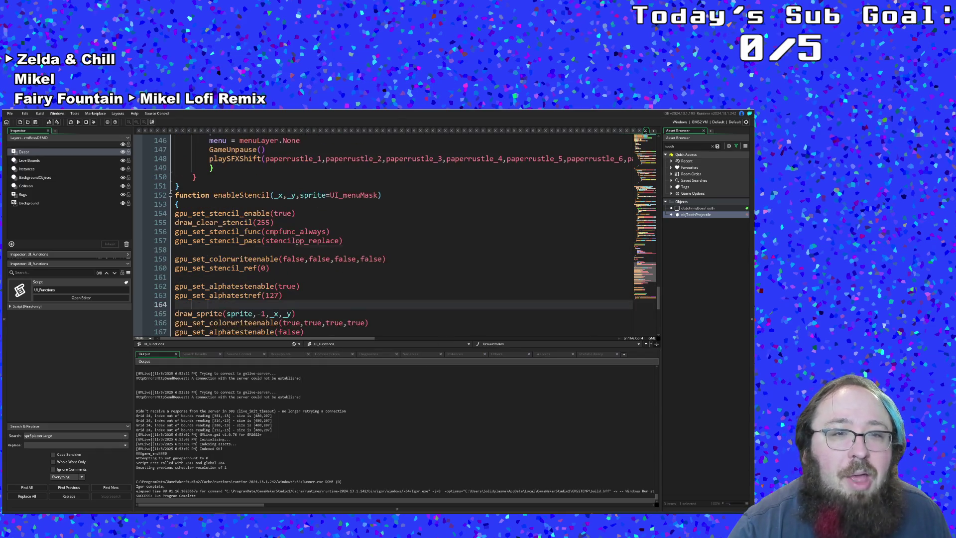
scroll(284, 250, "down", 4)
scroll(314, 231, "down", 3)
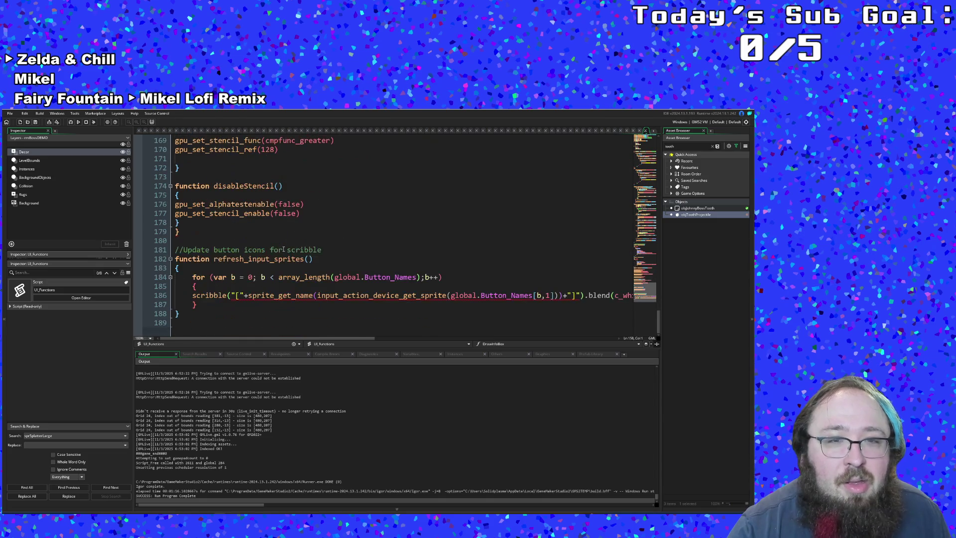
left_click(329, 222)
left_click(10, 113)
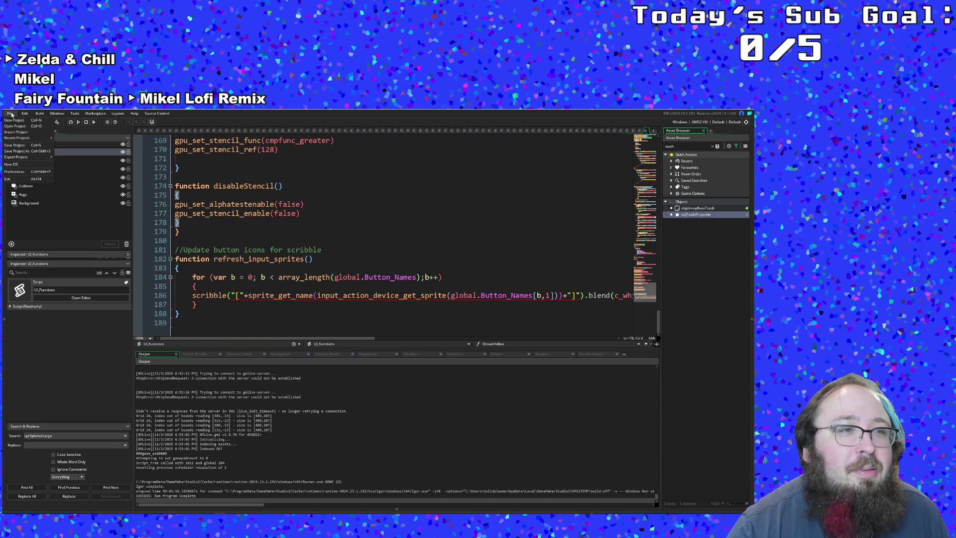
- Save, jump to the compile error, delete the stray closing brace after disableStencil and rebuild with F5
left_click(17, 147)
left_click(72, 121)
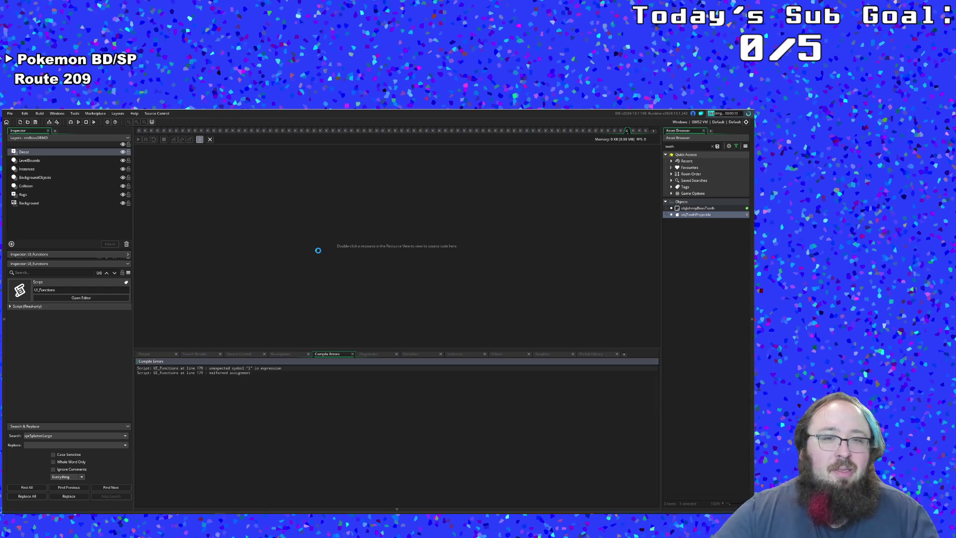
double_click(224, 373)
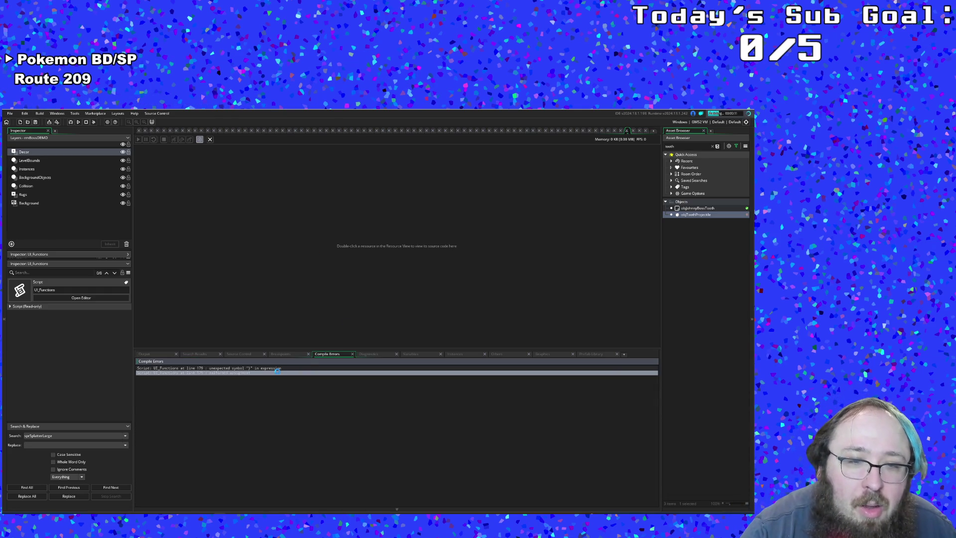
scroll(286, 270, "up", 2)
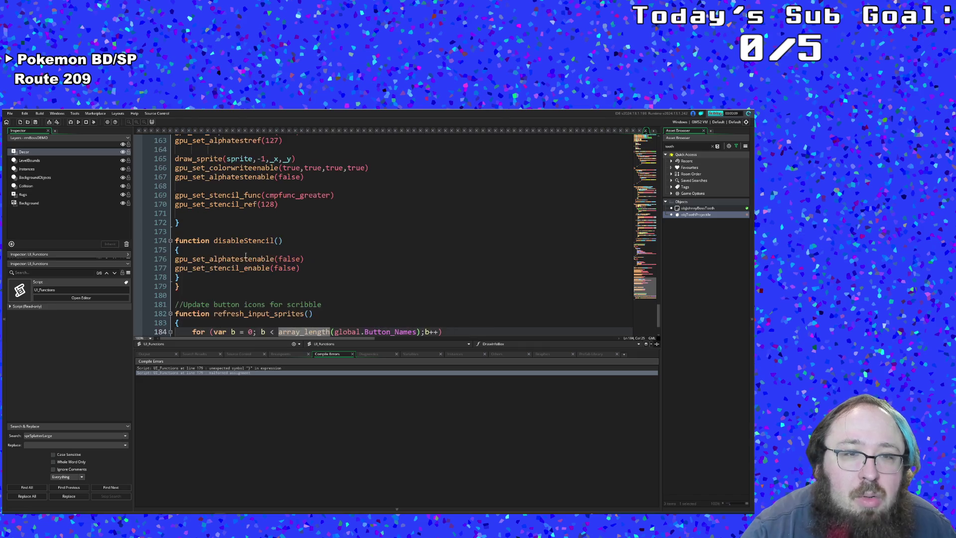
left_click(188, 277)
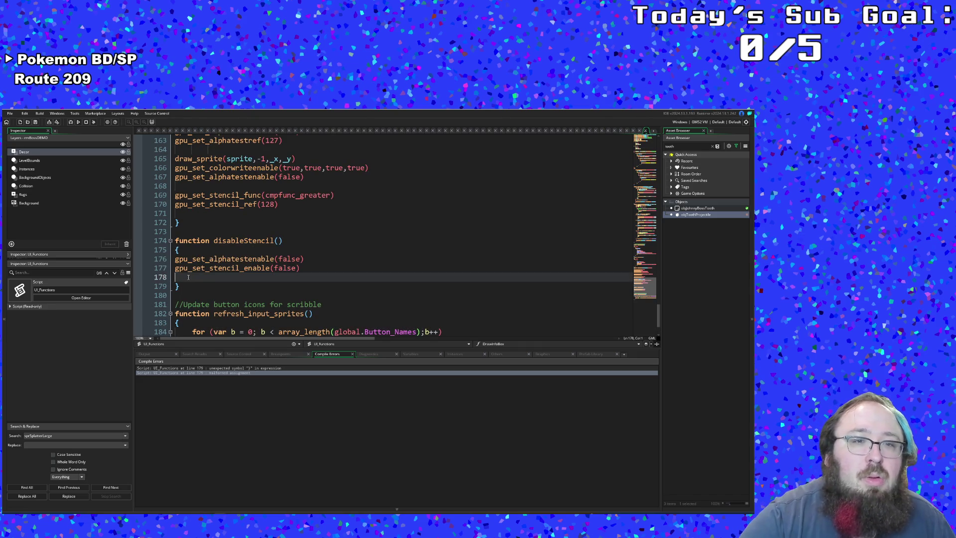
key("BackSpace")
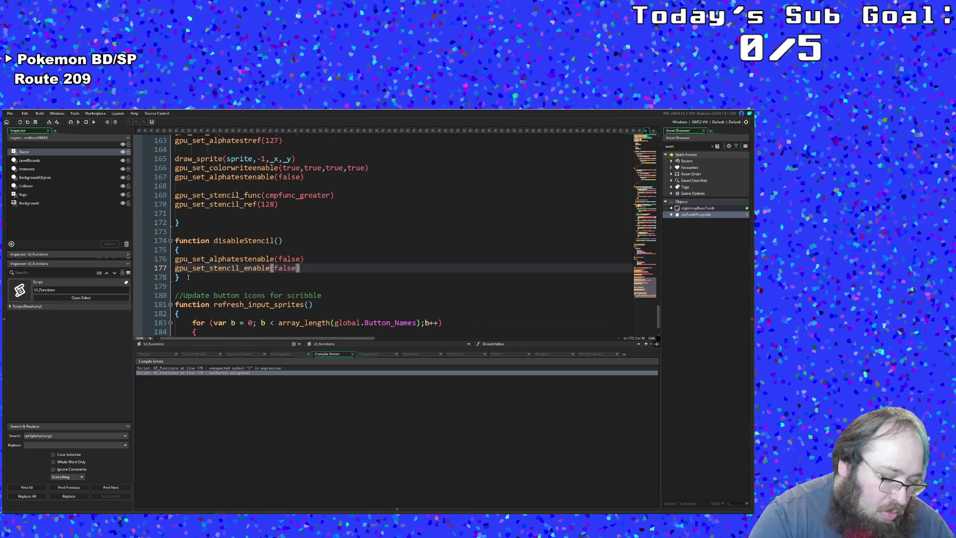
key("F5")
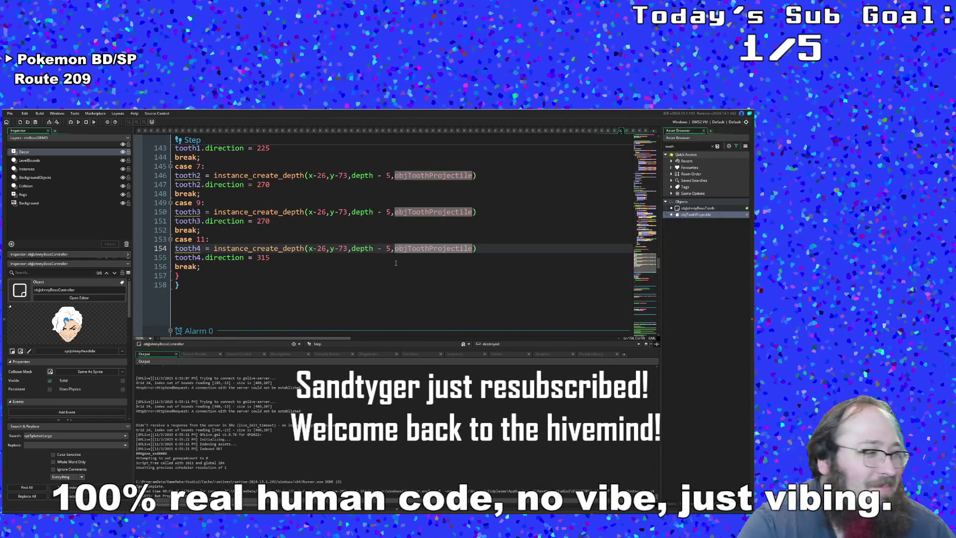
left_click(358, 240)
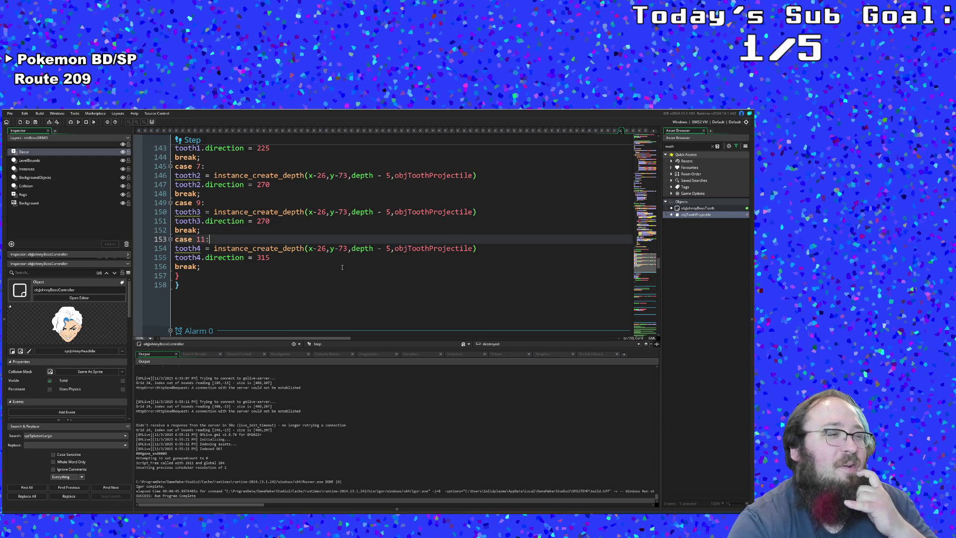
left_click(340, 266)
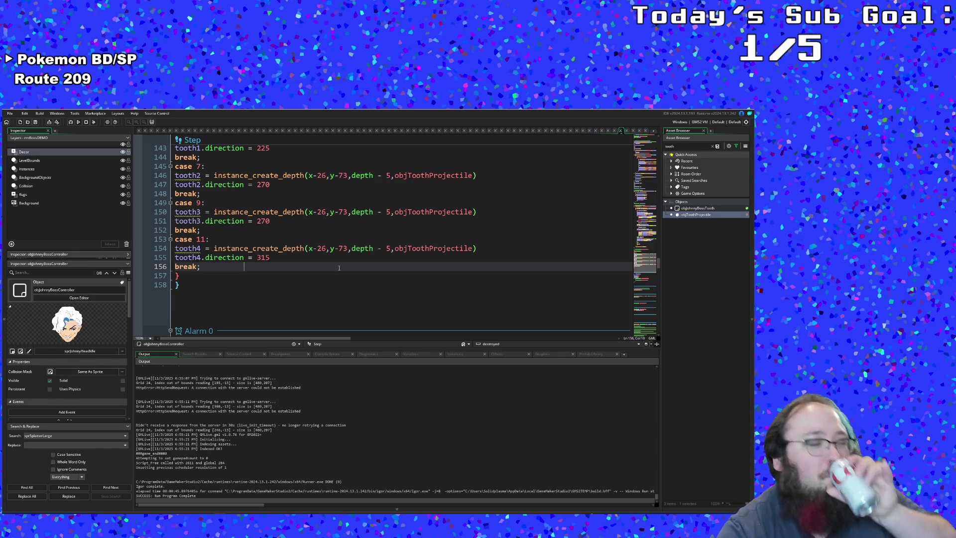
scroll(338, 267, "up", 6)
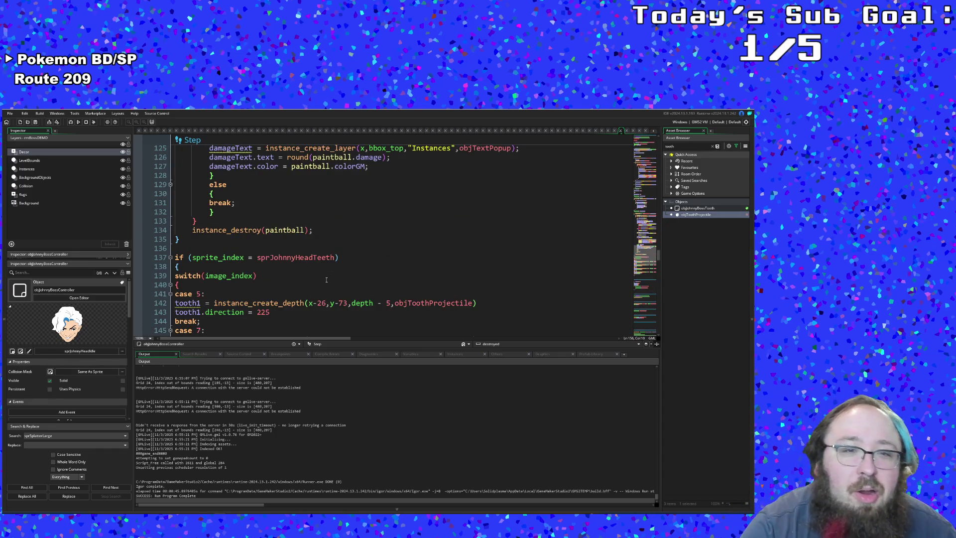
scroll(326, 280, "down", 5)
scroll(325, 281, "down", 5)
scroll(326, 282, "down", 5)
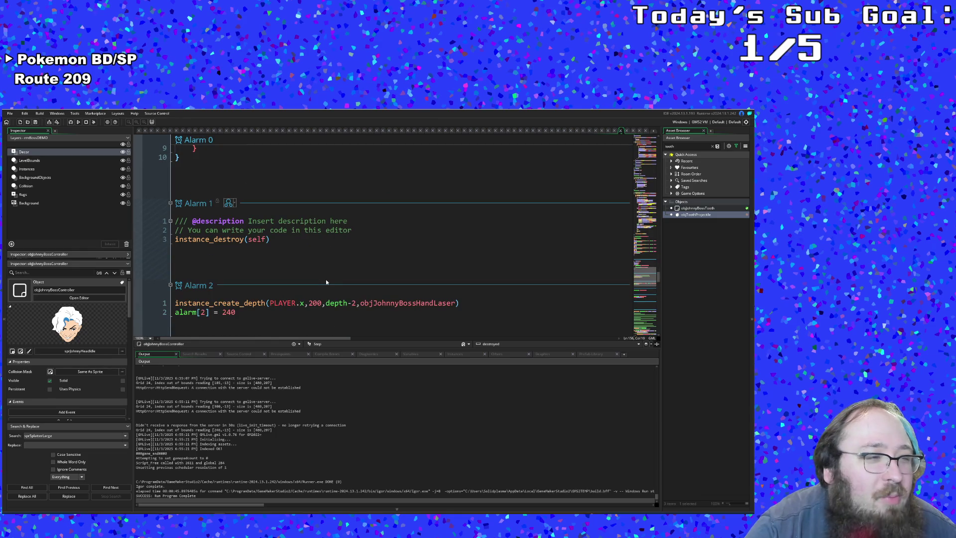
scroll(326, 281, "up", 3)
scroll(326, 281, "up", 2)
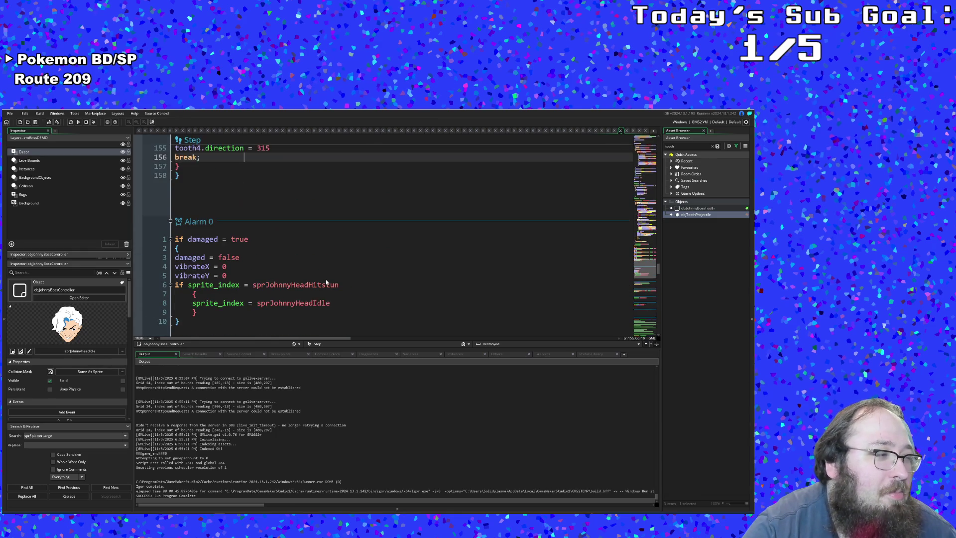
scroll(326, 282, "up", 3)
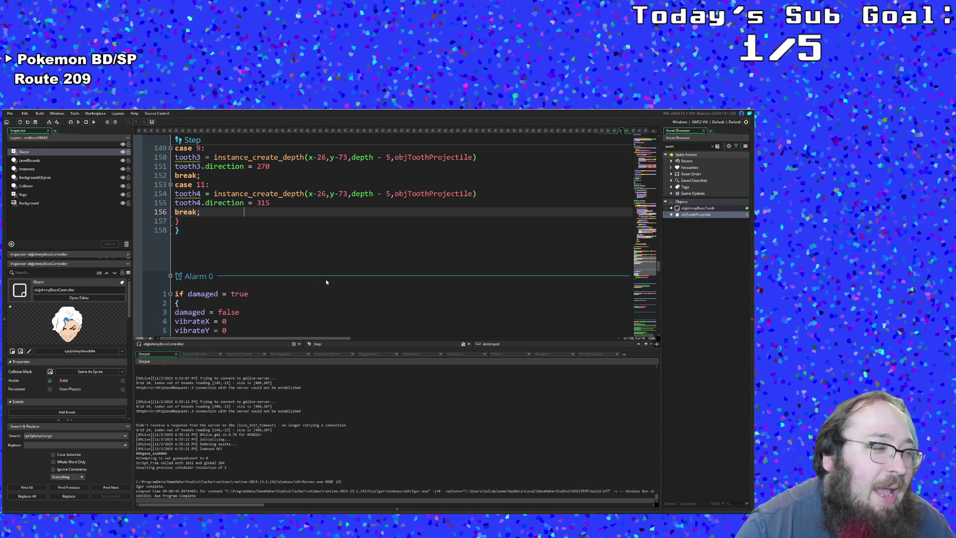
scroll(326, 282, "down", 4)
scroll(325, 282, "down", 2)
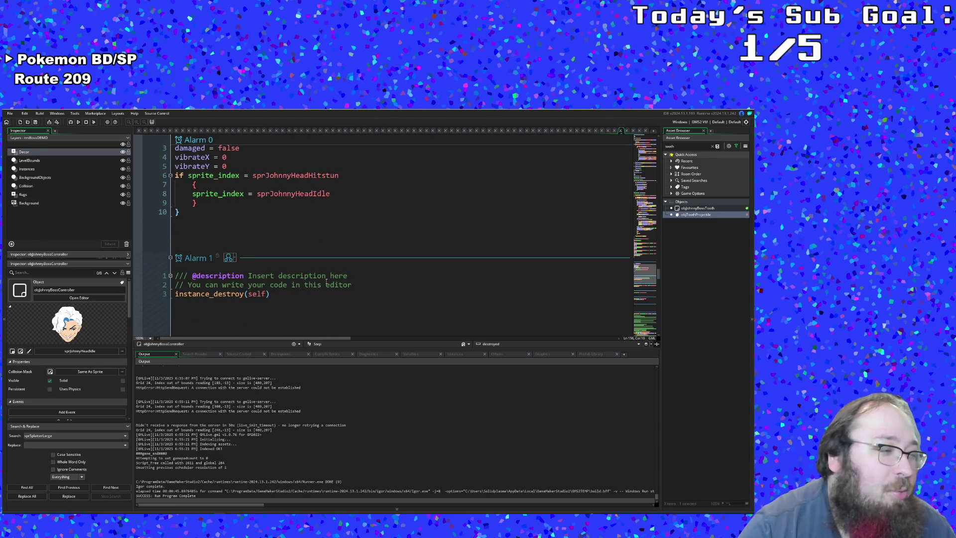
scroll(324, 284, "up", 2)
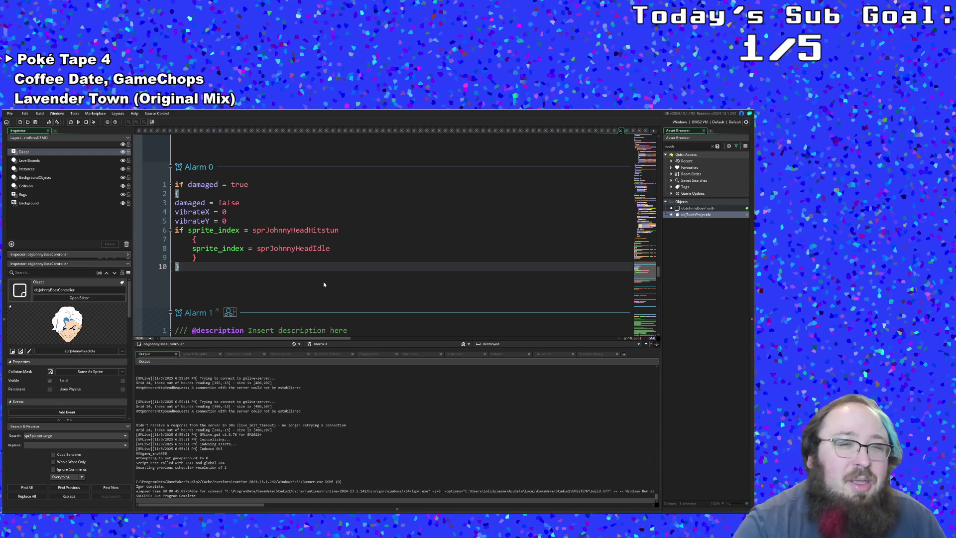
scroll(306, 291, "up", 4)
scroll(303, 298, "up", 6)
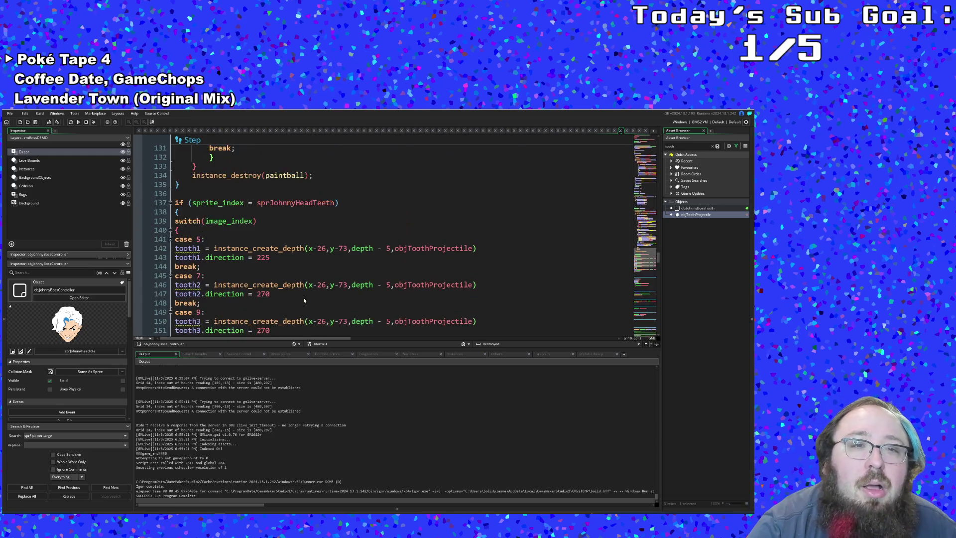
scroll(303, 297, "up", 2)
scroll(303, 297, "down", 10)
scroll(303, 298, "up", 4)
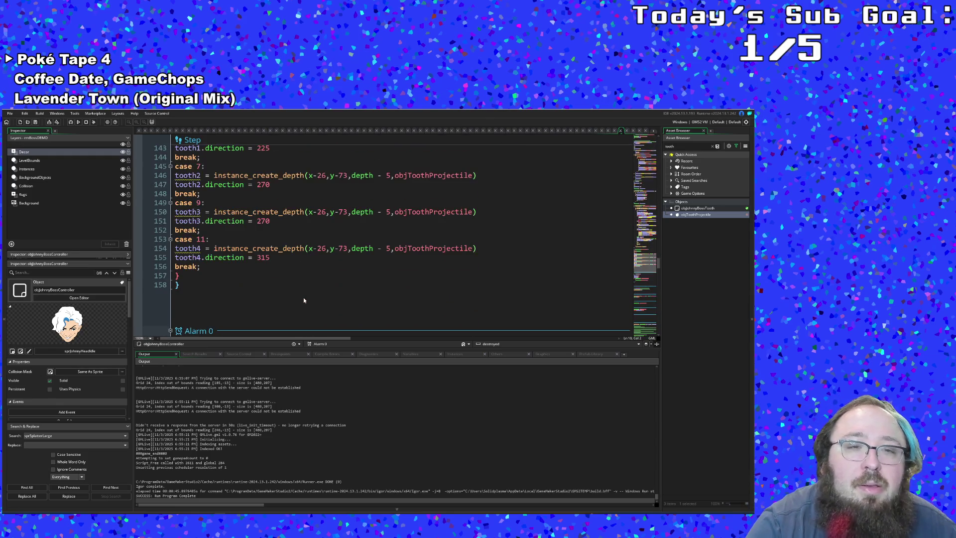
scroll(303, 297, "up", 2)
- Set a breakpoint on the case 5 line of the tooth-spawning code
left_click(300, 302)
left_click(187, 266)
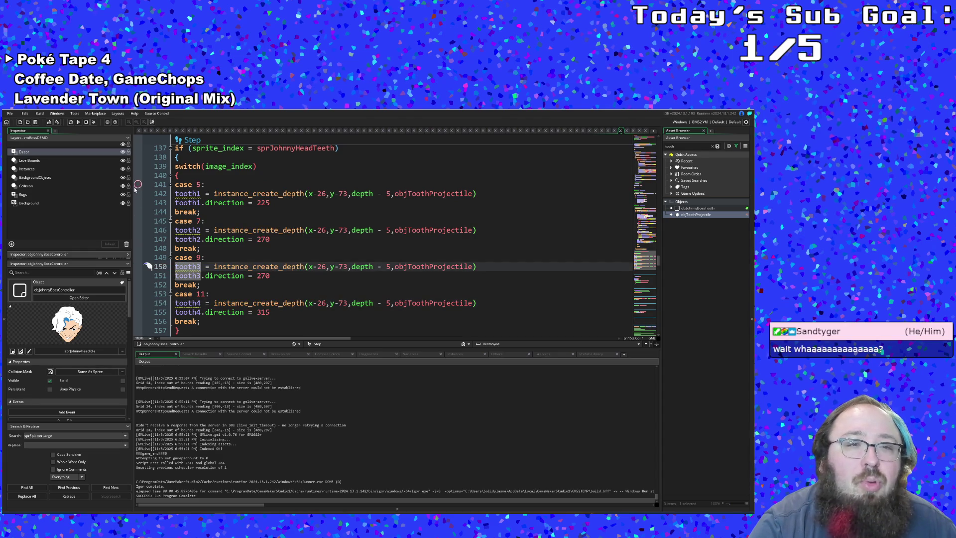
scroll(222, 244, "up", 2)
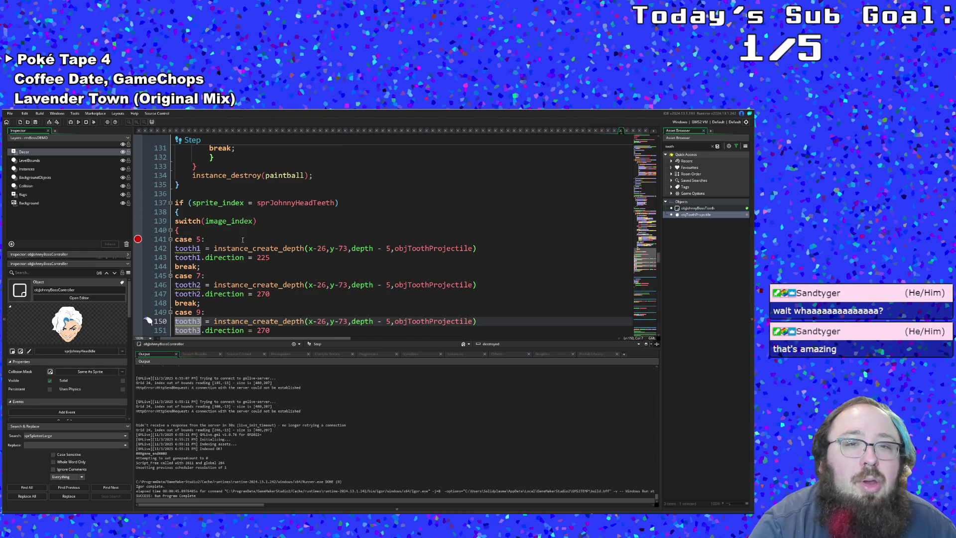
left_click(242, 239)
mouse_move(296, 202)
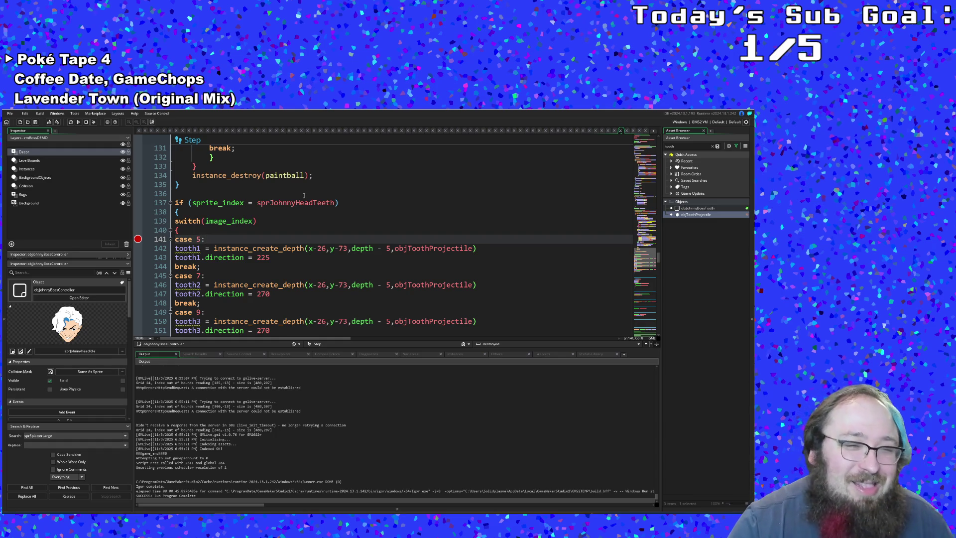
- Highlight the instance_create_depth calls and depth uses, then bring the browser to the front
left_click(291, 249)
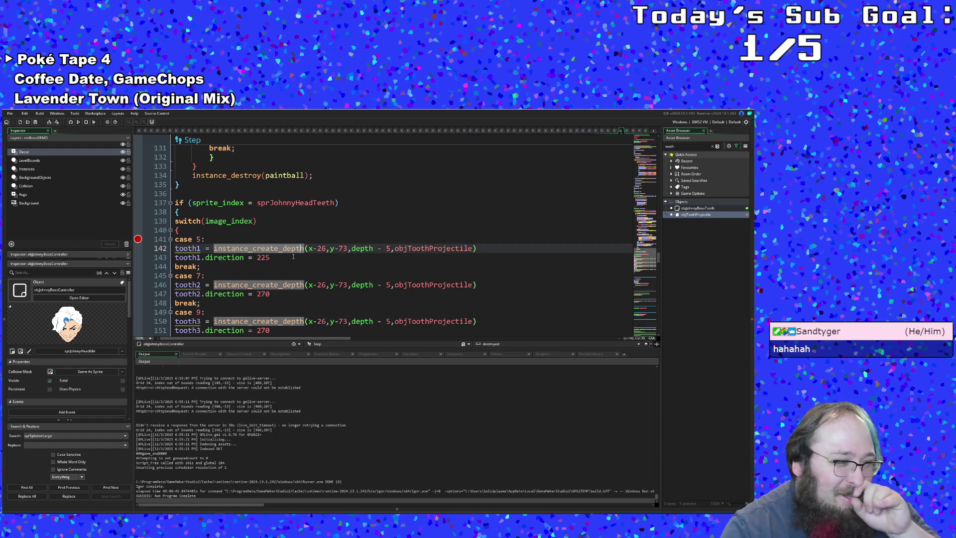
scroll(293, 256, "up", 4)
scroll(293, 257, "down", 4)
scroll(292, 256, "down", 2)
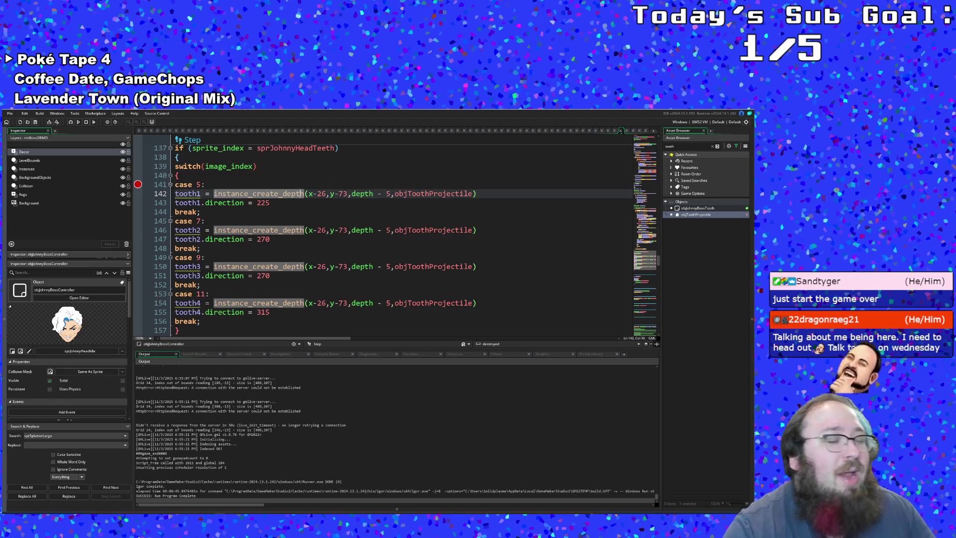
left_click(361, 303)
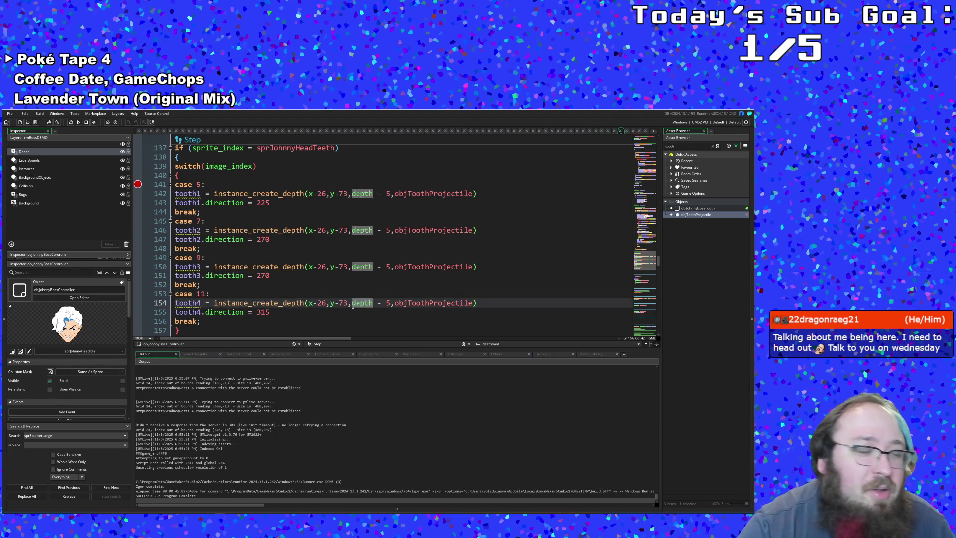
scroll(353, 309, "down", 2)
scroll(350, 302, "up", 2)
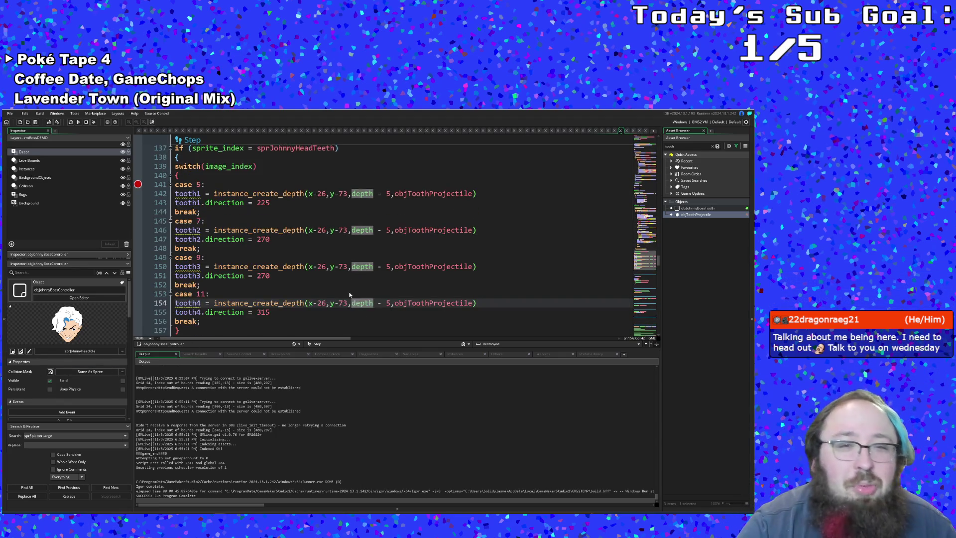
left_click(316, 285)
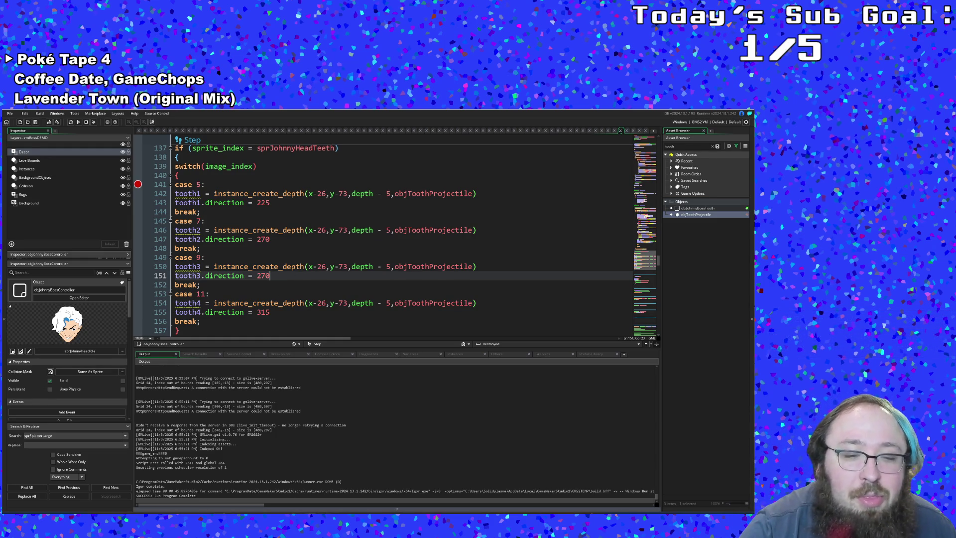
key("alt+Tab")
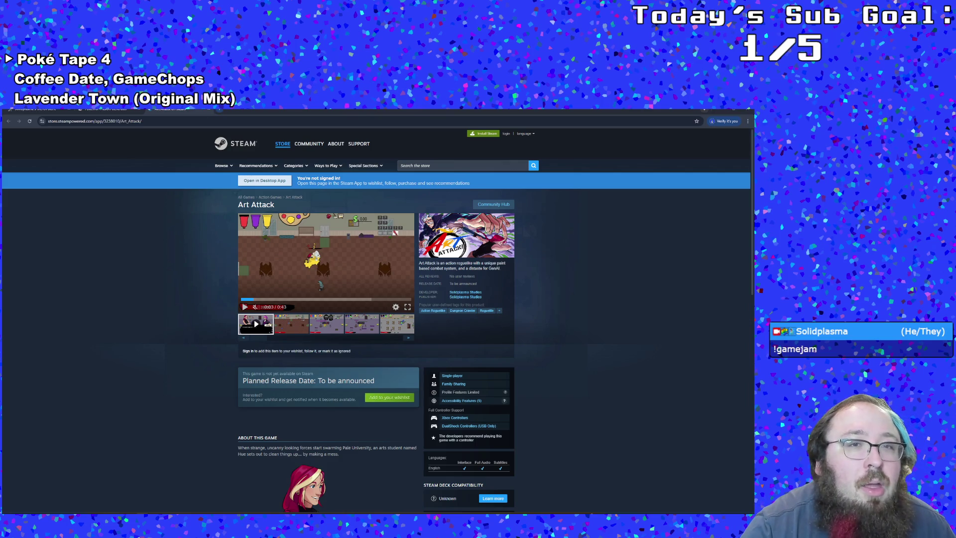
- Load the Gotta make 'em all! jam page in a new Chrome tab, then return to the tooth spawn code
key("ctrl+t")
type("itch.io/jam/gotta-make-em-all")
key("Return")
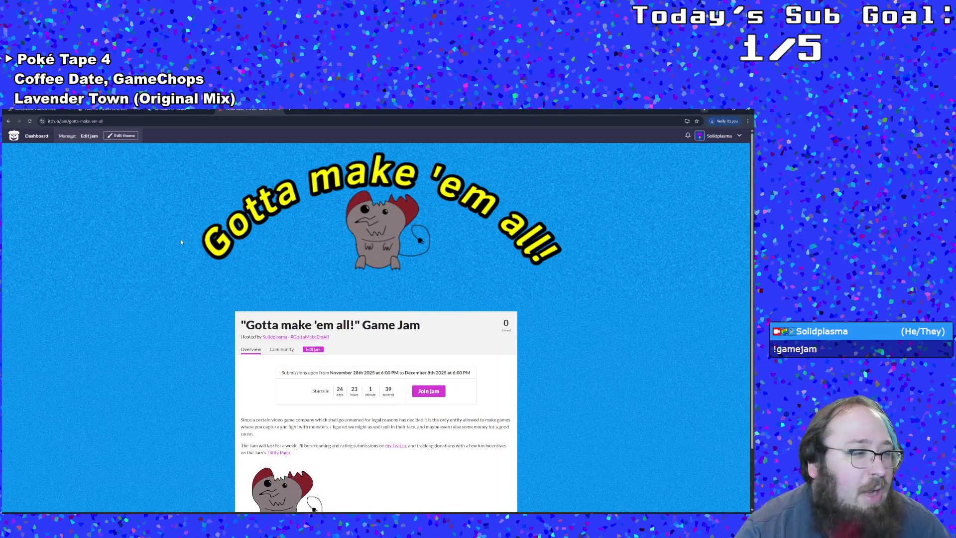
scroll(179, 240, "down", 2)
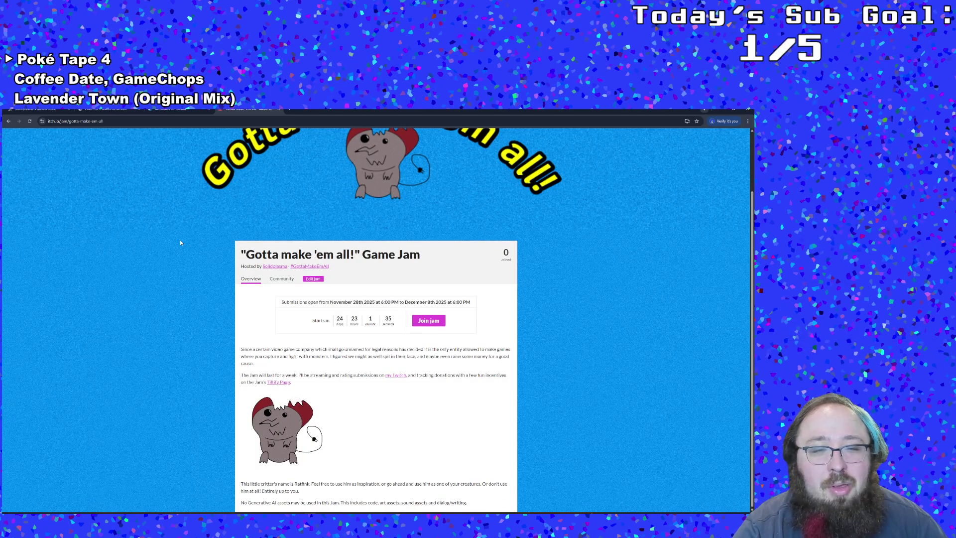
scroll(179, 240, "up", 2)
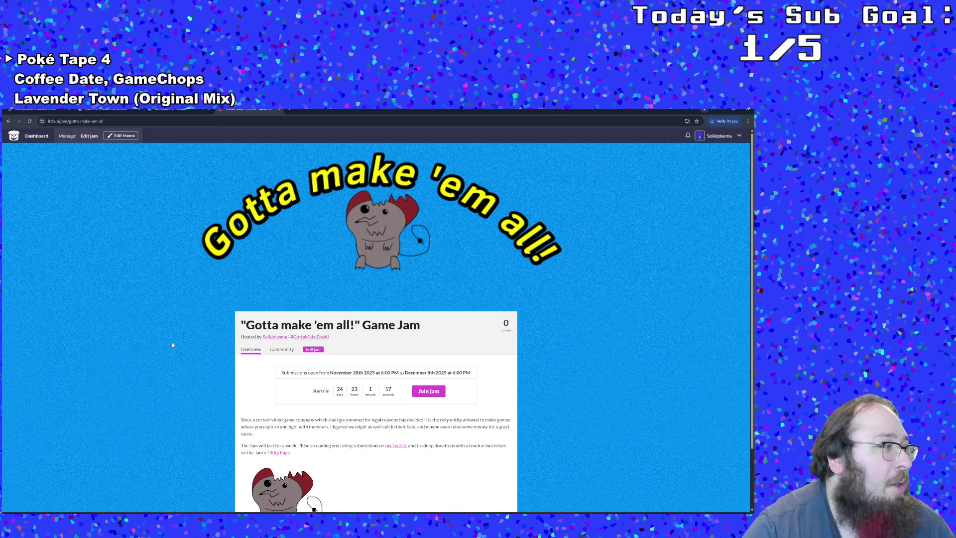
key("alt+Tab")
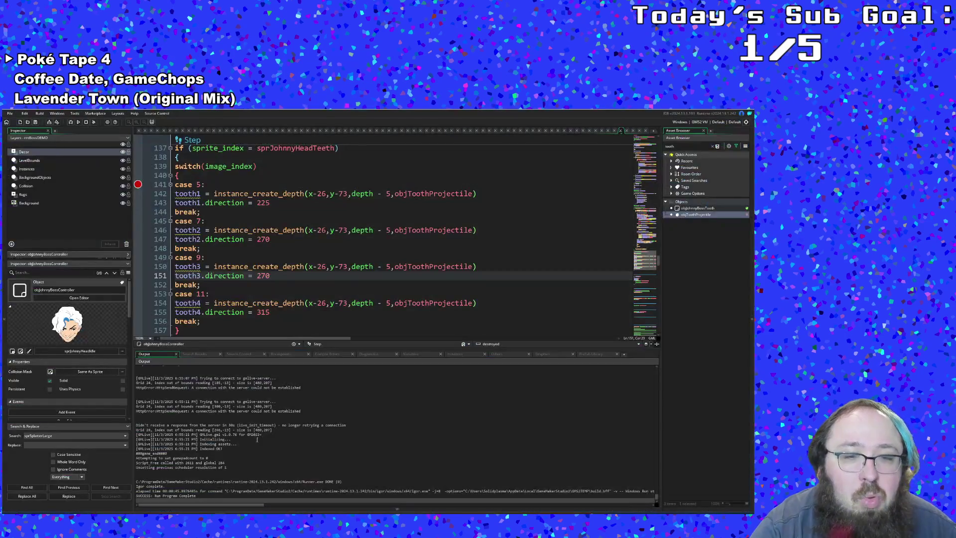
left_click(294, 293)
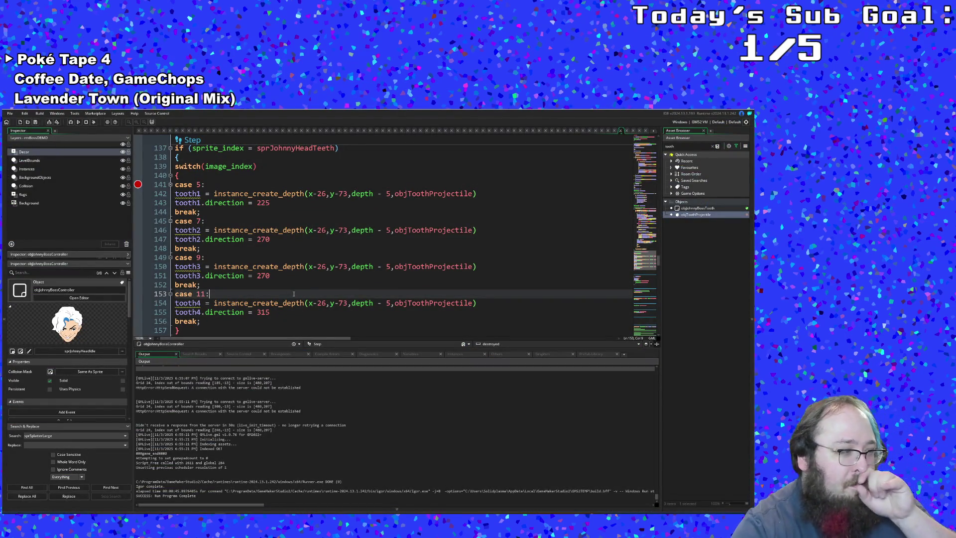
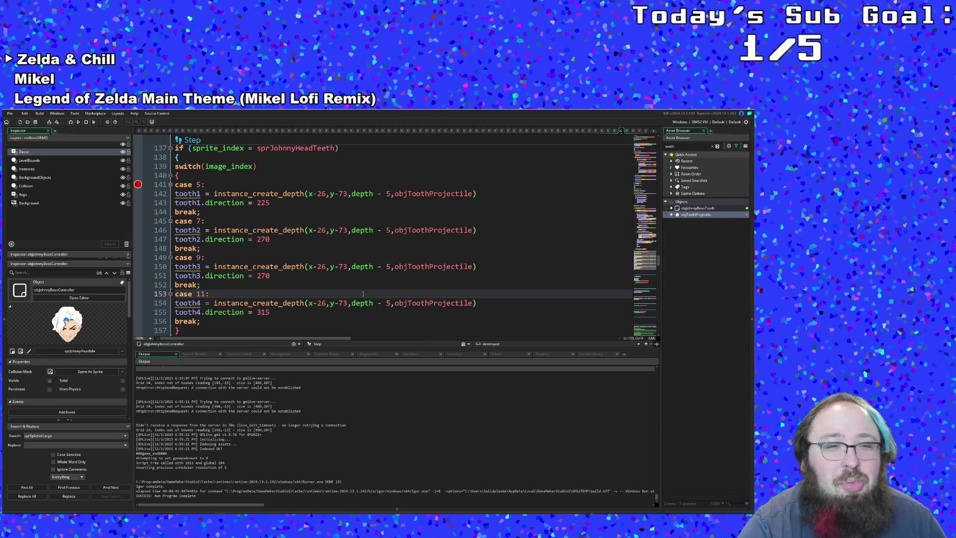
scroll(362, 293, "down", 4)
scroll(362, 294, "up", 4)
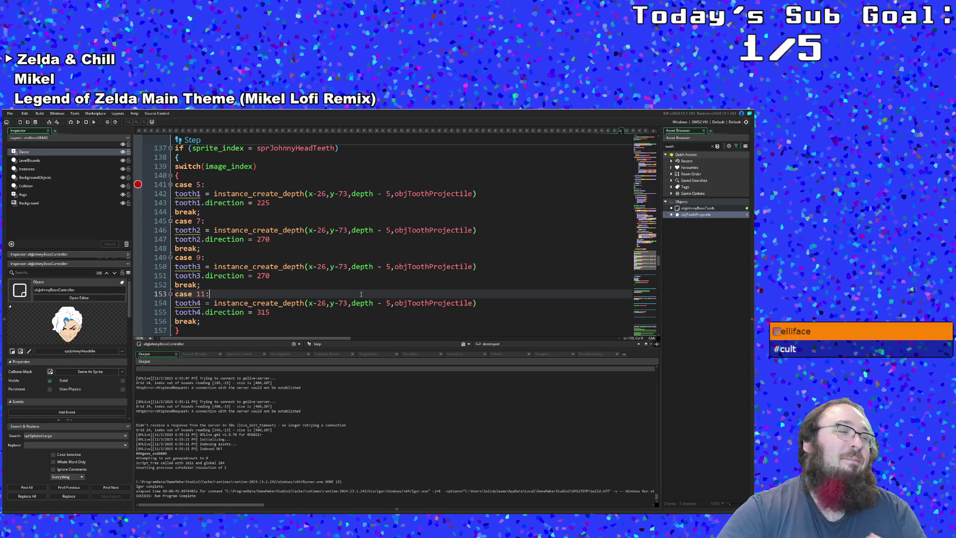
- Review the case 5–11 tooth spawns and add the closing brace below the switch on line 158
left_click(472, 303)
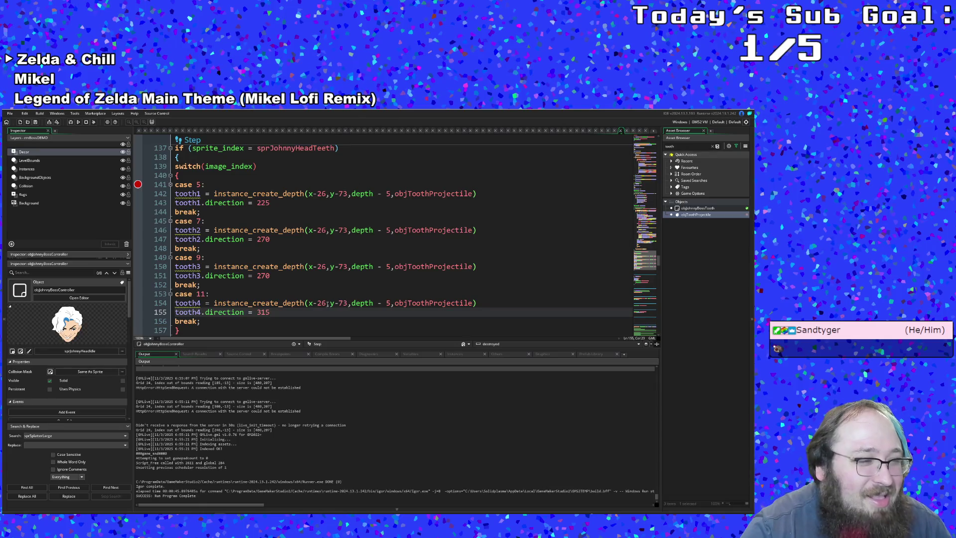
scroll(323, 284, "up", 2)
scroll(324, 285, "down", 5)
scroll(323, 285, "down", 5)
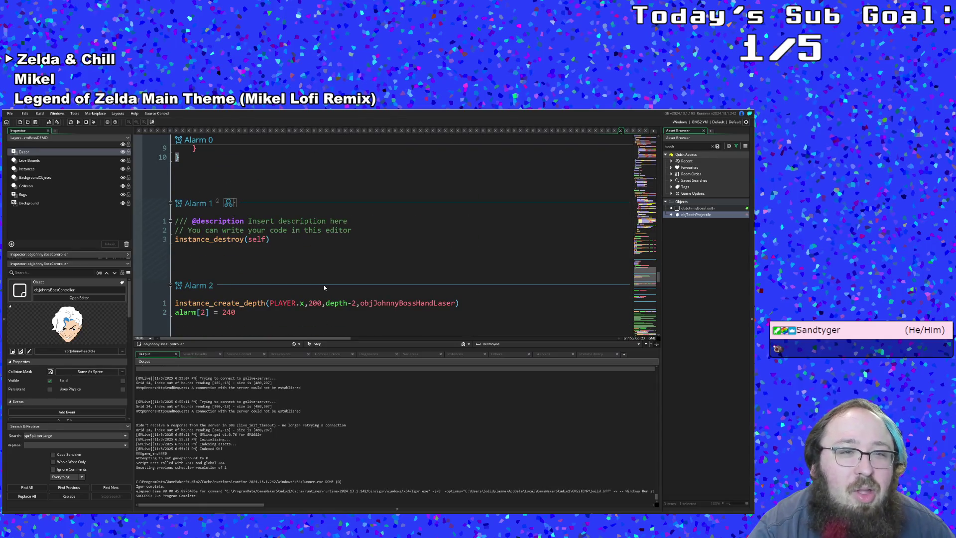
scroll(323, 284, "up", 3)
scroll(324, 284, "up", 5)
left_click(323, 285)
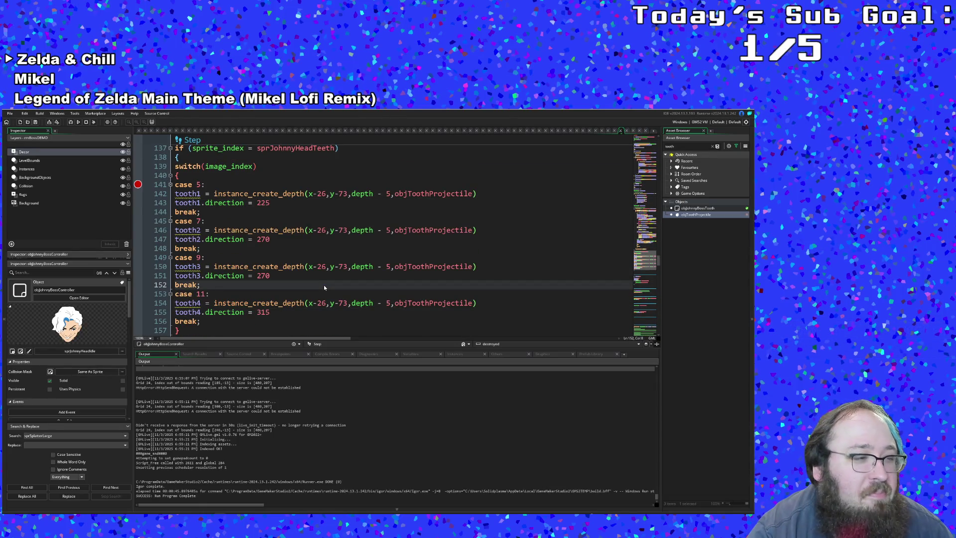
scroll(324, 284, "up", 1)
scroll(323, 285, "up", 3)
scroll(323, 284, "up", 2)
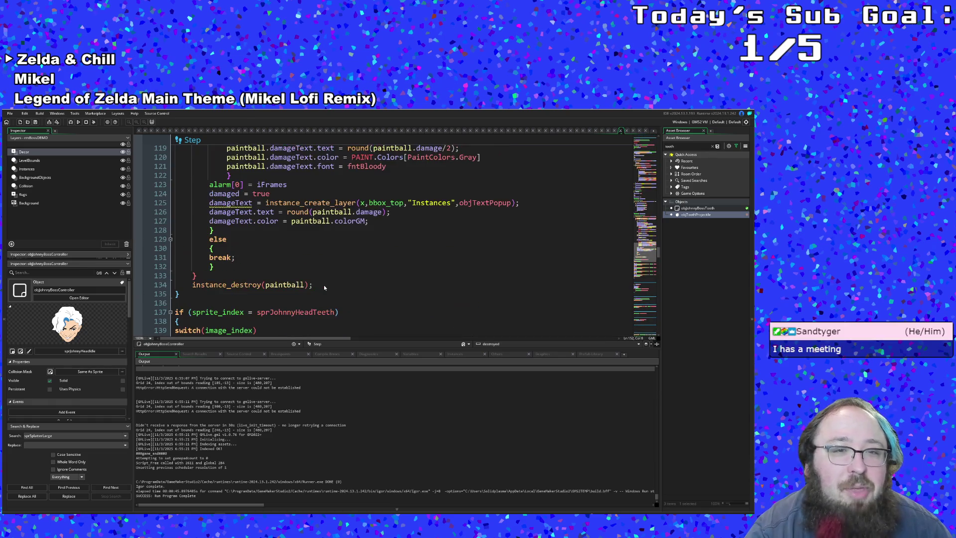
left_click(324, 285)
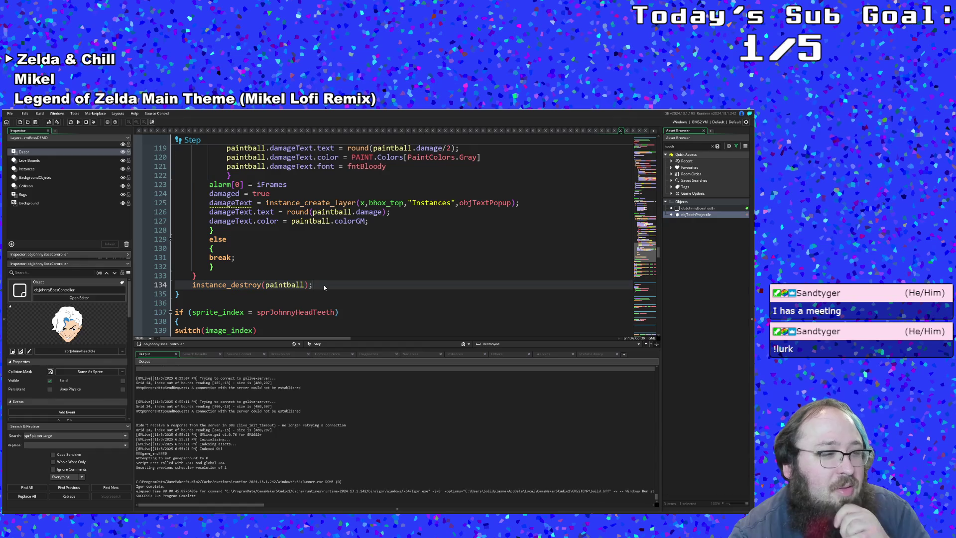
scroll(323, 284, "down", 2)
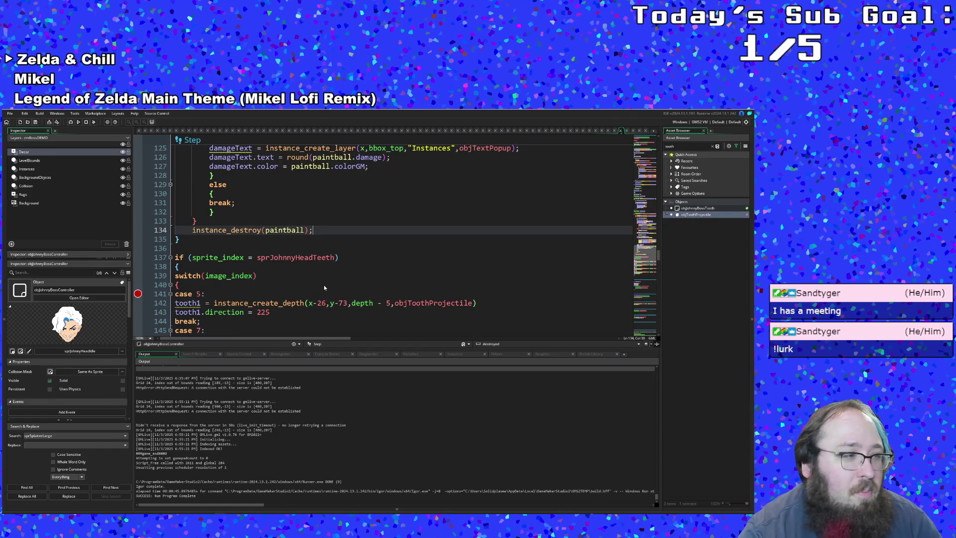
scroll(323, 284, "up", 2)
scroll(323, 284, "up", 4)
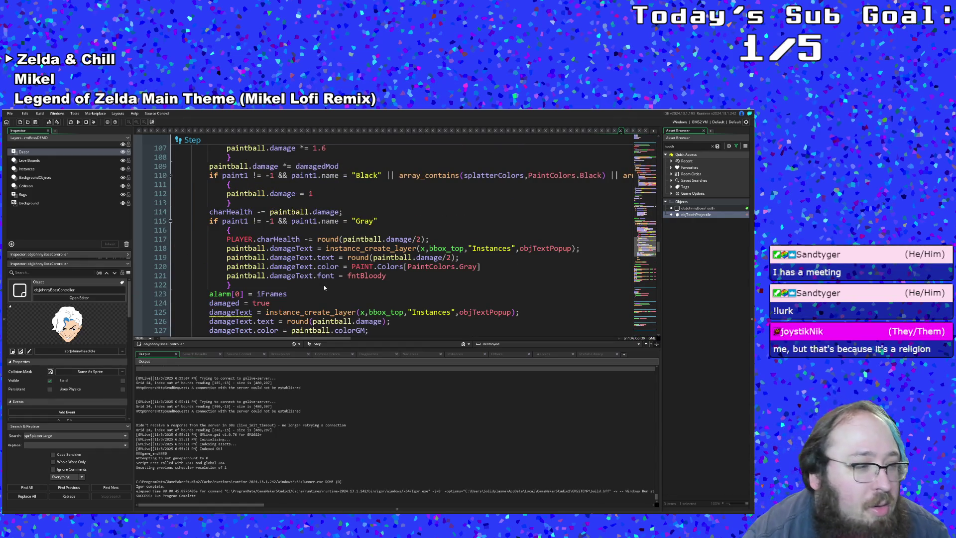
scroll(323, 284, "down", 6)
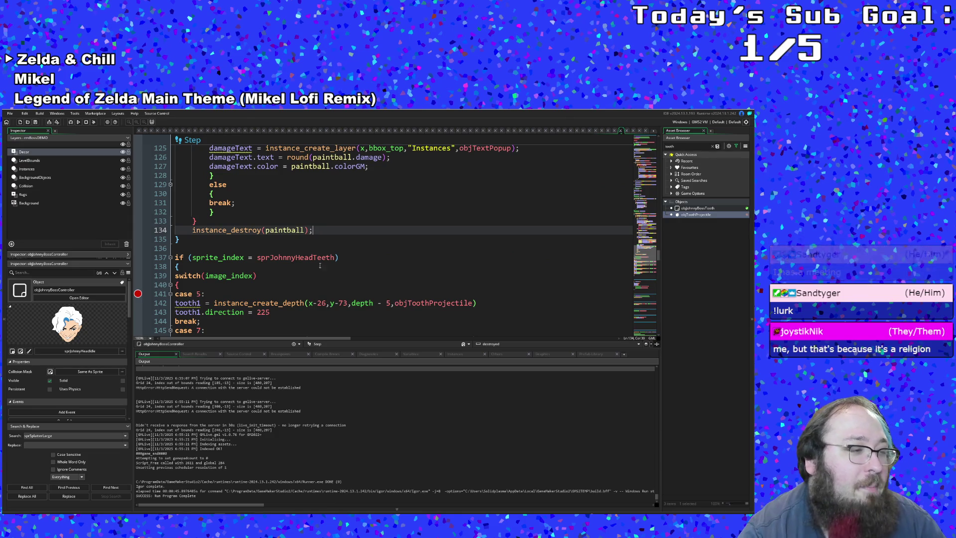
scroll(318, 265, "up", 2)
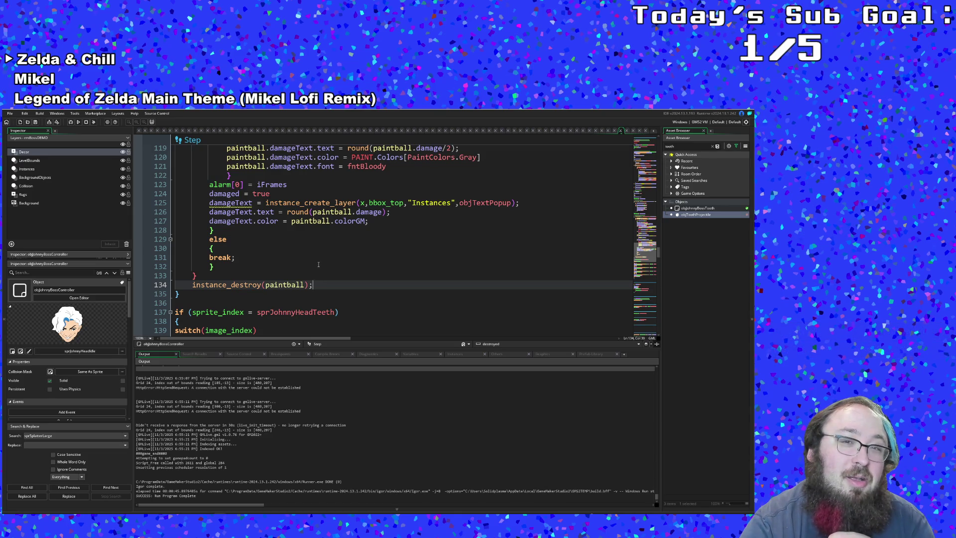
scroll(324, 231, "down", 5)
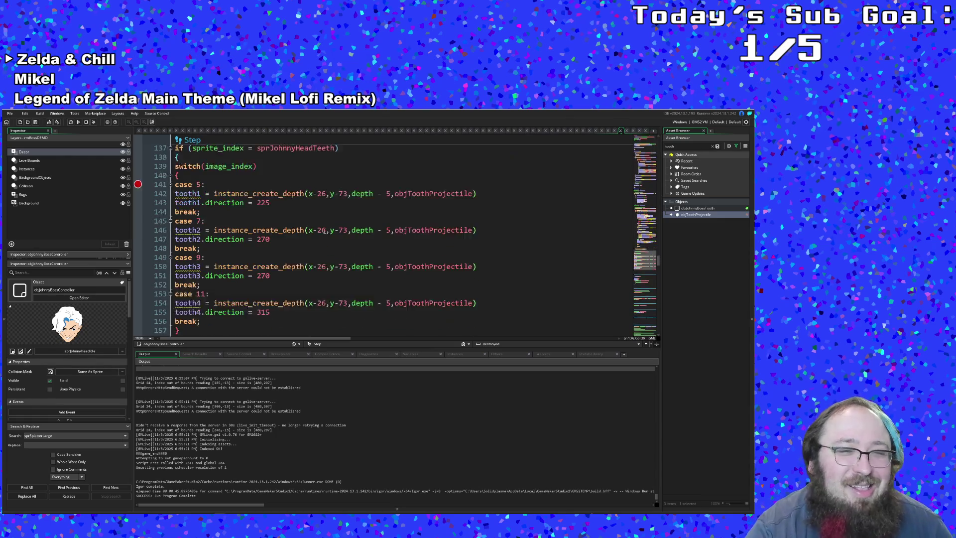
scroll(324, 231, "down", 3)
scroll(324, 230, "up", 5)
scroll(322, 231, "up", 4)
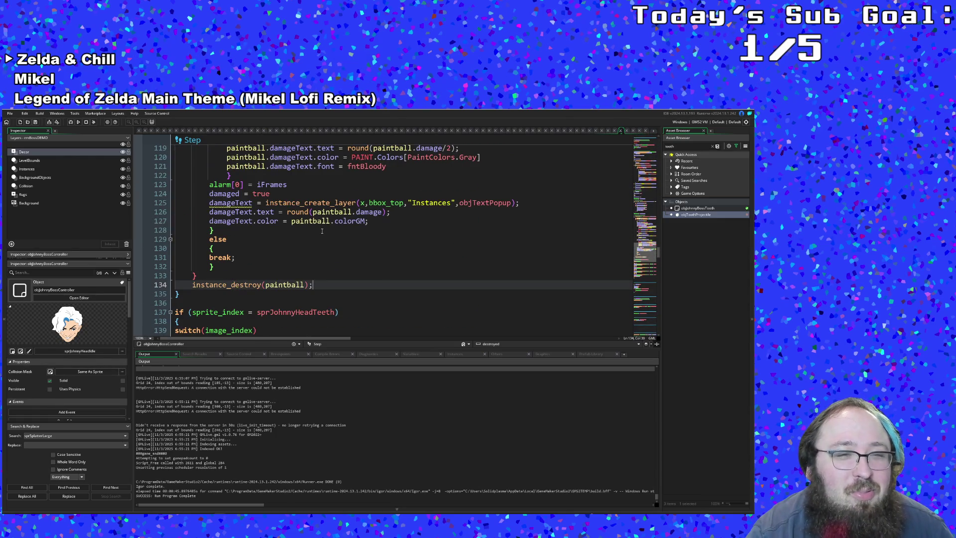
scroll(321, 230, "down", 4)
scroll(321, 230, "down", 4)
scroll(320, 232, "up", 2)
left_click(272, 239)
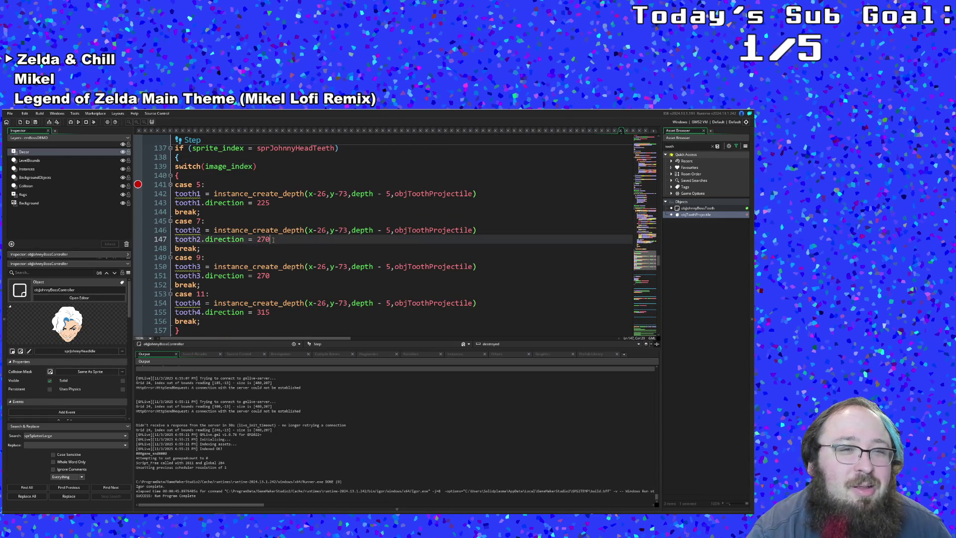
left_click(214, 212)
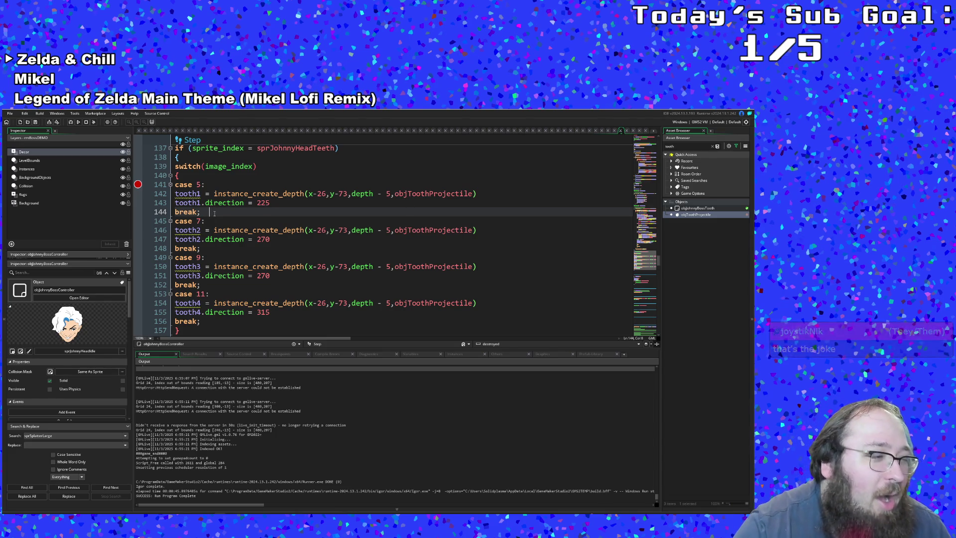
scroll(214, 214, "down", 5)
scroll(213, 217, "down", 1)
scroll(211, 222, "up", 6)
left_click(211, 222)
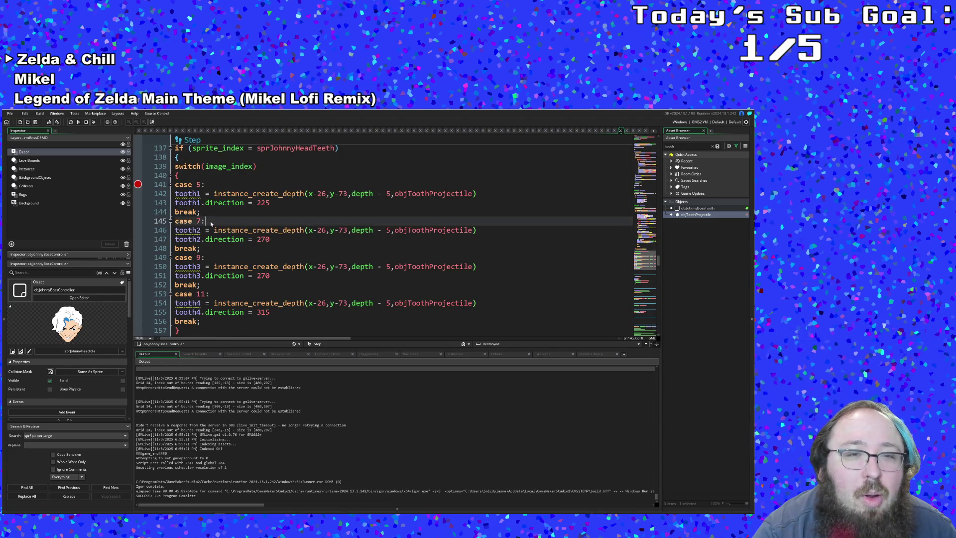
scroll(211, 222, "up", 4)
scroll(211, 222, "down", 4)
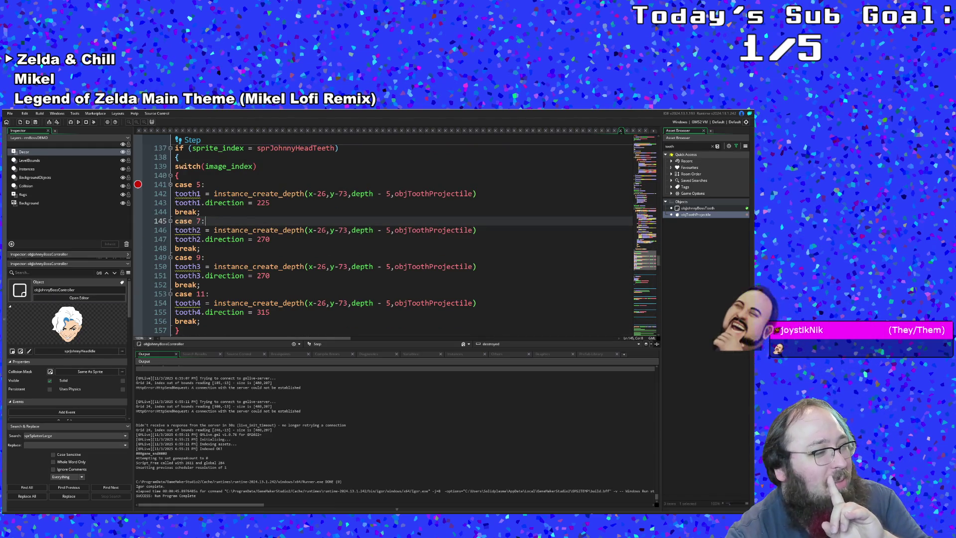
left_click(250, 294)
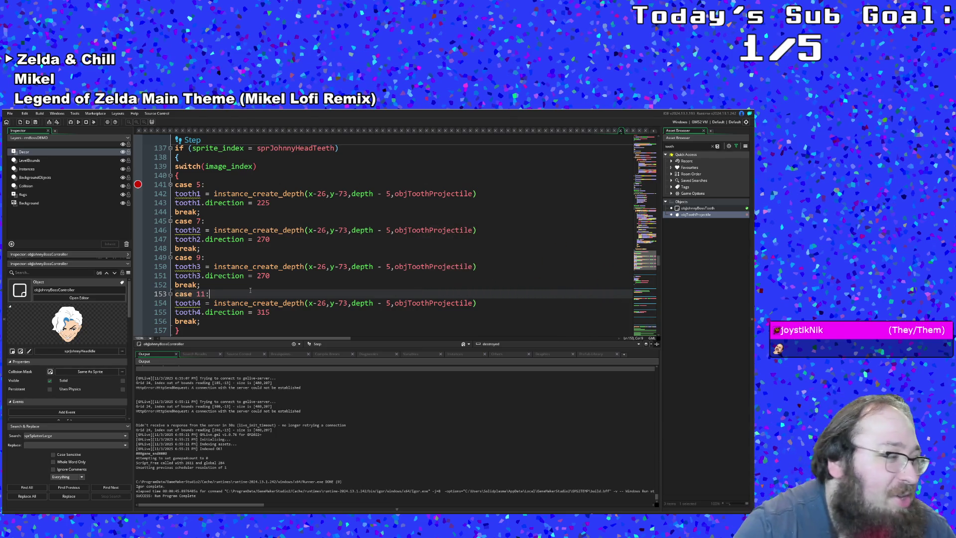
scroll(251, 289, "down", 2)
scroll(249, 290, "up", 2)
scroll(249, 290, "up", 4)
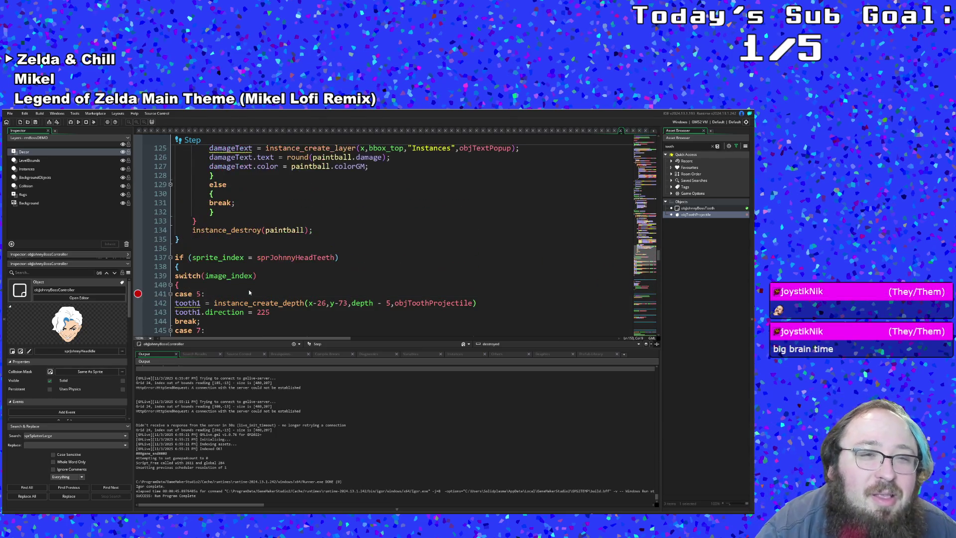
left_click(248, 291)
double_click(258, 302)
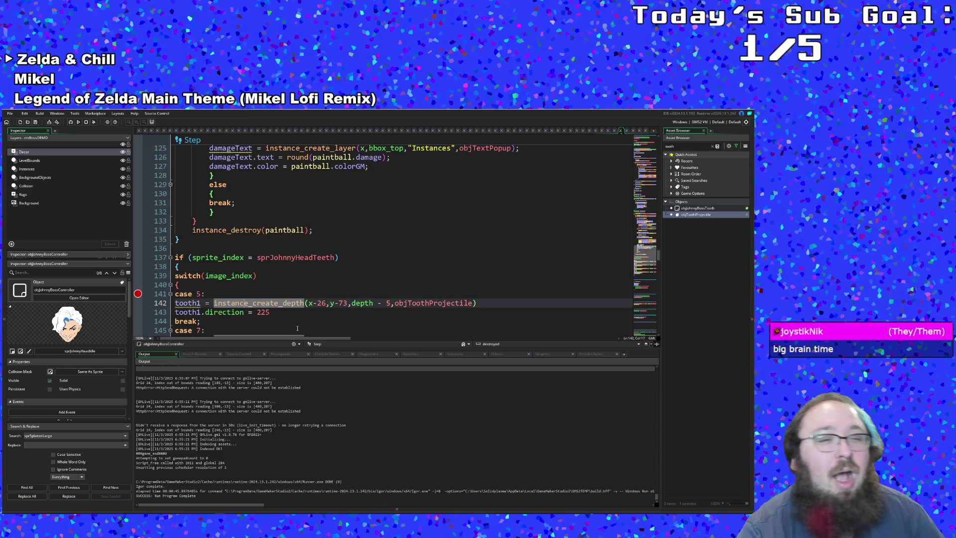
scroll(293, 297, "down", 4)
scroll(293, 297, "down", 2)
left_click(274, 274)
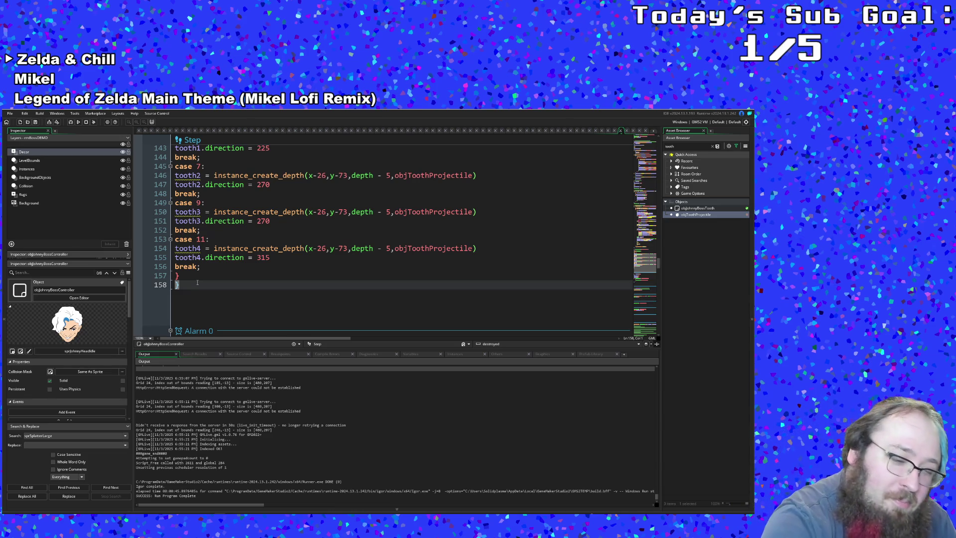
left_click(220, 278)
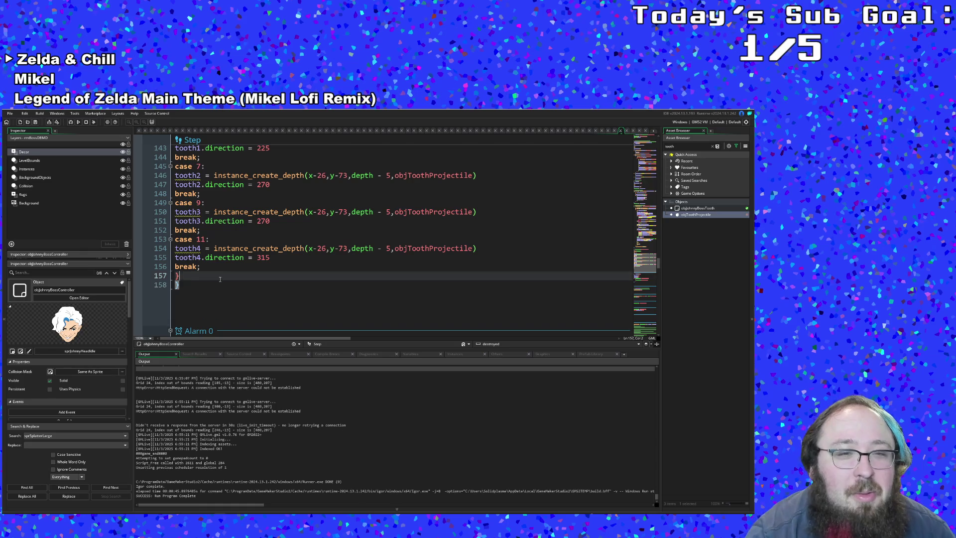
scroll(219, 275, "down", 4)
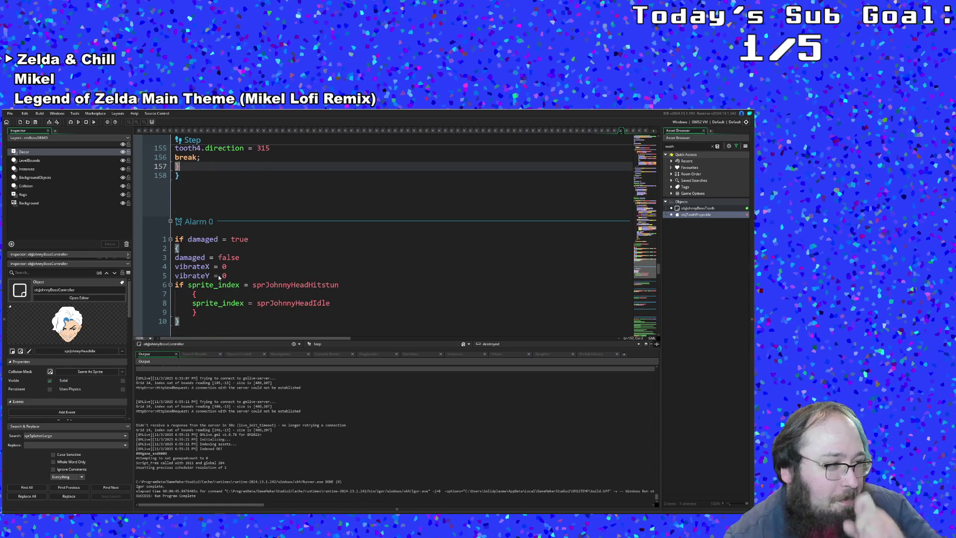
scroll(218, 275, "up", 4)
scroll(218, 275, "up", 6)
scroll(218, 277, "up", 3)
scroll(218, 276, "up", 8)
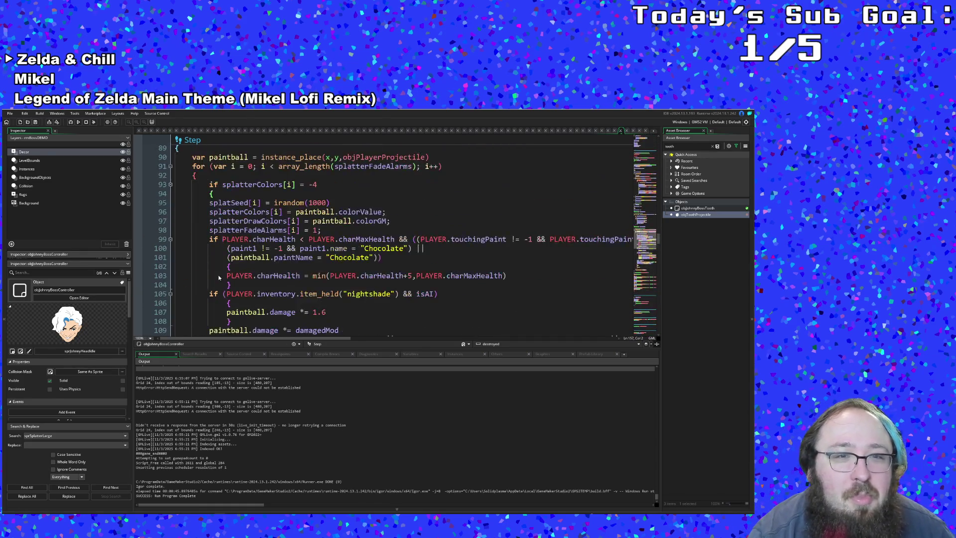
scroll(218, 276, "up", 5)
scroll(218, 275, "down", 2)
scroll(218, 277, "down", 5)
scroll(218, 276, "down", 5)
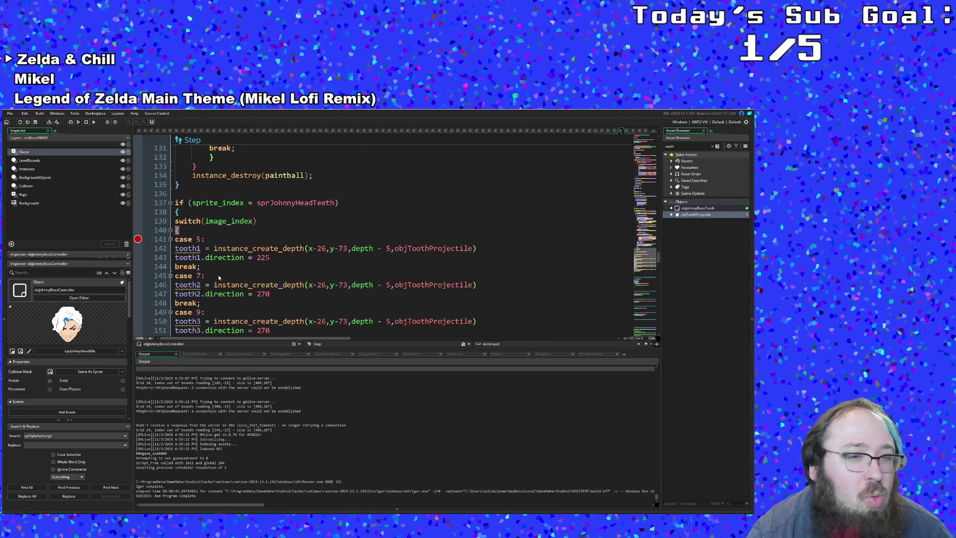
scroll(218, 276, "down", 5)
scroll(218, 276, "down", 5)
scroll(218, 277, "down", 5)
scroll(218, 276, "up", 3)
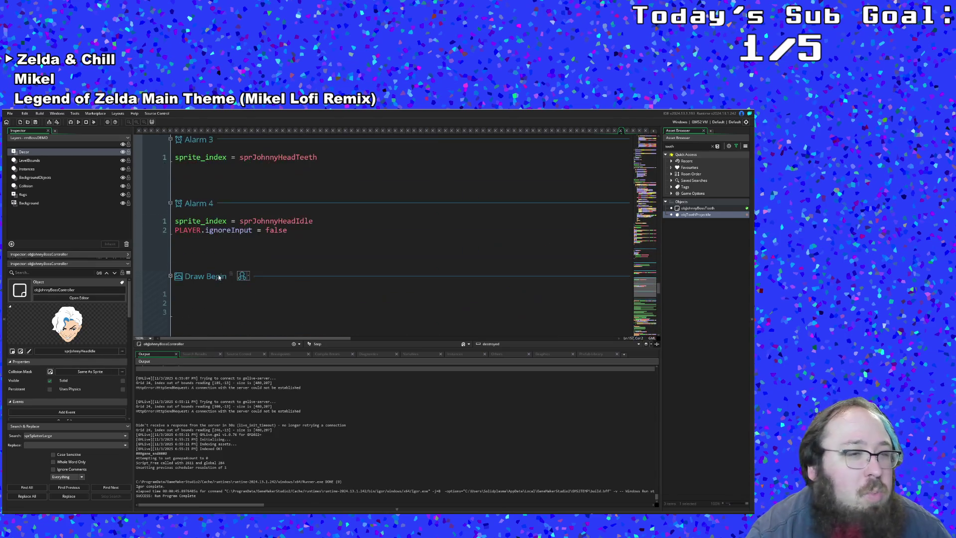
scroll(218, 276, "up", 3)
scroll(218, 276, "up", 3)
scroll(218, 276, "up", 3)
scroll(218, 276, "up", 4)
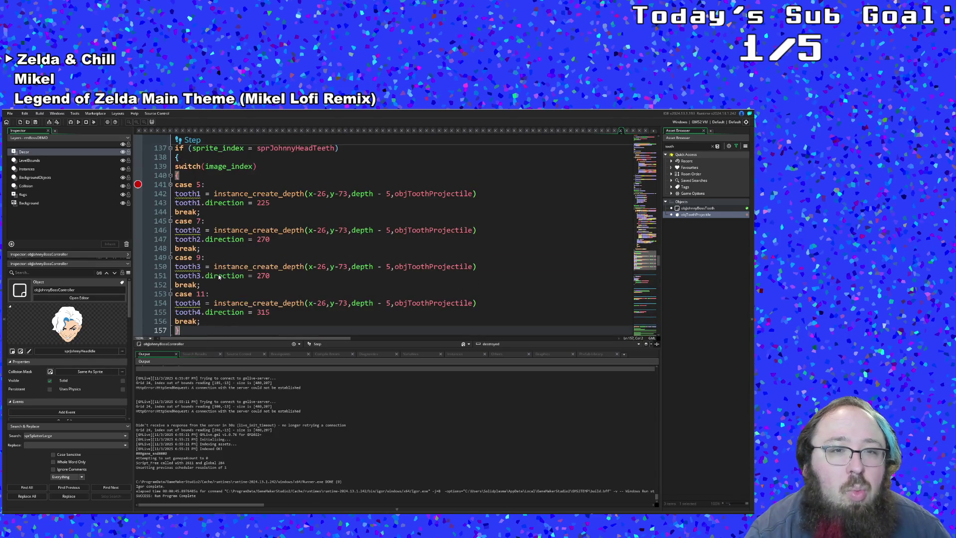
scroll(218, 277, "up", 4)
scroll(218, 276, "up", 4)
scroll(219, 277, "up", 6)
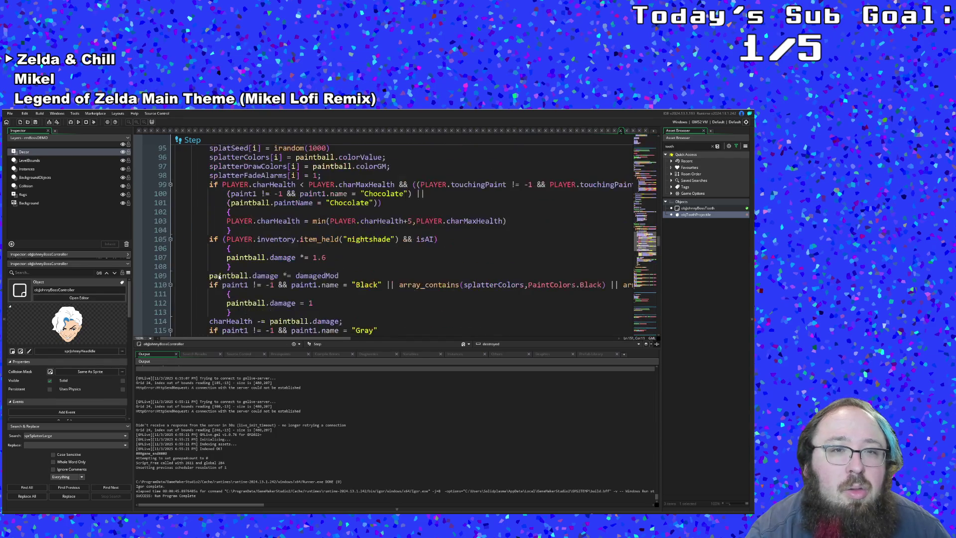
scroll(218, 274, "up", 2)
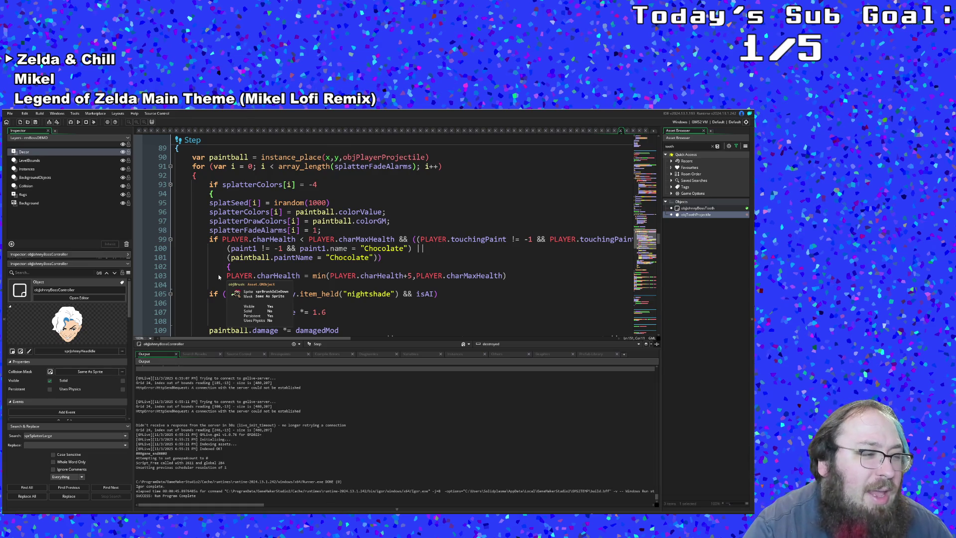
scroll(219, 274, "up", 2)
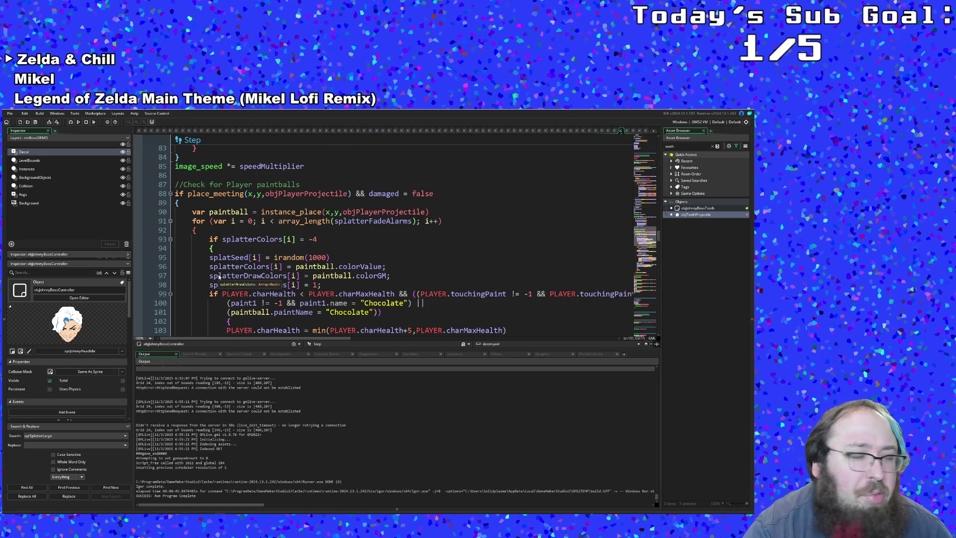
scroll(218, 275, "up", 4)
scroll(219, 276, "up", 2)
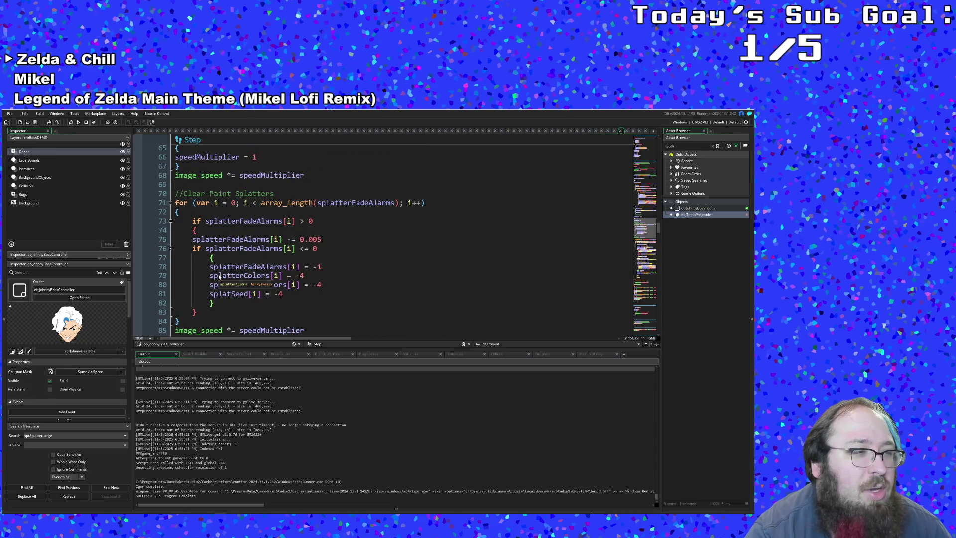
scroll(218, 274, "down", 4)
scroll(219, 274, "down", 3)
scroll(218, 274, "up", 3)
scroll(218, 274, "up", 4)
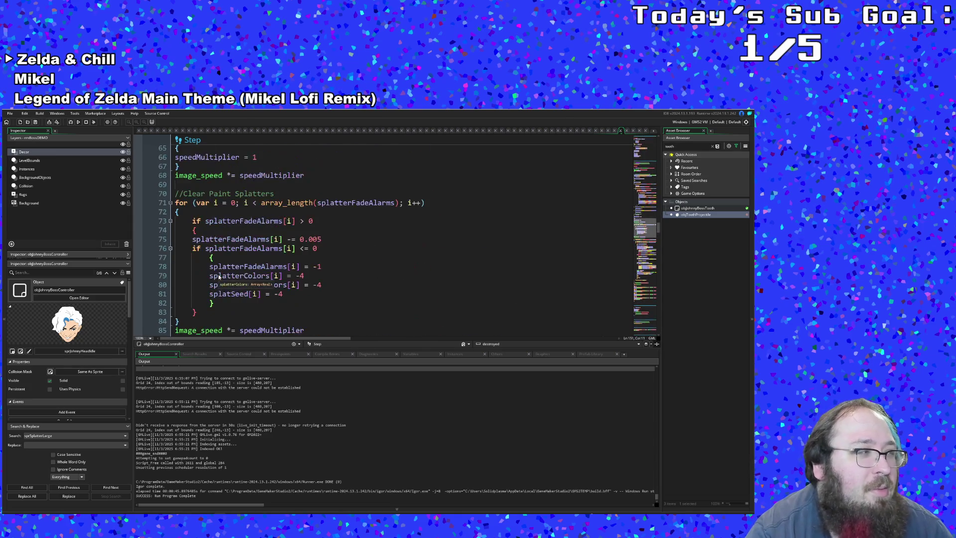
scroll(218, 274, "up", 4)
scroll(218, 274, "up", 6)
scroll(218, 274, "up", 6)
scroll(218, 274, "up", 4)
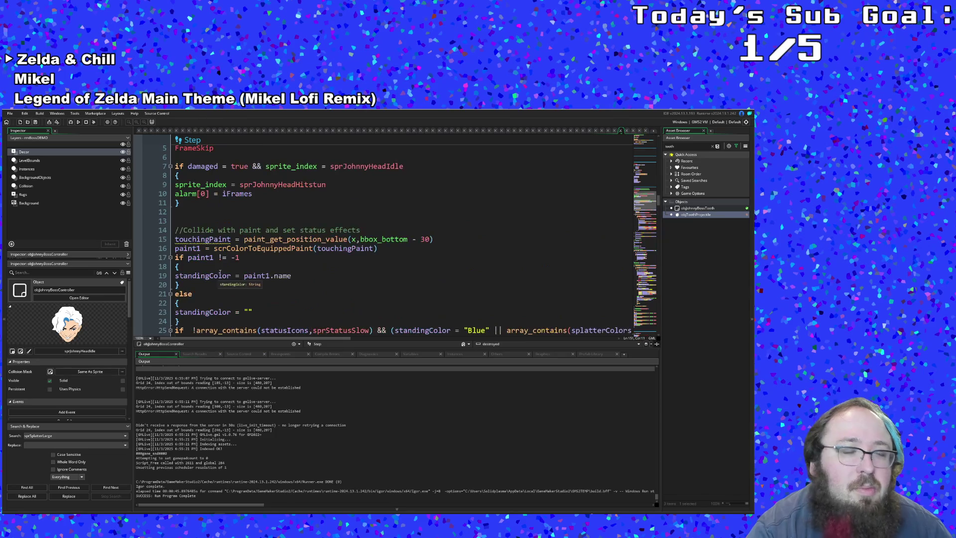
scroll(218, 275, "down", 4)
scroll(218, 274, "down", 7)
scroll(219, 274, "down", 9)
scroll(218, 274, "down", 6)
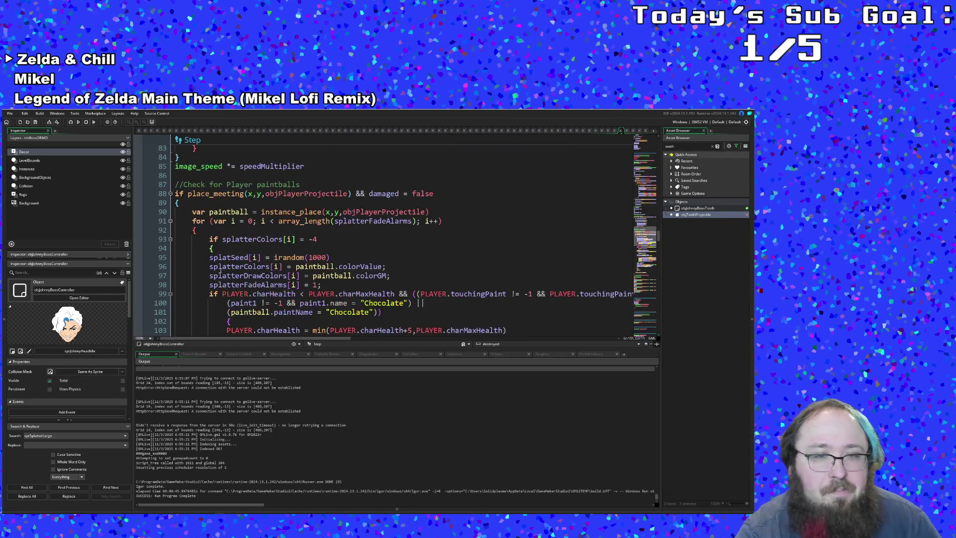
double_click(220, 266)
scroll(220, 266, "up", 2)
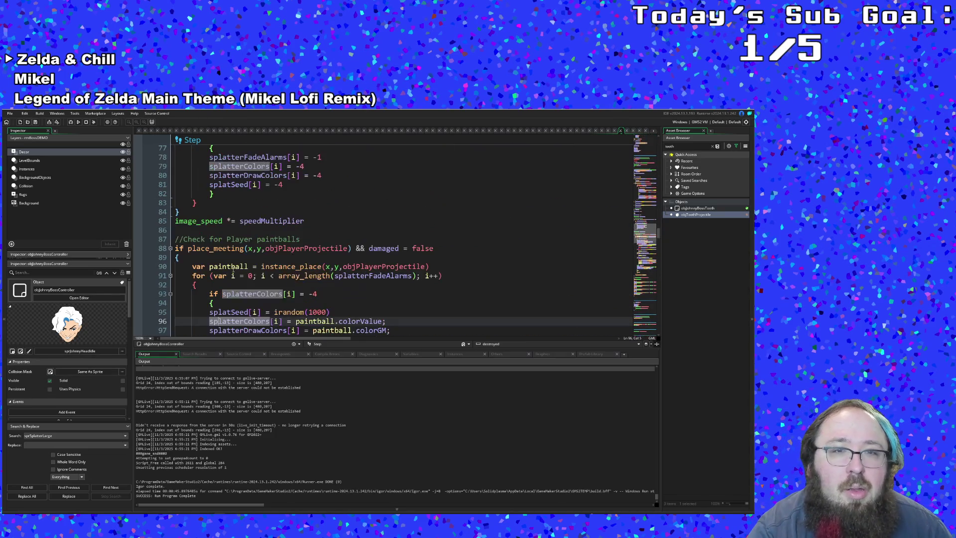
scroll(224, 268, "down", 3)
scroll(227, 270, "down", 5)
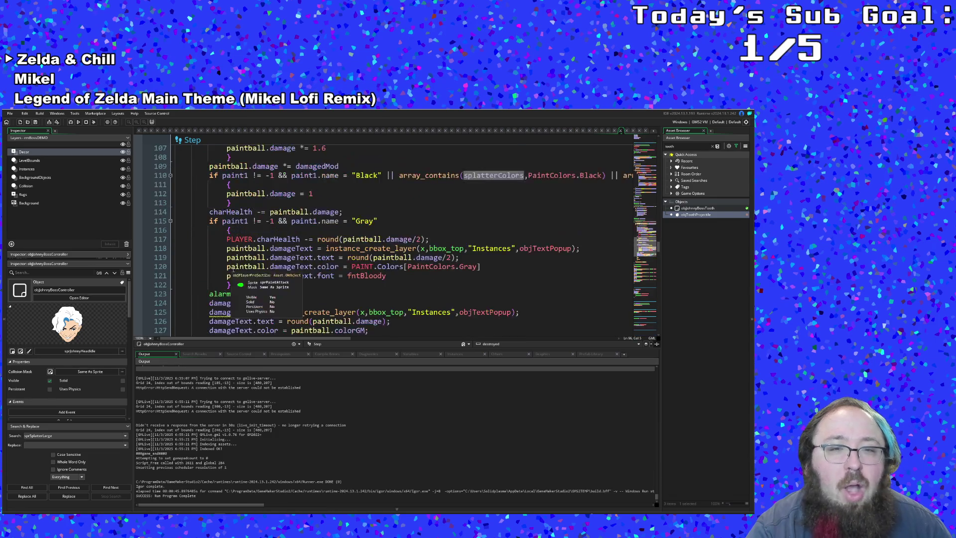
scroll(232, 271, "down", 8)
scroll(233, 272, "down", 8)
scroll(233, 272, "down", 4)
scroll(233, 270, "down", 6)
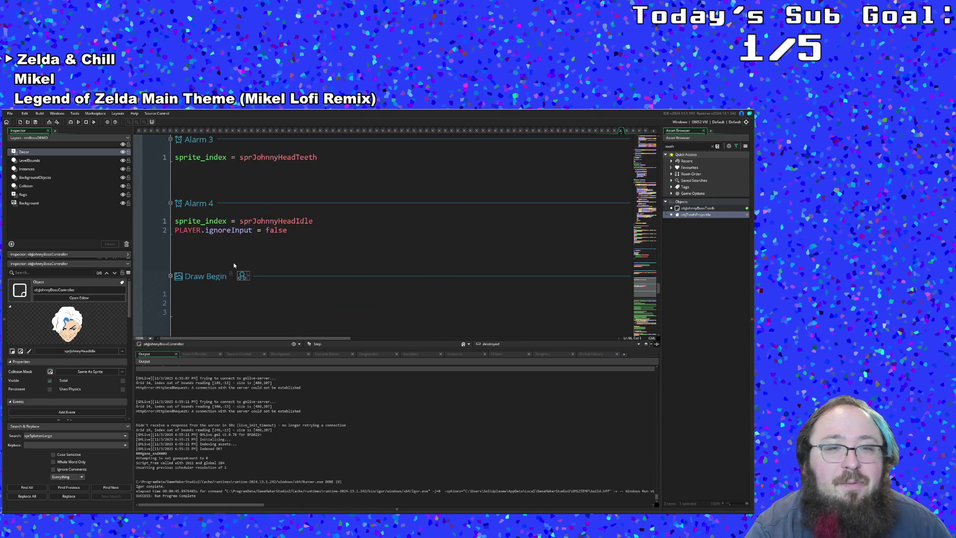
scroll(233, 268, "up", 4)
scroll(234, 265, "up", 4)
scroll(234, 265, "up", 3)
scroll(233, 266, "up", 3)
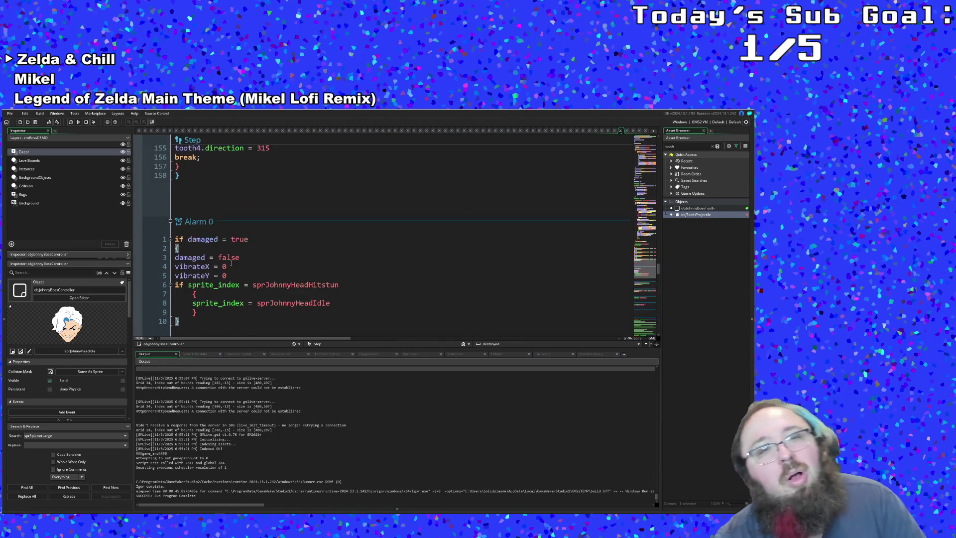
scroll(232, 266, "up", 5)
scroll(228, 268, "up", 2)
scroll(226, 268, "up", 2)
scroll(226, 272, "down", 4)
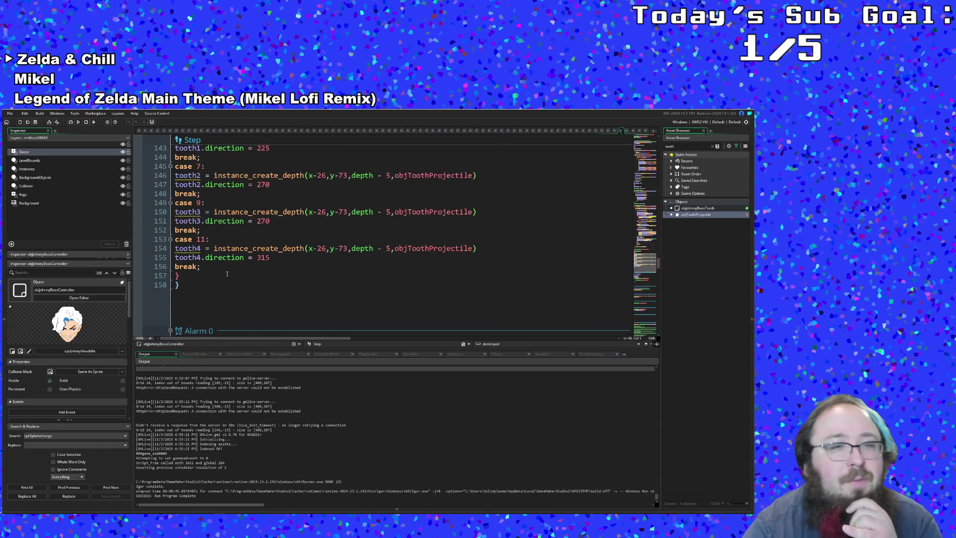
scroll(227, 273, "up", 2)
- Save the project and launch Art Attack as a debug build
left_click(10, 113)
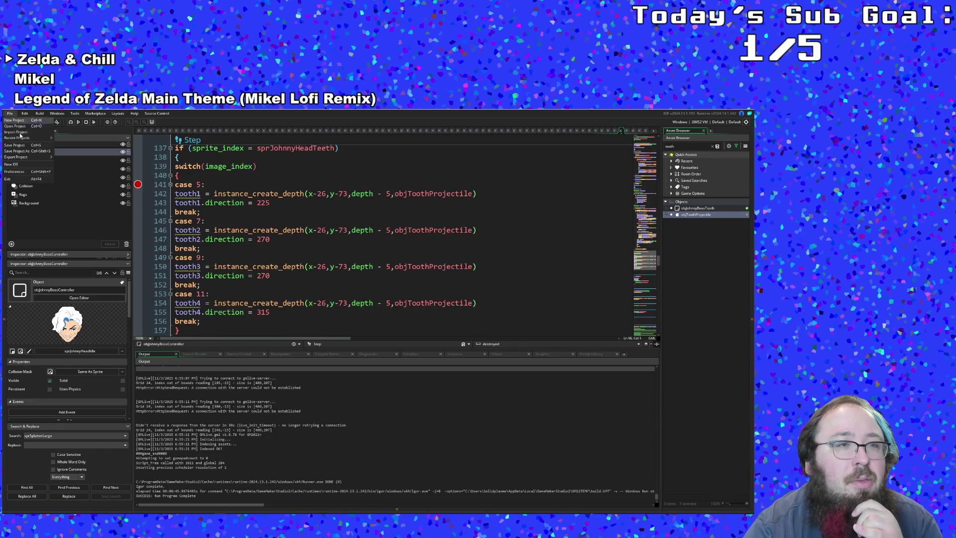
left_click(17, 146)
left_click(74, 123)
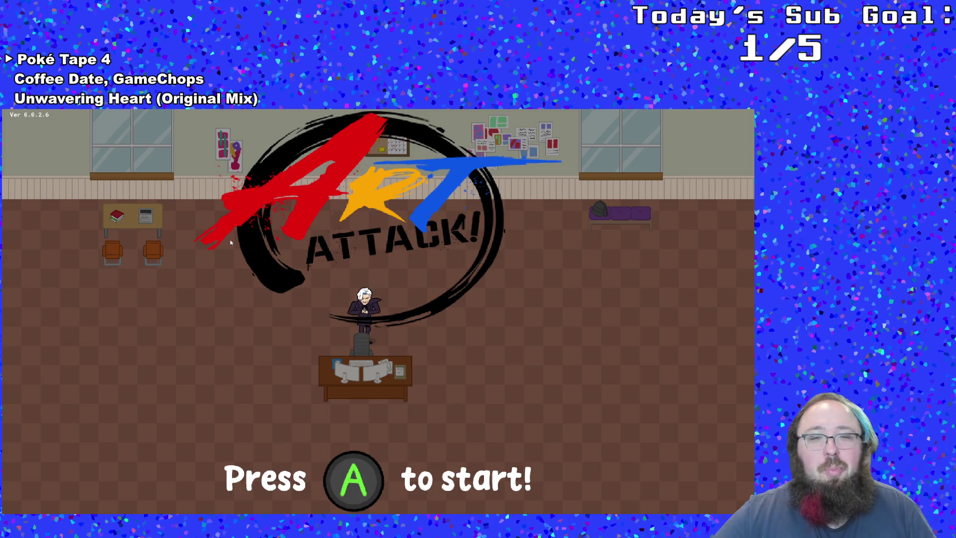
- Start from the title screen, walk to the boss room and skip the dialogue to begin the fight
key("Return")
key("Right")
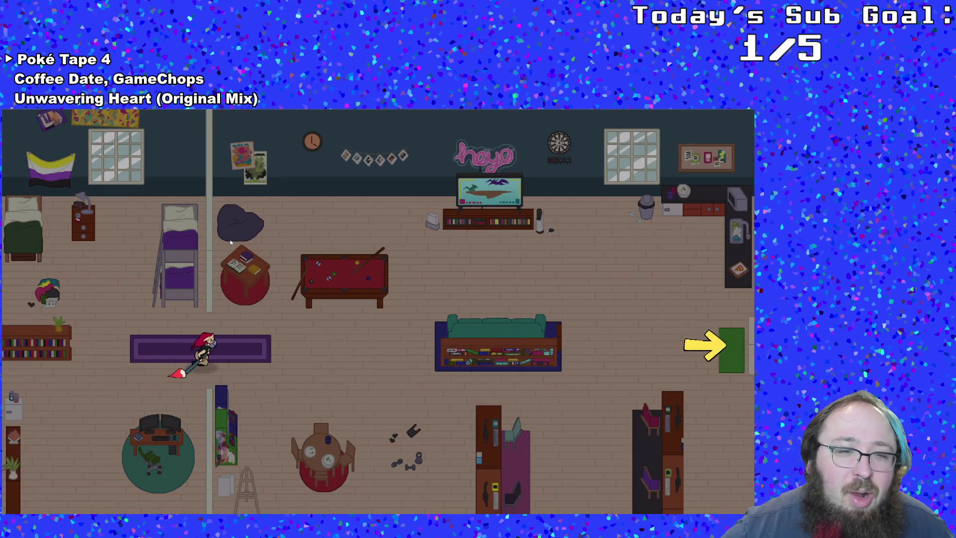
key("Up")
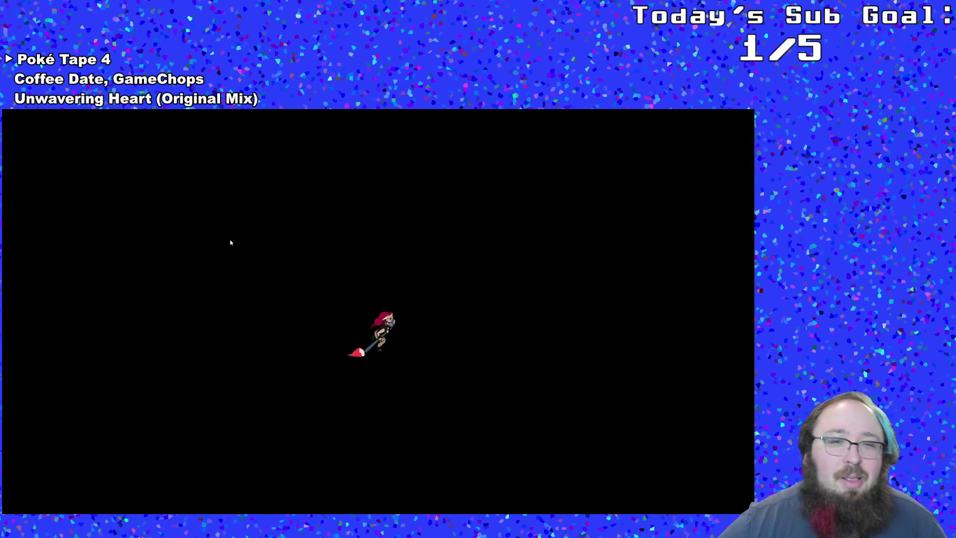
key("Right")
key("Down")
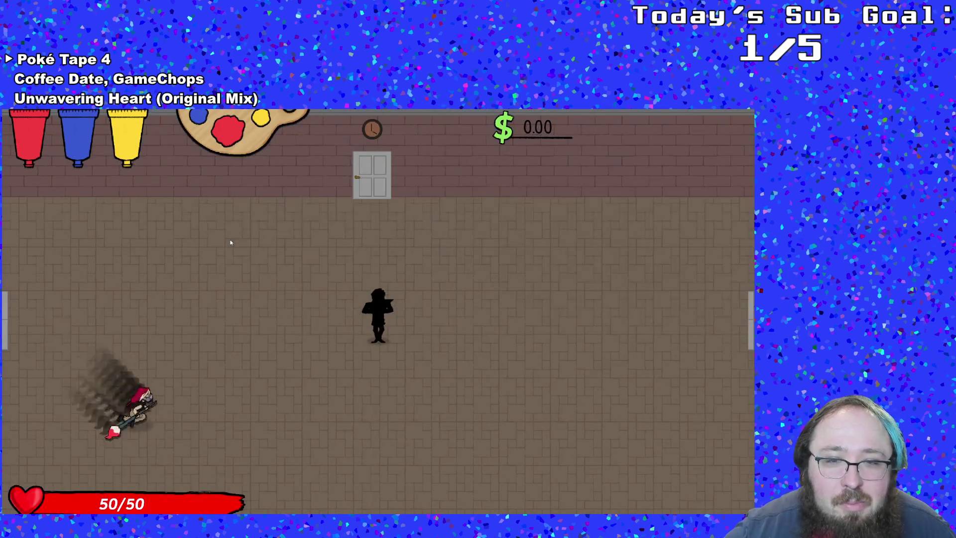
key("Up")
key("Return")
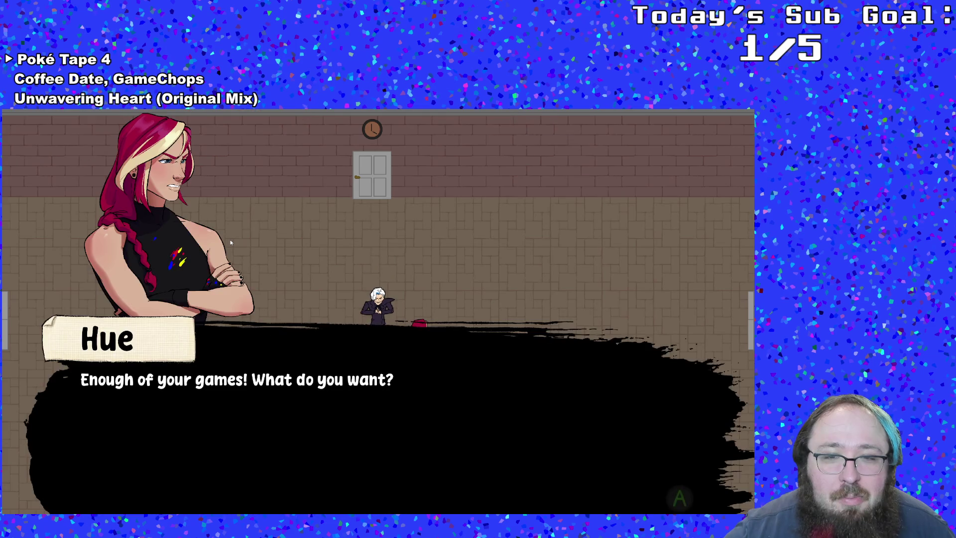
key("Return")
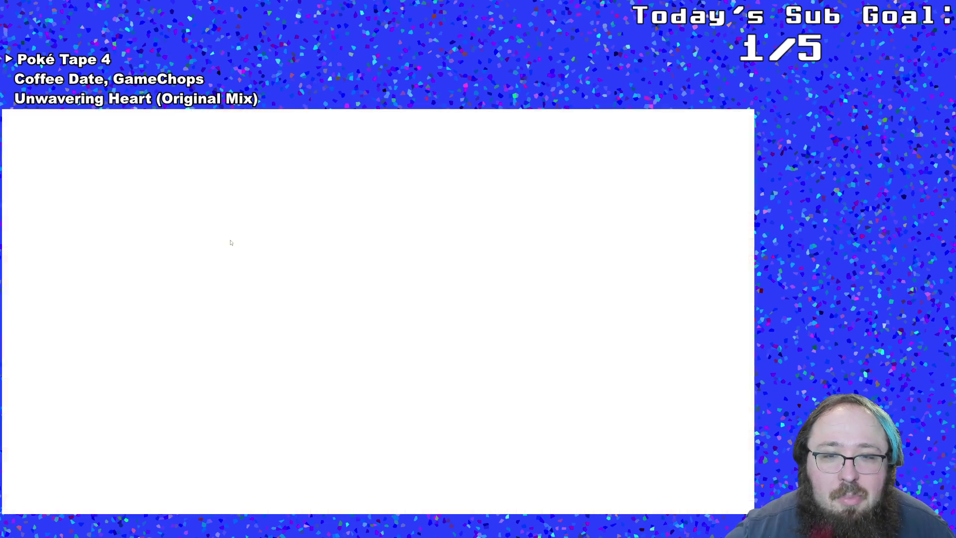
- Shoot red then blue paint at the boss head until the line 141 breakpoint triggers
key("Down")
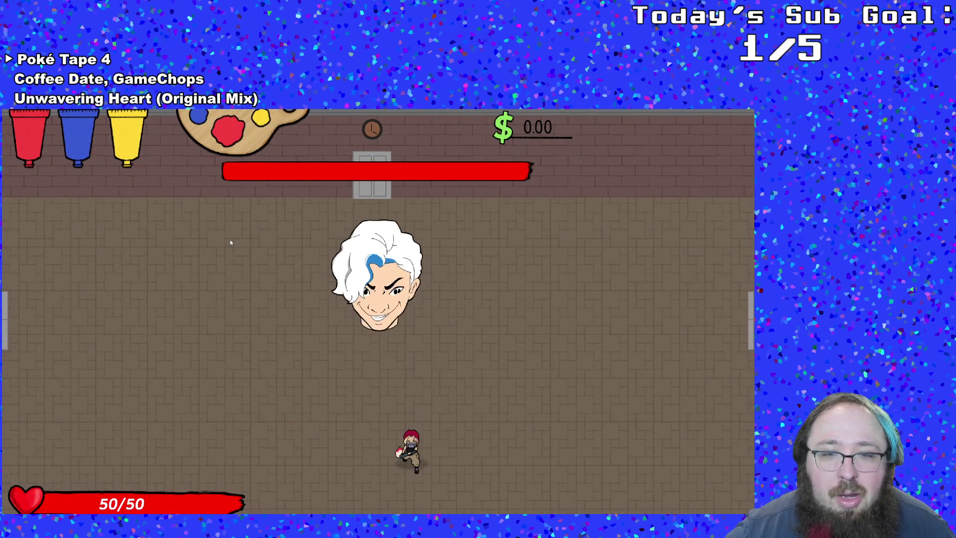
key("space")
key("Up")
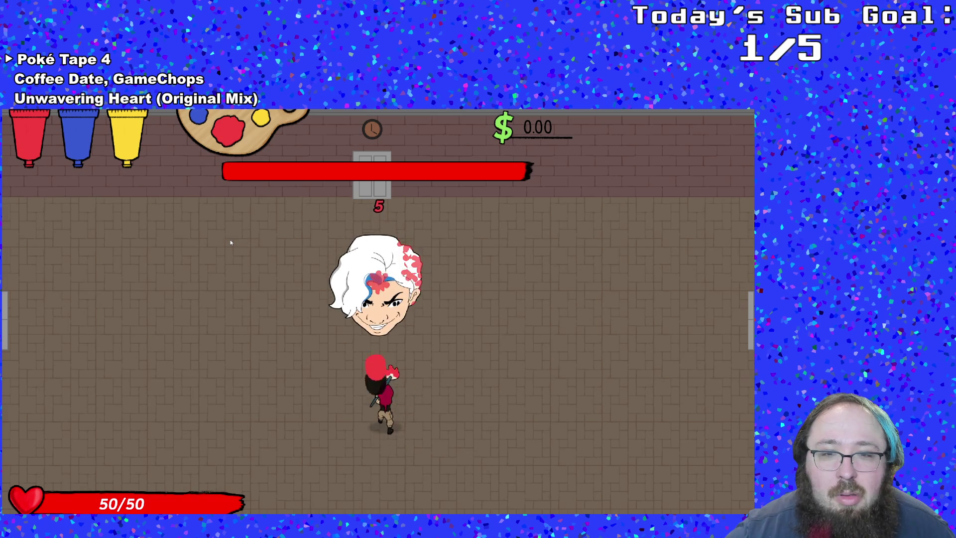
key("e")
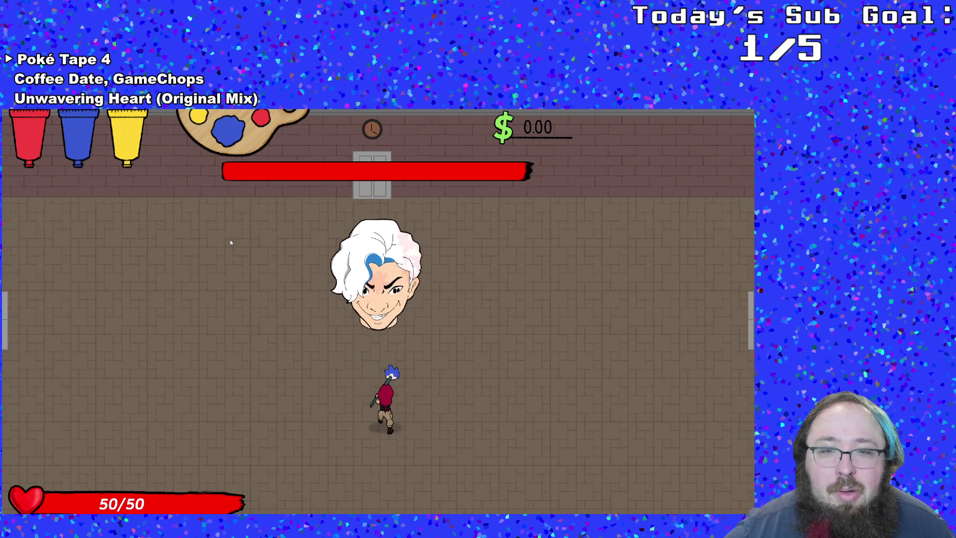
key("space")
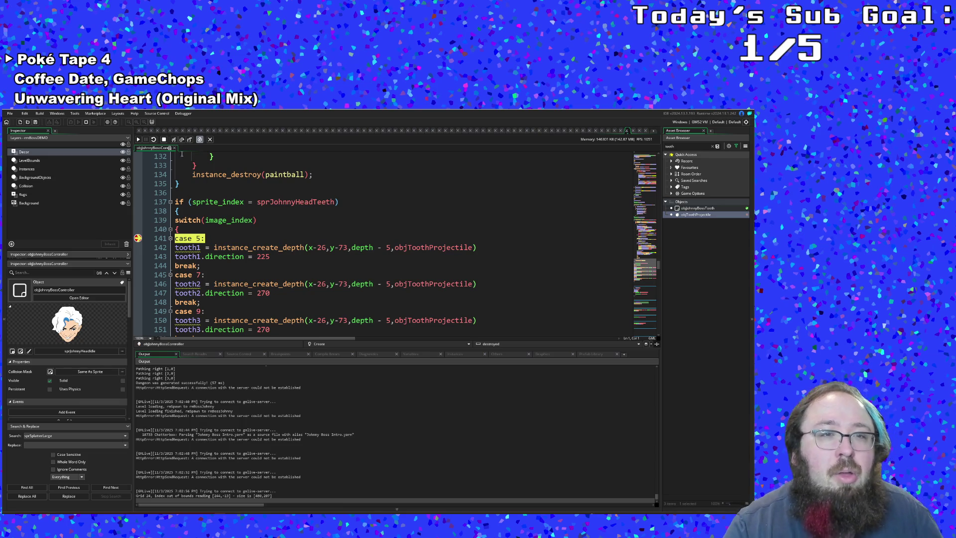
- Continue execution repeatedly each time the case 5 breakpoint pauses the game
left_click(173, 140)
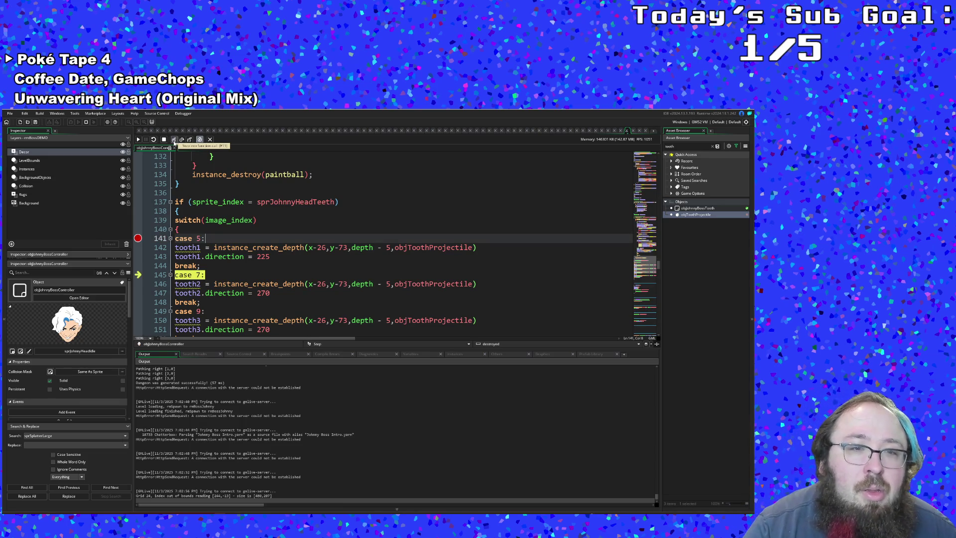
left_click(173, 140)
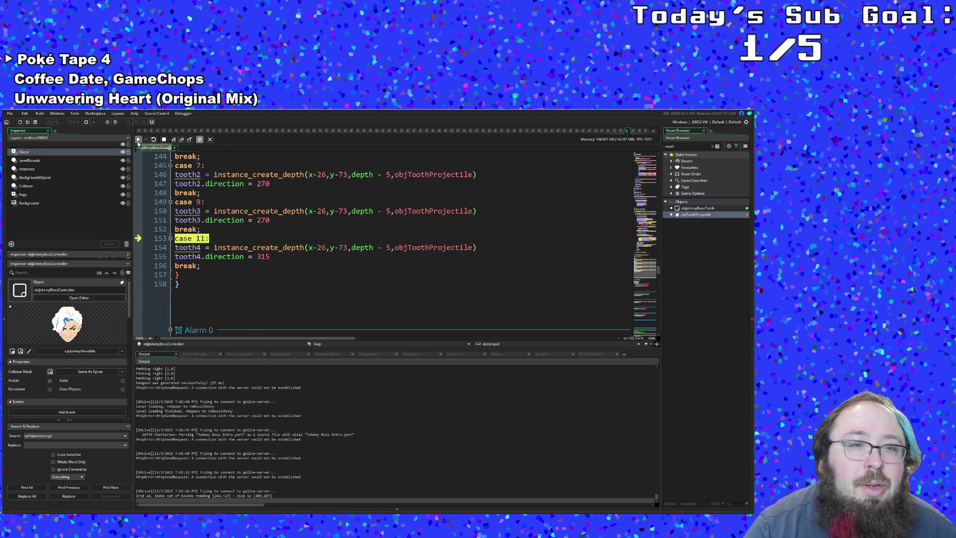
left_click(139, 140)
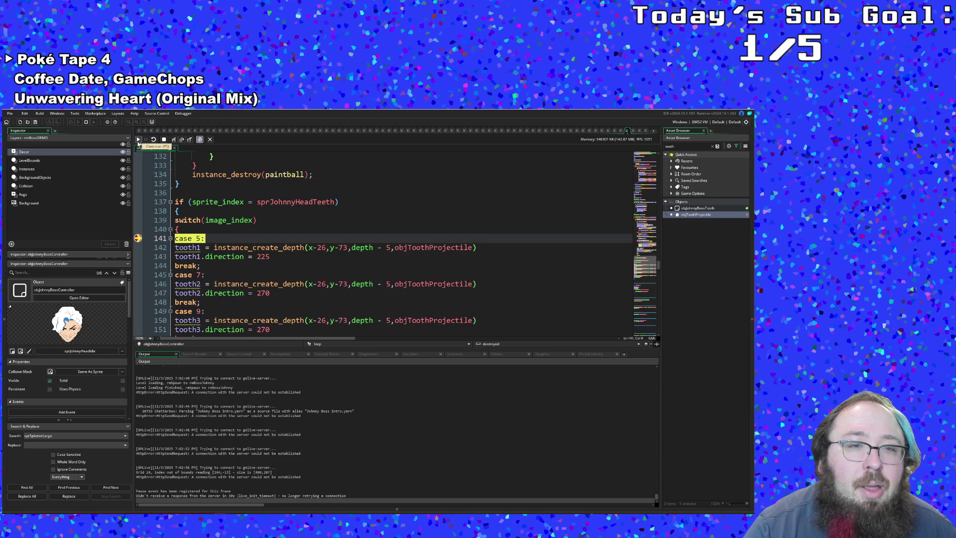
left_click(138, 140)
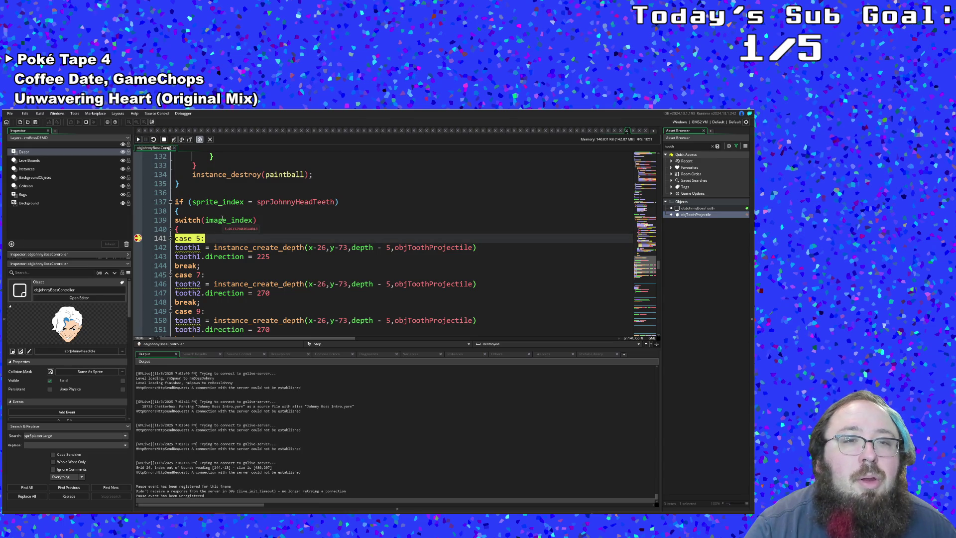
left_click(138, 140)
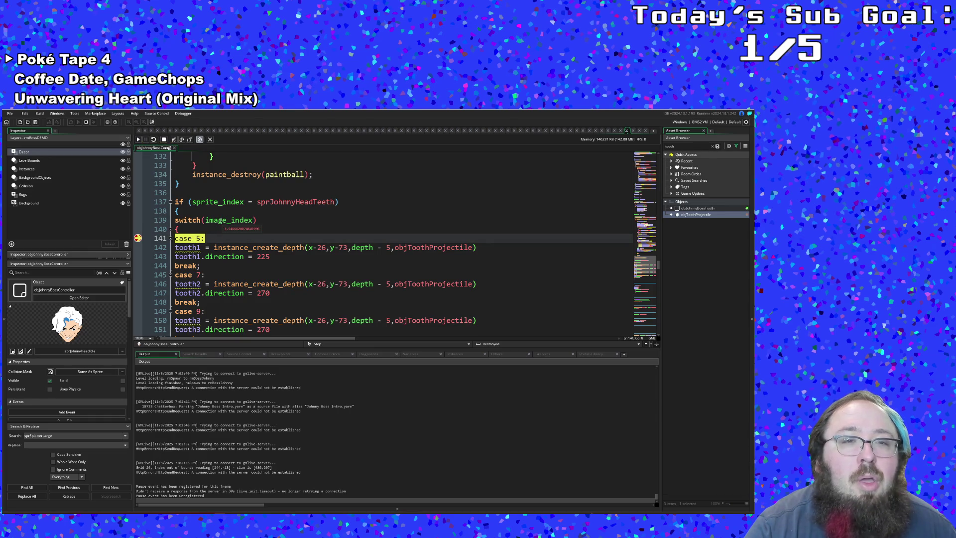
key("F5")
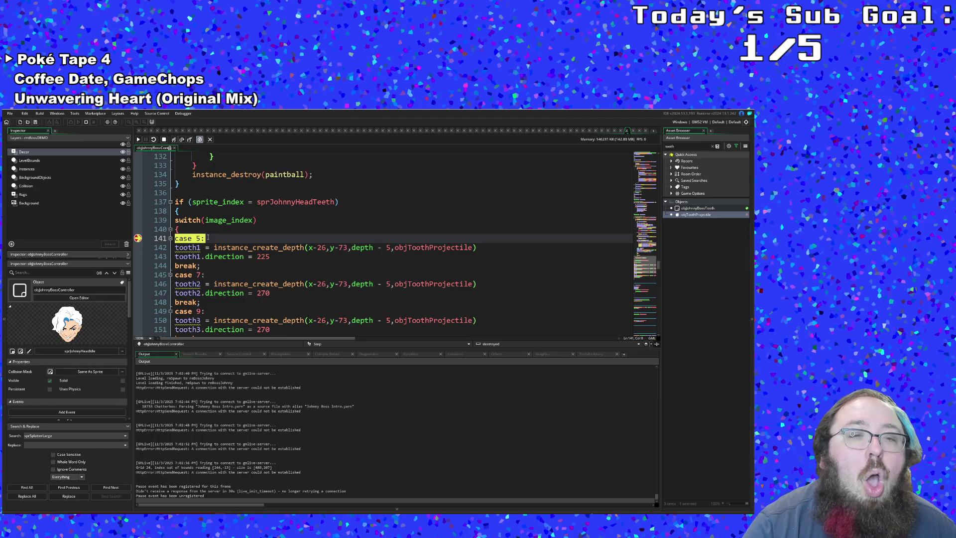
left_click(140, 140)
key("F5")
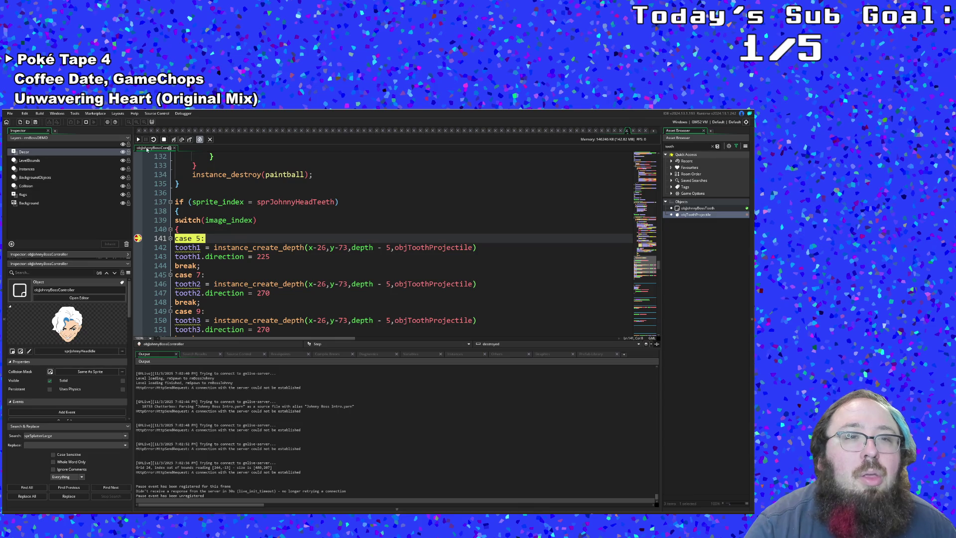
left_click(139, 140)
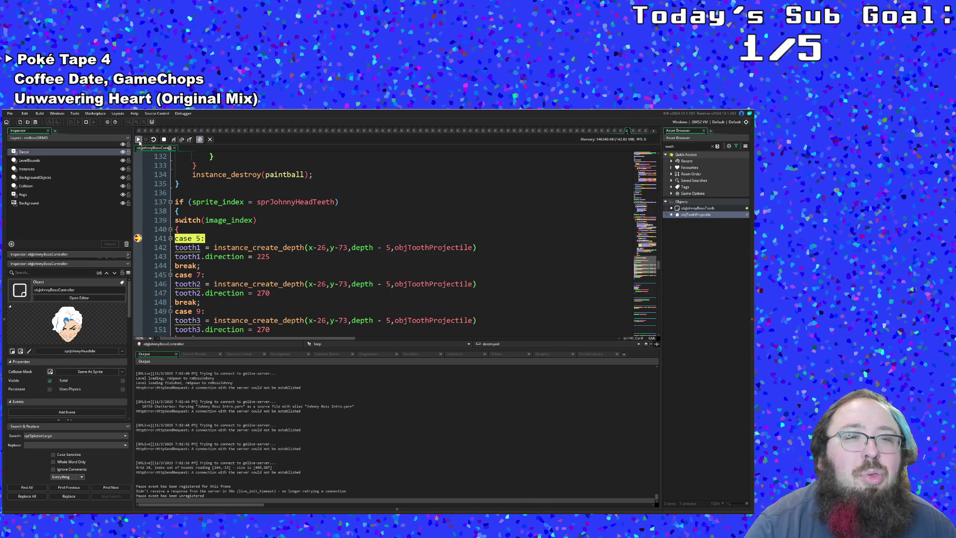
left_click(139, 140)
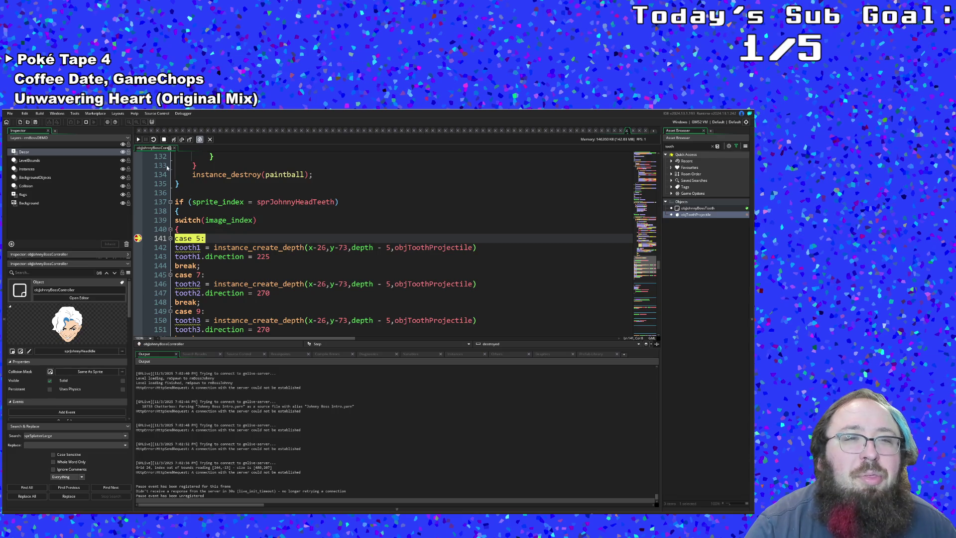
left_click(138, 141)
left_click(138, 141)
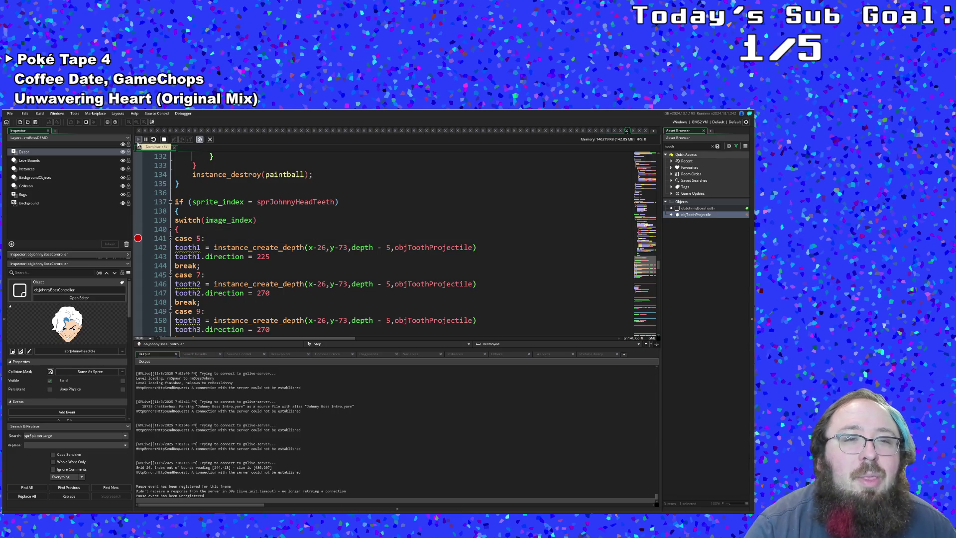
left_click(138, 141)
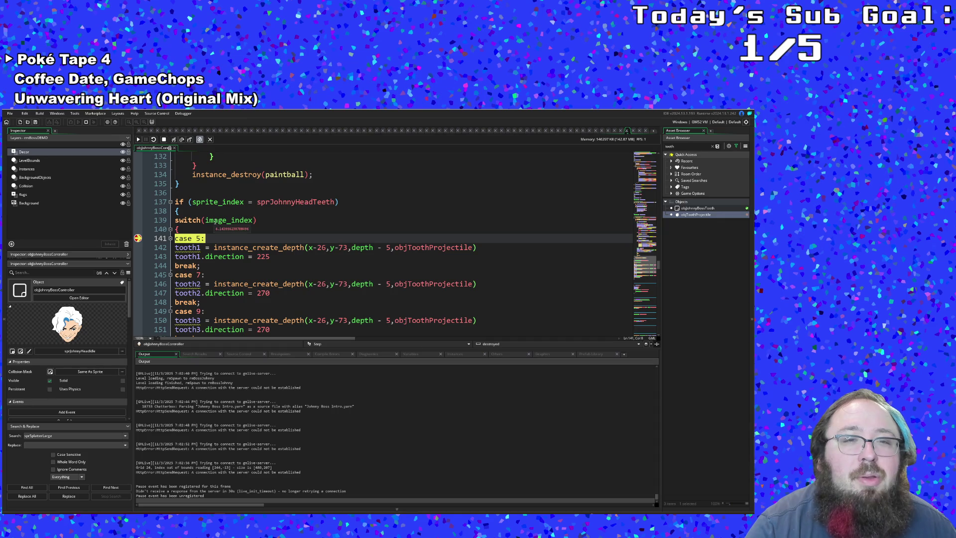
left_click(138, 140)
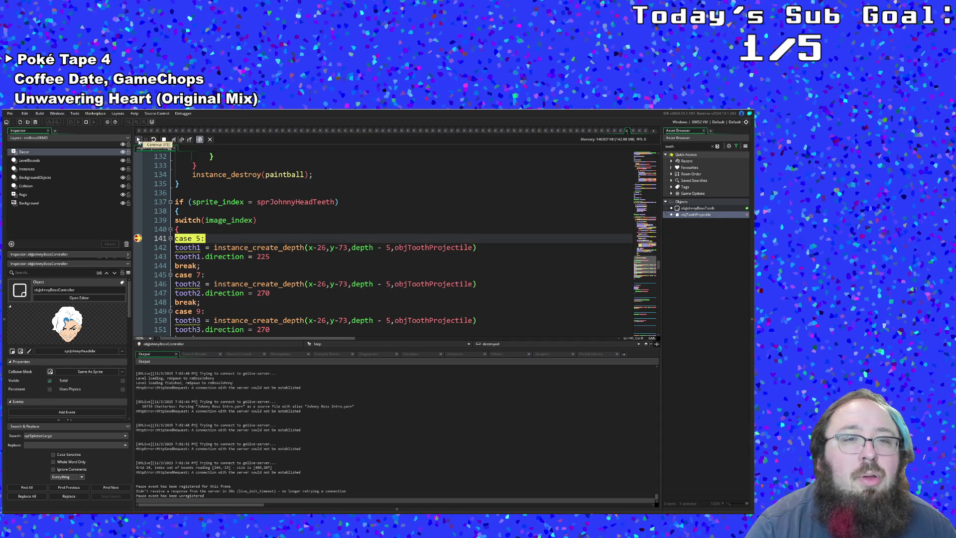
left_click(138, 141)
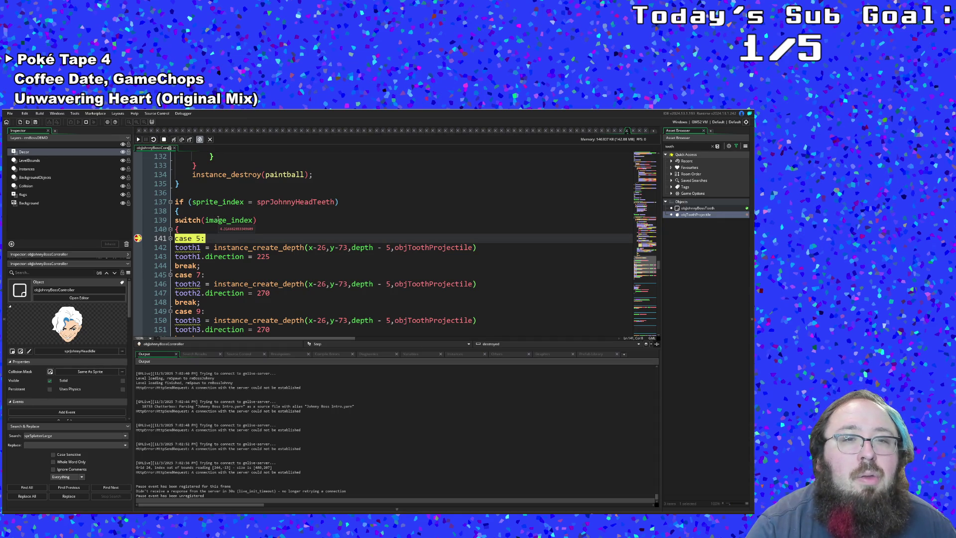
left_click(138, 141)
left_click(138, 141)
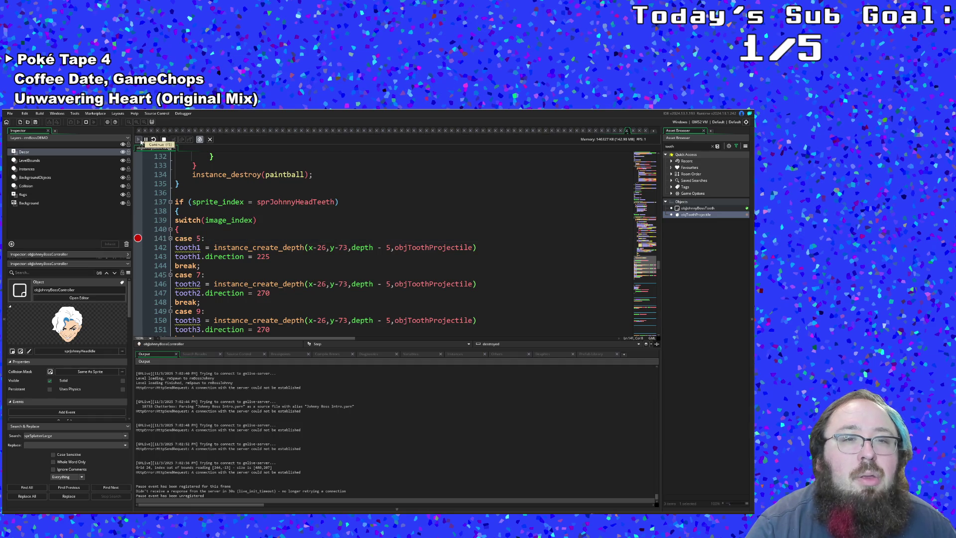
left_click(139, 141)
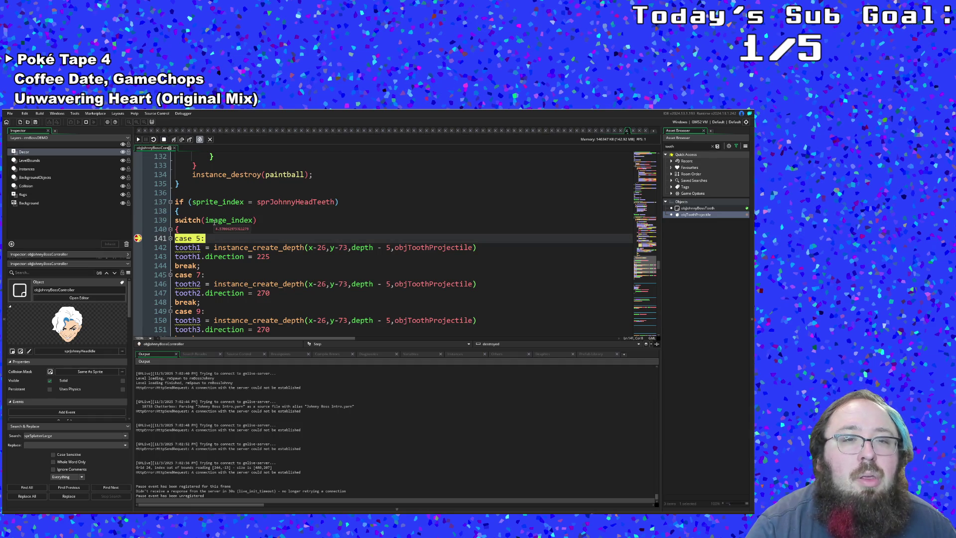
left_click(138, 141)
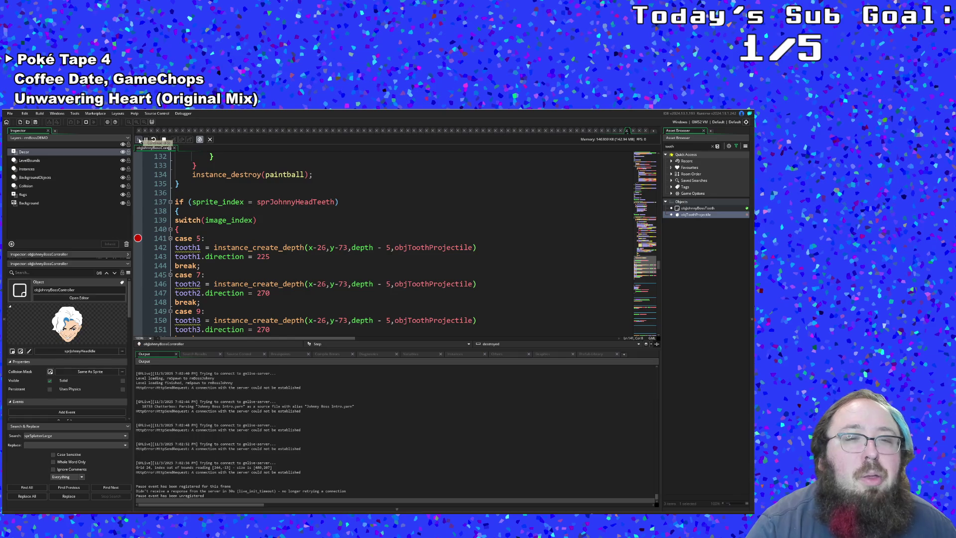
left_click(139, 140)
left_click(138, 141)
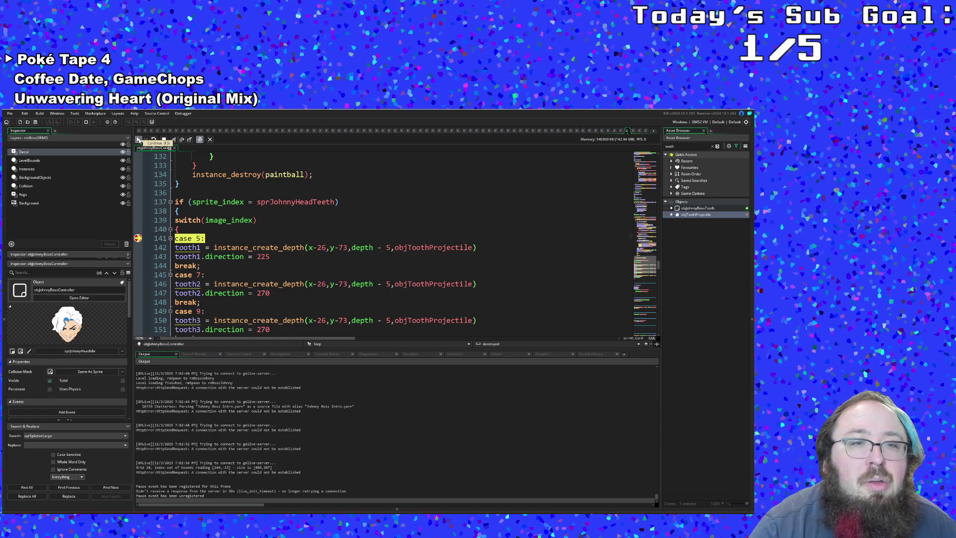
mouse_move(229, 221)
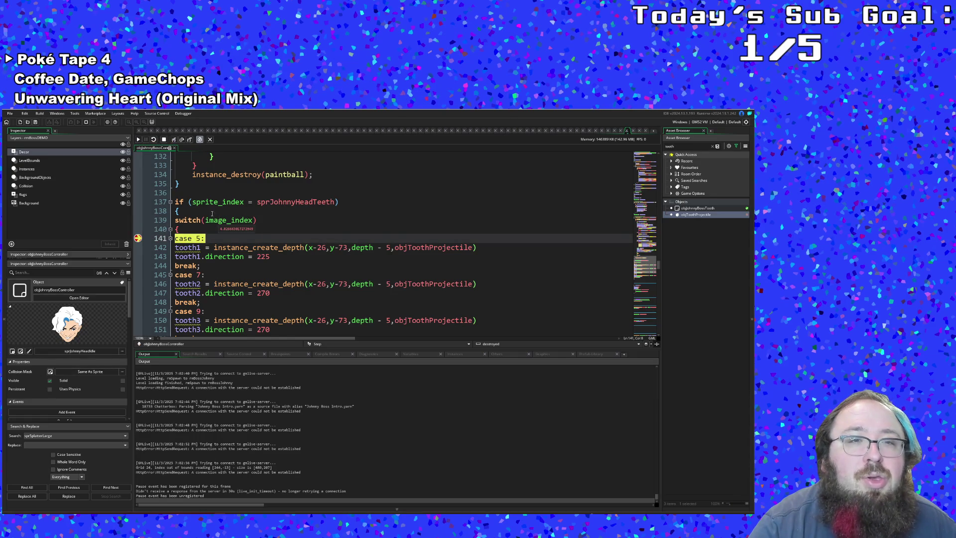
left_click(140, 140)
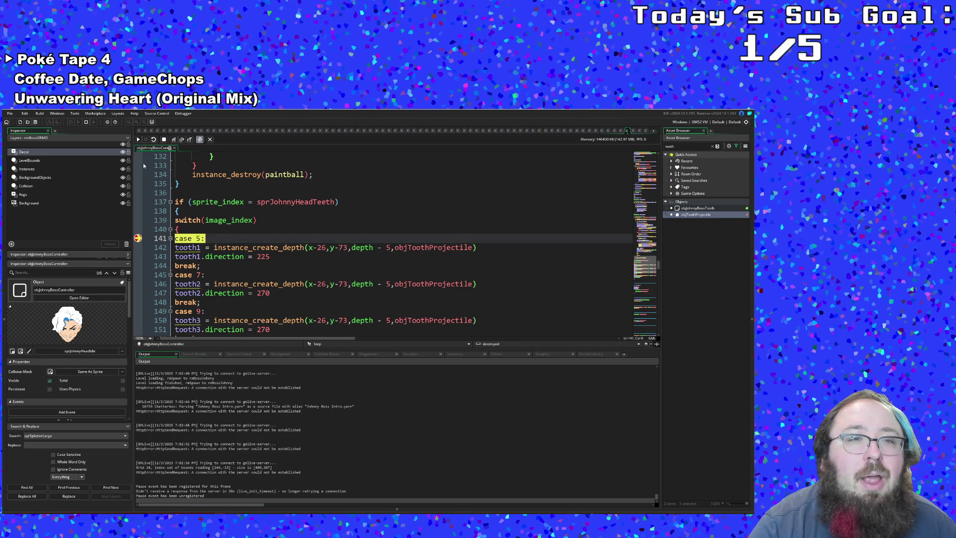
left_click(139, 141)
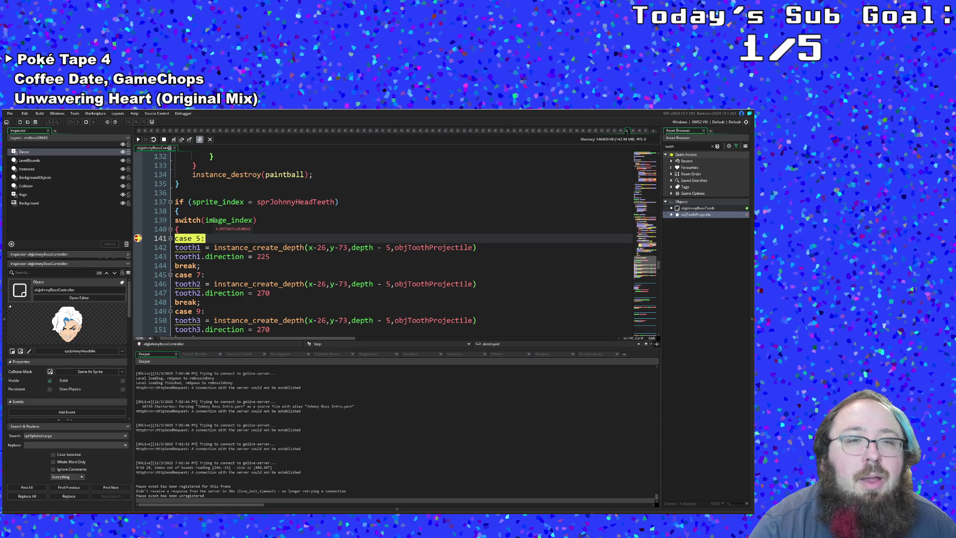
left_click(139, 141)
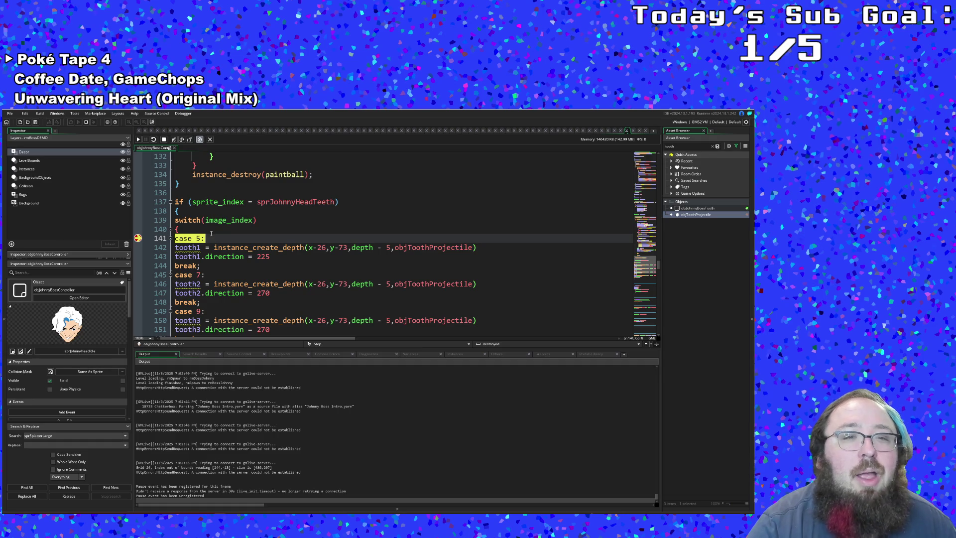
- Step over through the case 7 and case 9 spawns, then let the game run on
left_click(174, 139)
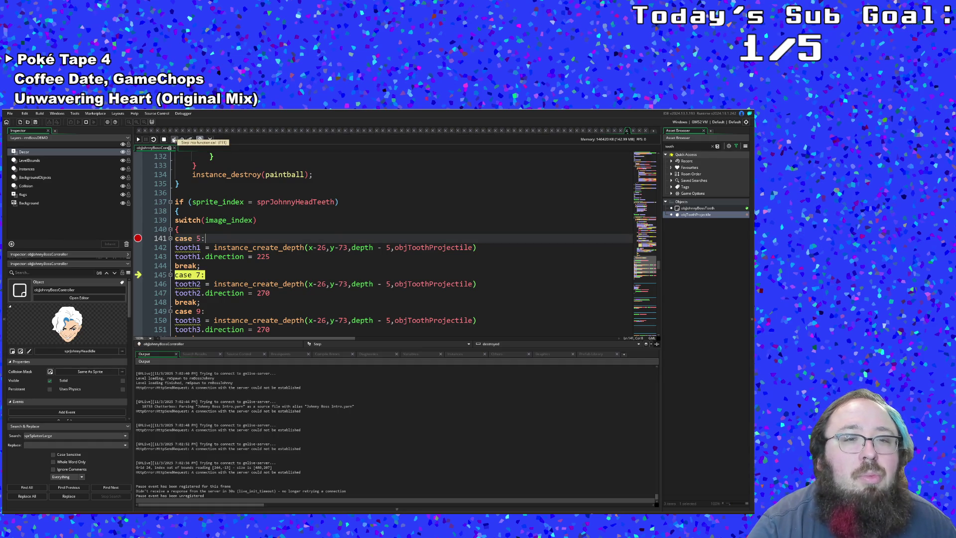
left_click(174, 139)
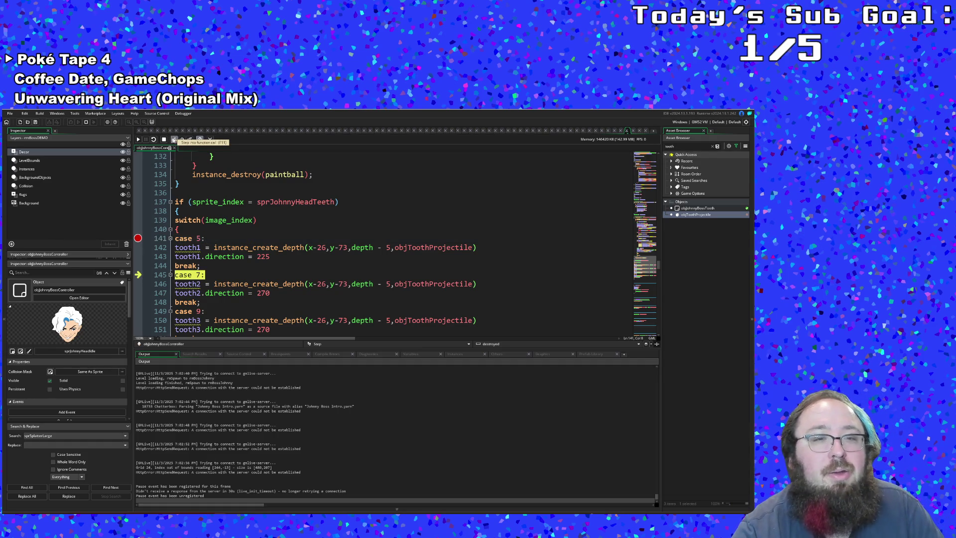
left_click(175, 140)
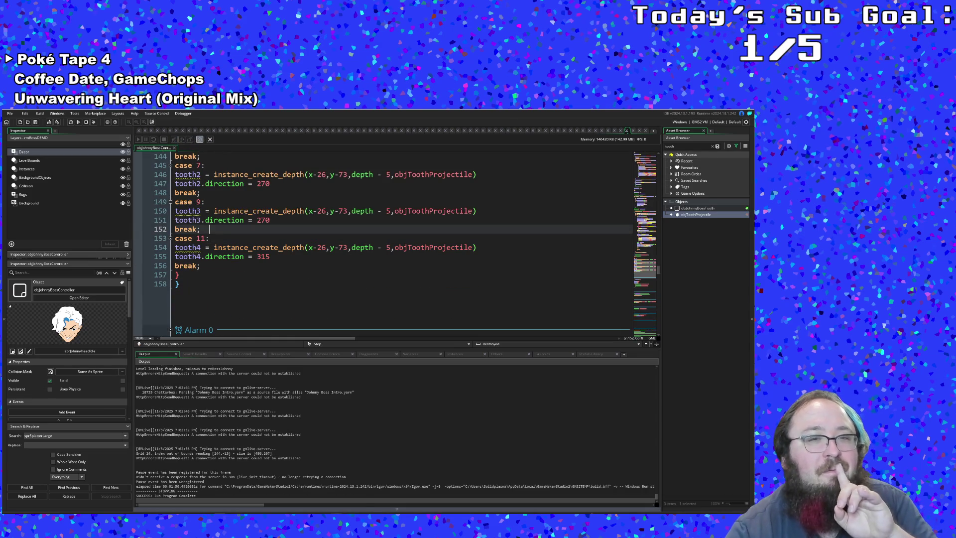
scroll(248, 257, "up", 2)
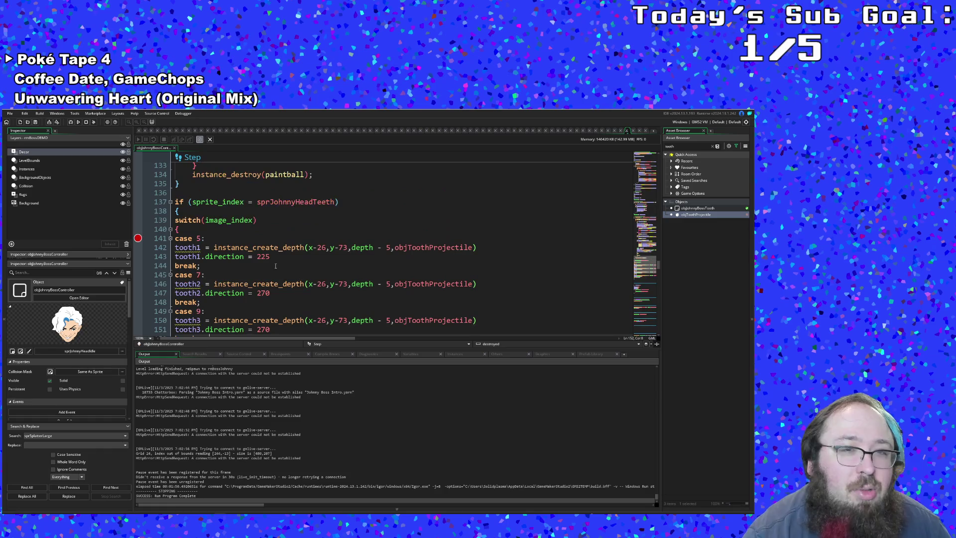
scroll(248, 257, "up", 2)
left_click(248, 257)
double_click(198, 238)
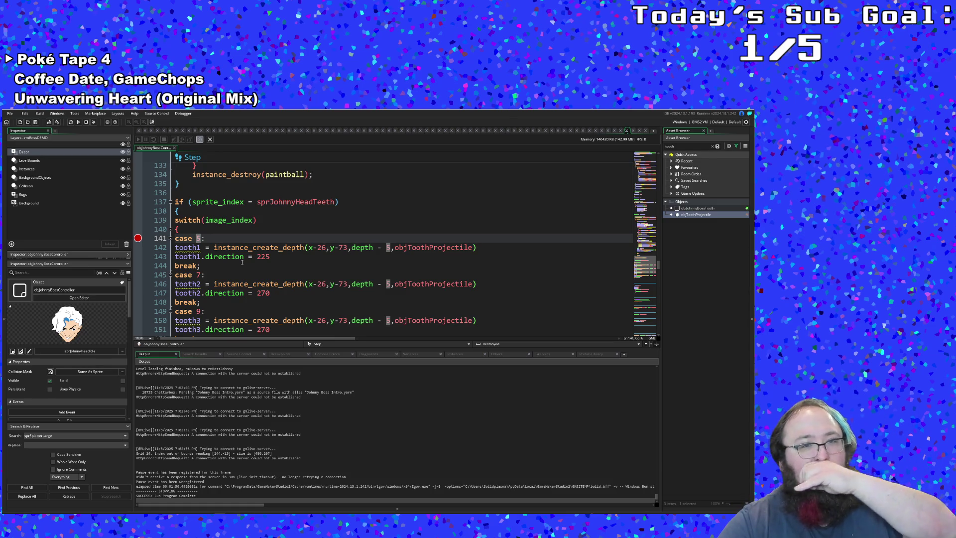
key("Down")
key("Down")
key("Up")
key("Up")
key("Up")
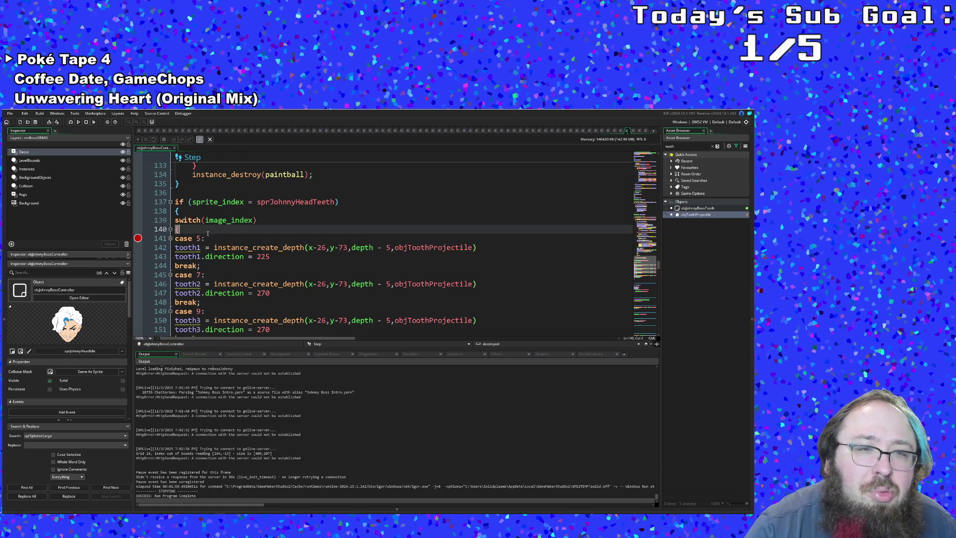
key("Down")
key("shift+Left")
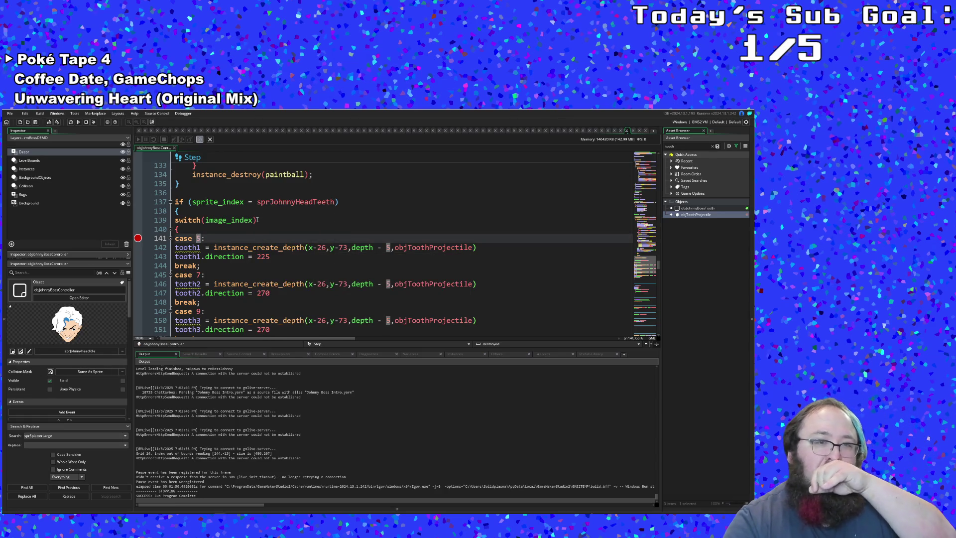
type("dec")
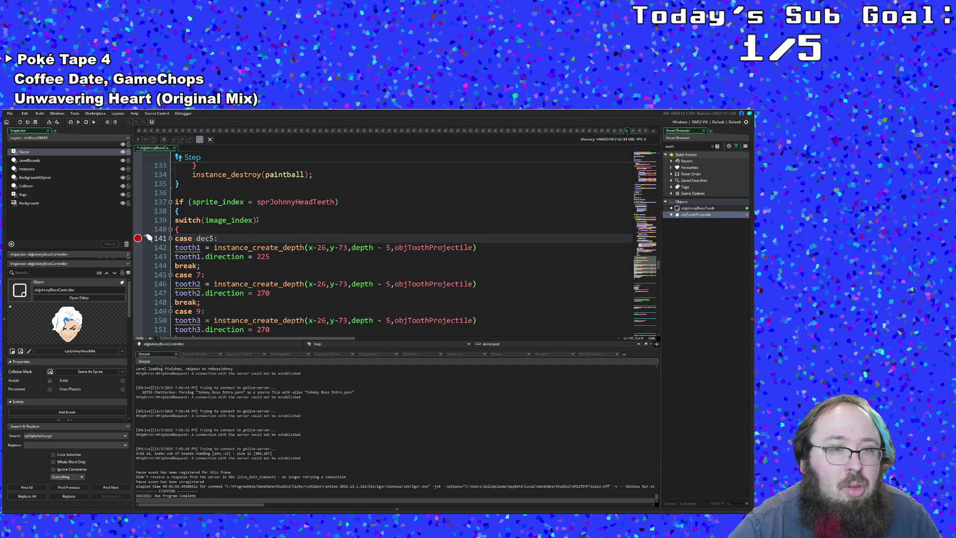
type("ima")
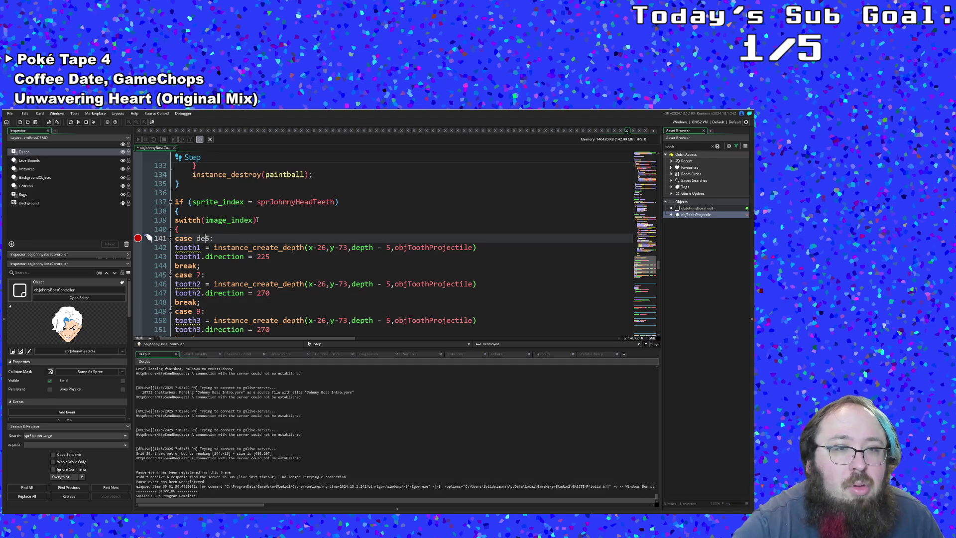
key("ctrl+z")
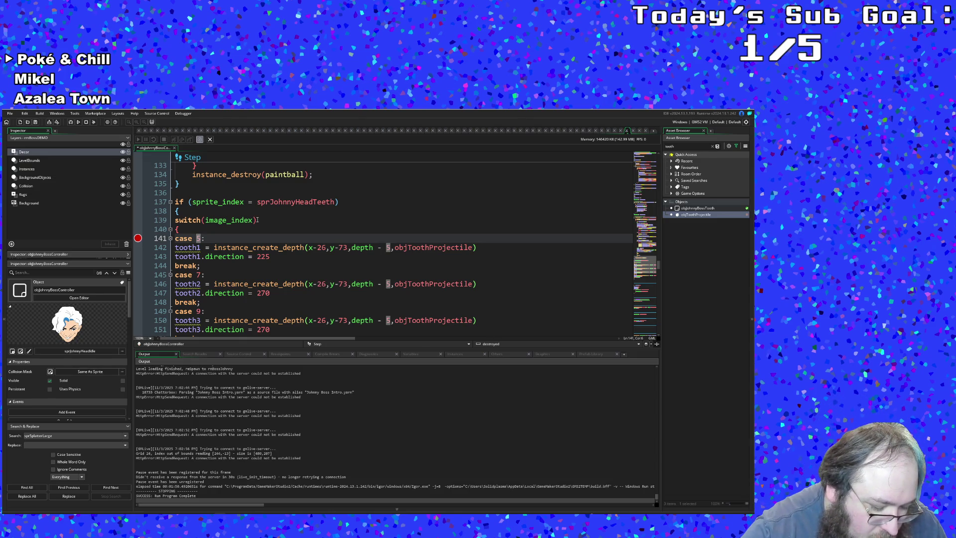
type("int(")
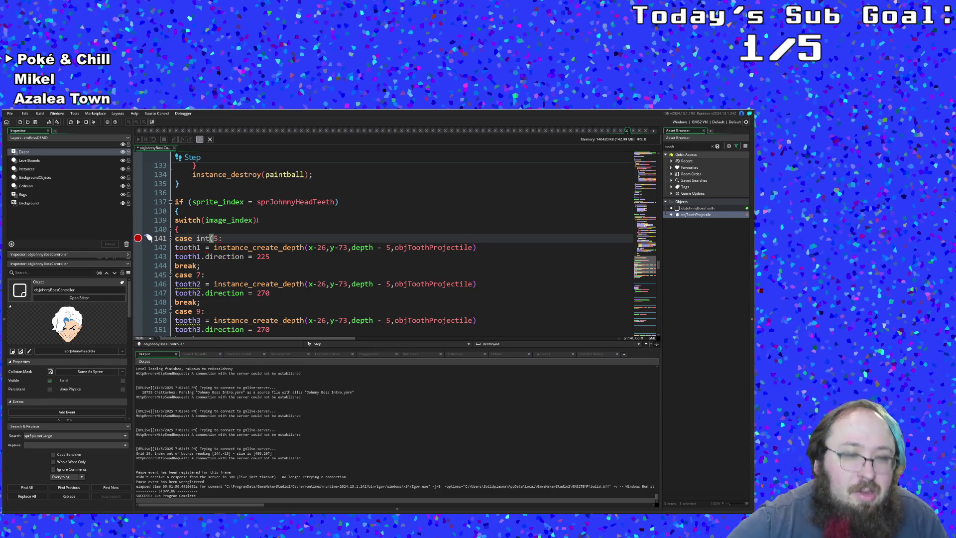
type("eger")
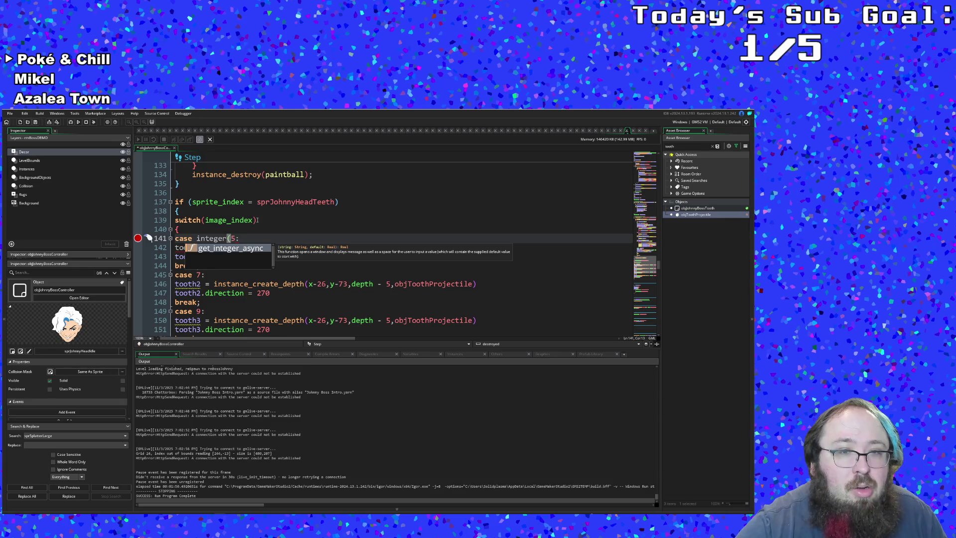
- Erase the attempted integer and min text typed before the 5 in the first case
key("BackSpace")
key("BackSpace")
key("BackSpace")
key("BackSpace")
key("BackSpace")
key("BackSpace")
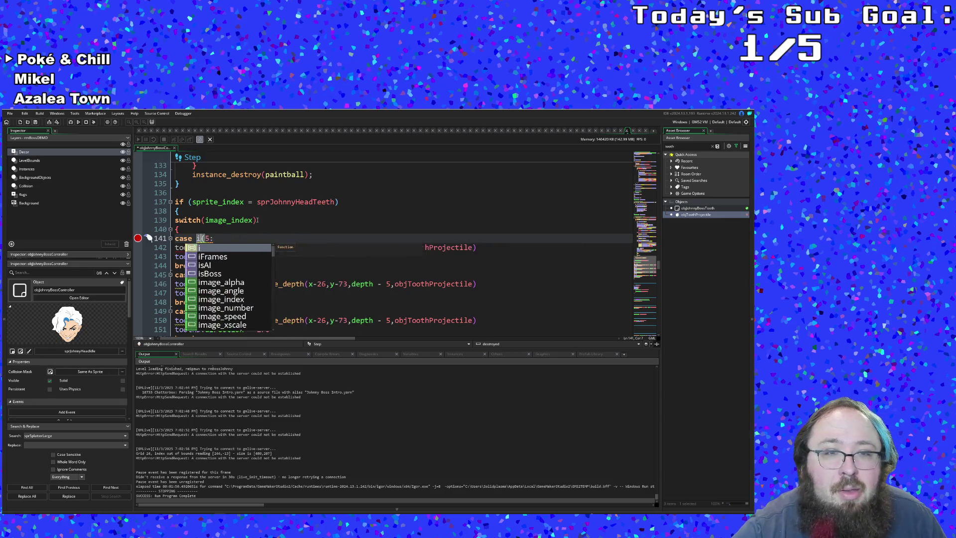
key("BackSpace")
type("mat")
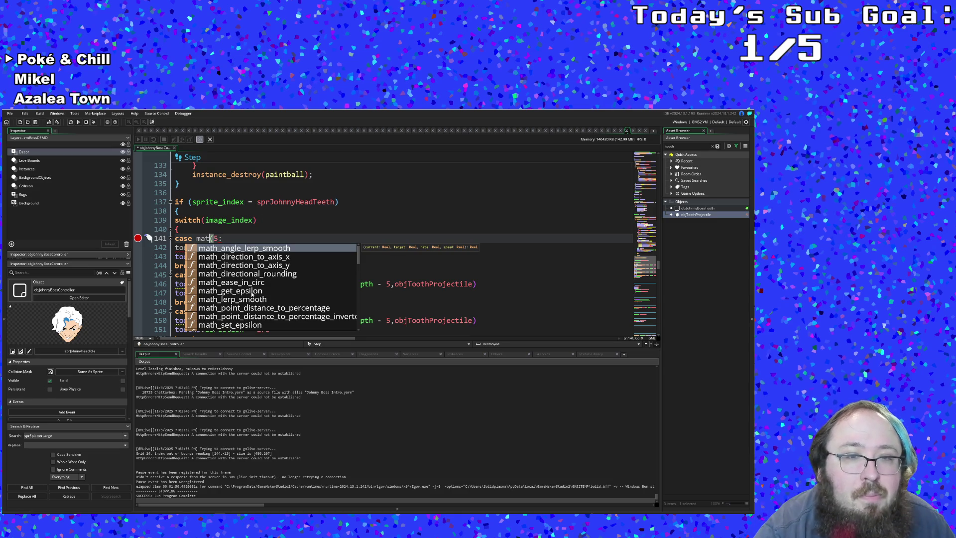
scroll(256, 292, "down", 1)
scroll(248, 292, "down", 2)
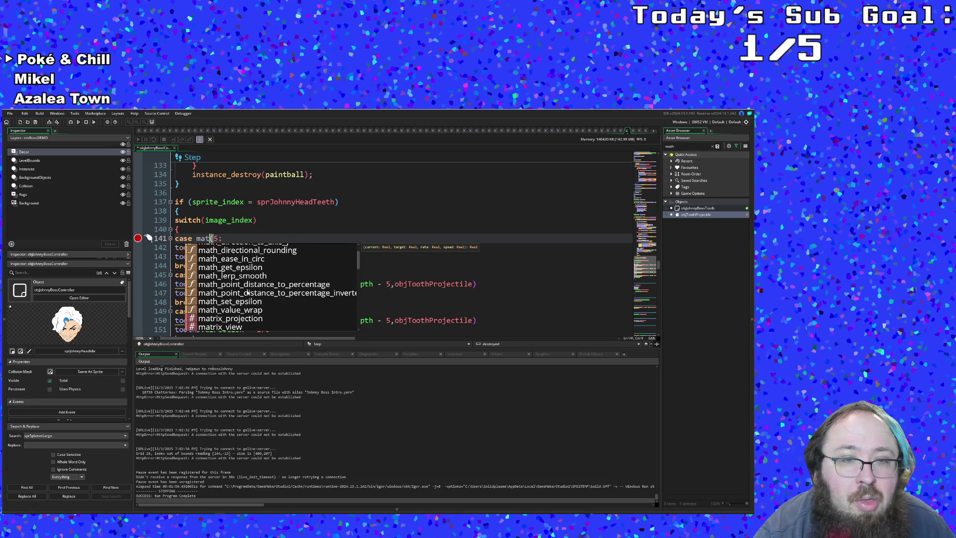
scroll(248, 293, "down", 1)
scroll(248, 293, "down", 1)
scroll(248, 293, "down", 2)
scroll(248, 294, "down", 2)
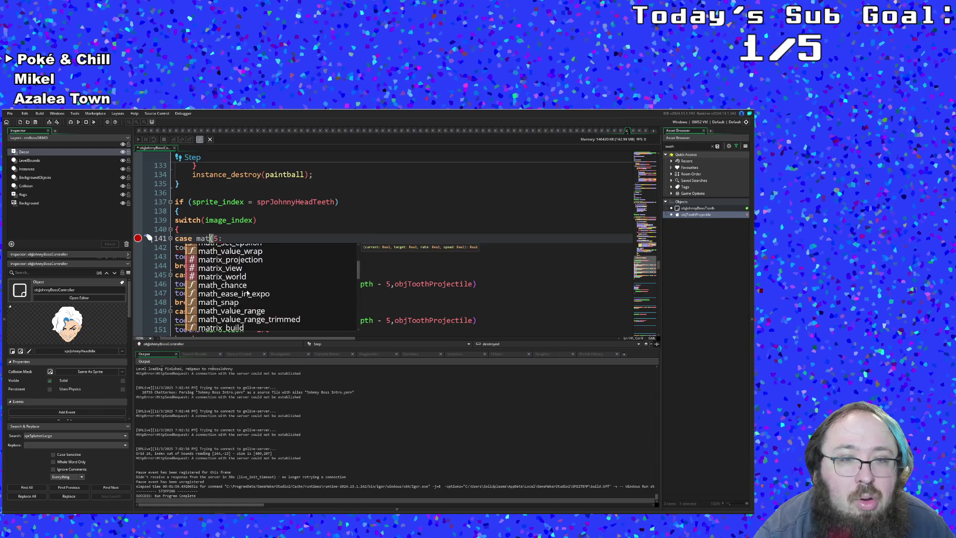
scroll(247, 294, "down", 2)
scroll(248, 293, "down", 1)
left_click(213, 238)
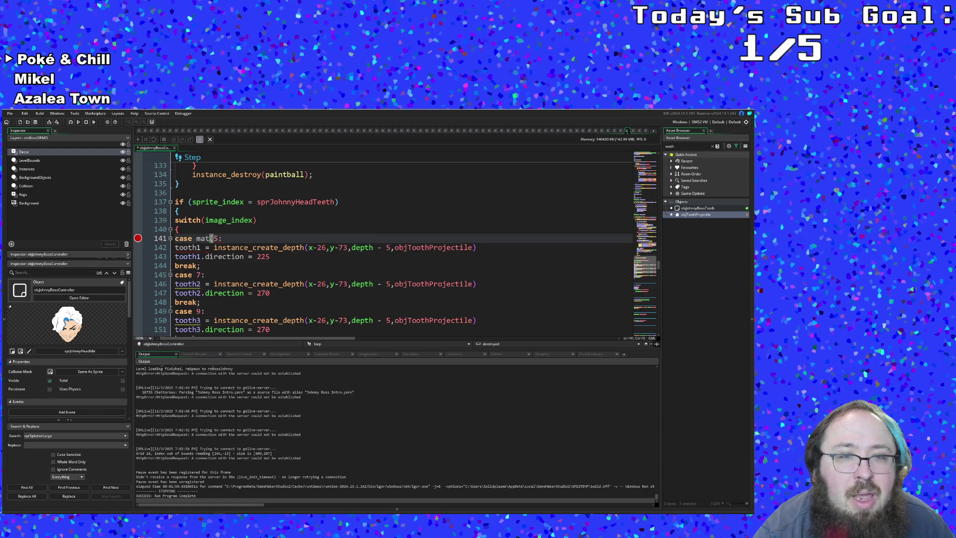
double_click(202, 238)
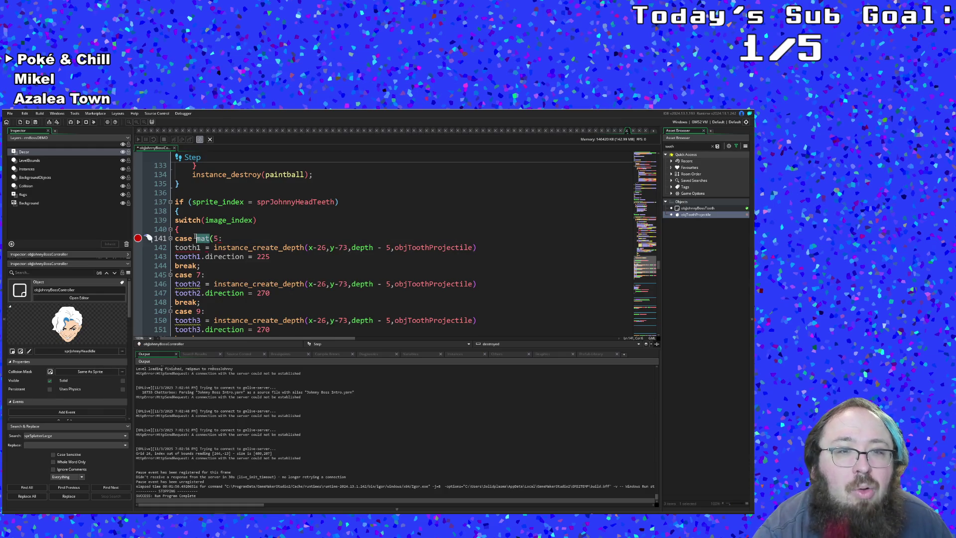
type("min")
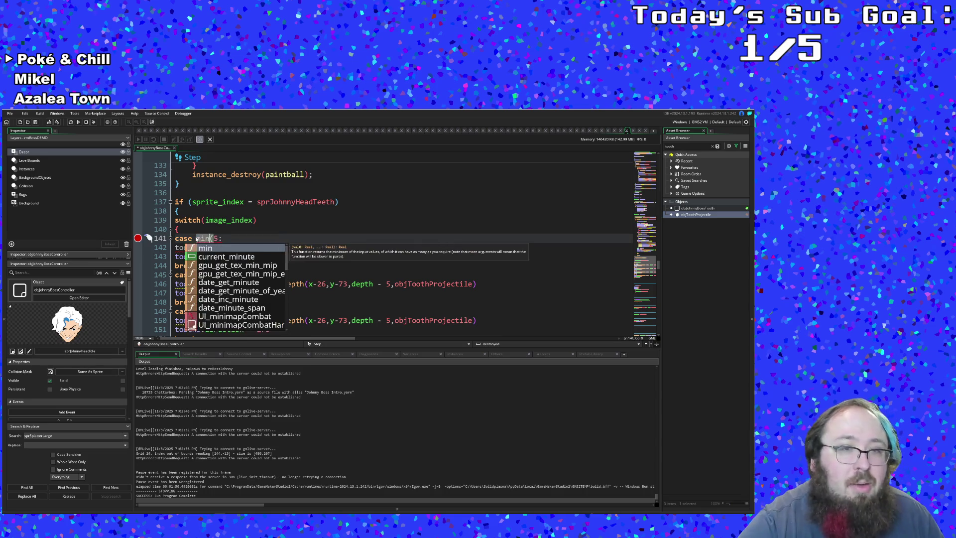
key("BackSpace")
key("BackSpace")
key("BackSpace")
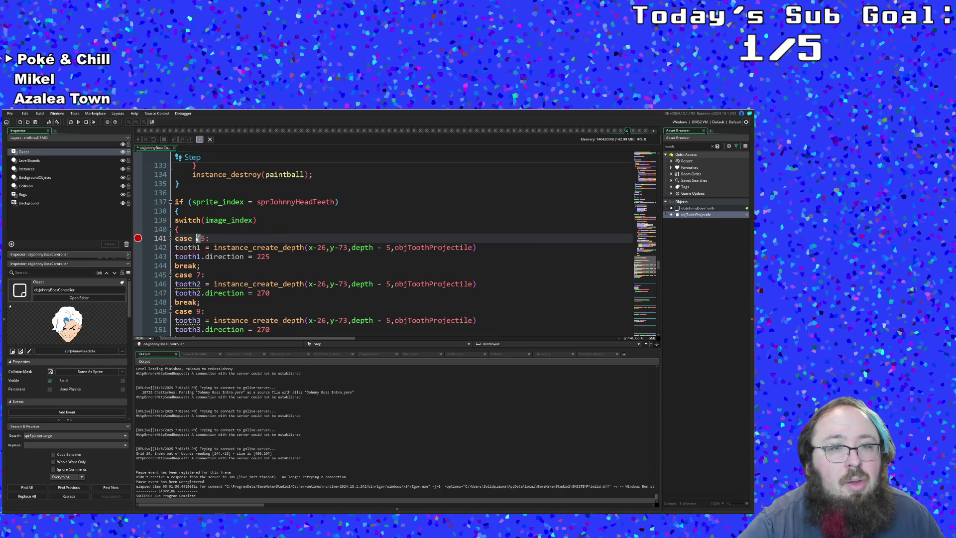
type("f")
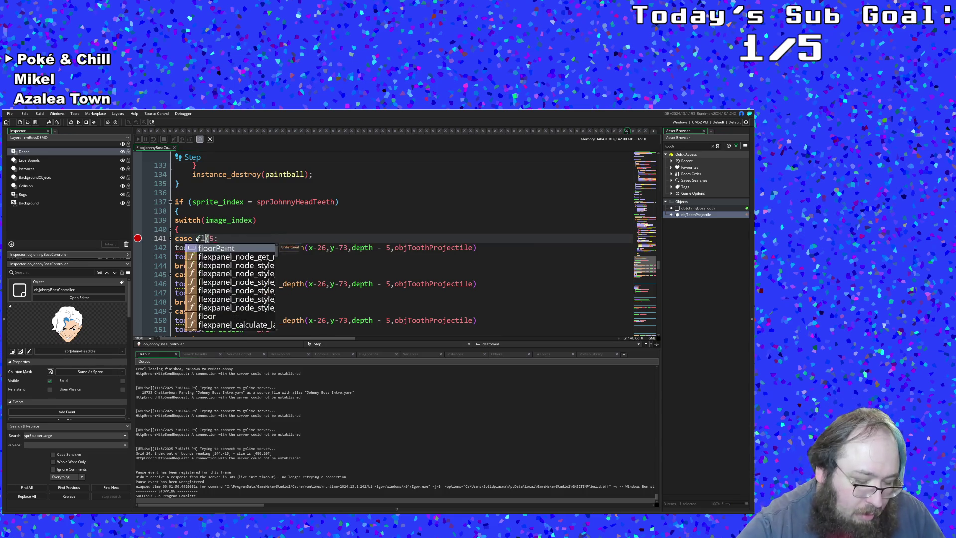
type("loor")
key("End")
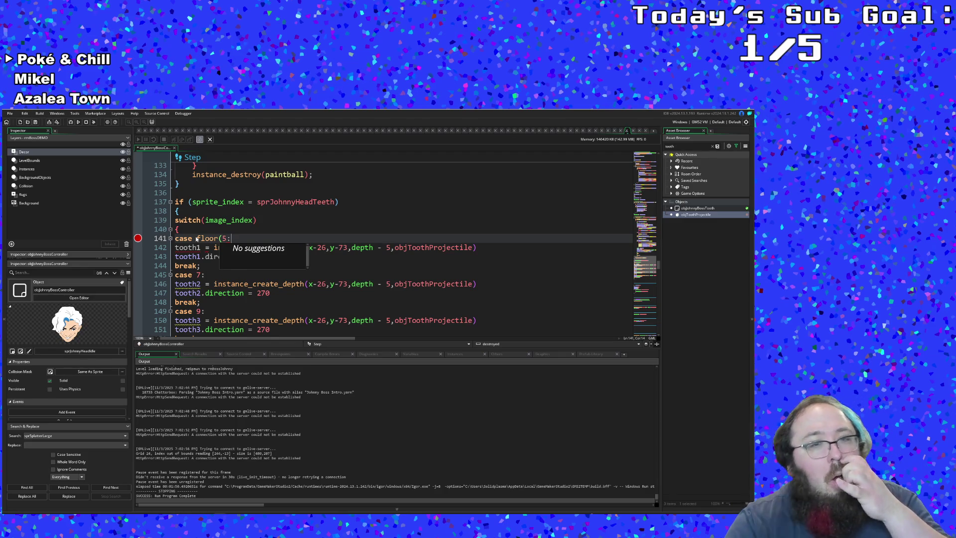
- Remove the floor and integer wrappers so line 141 reads plain case 5:
key("shift+Home")
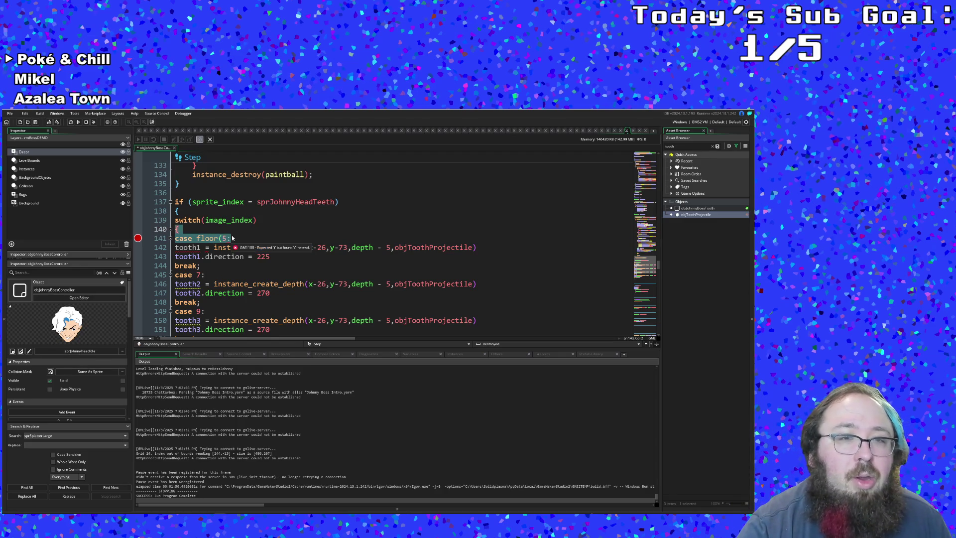
left_click(232, 237)
key("ctrl+BackSpace")
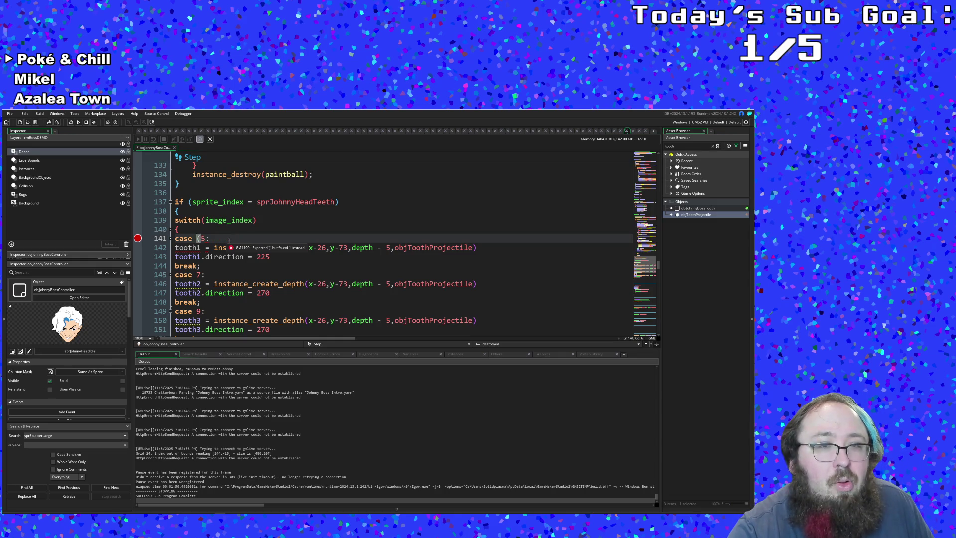
type("m")
key("BackSpace")
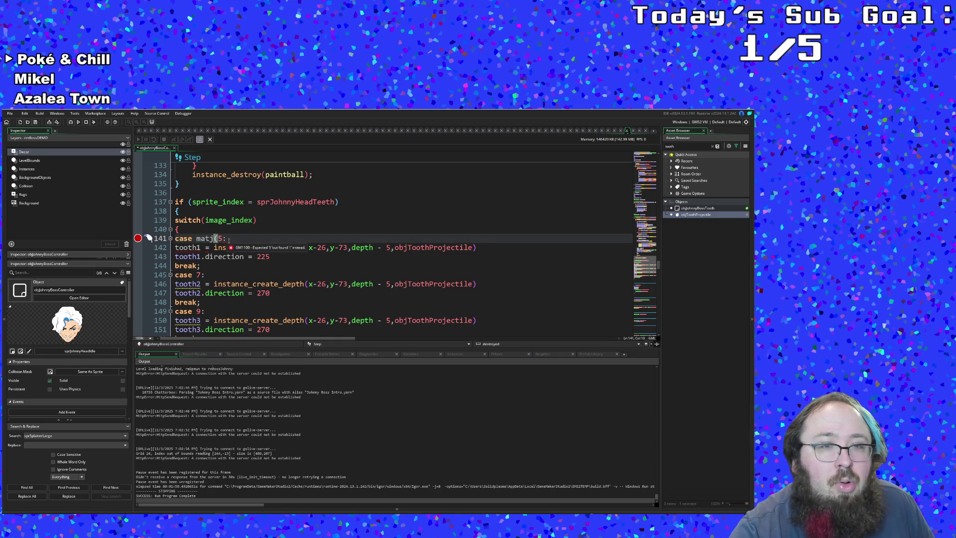
type("teger")
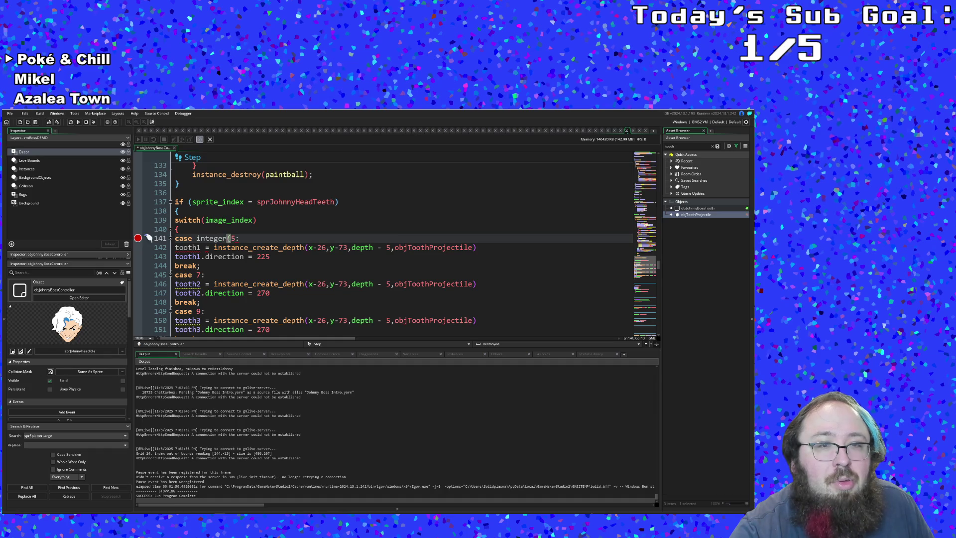
key("ctrl+BackSpace")
key("Delete")
type("d")
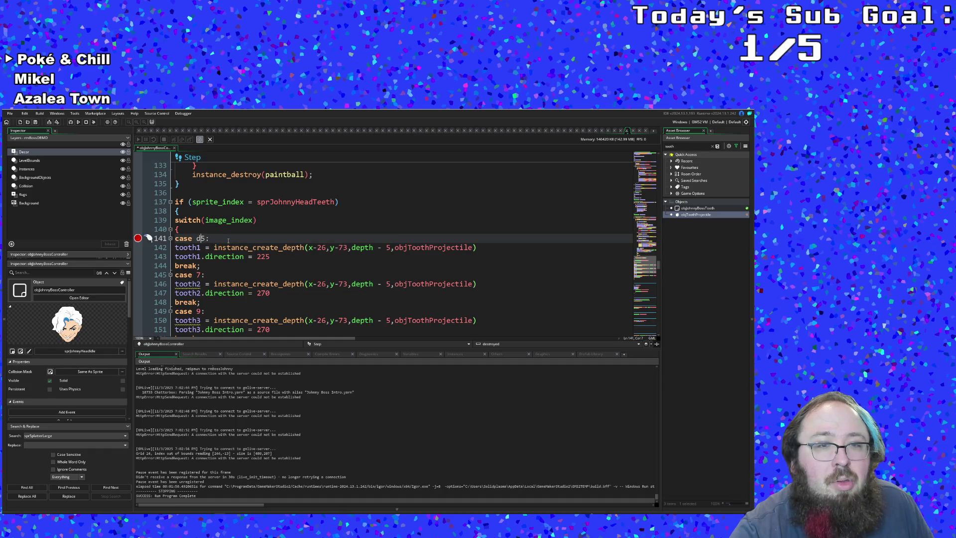
key("shift+Right")
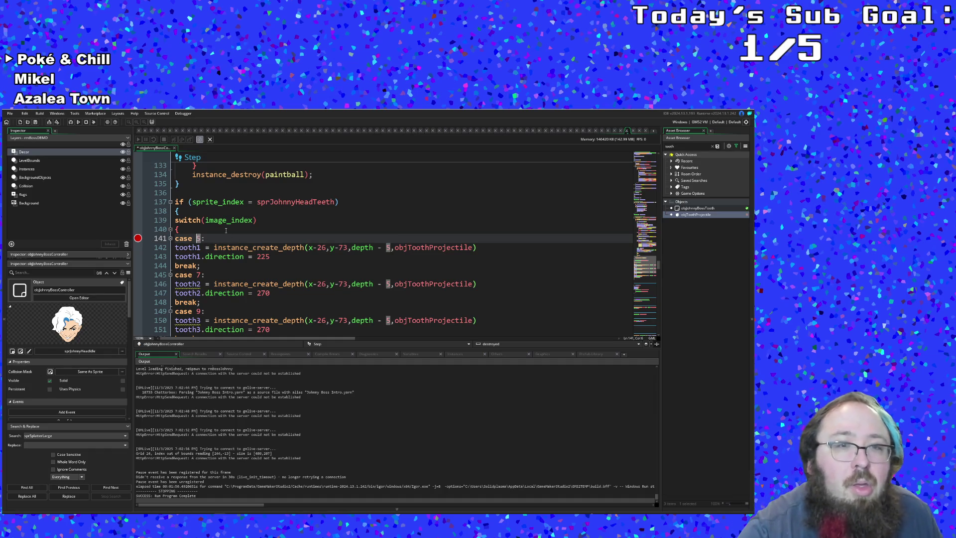
- Change the switch on line 139 to test floor(image_index)
left_click(204, 220)
type("floo")
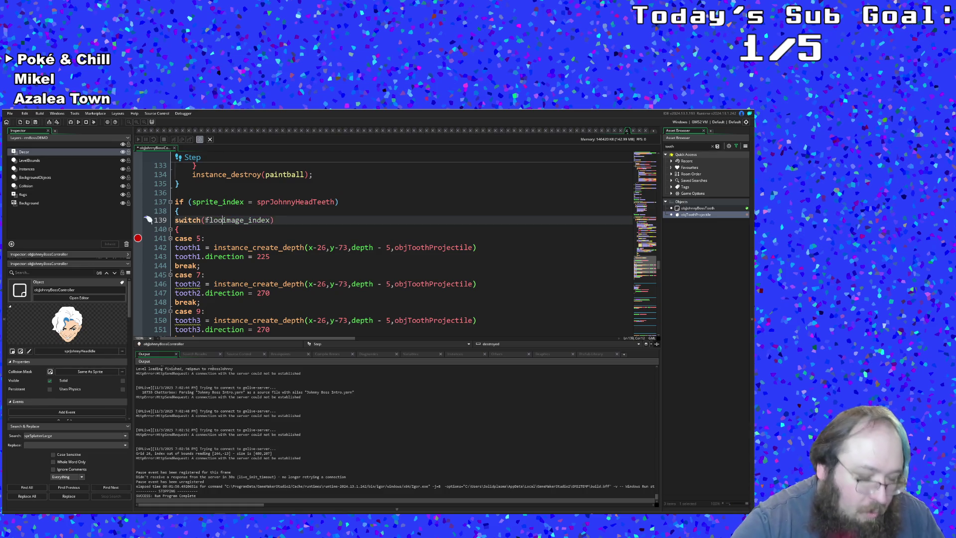
type("r(")
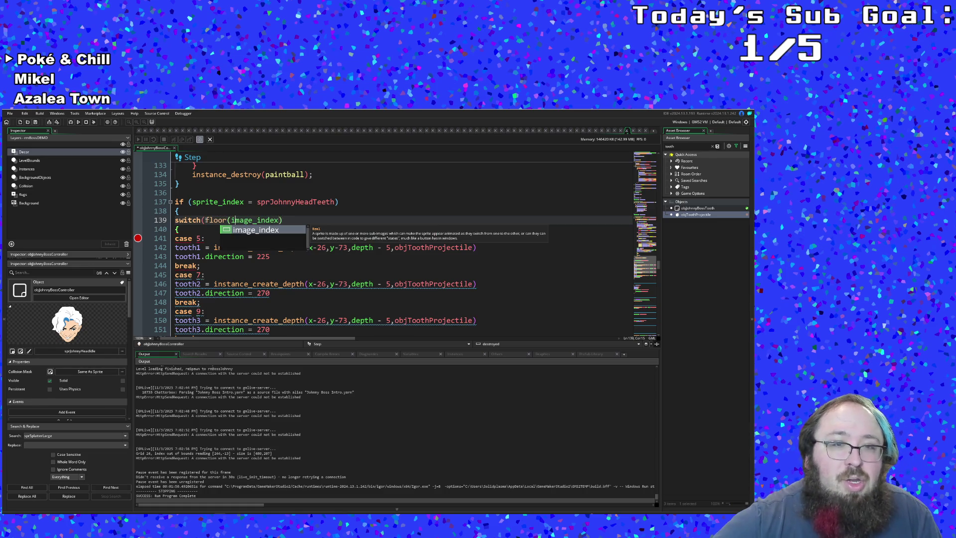
key("Right")
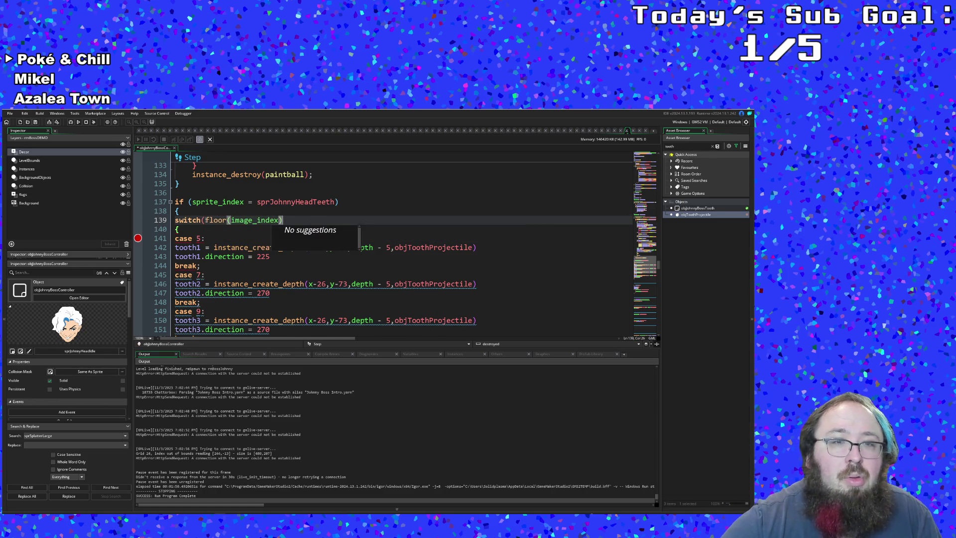
mouse_move(254, 219)
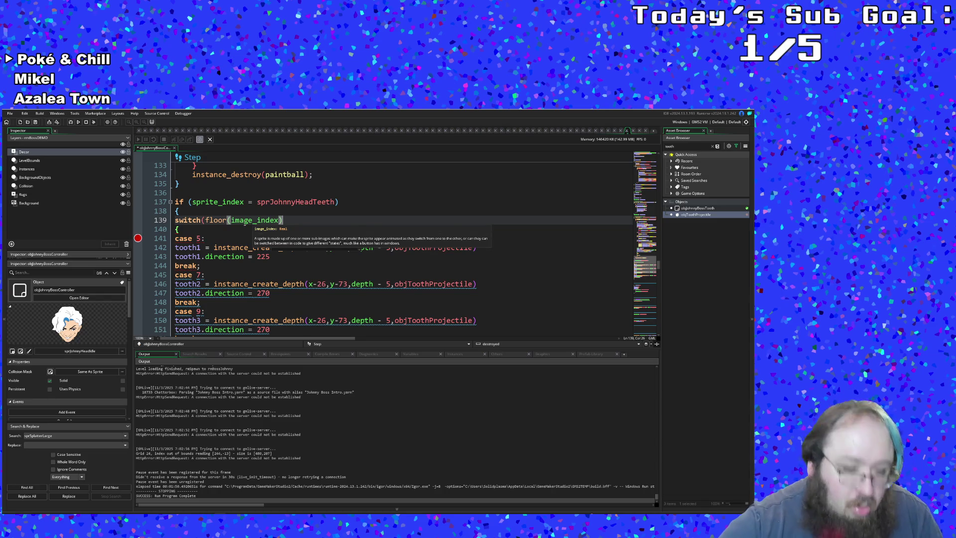
type(")")
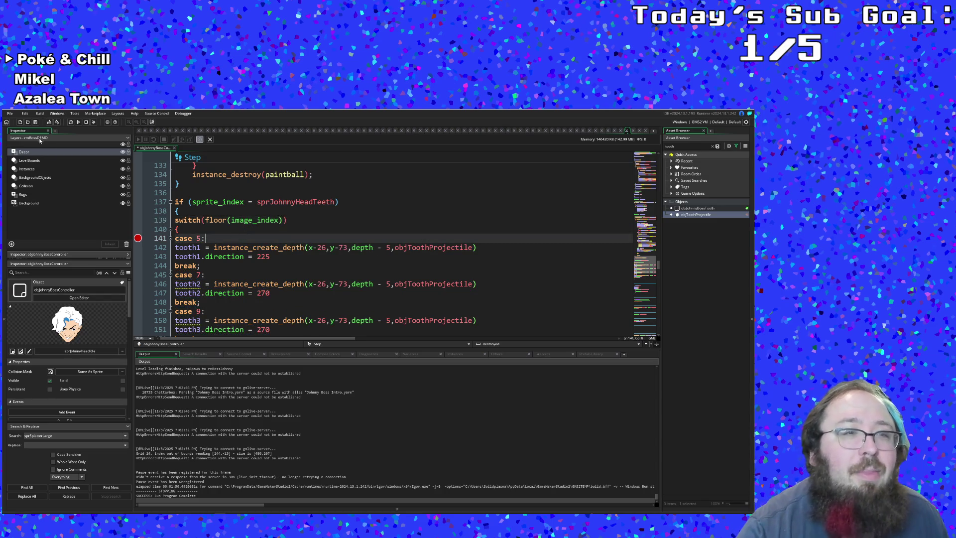
left_click(10, 113)
- Save and run the game, close the stale window and run it again with the floor fix
left_click(16, 145)
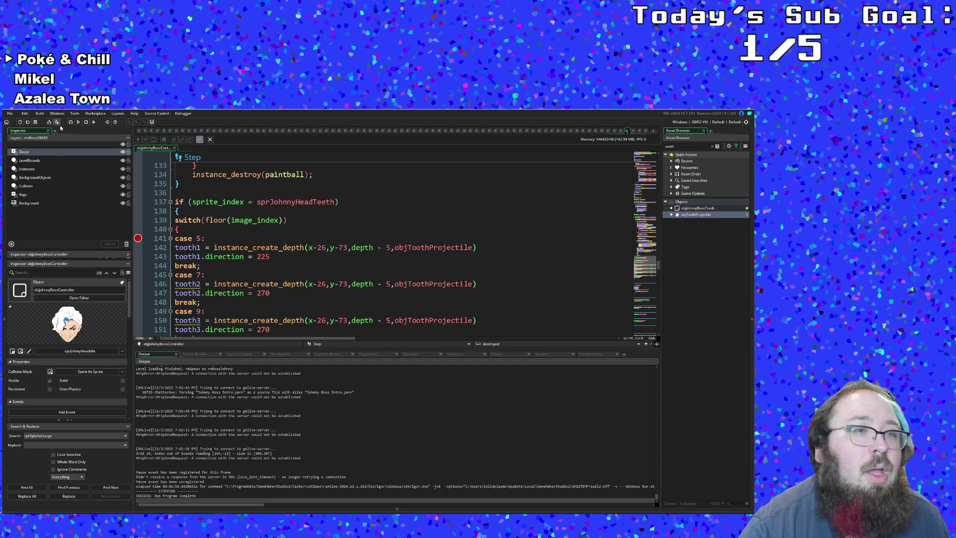
left_click(71, 122)
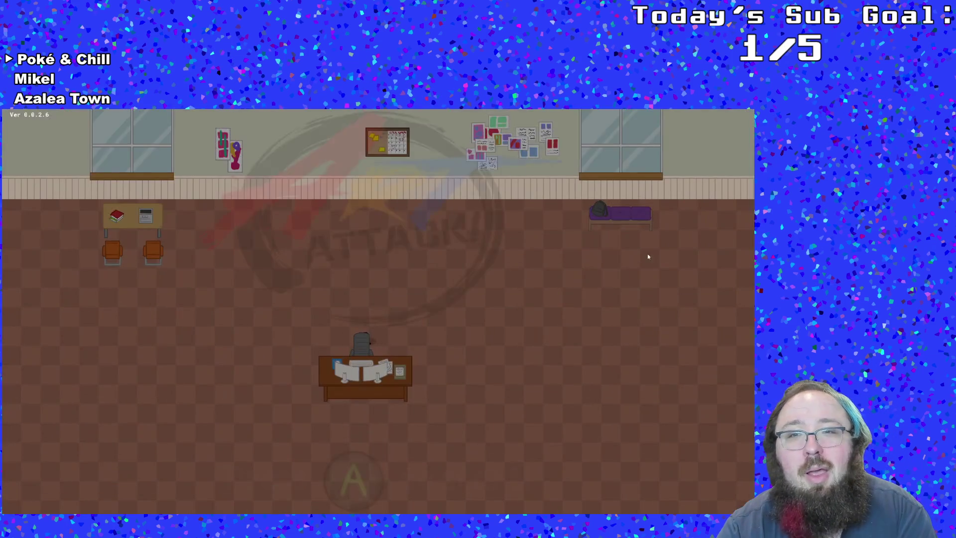
key("Escape")
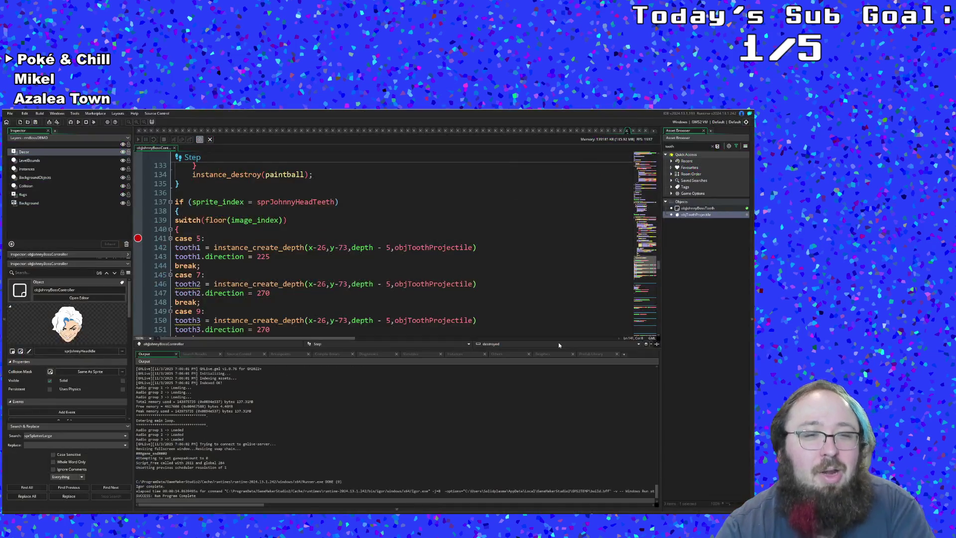
left_click(71, 122)
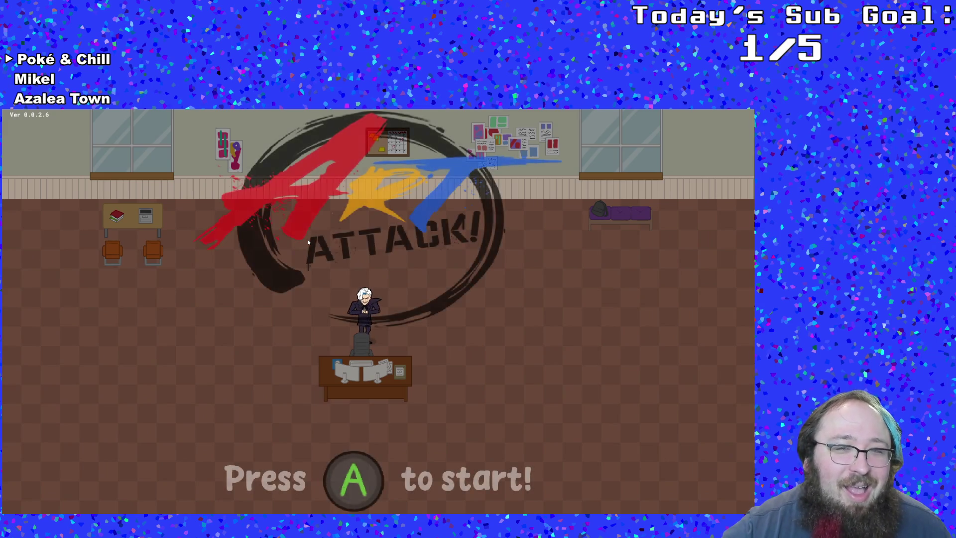
- Start from the title screen and walk through the first room into the next
key("Return")
key("Down")
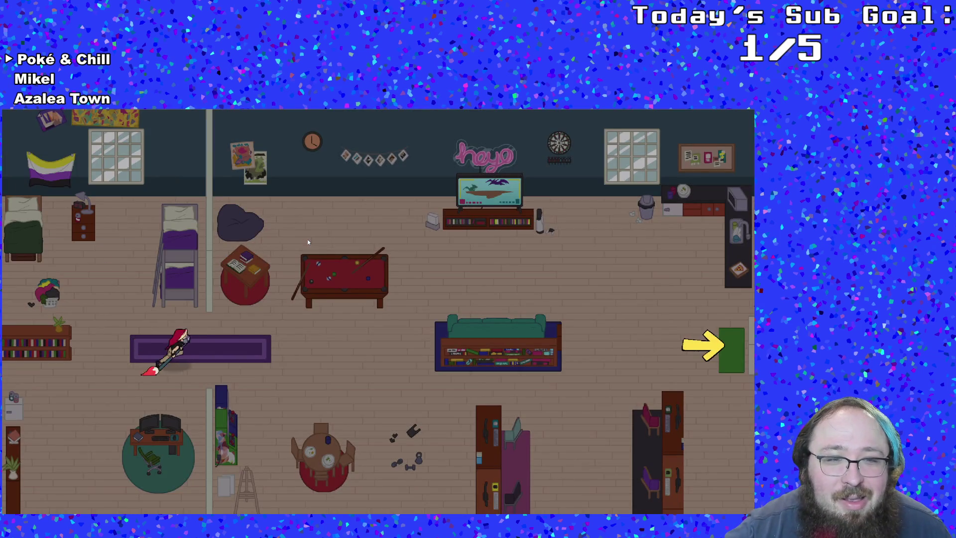
key("Right")
key("Right")
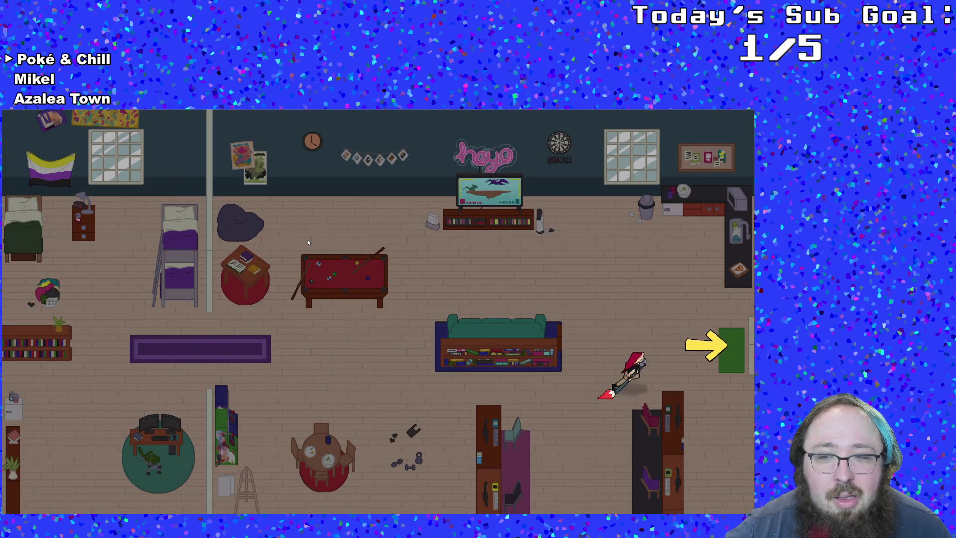
key("Up")
key("Left")
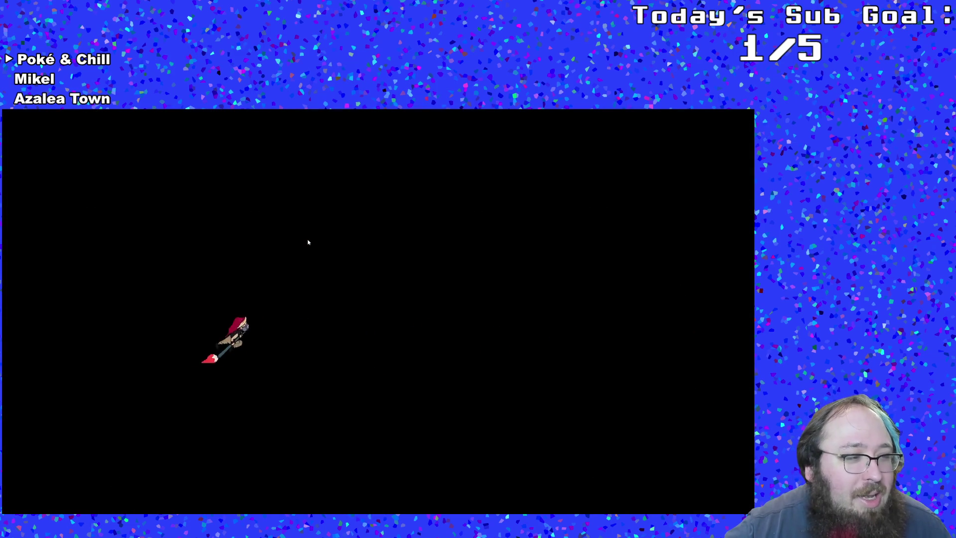
- Talk to Hue to start the boss fight and dash into position on the arena floor
key("Right")
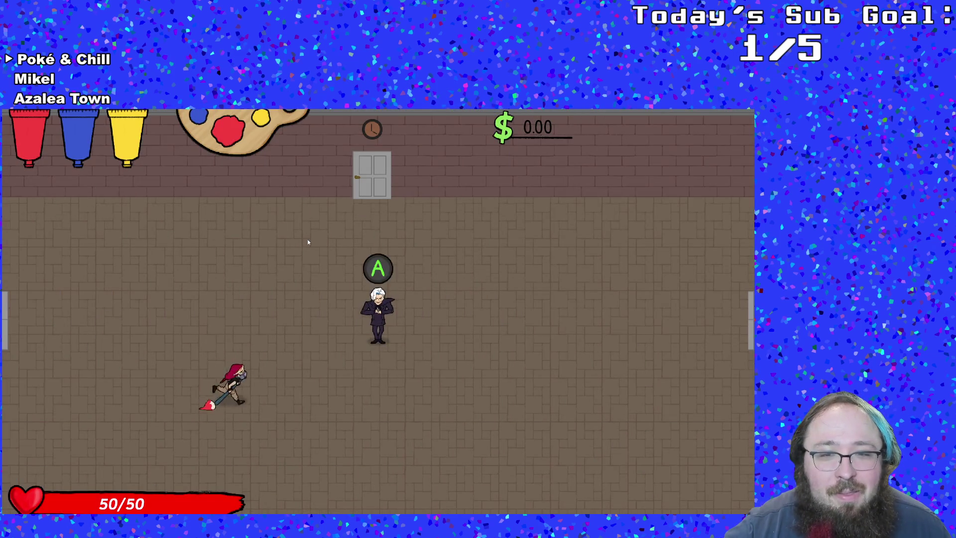
key("z")
key("z")
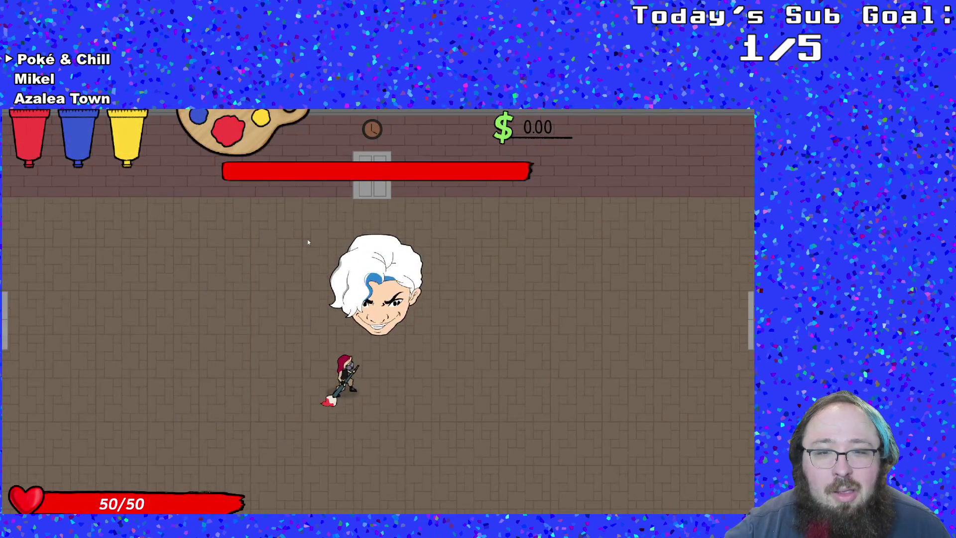
key("Right")
key("Down")
key("Left")
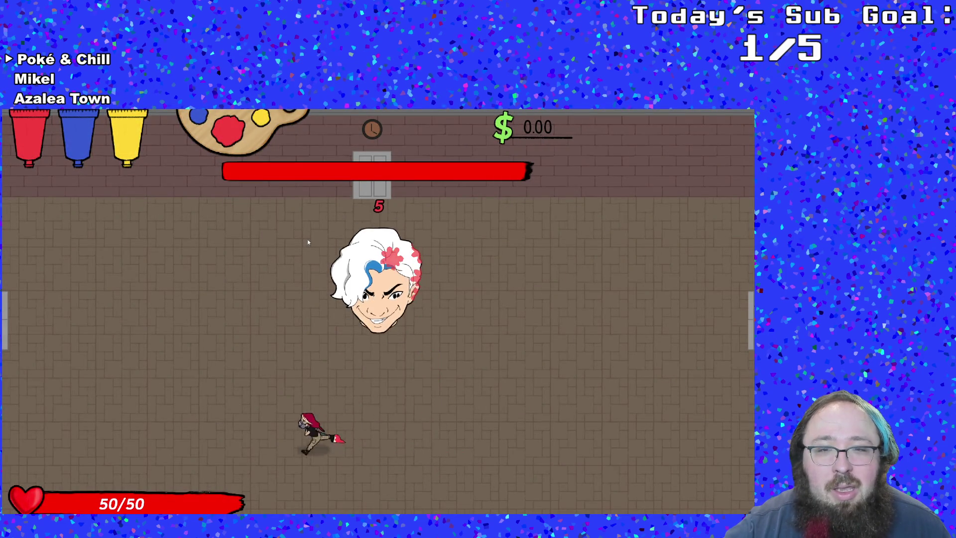
key("Right")
- Switch to blue paint and shoot the boss until the case 5 breakpoint hits, then continue
key("d")
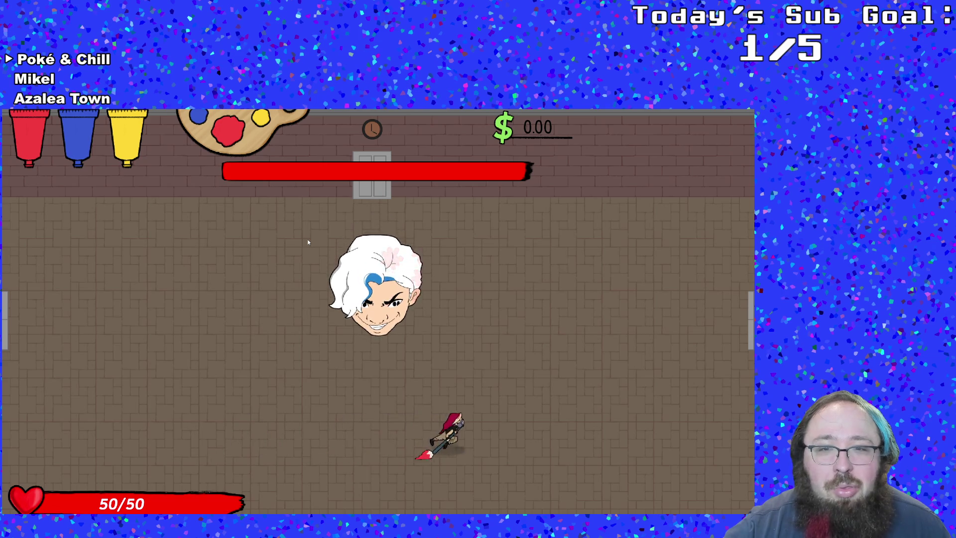
key("w")
key("a")
key("s")
key("e")
key("a")
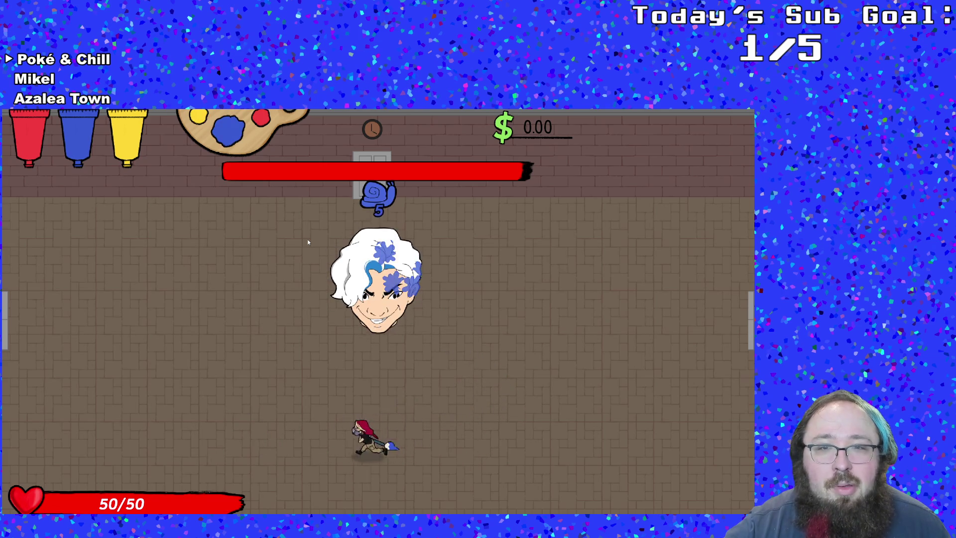
key("w")
key("a")
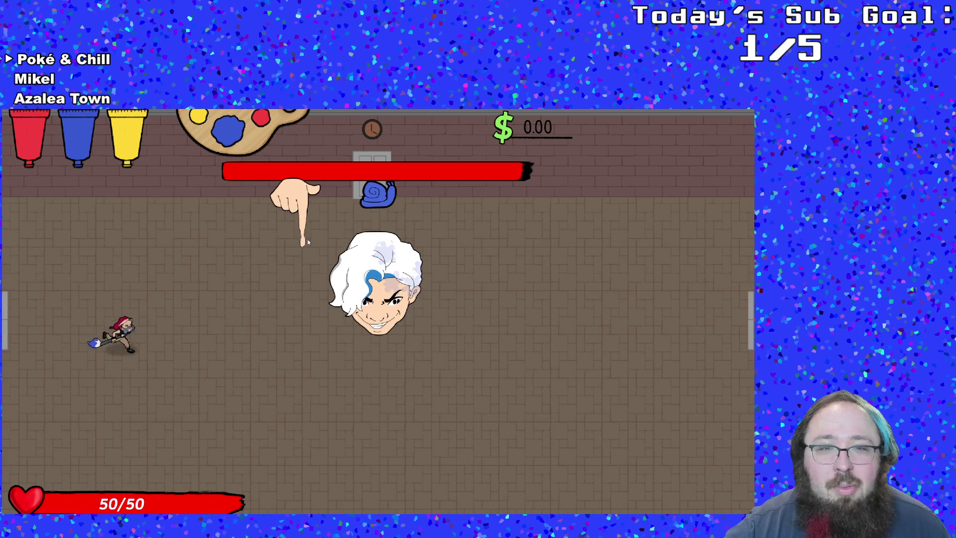
key("d")
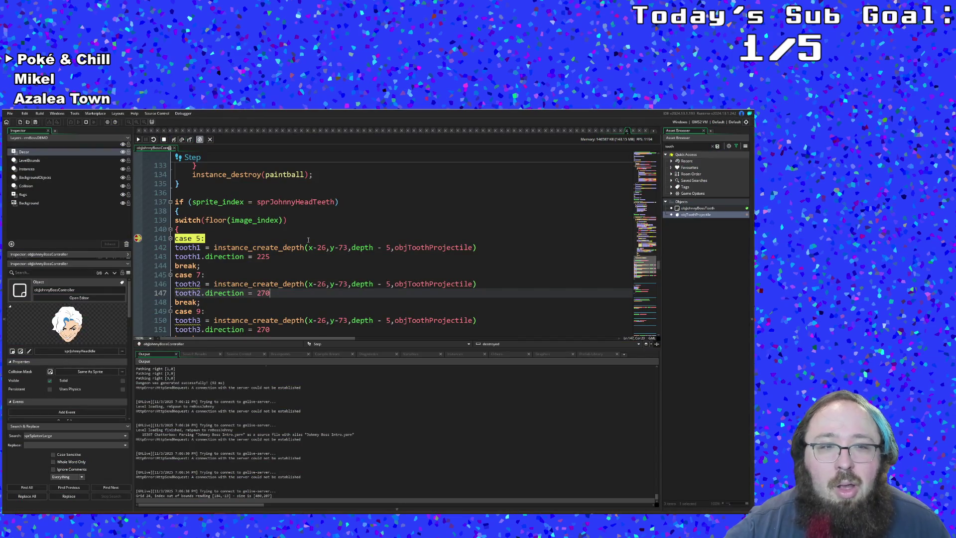
left_click(137, 239)
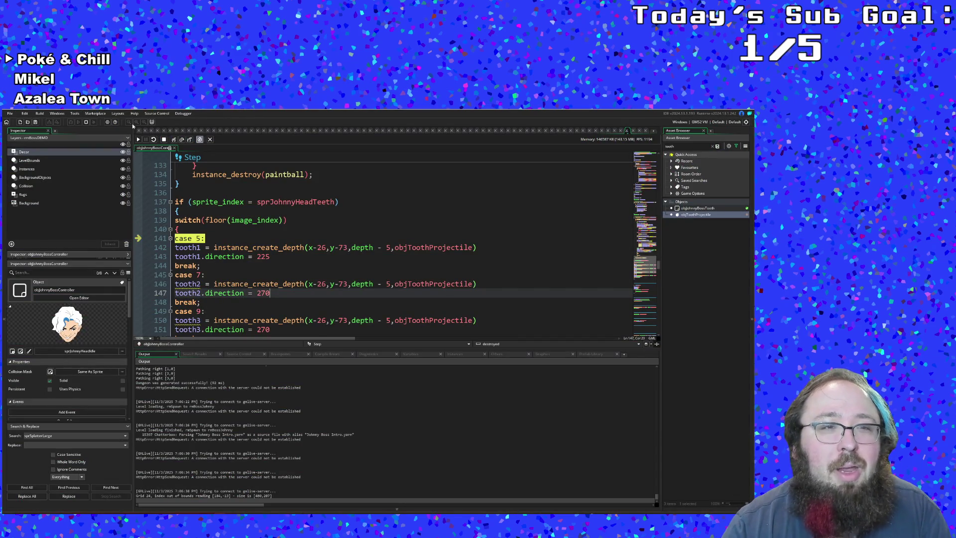
left_click(137, 139)
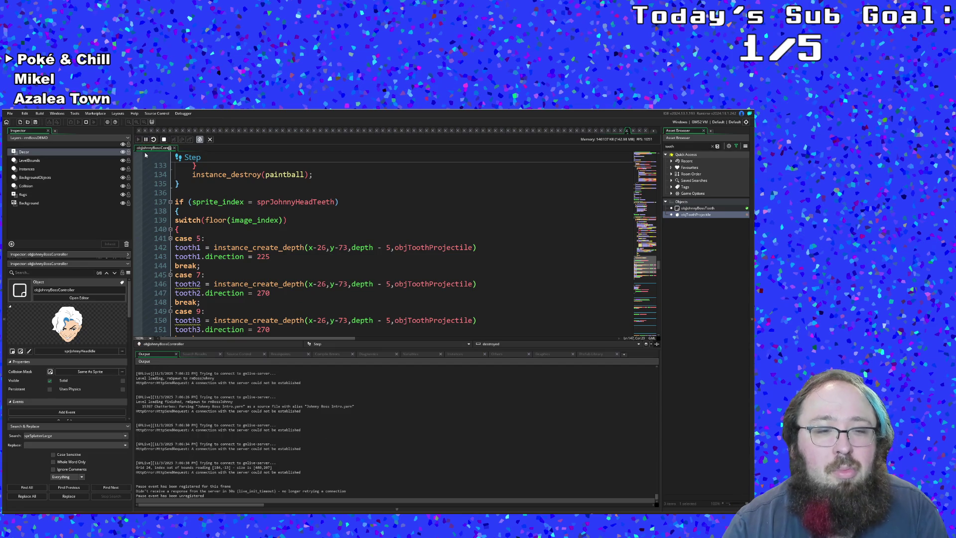
- Dodge the boss hand around the arena while firing blue paint at its head as teeth fly out
key("alt+Tab")
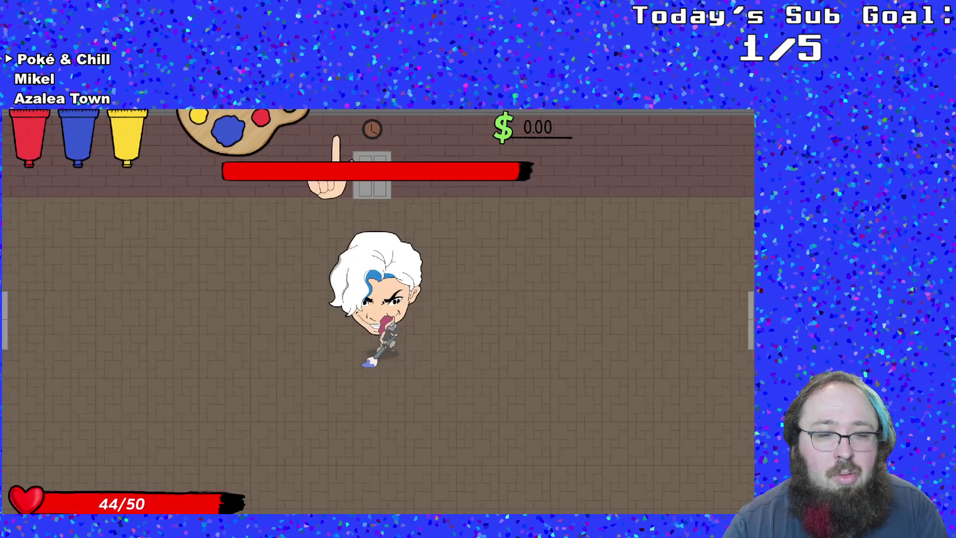
key("d")
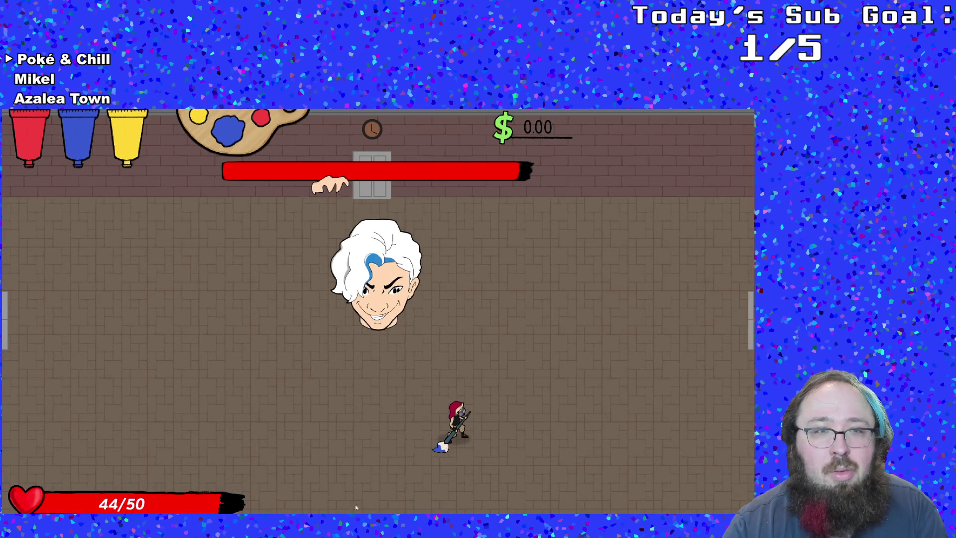
key("d")
key("a")
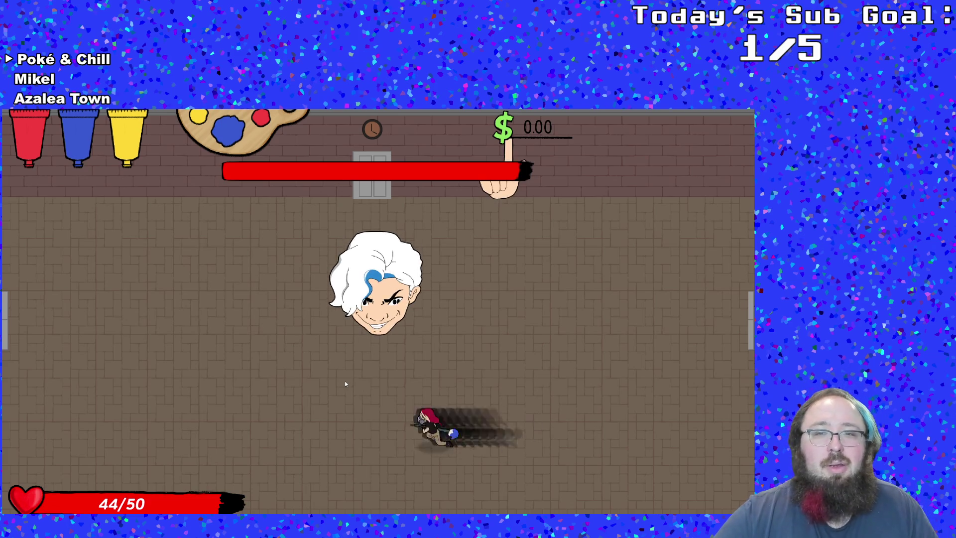
key("d")
key("a")
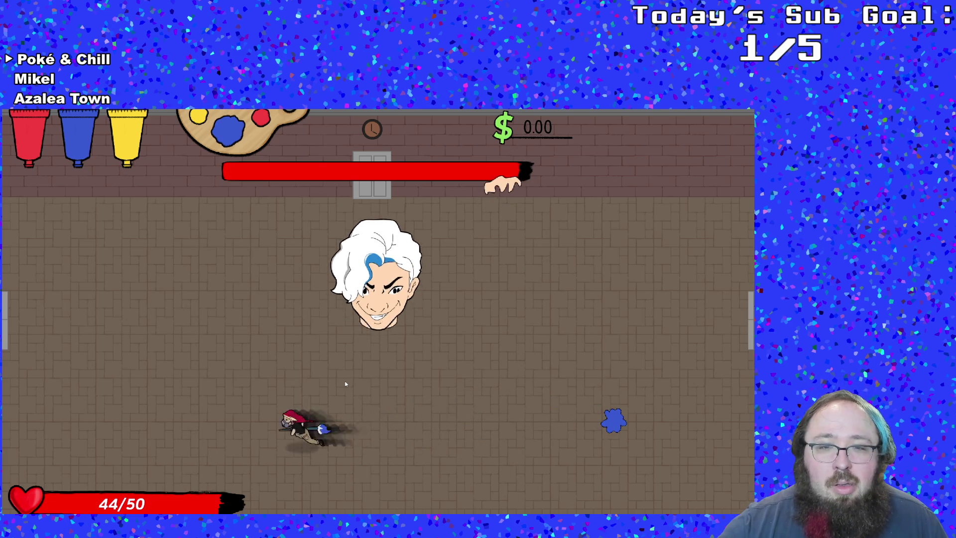
key("a")
key("a")
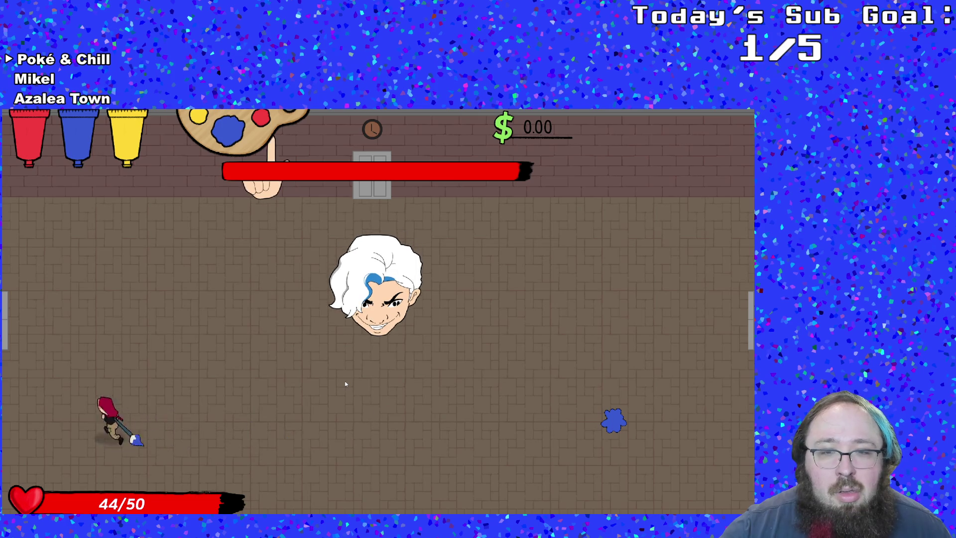
key("w")
key("a")
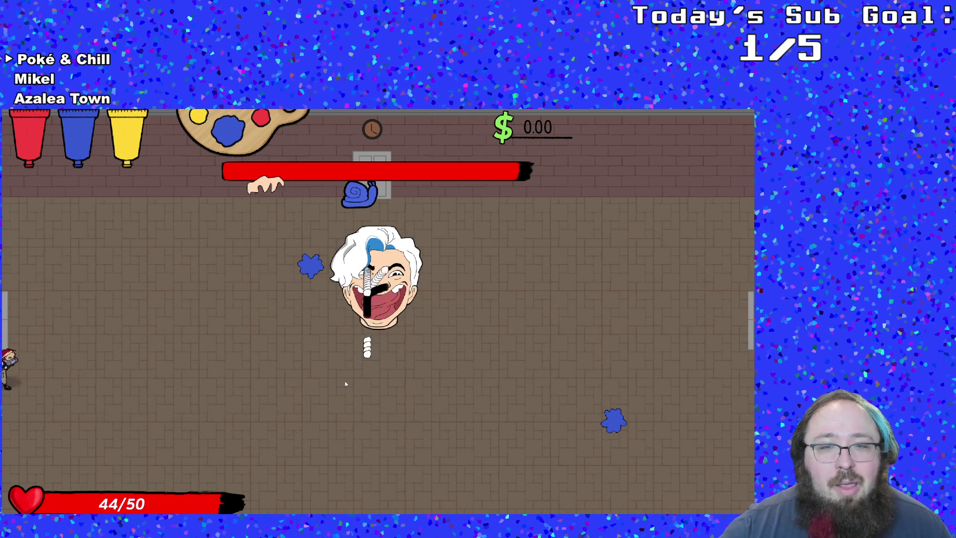
key("s")
key("d")
key("d")
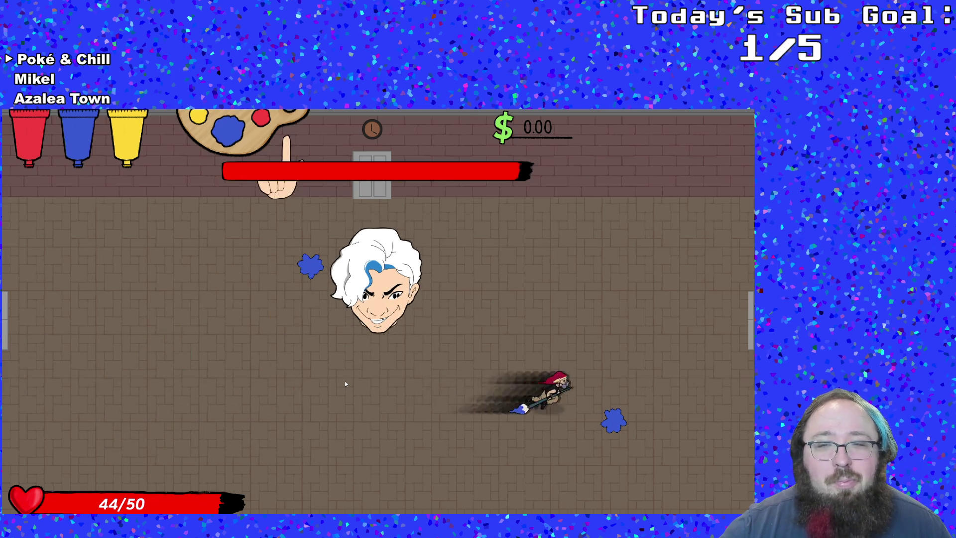
key("w")
key("a")
key("a")
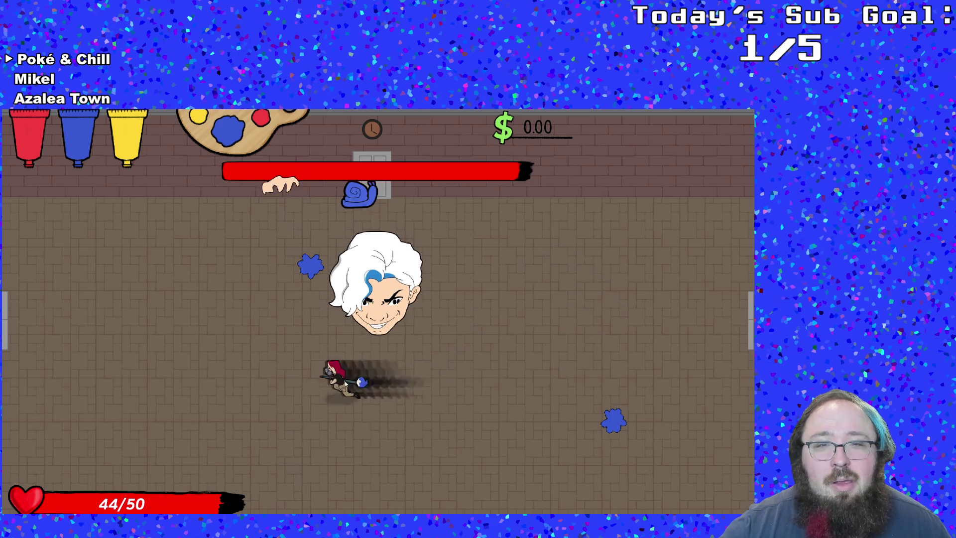
key("w")
- Pause the test game, choose Quit and return to the Step code in the IDE
key("Escape")
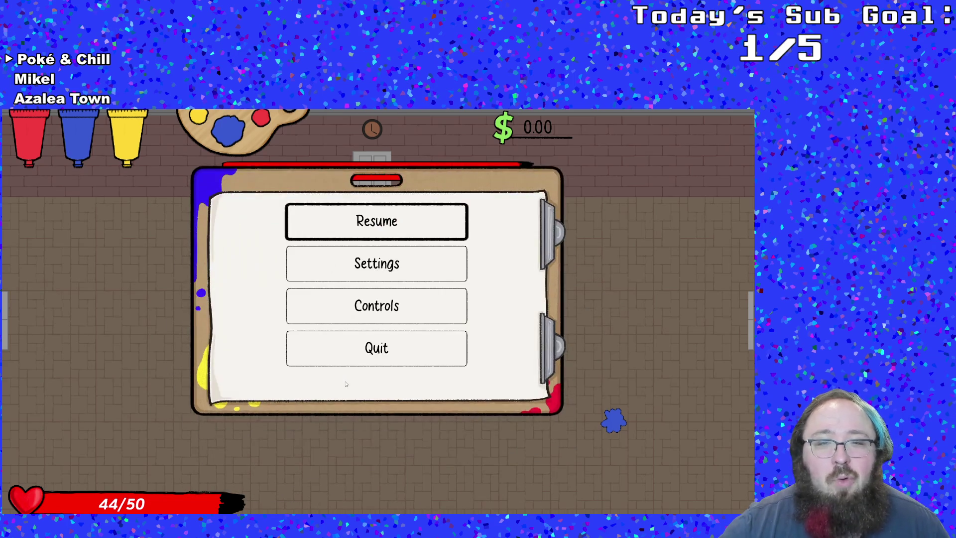
key("s")
key("s")
key("s")
key("Return")
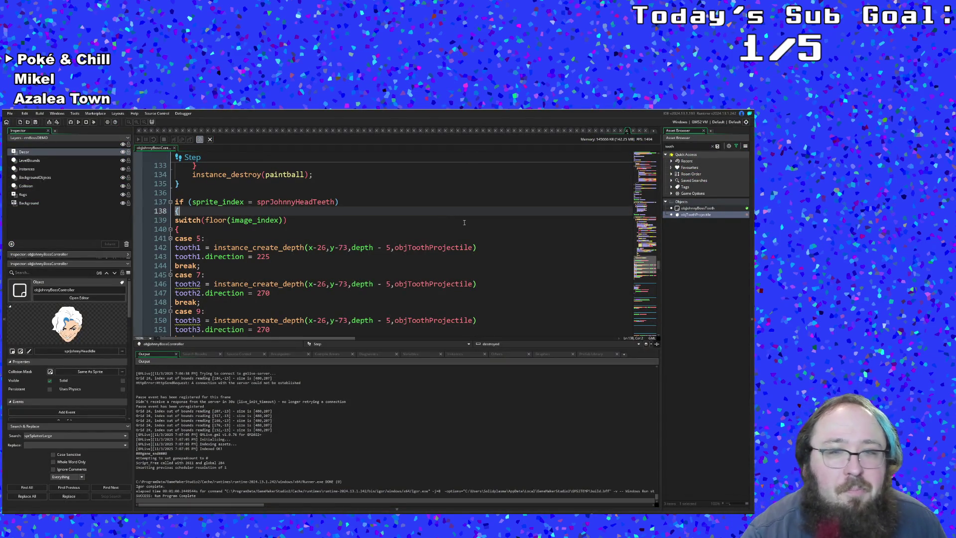
- Copy the paint1–paint3 lines in the Create event and paste a duplicate below them
left_click_drag(657, 266, 658, 159)
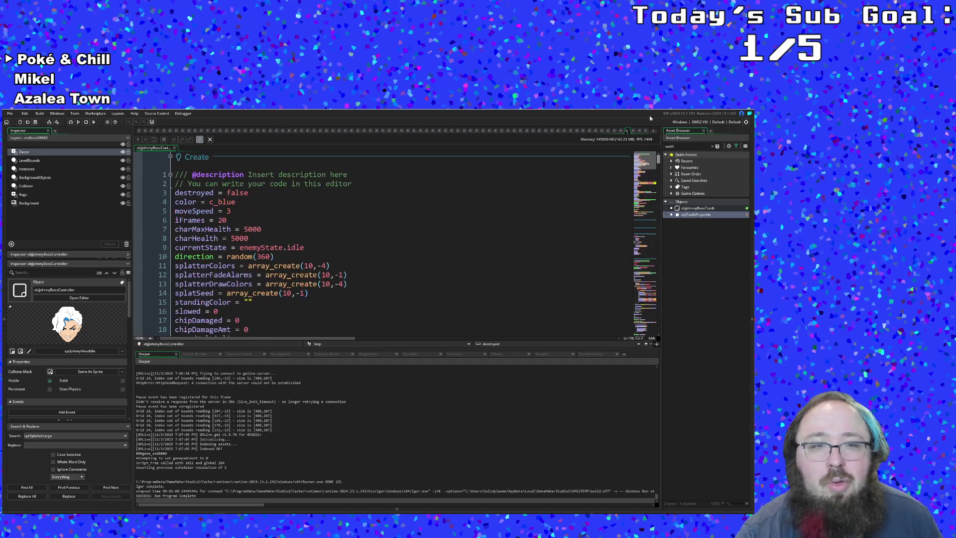
scroll(323, 246, "down", 8)
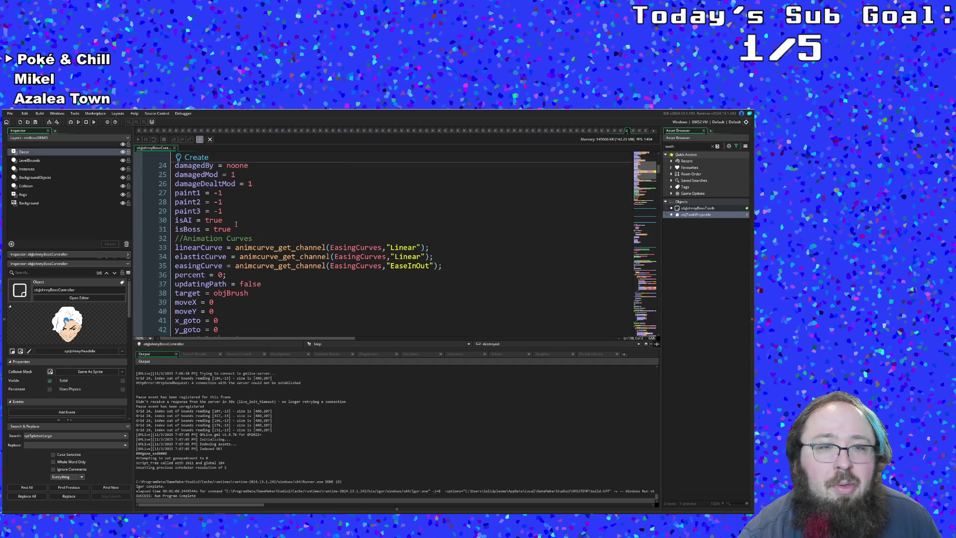
left_click_drag(232, 211, 183, 193)
key("ctrl+c")
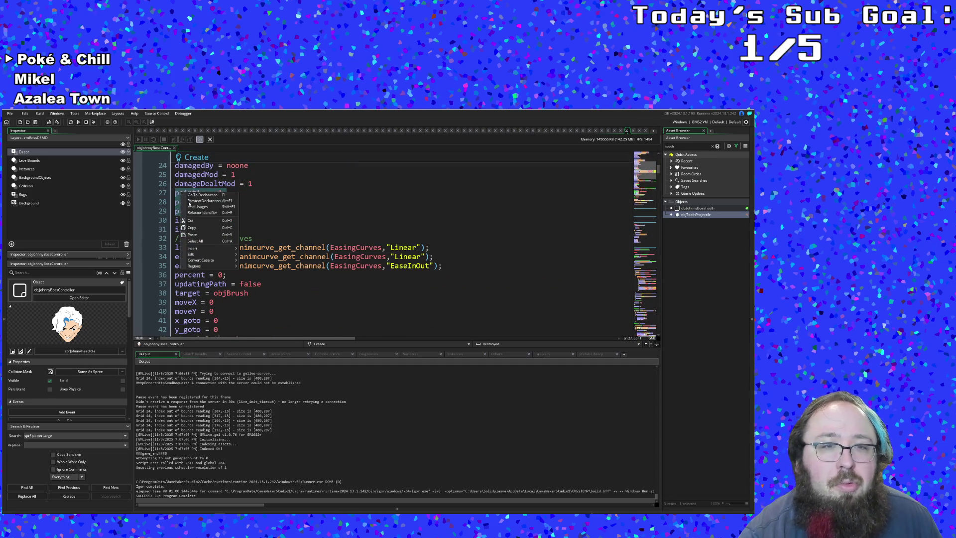
left_click(224, 212)
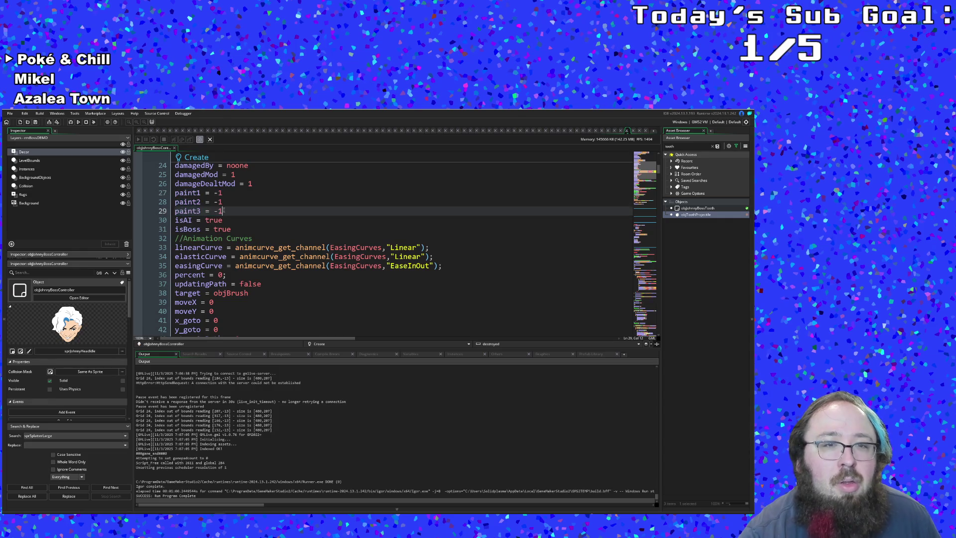
key("Return")
key("ctrl+v")
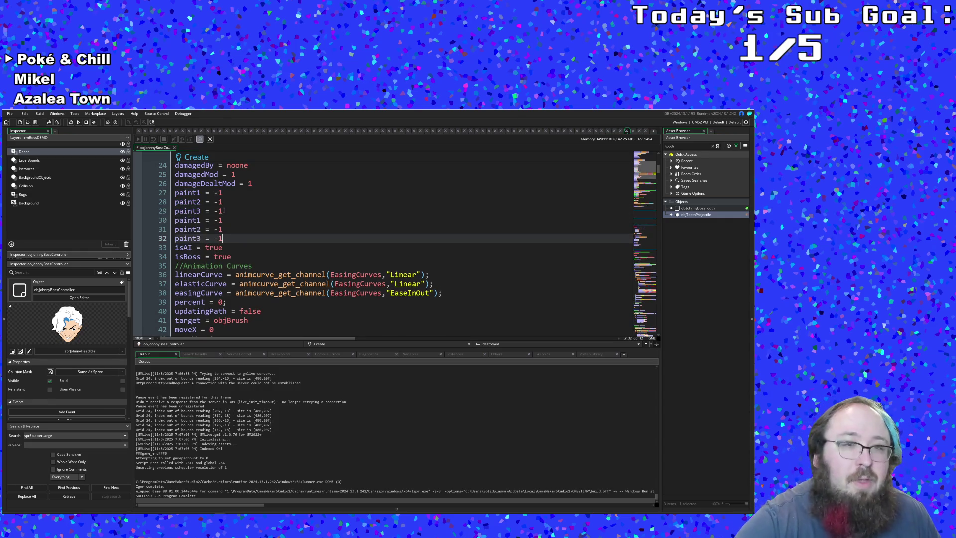
key("Up")
key("Up")
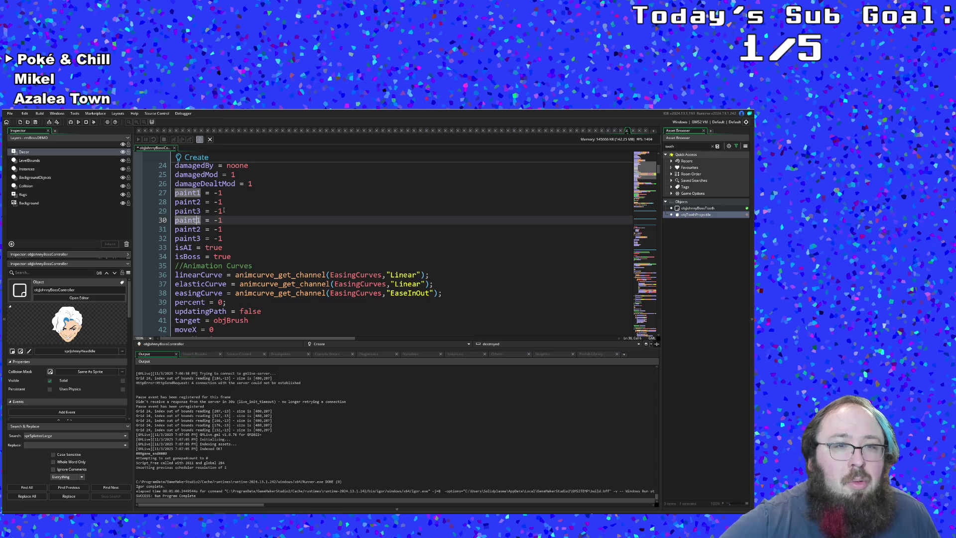
- Multi-cursor rename the copies to tooth1–tooth3 = noone and add tooth4 = noone
key("alt+shift+Down")
key("alt+shift+Down")
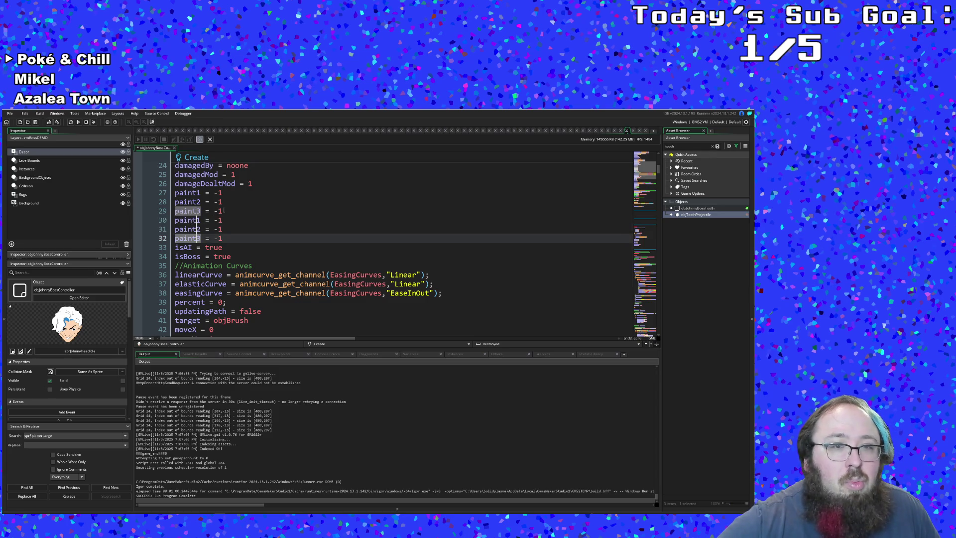
key("BackSpace")
key("BackSpace")
key("BackSpace")
key("BackSpace")
key("BackSpace")
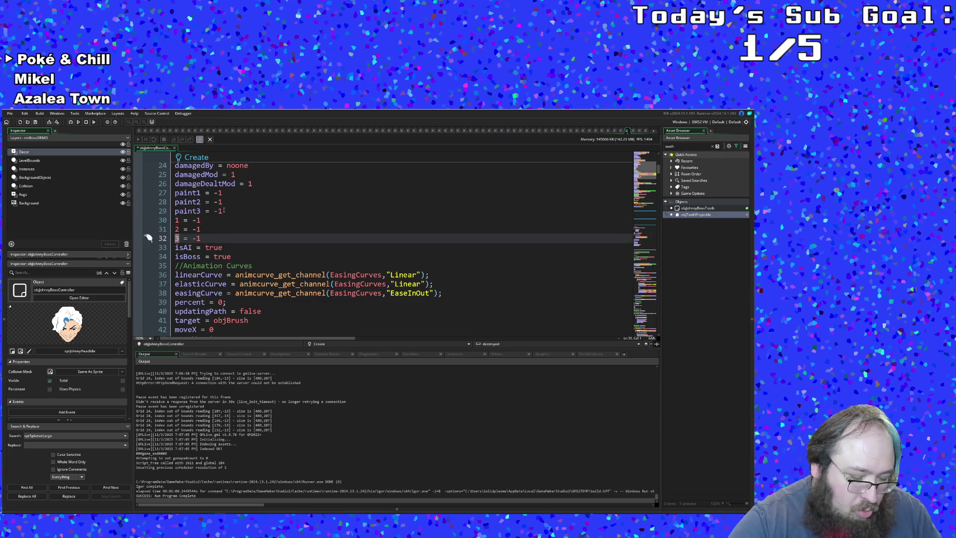
type("tooth")
key("End")
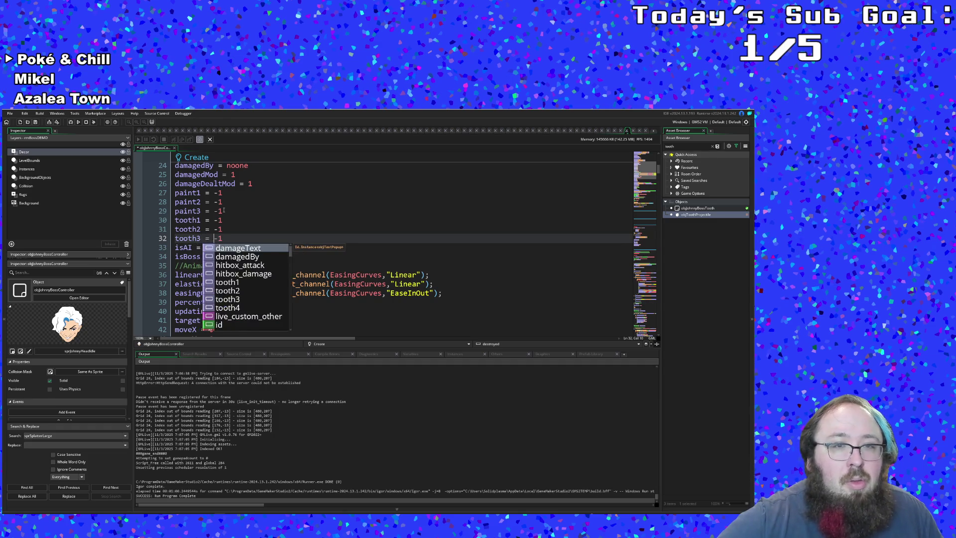
key("Escape")
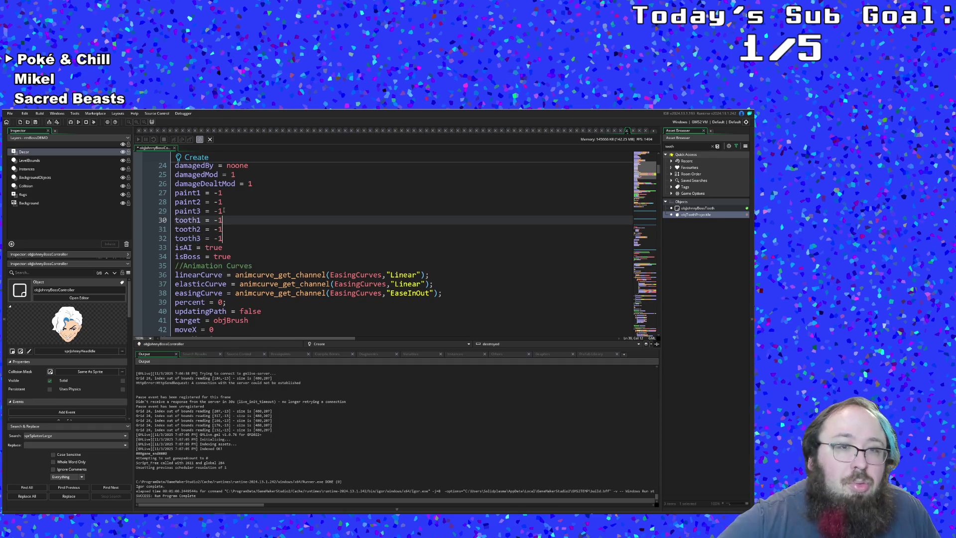
type("n")
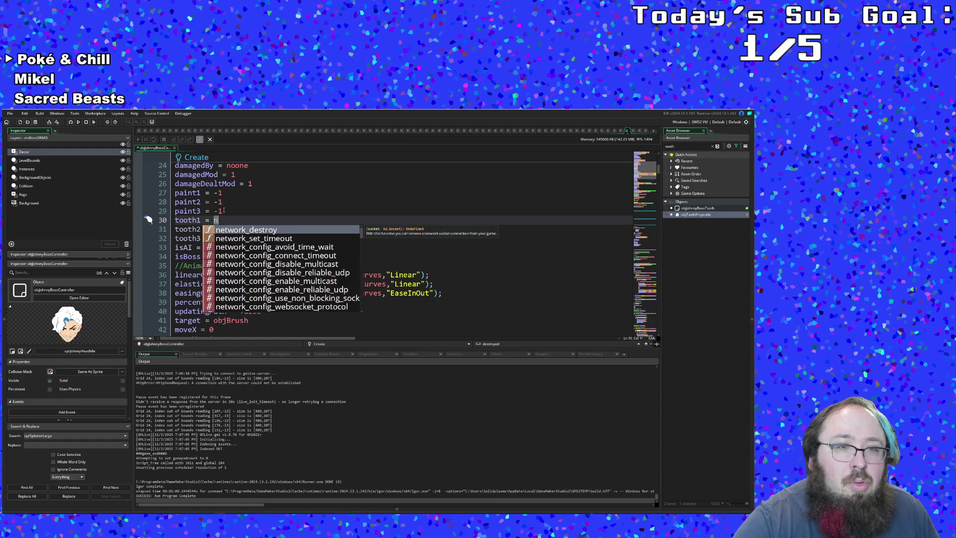
type("oone")
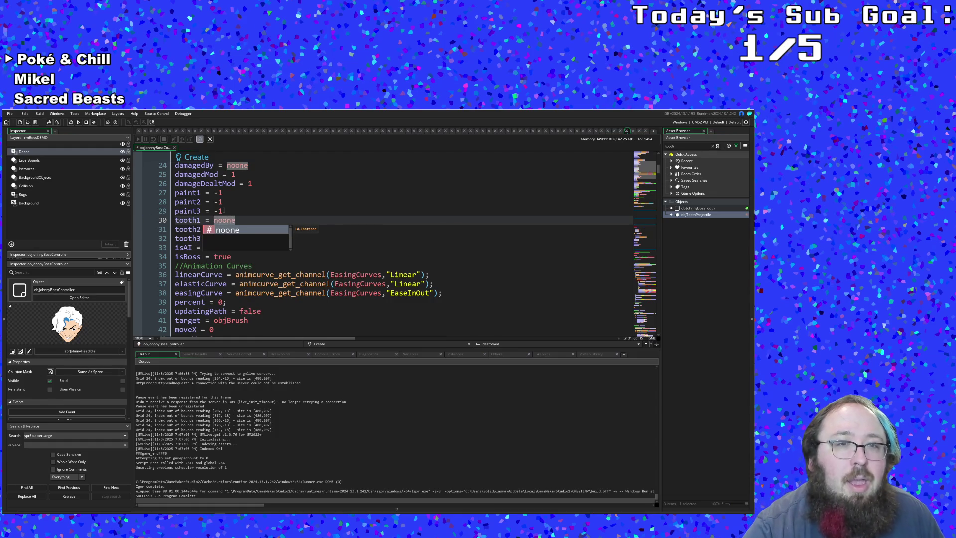
key("Return")
key("Down")
key("Down")
key("End")
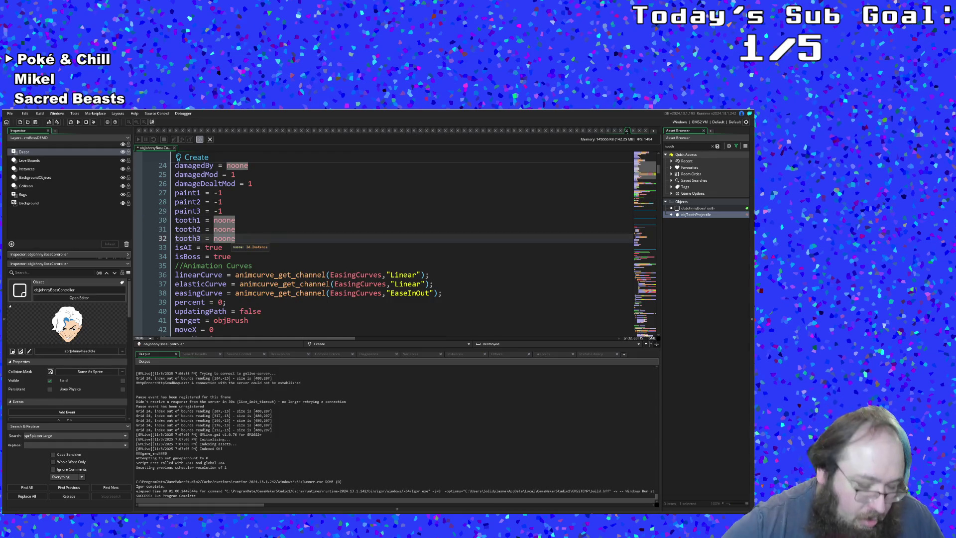
key("Return")
type("tooth4")
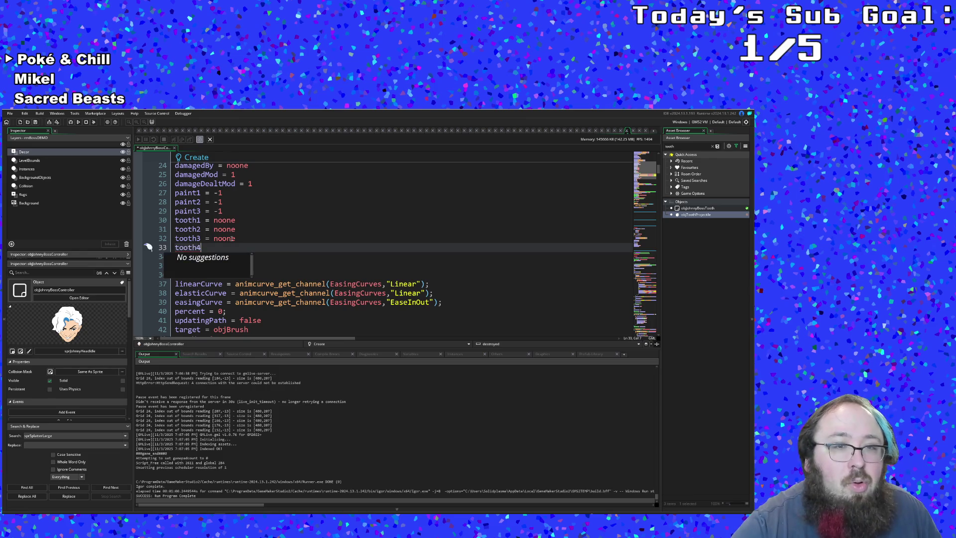
type(" = noo")
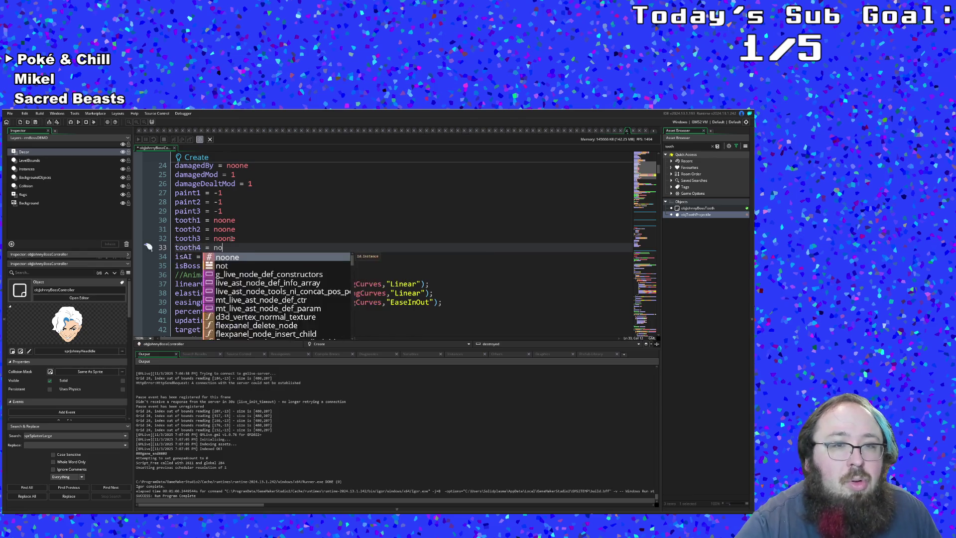
type("ne")
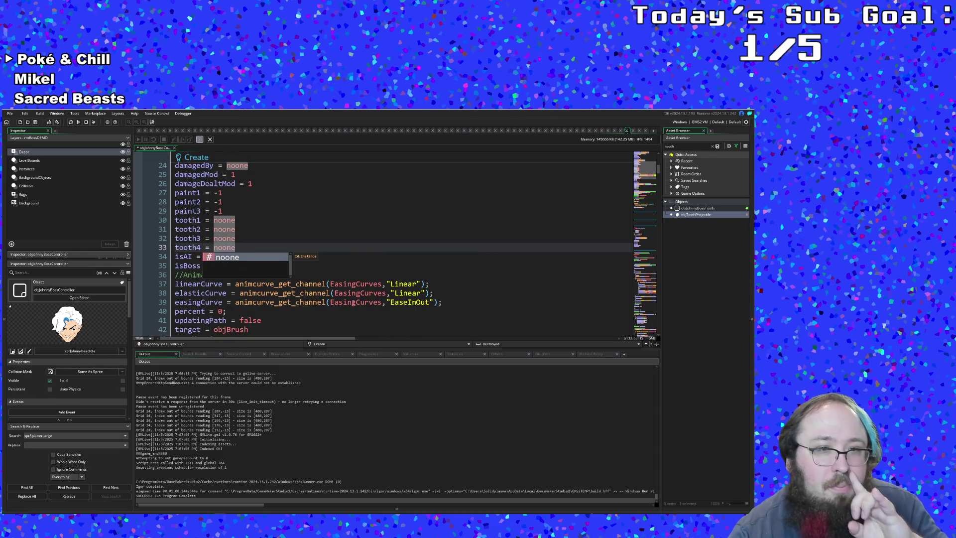
left_click(352, 301)
scroll(352, 300, "down", 12)
scroll(352, 298, "down", 10)
scroll(351, 298, "down", 5)
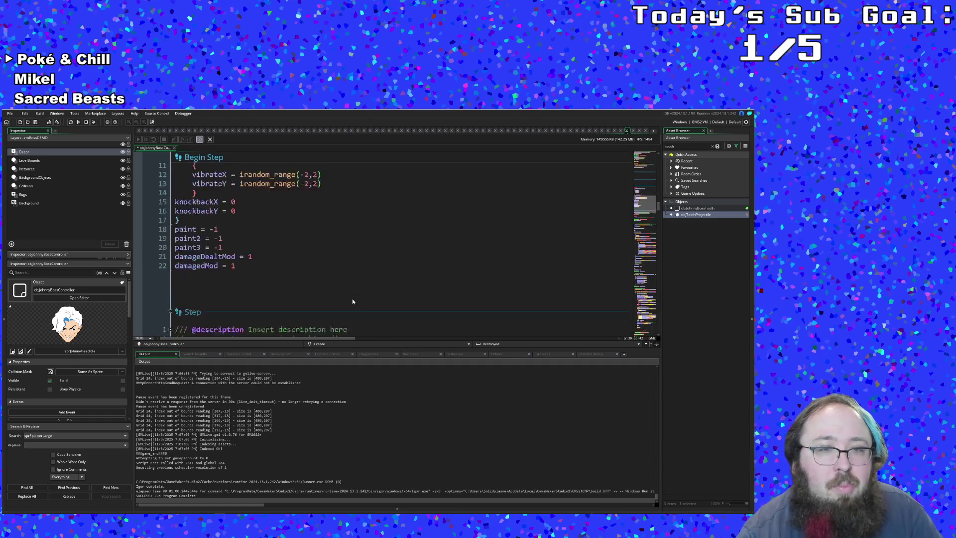
scroll(351, 298, "up", 3)
scroll(352, 298, "down", 8)
scroll(352, 297, "down", 6)
scroll(352, 298, "down", 6)
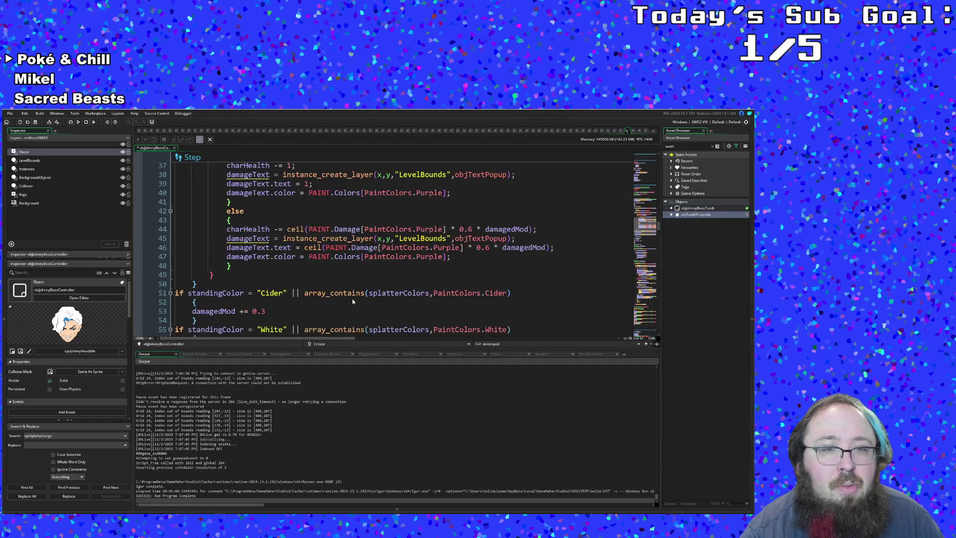
scroll(352, 298, "down", 5)
scroll(351, 298, "down", 5)
scroll(351, 298, "down", 6)
scroll(351, 299, "down", 10)
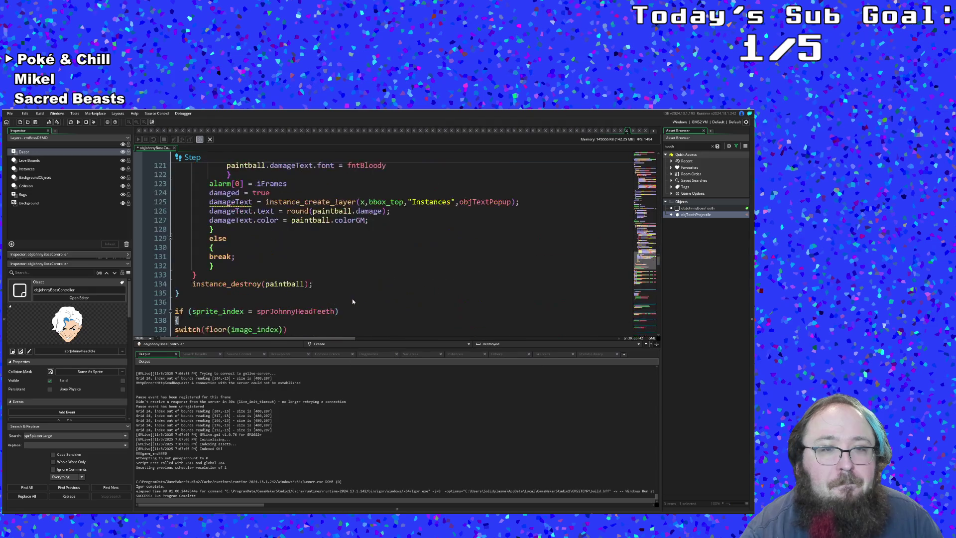
scroll(352, 298, "down", 5)
- Place the insertion point at the end of the case 5: line in the Step event switch
left_click(199, 221)
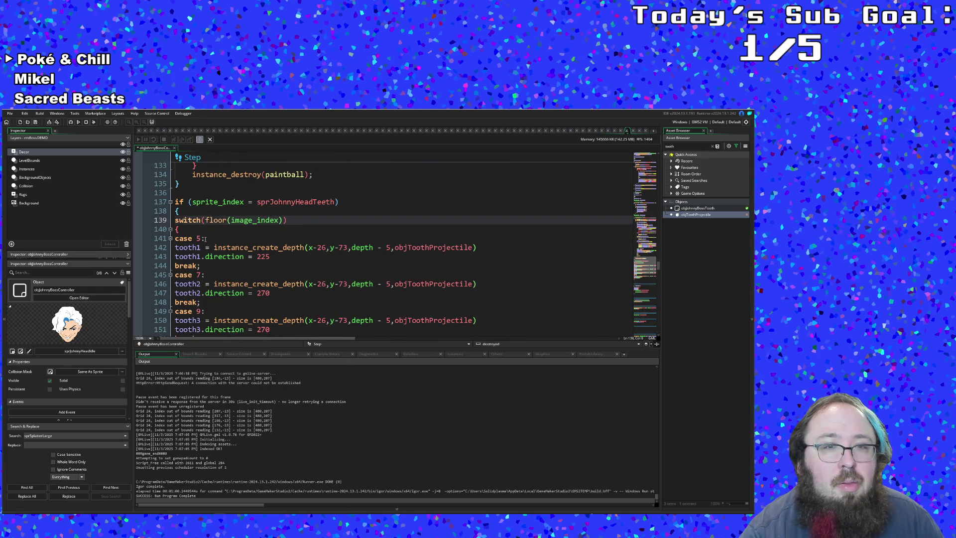
left_click(203, 238)
- Add an if !instance_exists(tooth1) condition on a new line under case 5
key("Return")
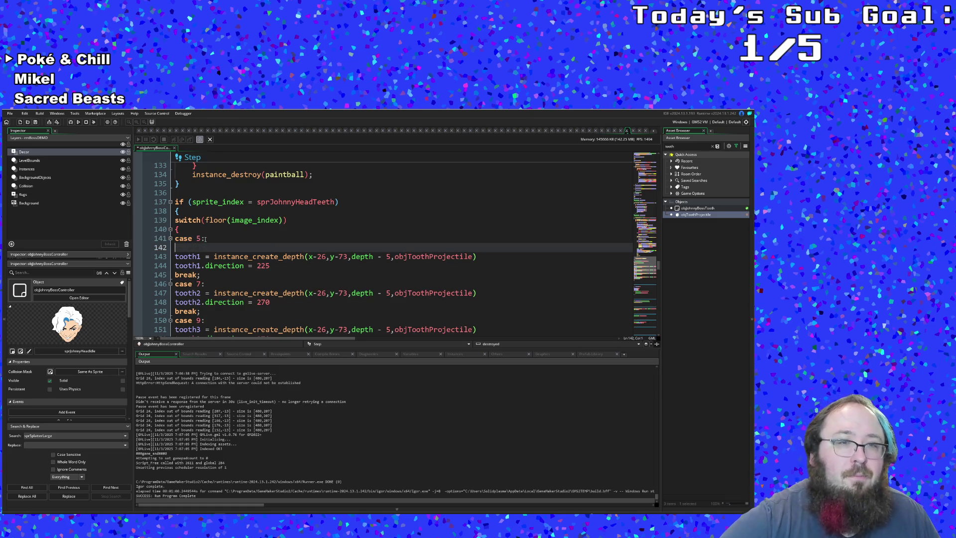
type("if ")
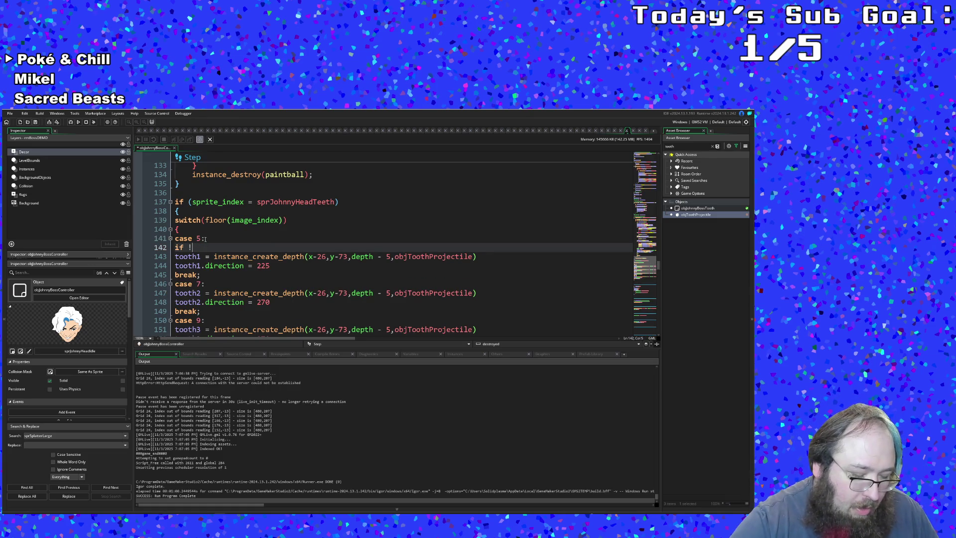
type("!instance")
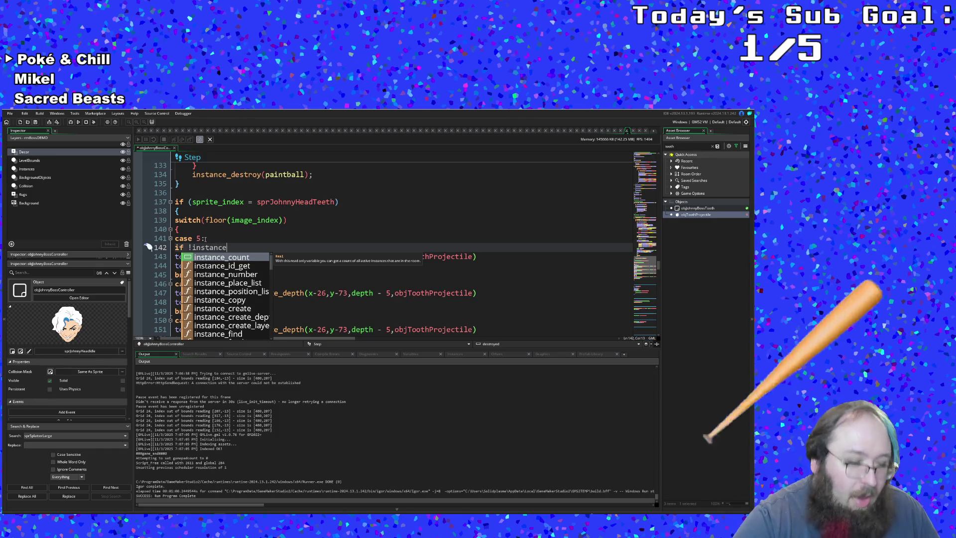
type("_Ex")
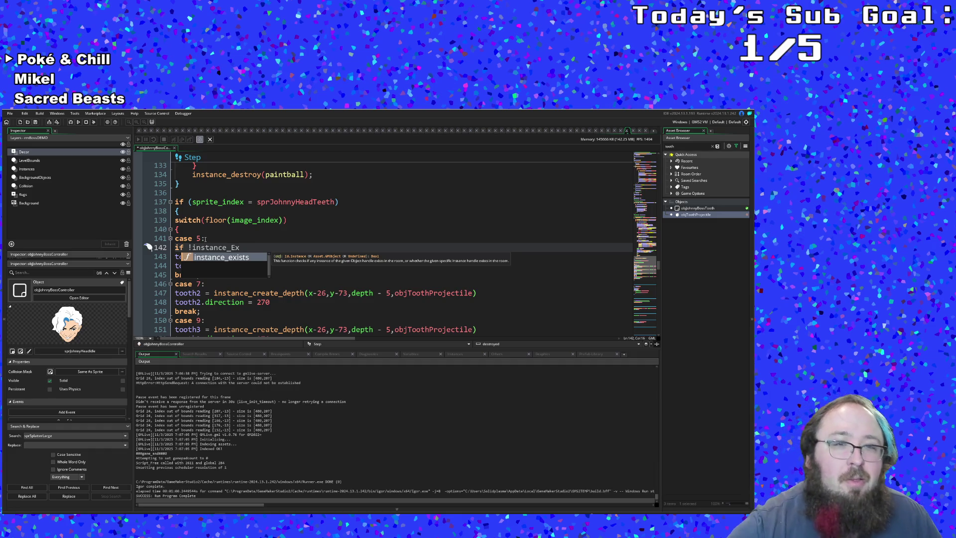
key("Return")
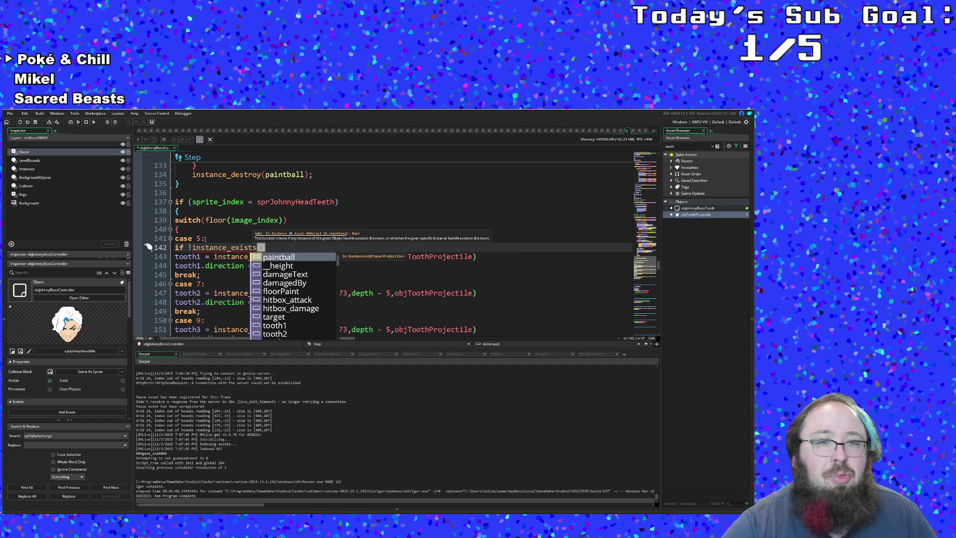
type("tooth")
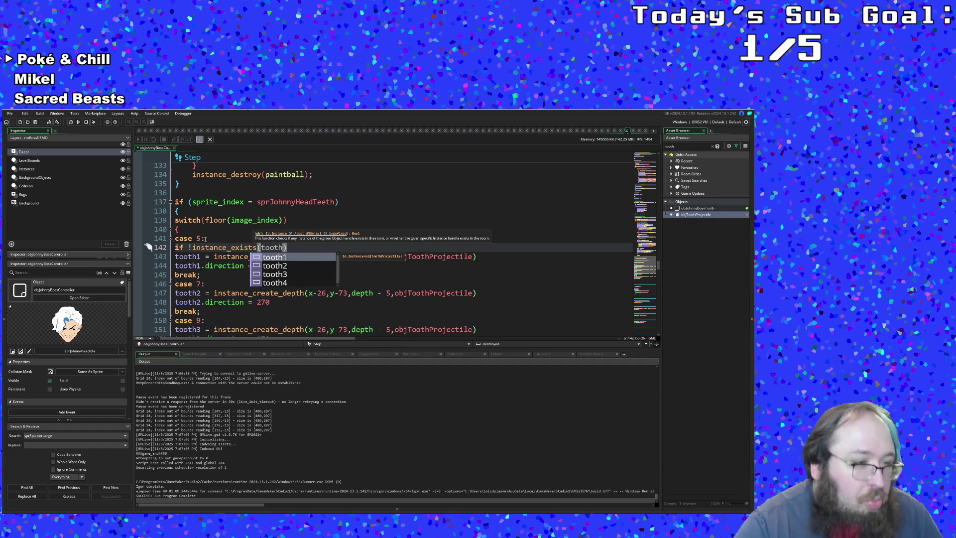
type("1")
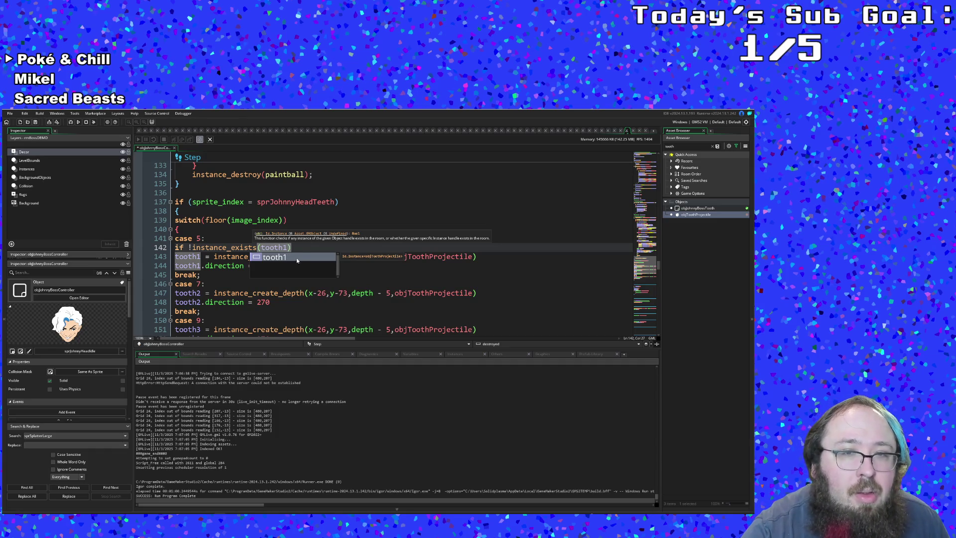
left_click(301, 247)
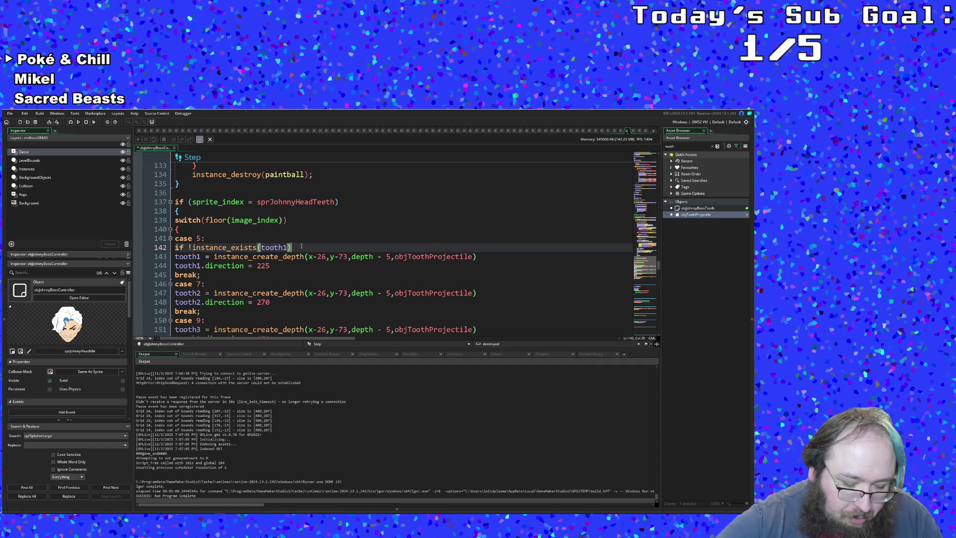
key("Return")
type("{")
key("Return")
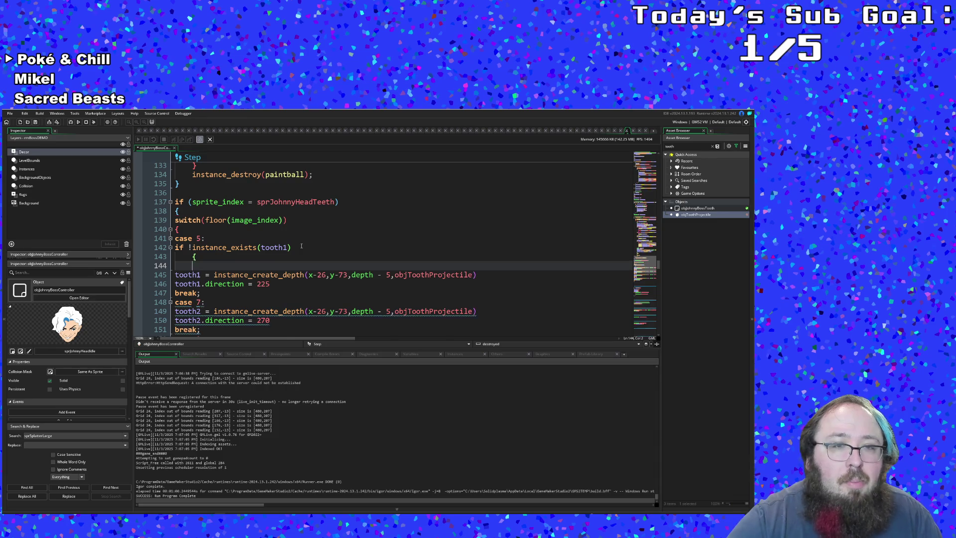
key("BackSpace")
key("BackSpace")
key("BackSpace")
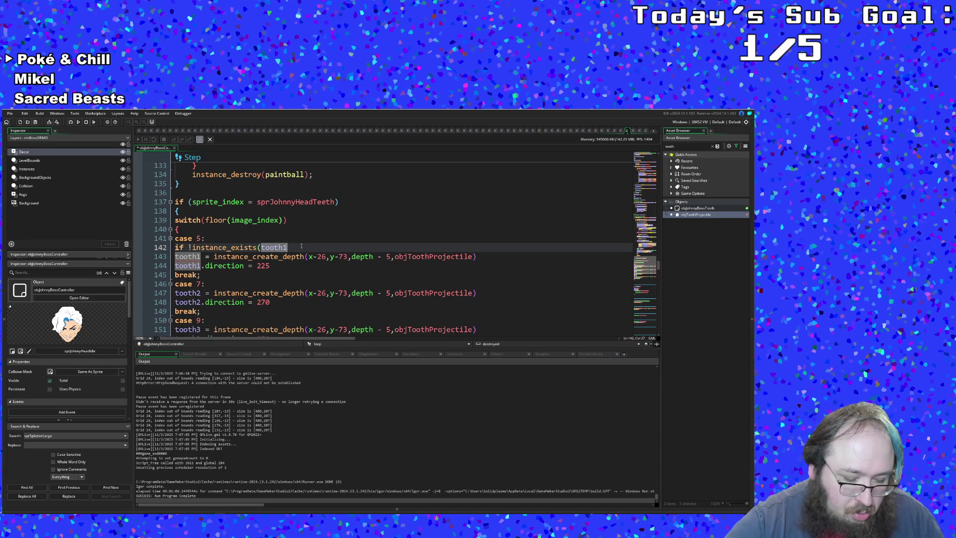
type(")")
- Brace the block so it opens after the condition and closes after tooth1.direction = 225
key("Return")
type("{")
key("Return")
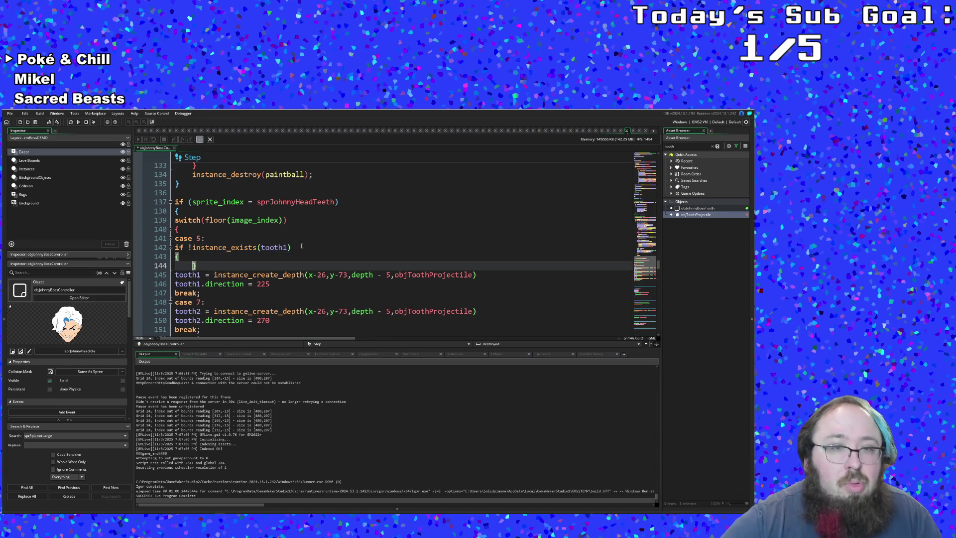
key("ctrl+d")
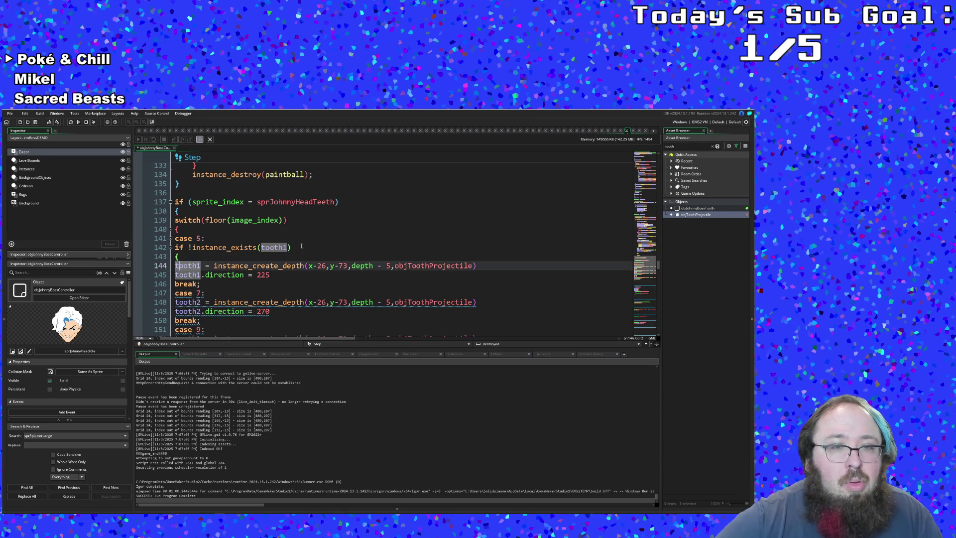
key("Down")
key("Down")
key("Down")
key("Up")
key("End")
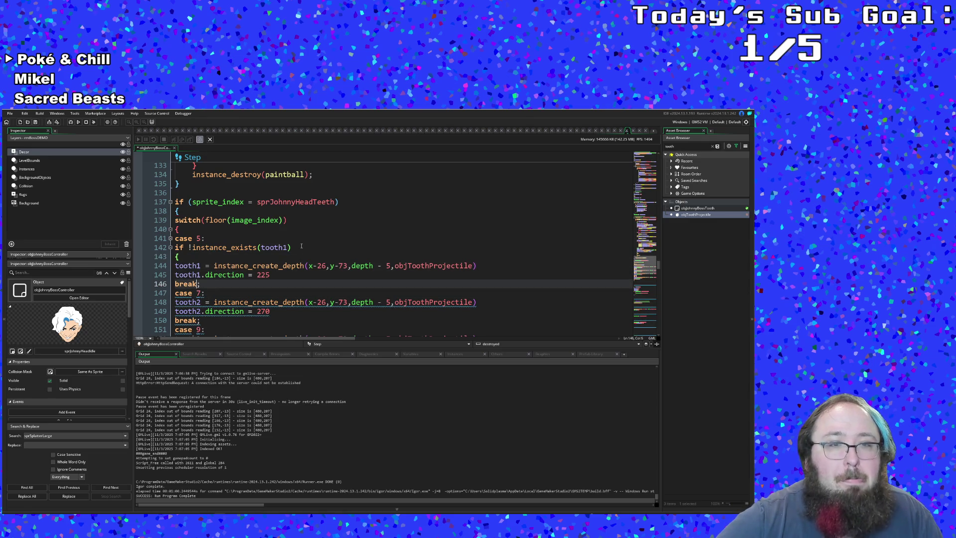
key("Up")
key("End")
key("Return")
type("}")
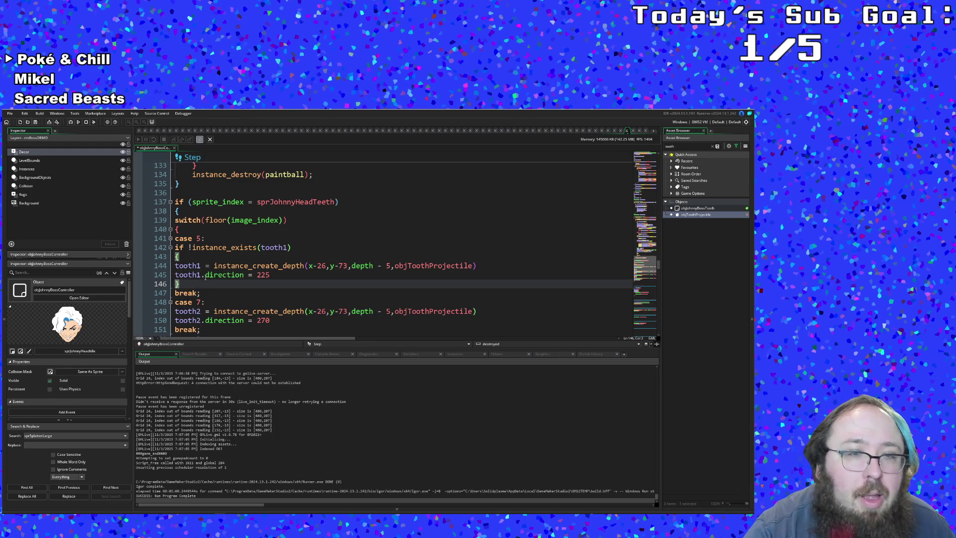
scroll(301, 245, "down", 2)
- Copy the if !instance_exists(tooth1) condition line with its opening brace
key("Up")
key("Up")
key("Up")
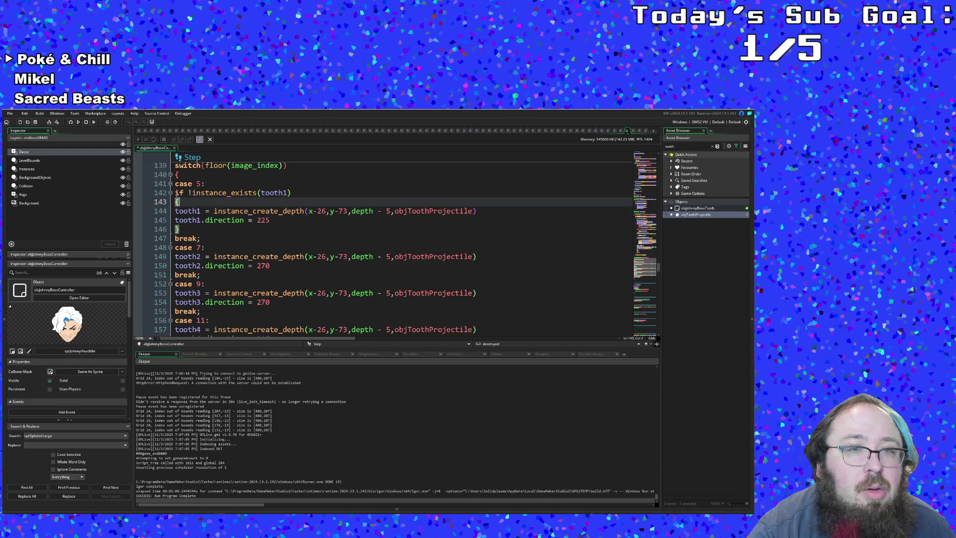
key("Up")
key("shift+End")
right_click(179, 196)
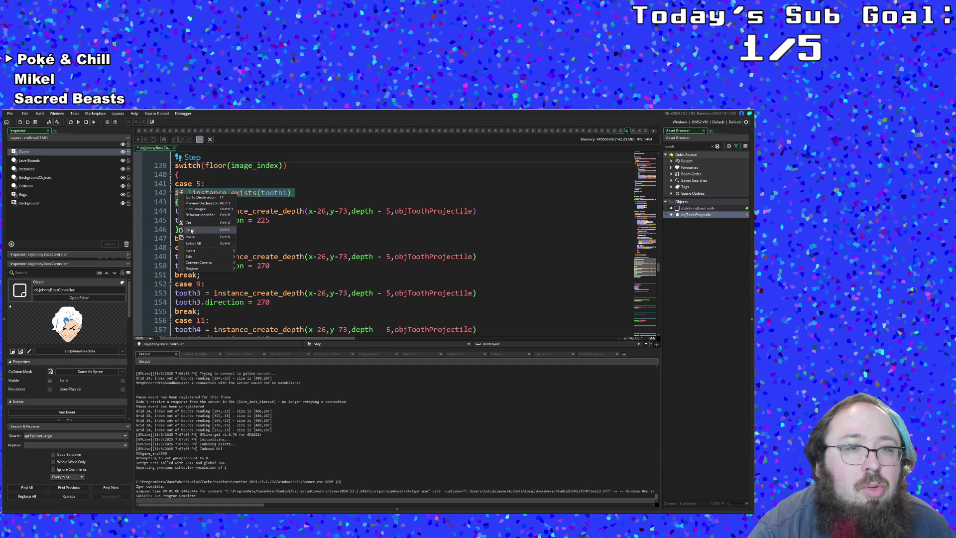
left_click(191, 238)
- Paste the check under case 7 and change it to test tooth2
left_click(216, 247)
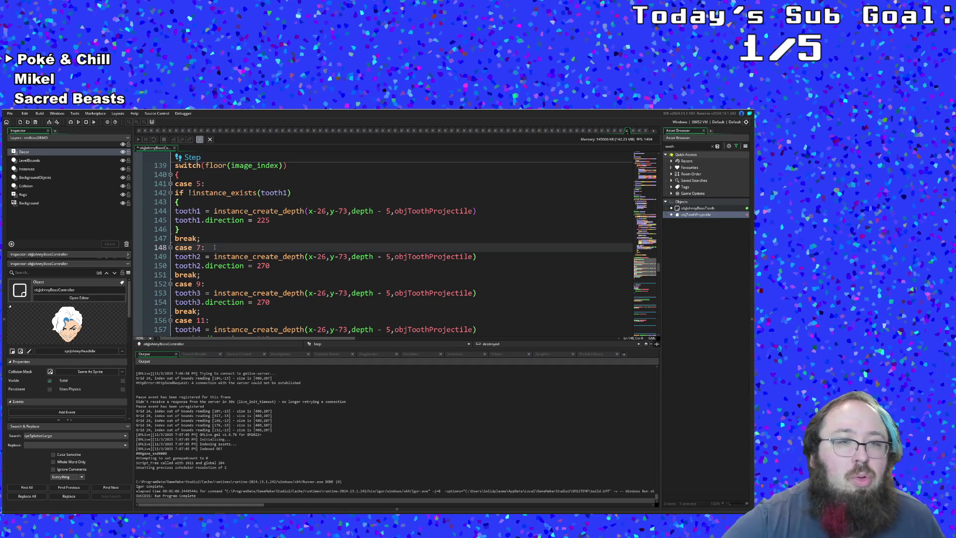
key("Return")
key("ctrl+v")
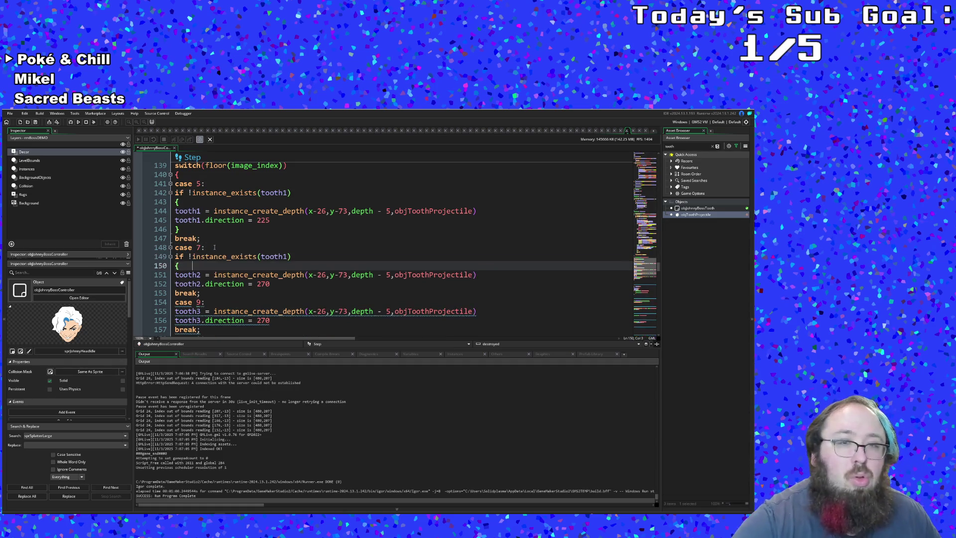
key("Up")
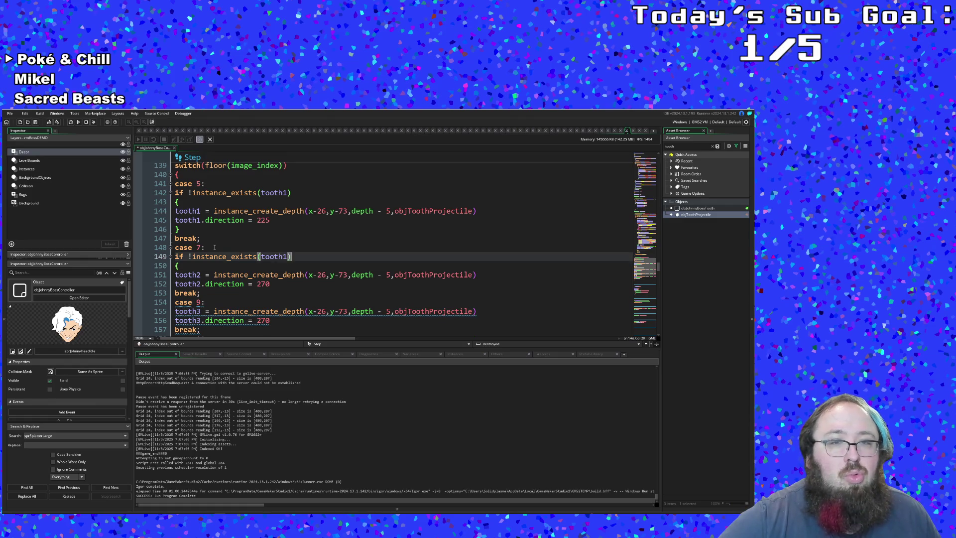
key("End")
key("Left")
key("BackSpace")
type("2")
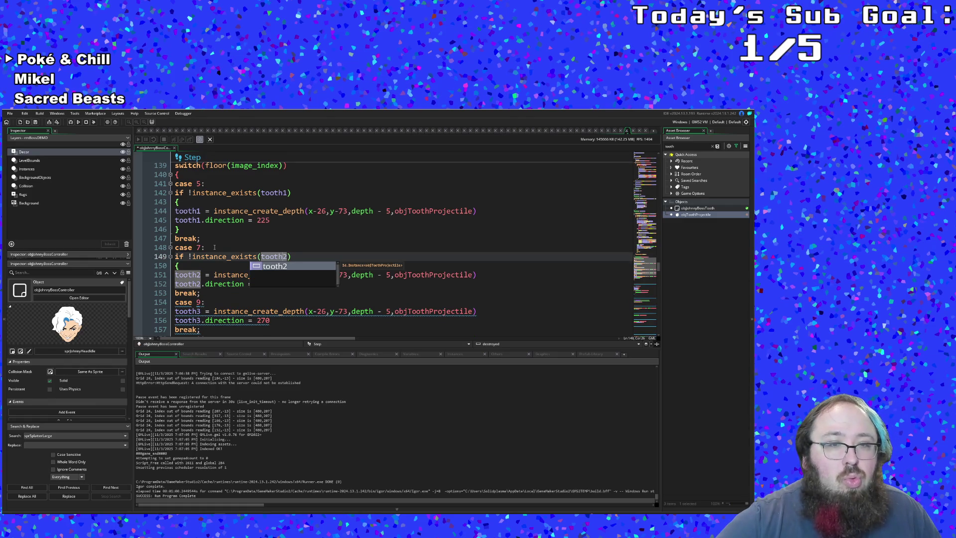
key("Down")
key("Down")
key("Down")
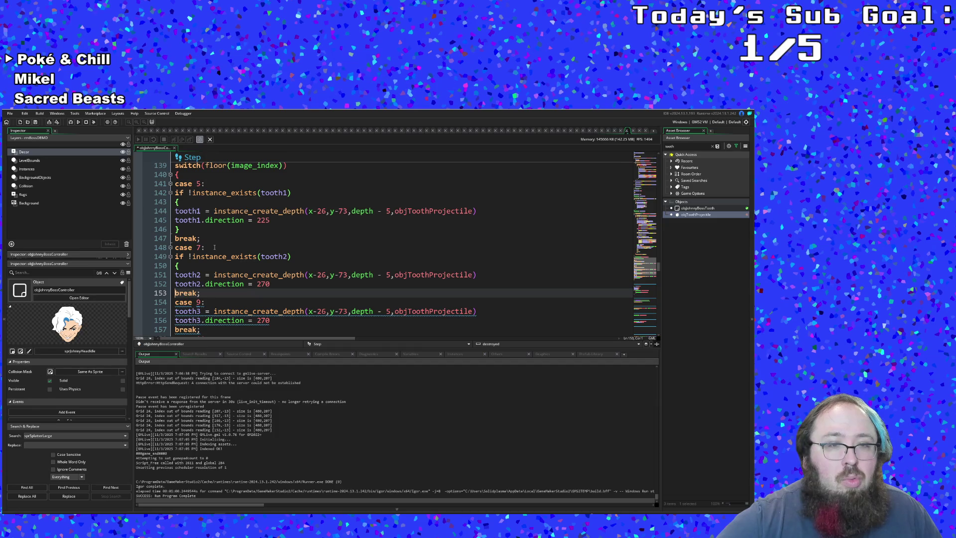
- Close the case 7 block before break and fix the tooth names on its creation lines
key("Return")
key("Tab")
key("shift+Tab")
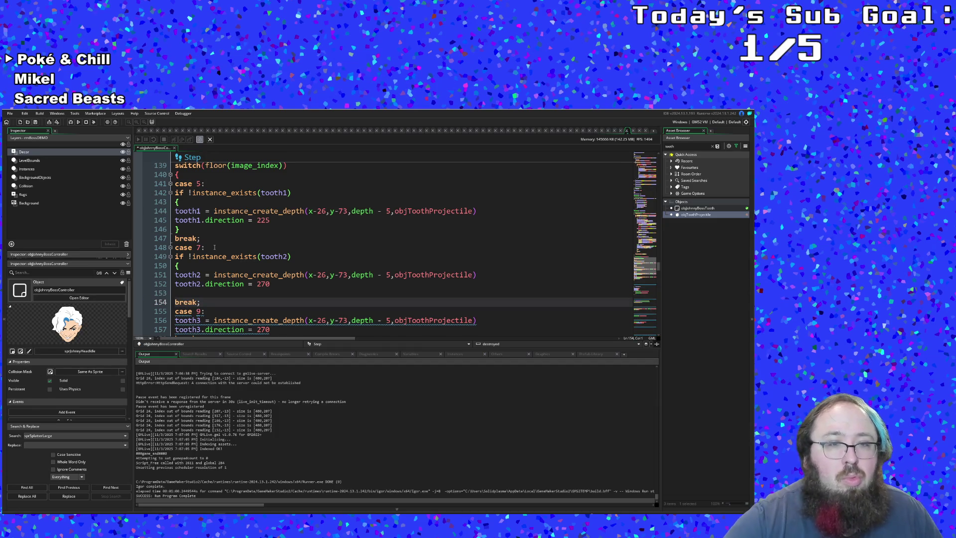
key("Up")
type("}")
key("Up")
key("Up")
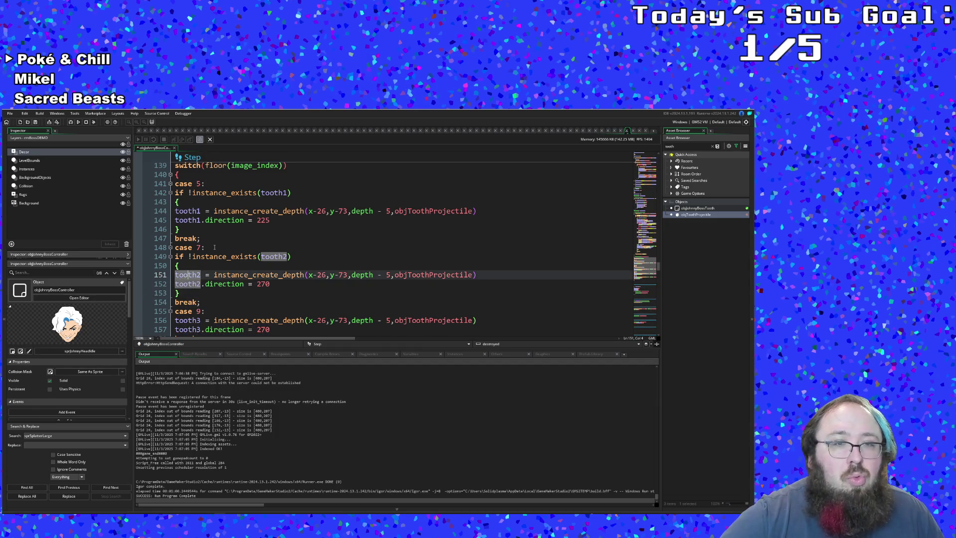
key("Down")
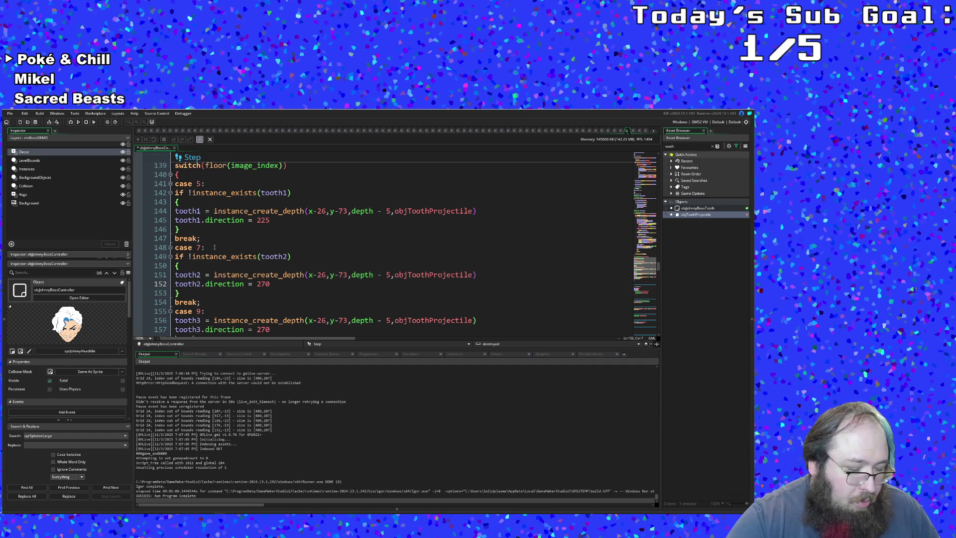
type("3")
key("BackSpace")
key("BackSpace")
type("3")
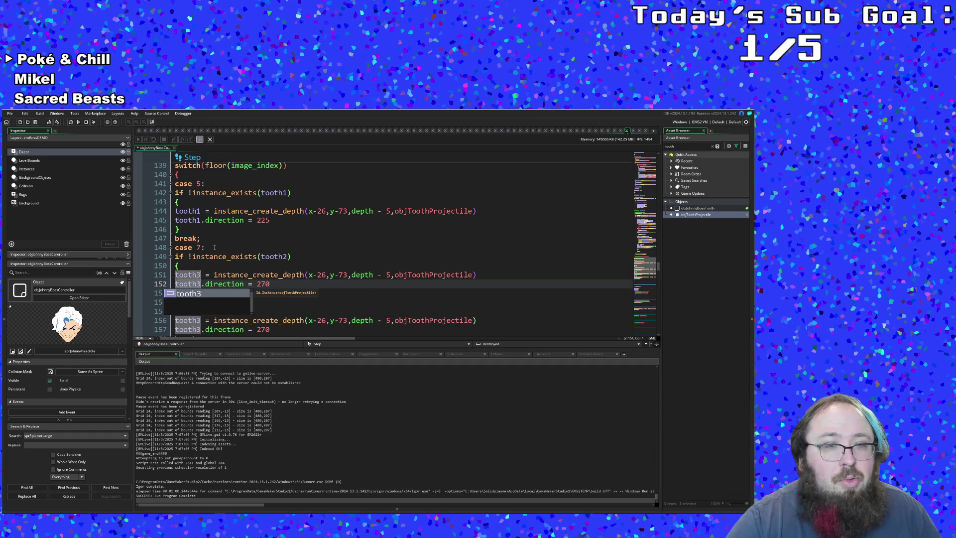
left_click(225, 284)
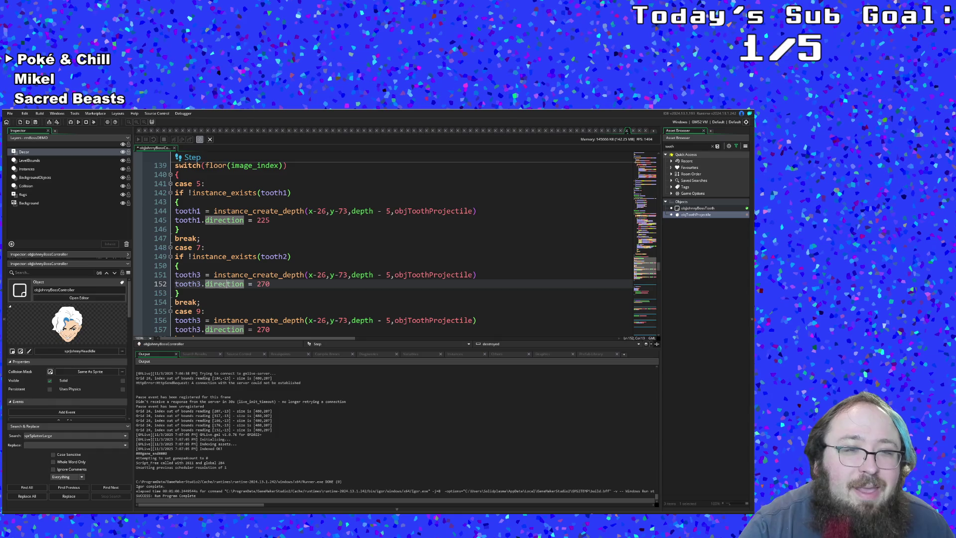
scroll(211, 286, "down", 2)
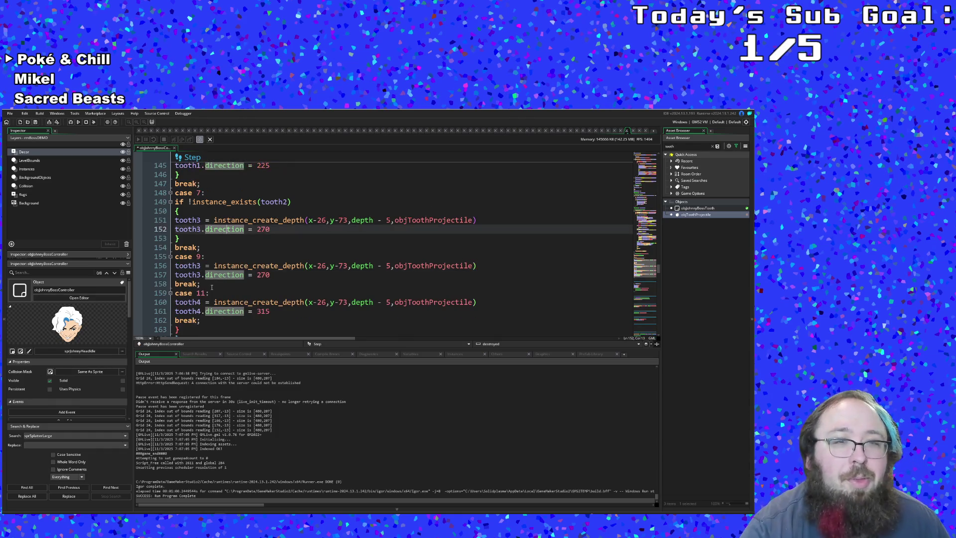
scroll(211, 287, "up", 2)
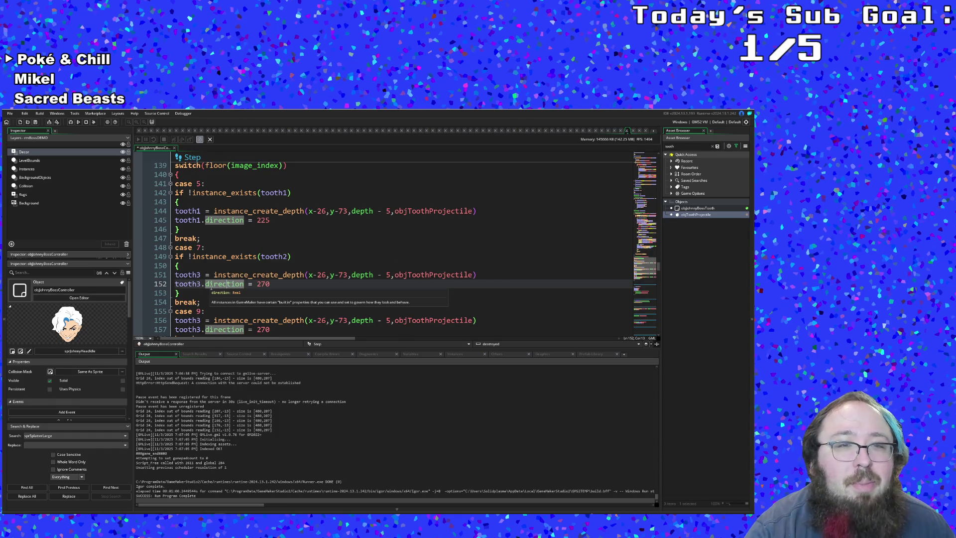
scroll(211, 285, "down", 2)
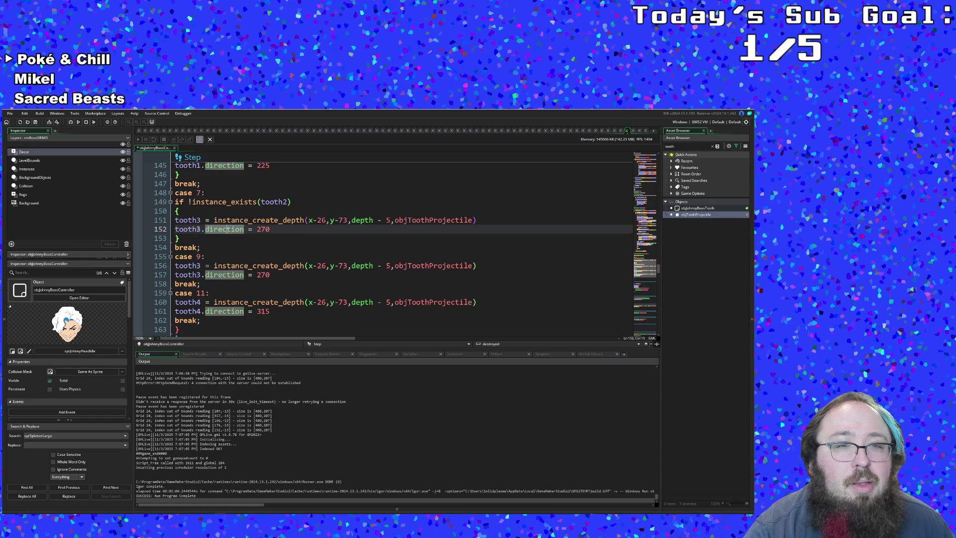
left_click(200, 220)
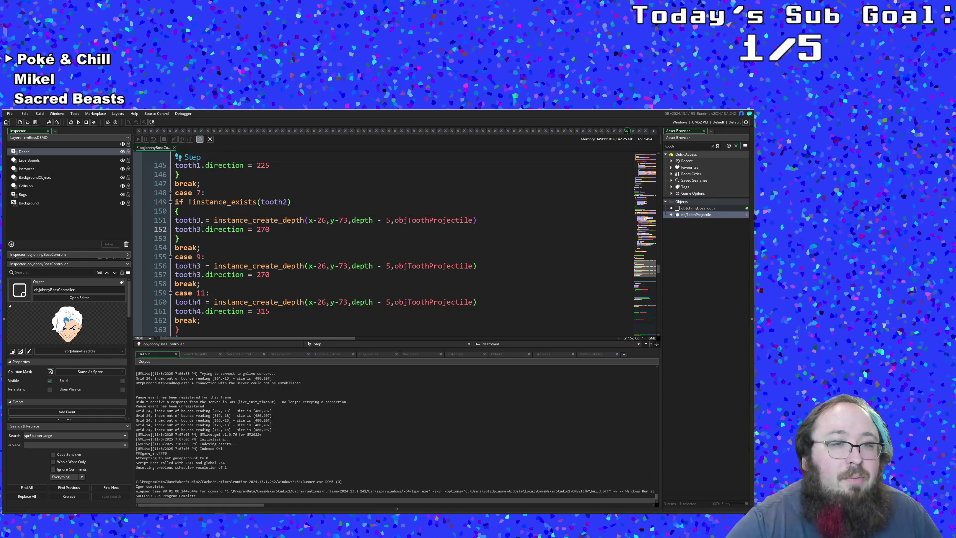
key("BackSpace")
type("2")
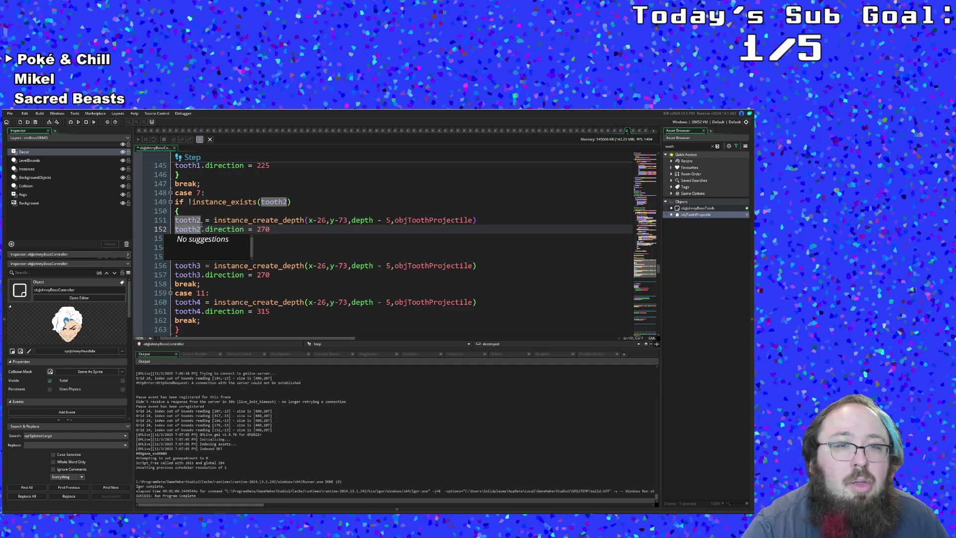
left_click(241, 220)
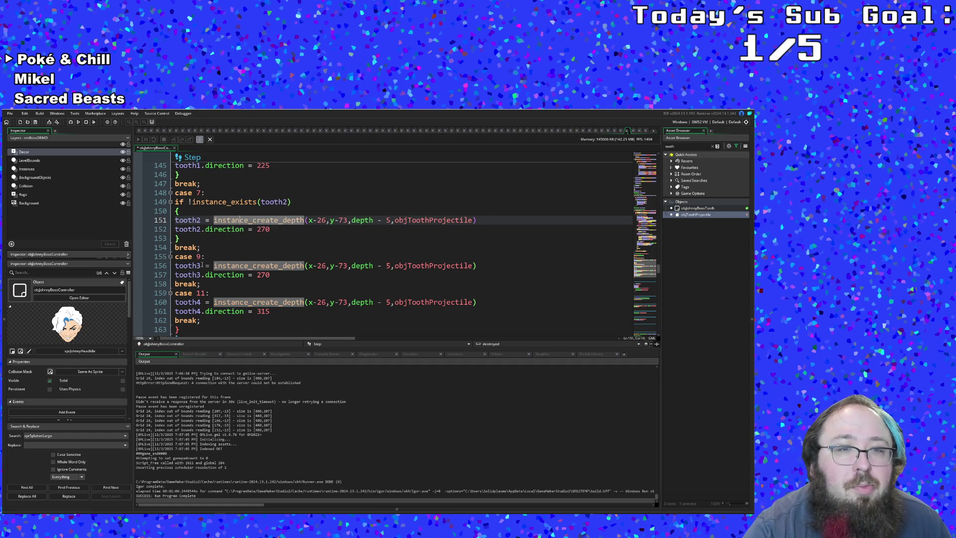
- Paste the check under case 9 testing tooth3 and open a closing line after tooth3.direction = 270
left_click(207, 255)
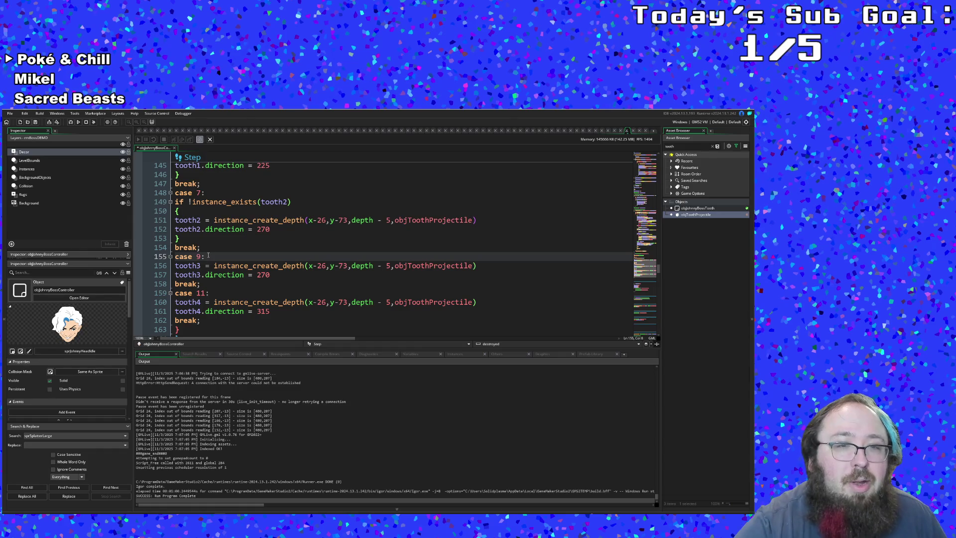
key("Return")
key("ctrl+v")
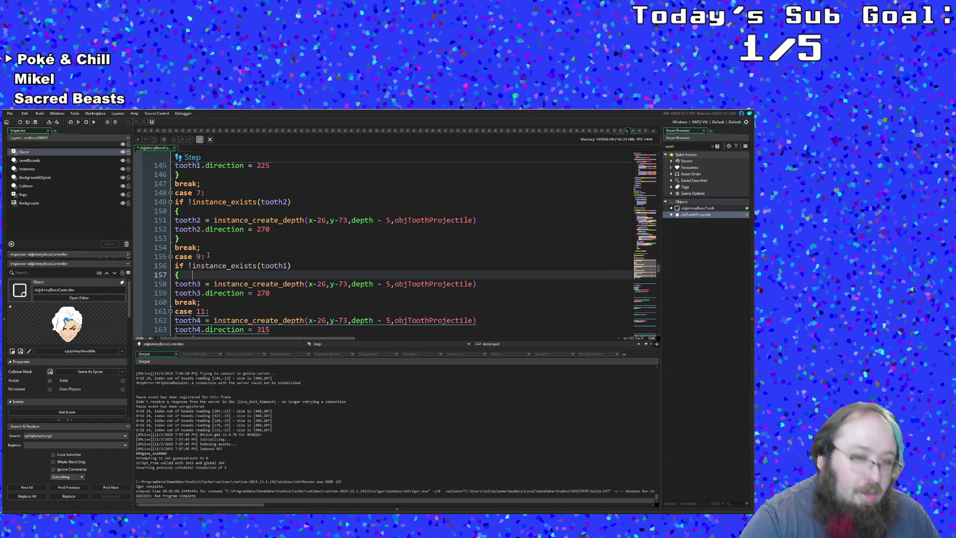
key("Up")
key("End")
key("shift+Left")
key("shift+Left")
key("shift+Left")
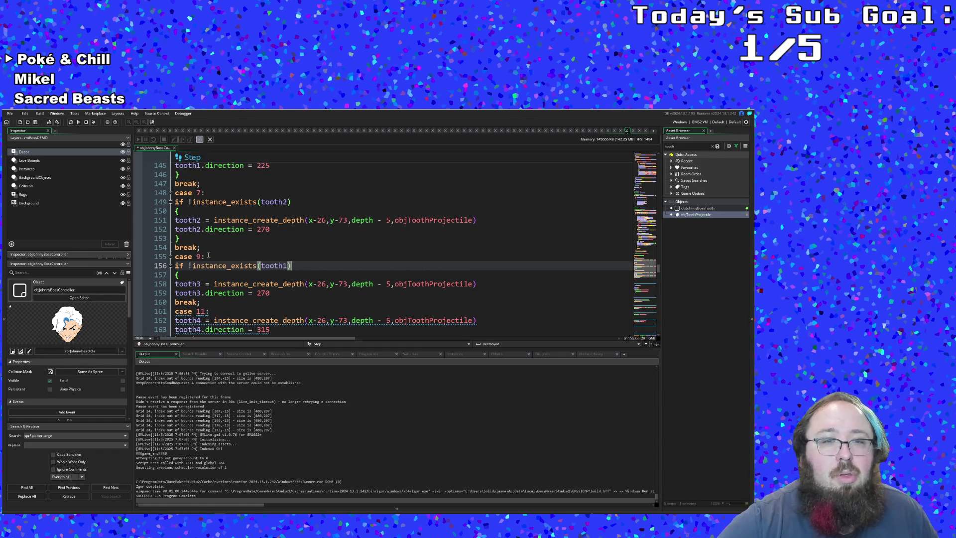
type("tooth3")
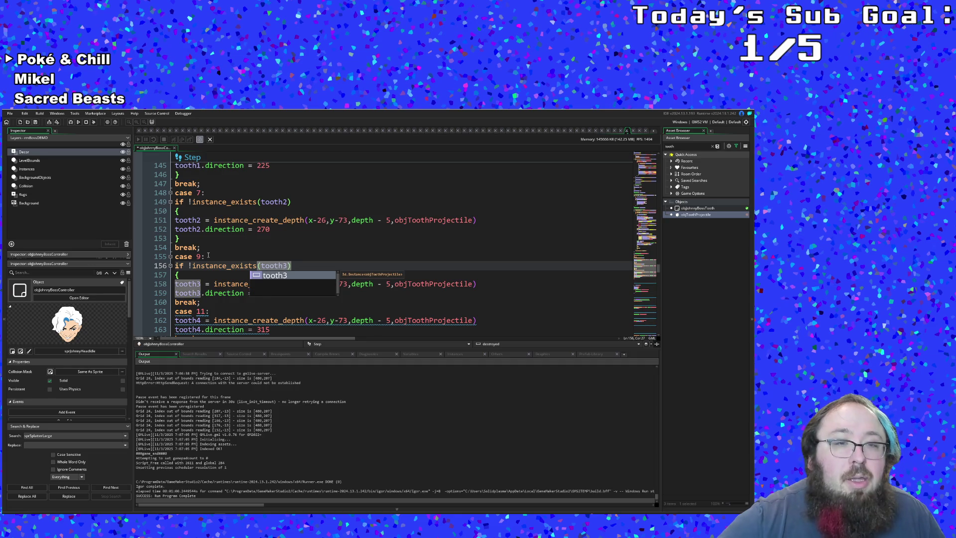
key("Escape")
key("Down")
key("Down")
key("Down")
key("Down")
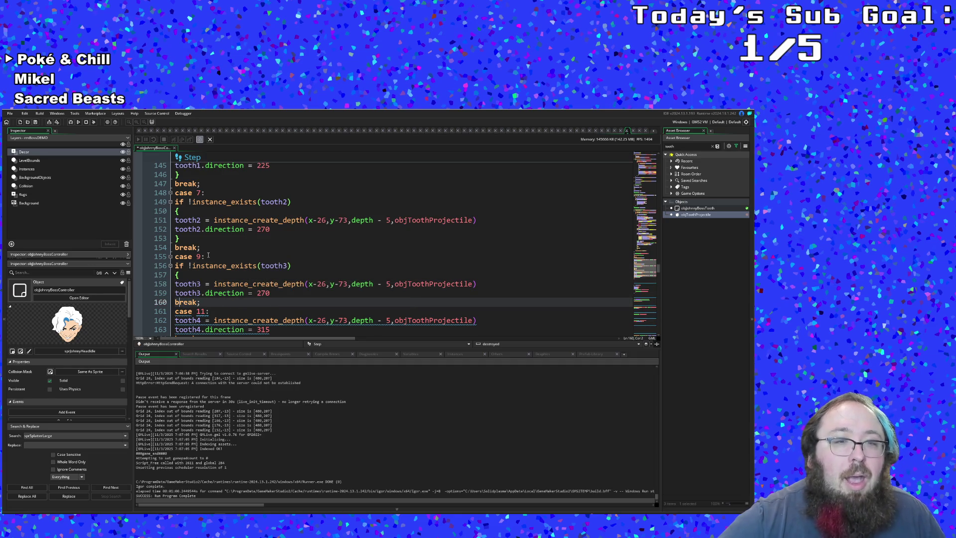
key("Up")
key("End")
key("Return")
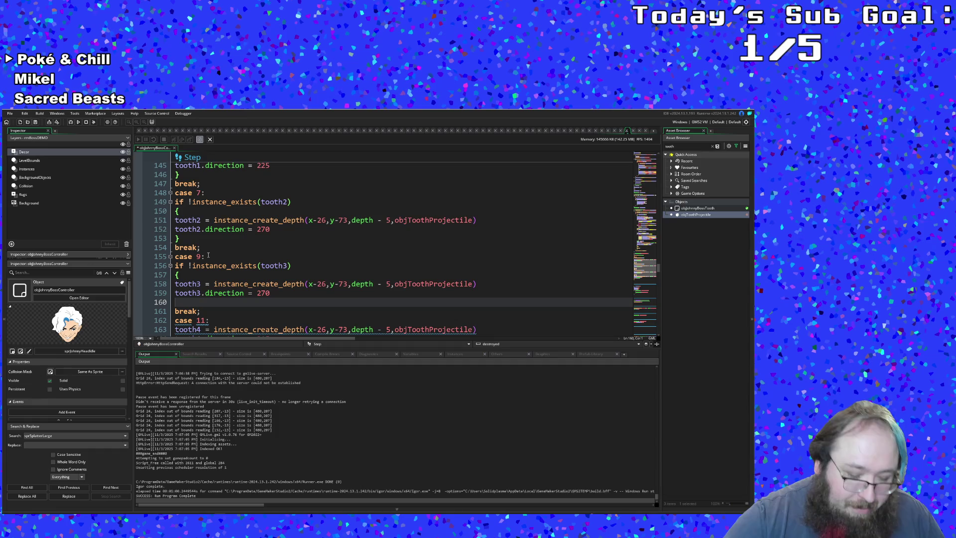
type("}")
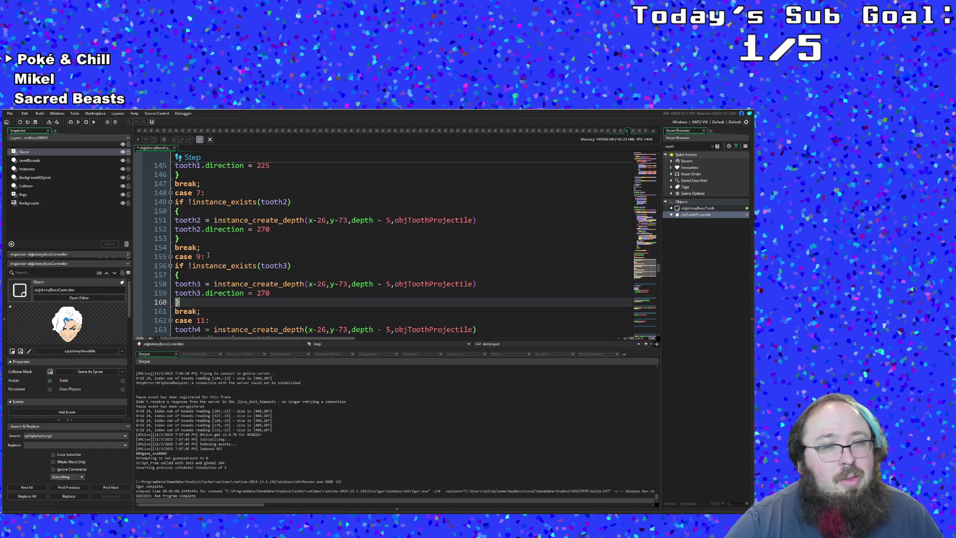
scroll(204, 256, "down", 2)
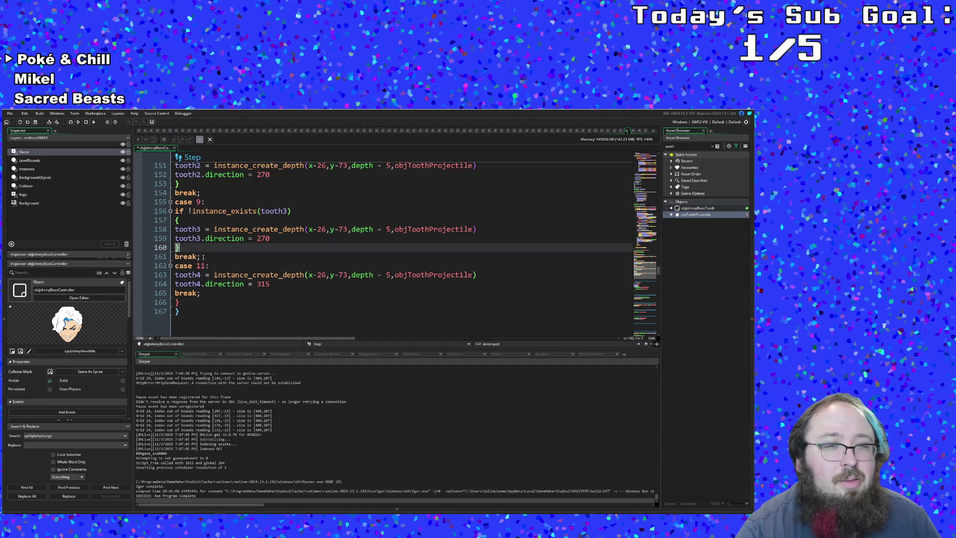
- Wrap case 11's tooth4 spawn in the pasted if !instance_exists(tooth1) { check with an unindented closing brace below break
left_click(203, 256)
scroll(204, 256, "up", 2)
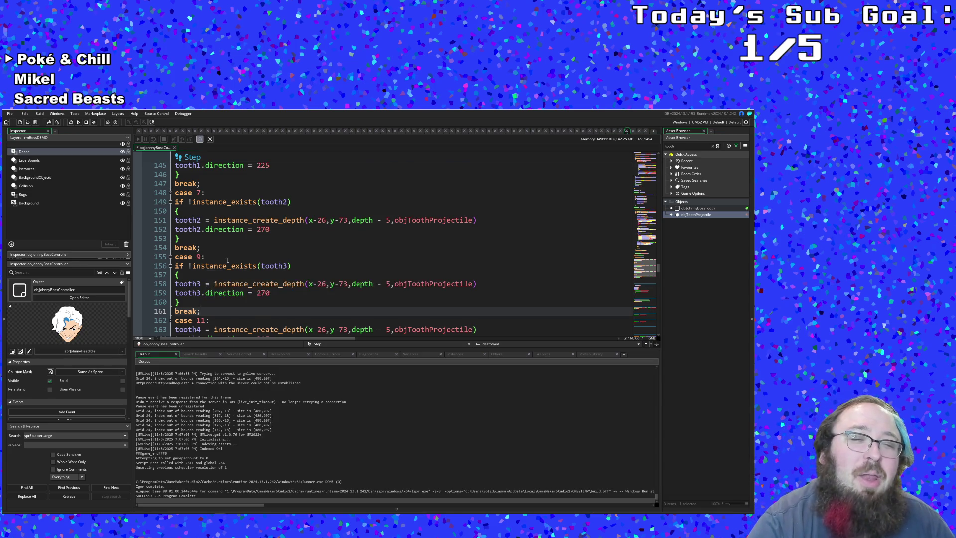
scroll(227, 259, "down", 2)
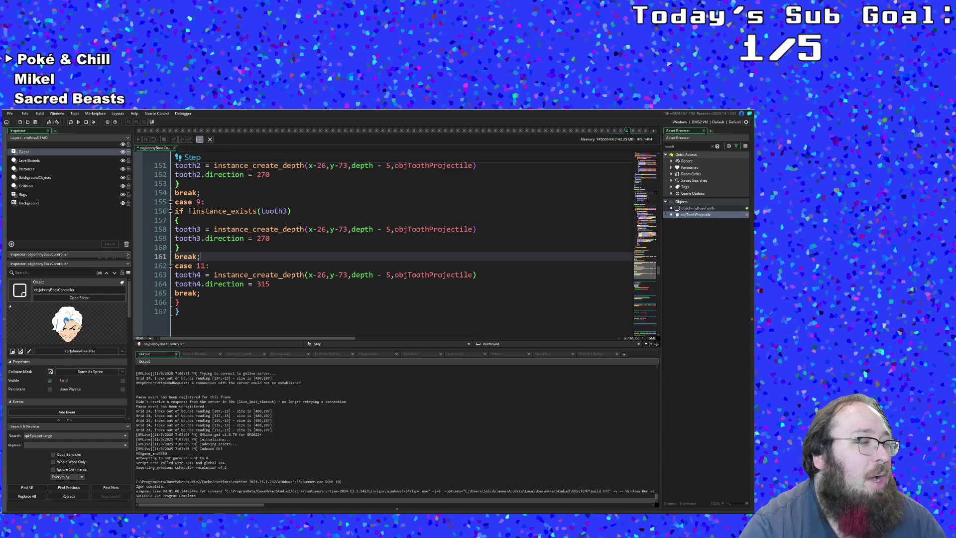
left_click(213, 293)
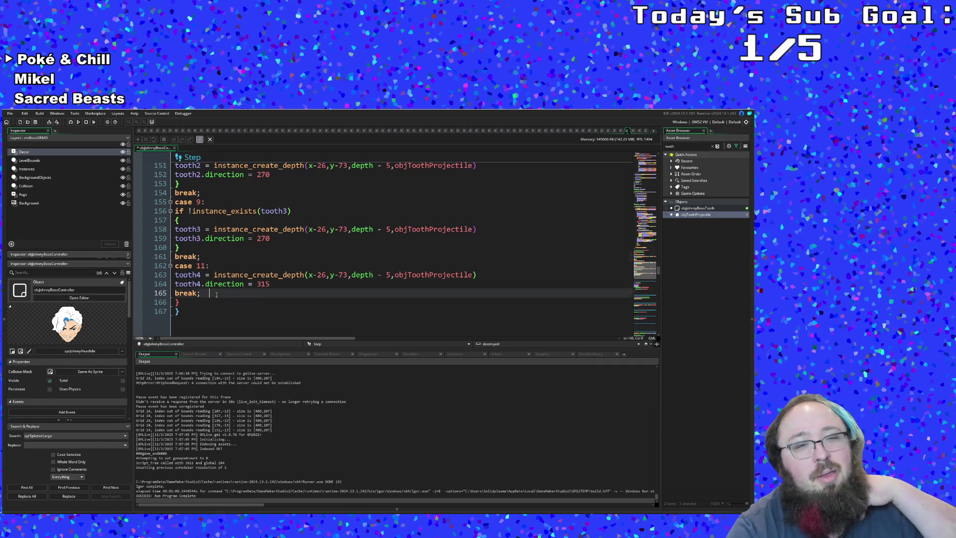
scroll(217, 294, "up", 1)
scroll(216, 293, "down", 1)
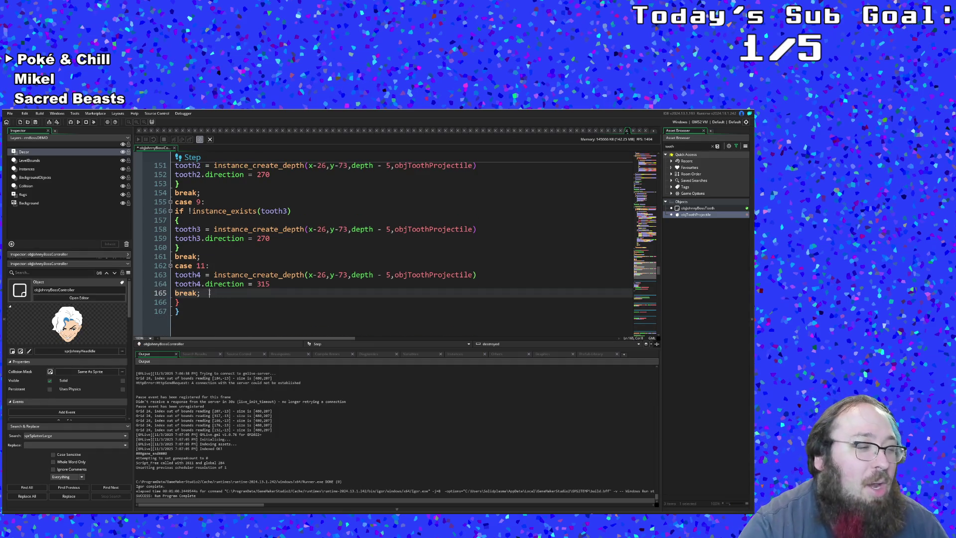
key("Up")
key("Up")
key("Up")
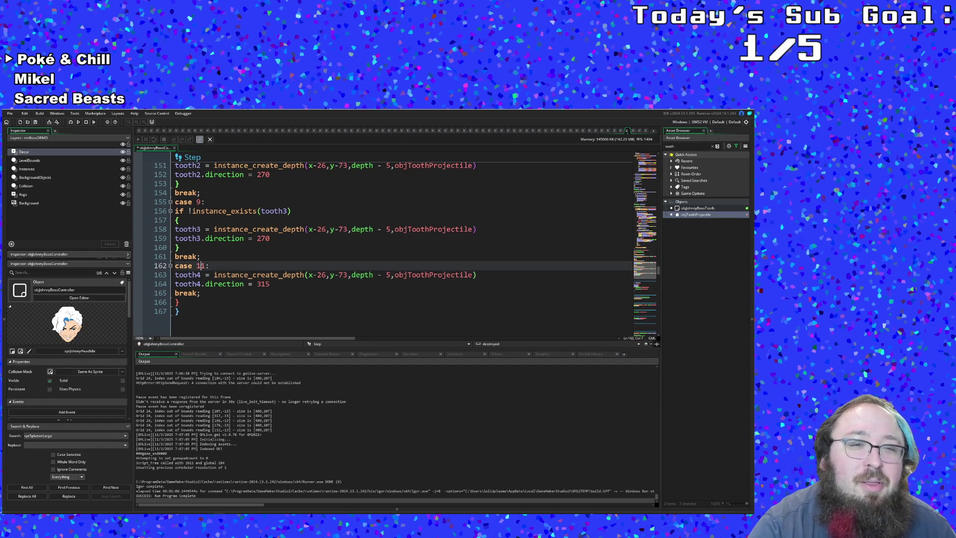
left_click(207, 275)
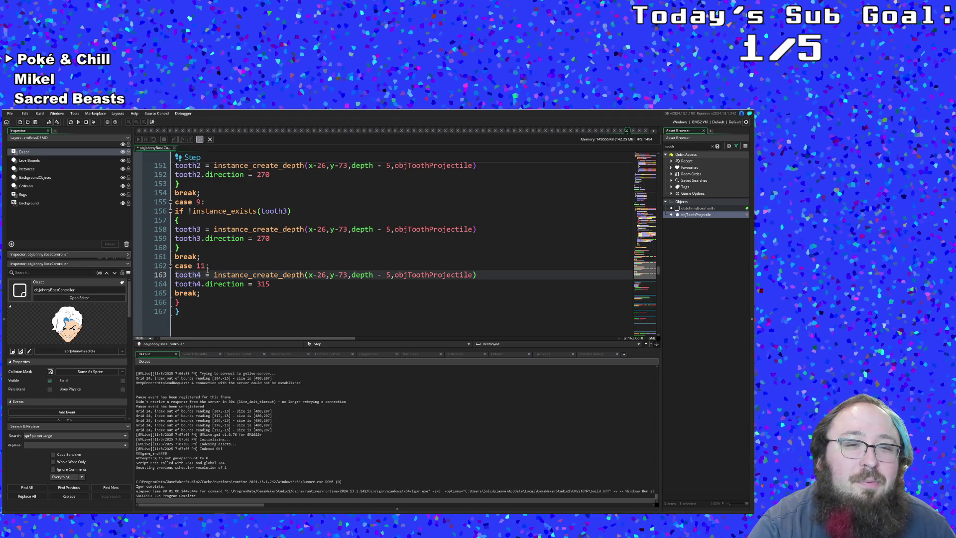
left_click(210, 266)
key("Return")
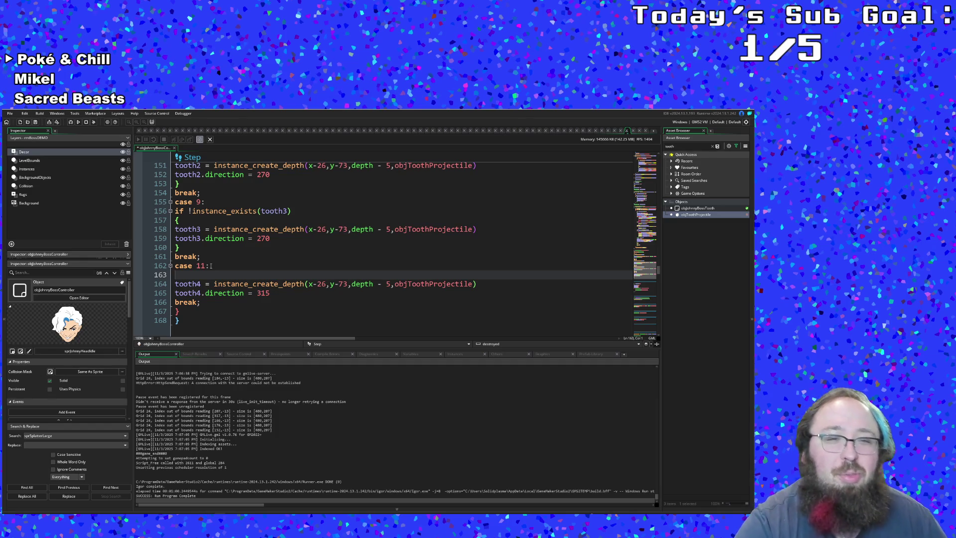
type("if !instance_exists(tooth1) {")
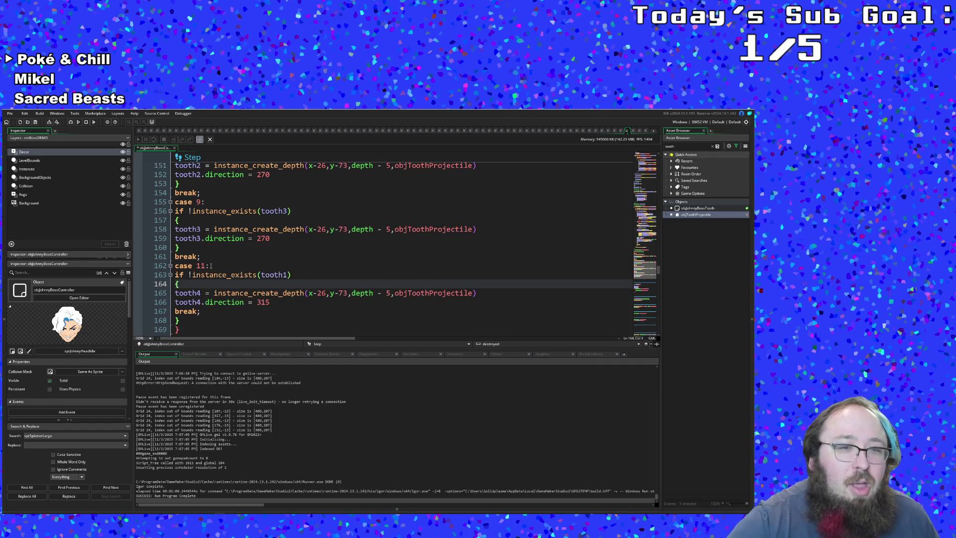
key("Down")
key("Down")
key("Down")
key("Down")
key("Return")
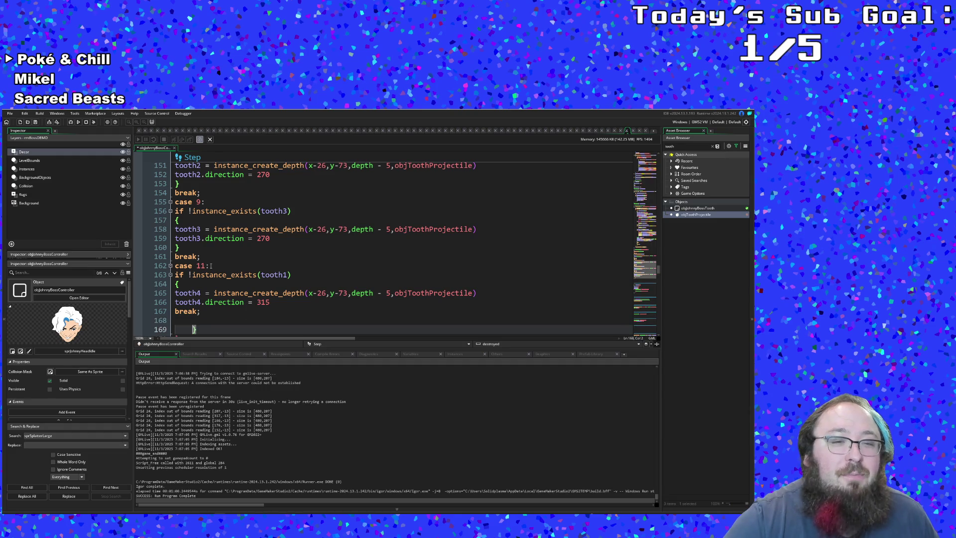
key("BackSpace")
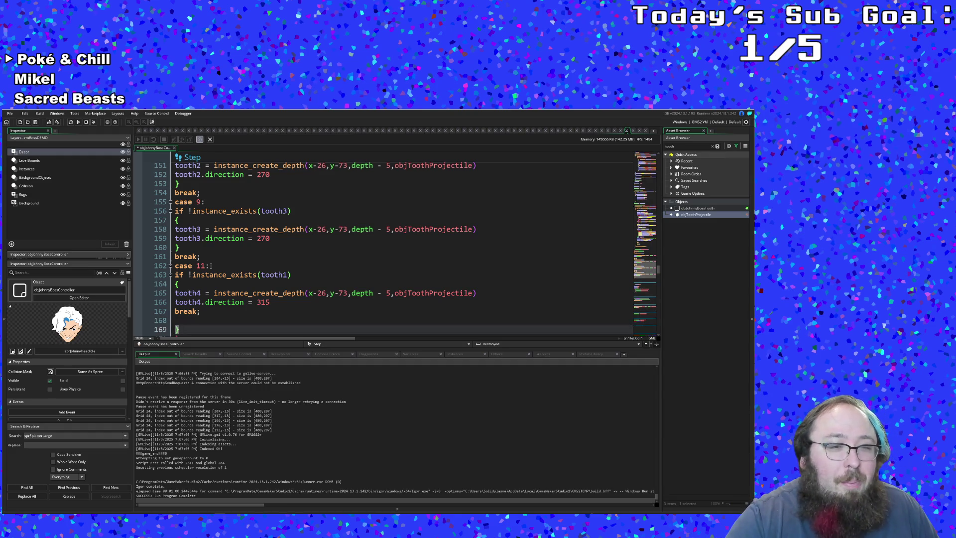
key("Up")
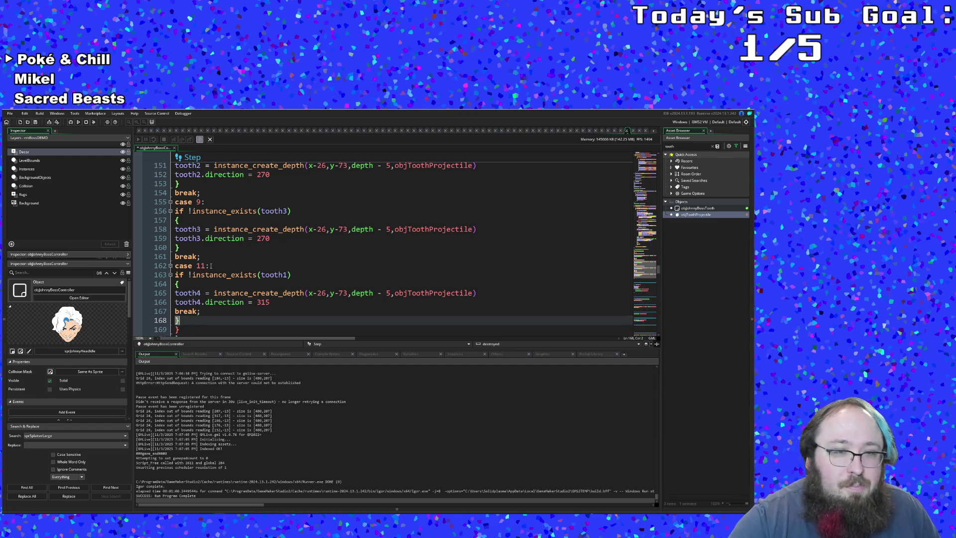
scroll(212, 266, "down", 4)
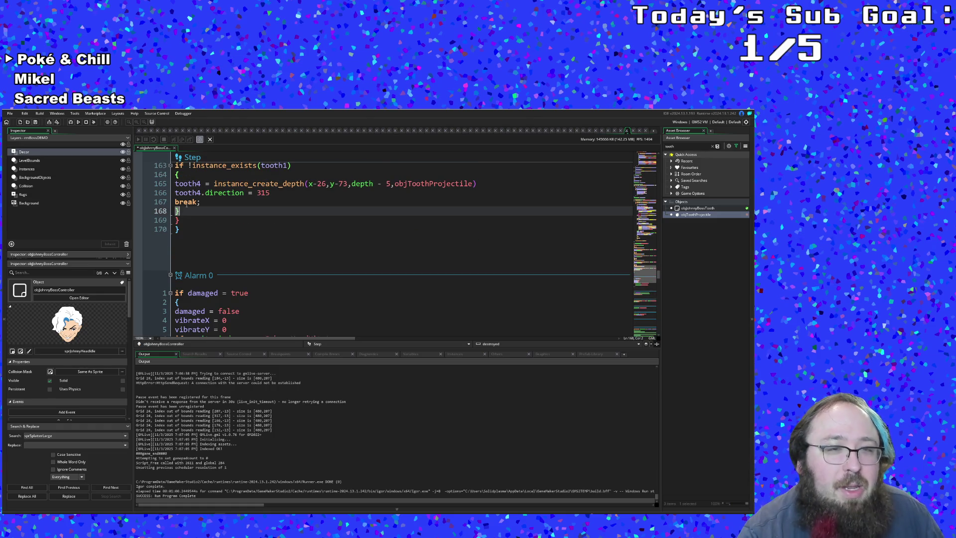
scroll(185, 210, "up", 2)
scroll(185, 210, "down", 2)
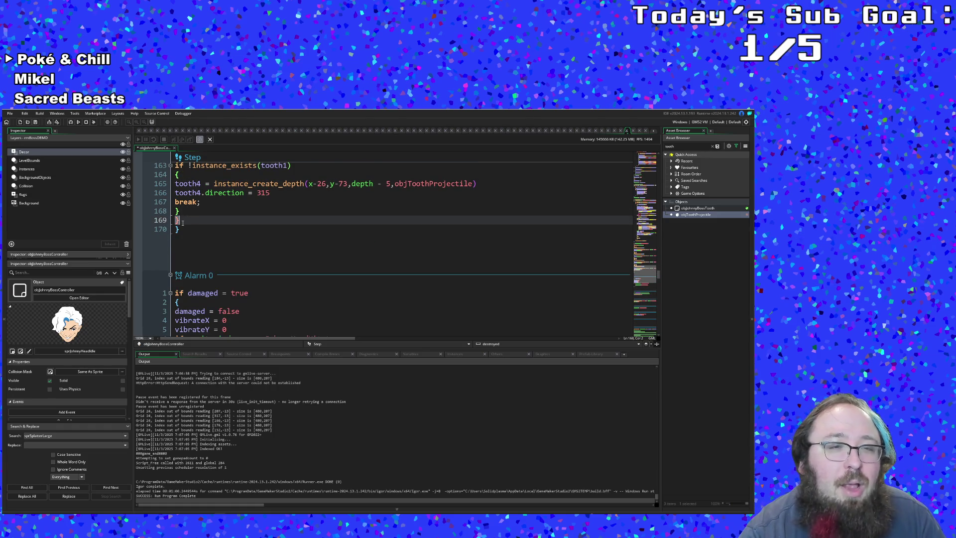
scroll(183, 222, "up", 3)
scroll(187, 230, "up", 3)
scroll(192, 238, "up", 2)
scroll(187, 232, "down", 6)
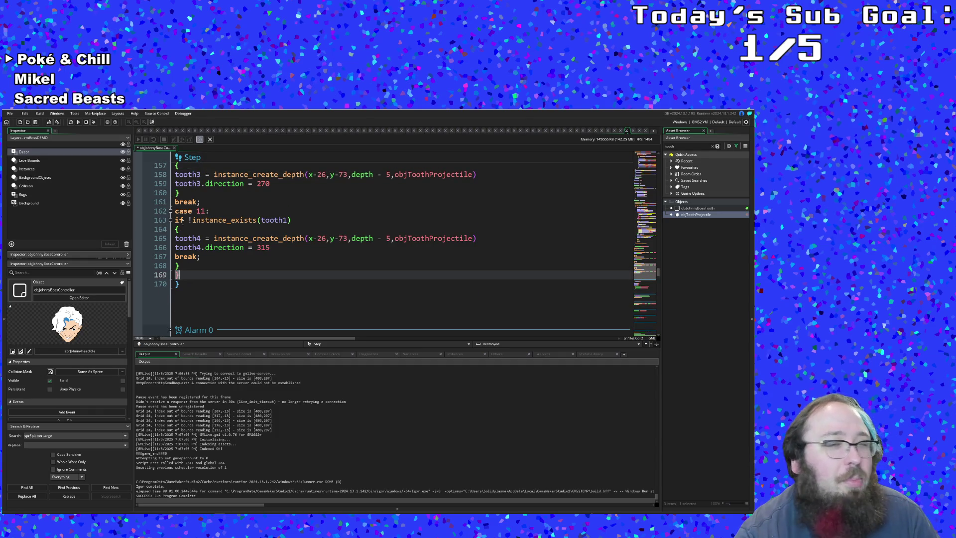
scroll(180, 221, "up", 4)
scroll(179, 221, "up", 4)
scroll(180, 221, "up", 2)
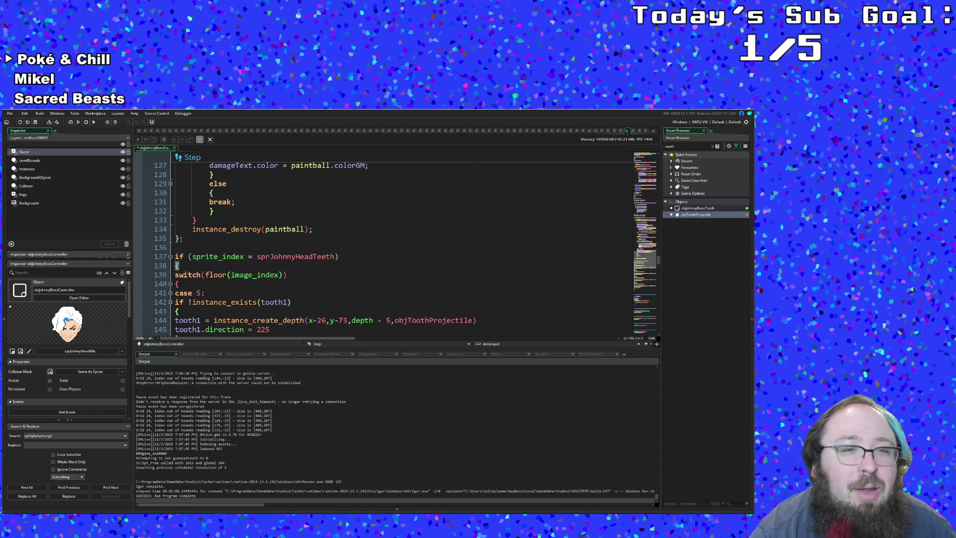
scroll(179, 227, "down", 5)
scroll(180, 238, "down", 6)
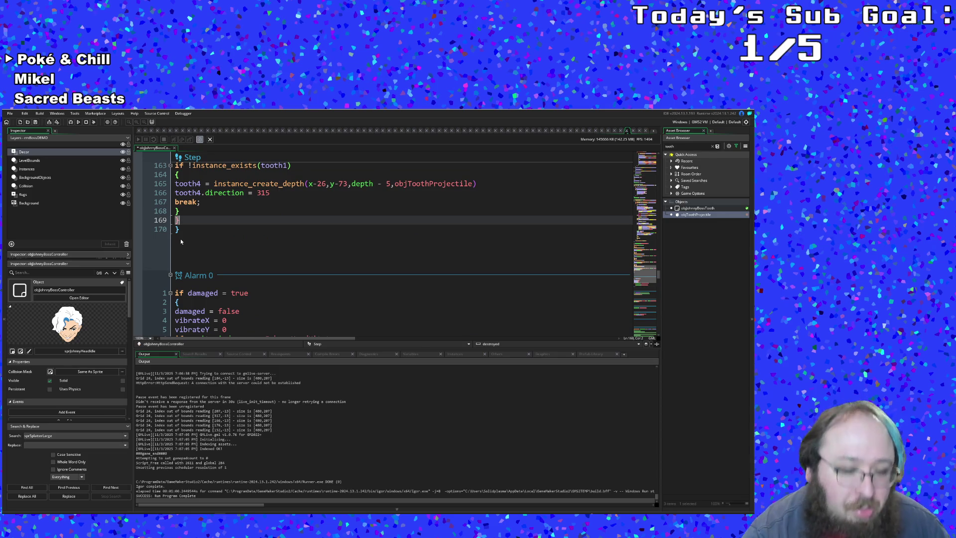
scroll(180, 238, "up", 4)
- Move case 11's misplaced closing brace to sit after tooth4's direction, before break
left_click(239, 316)
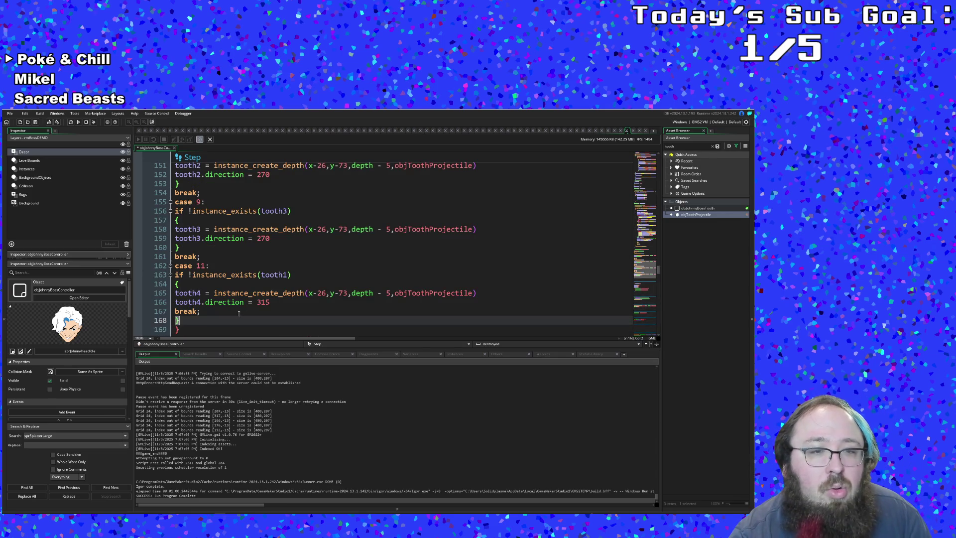
key("BackSpace")
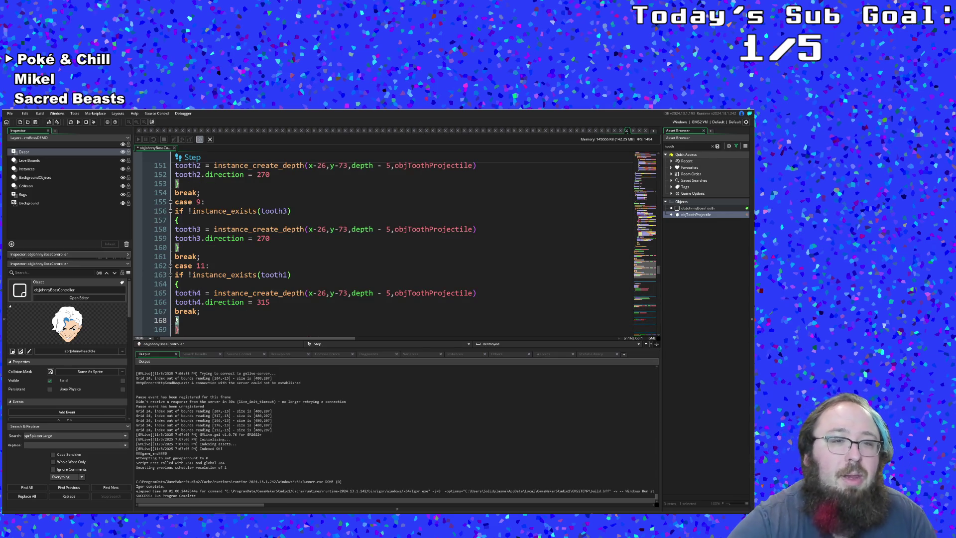
key("BackSpace")
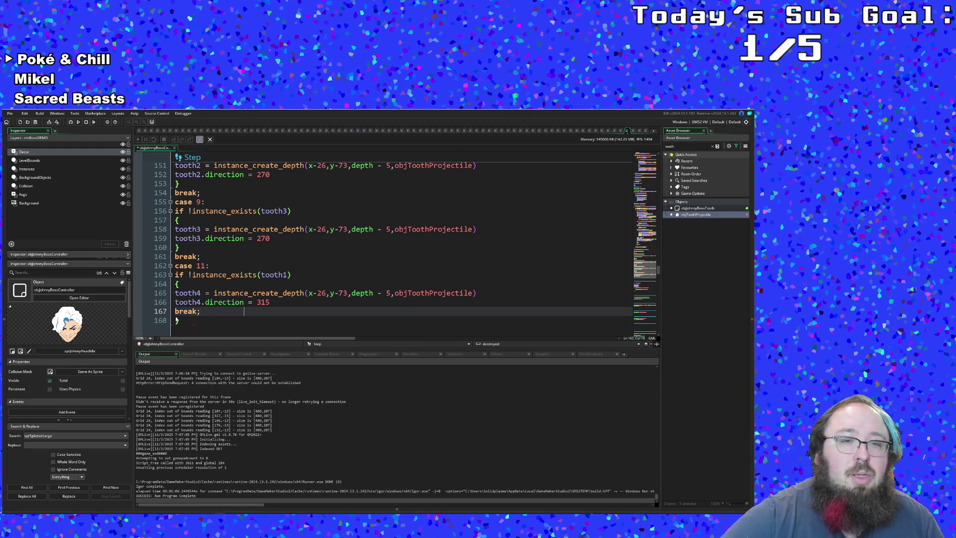
left_click(252, 302)
key("Return")
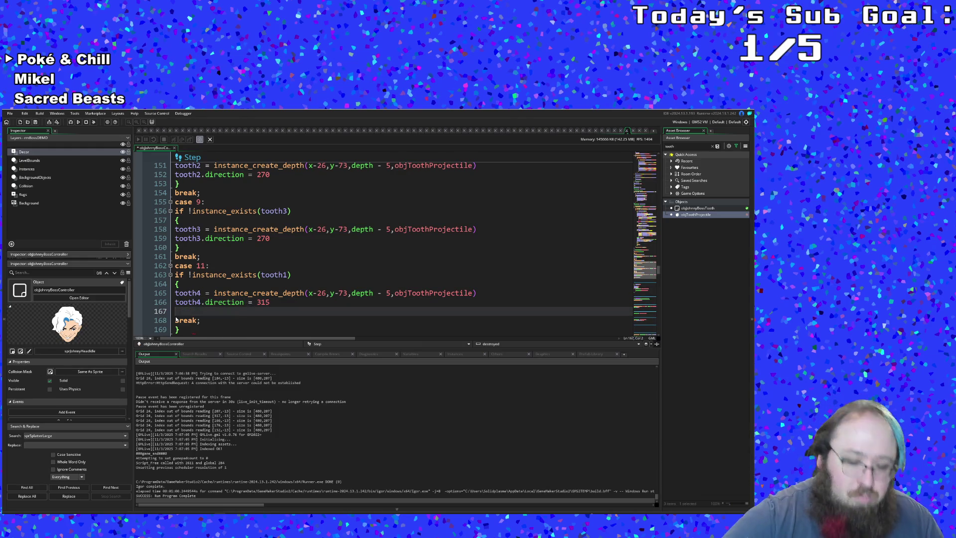
type("}")
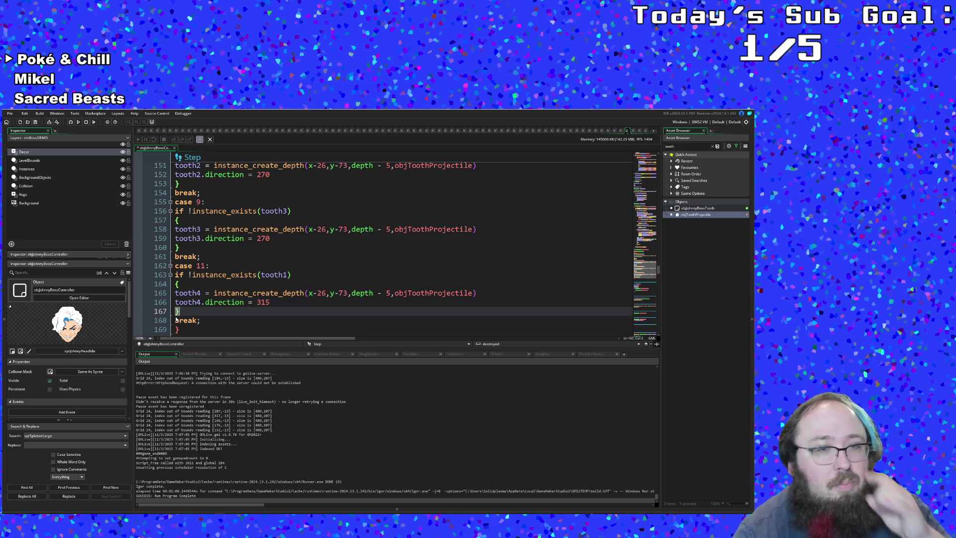
left_click(210, 320)
scroll(210, 320, "down", 2)
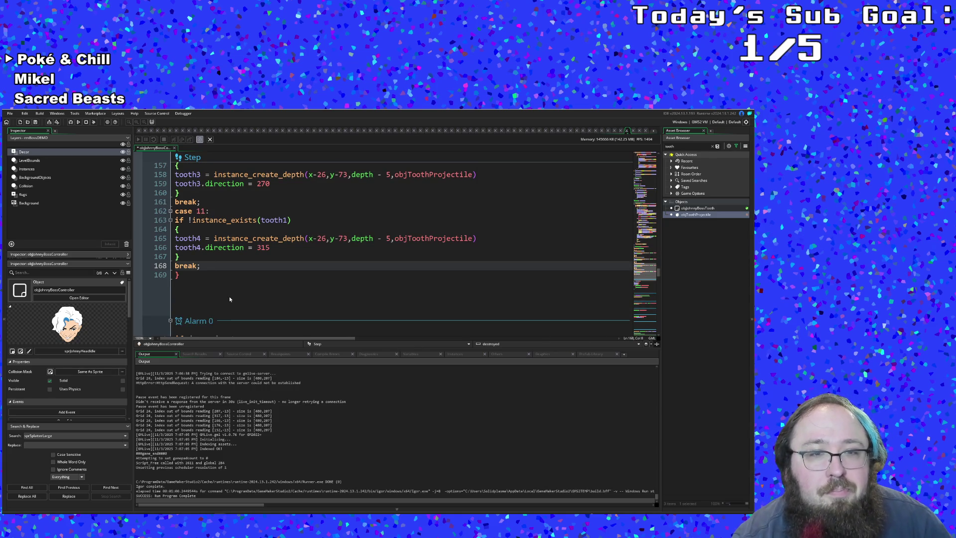
scroll(233, 291, "up", 2)
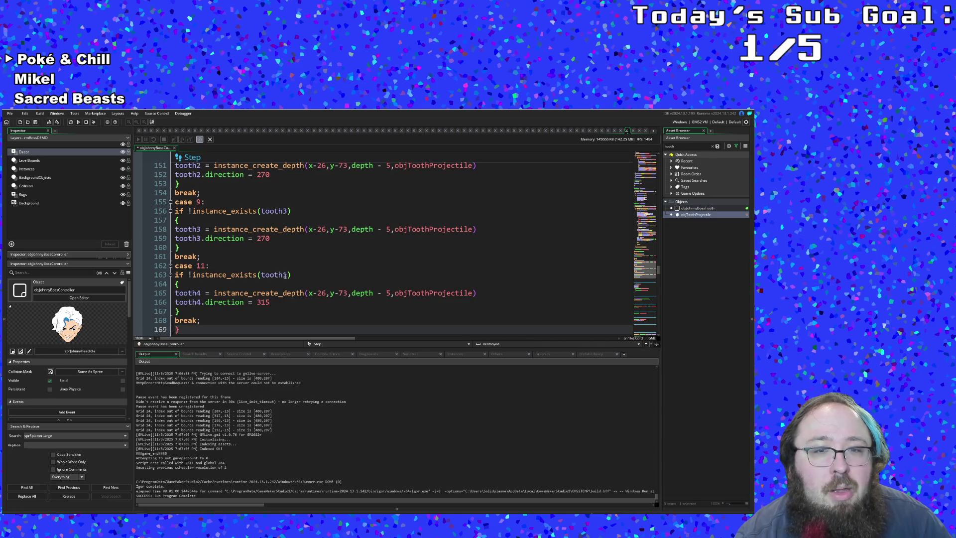
- Change the case 11 existence check to test tooth4
double_click(287, 275)
type("tooth4")
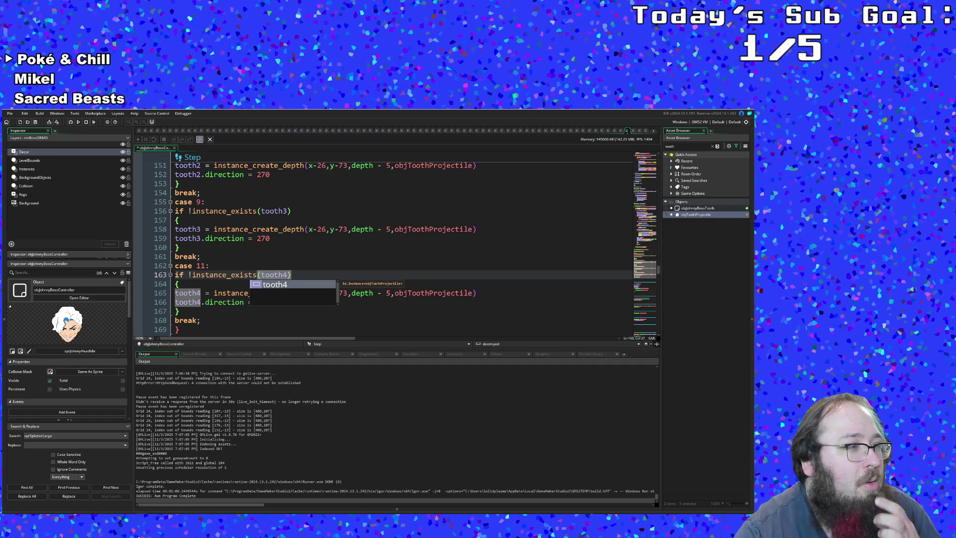
left_click(304, 320)
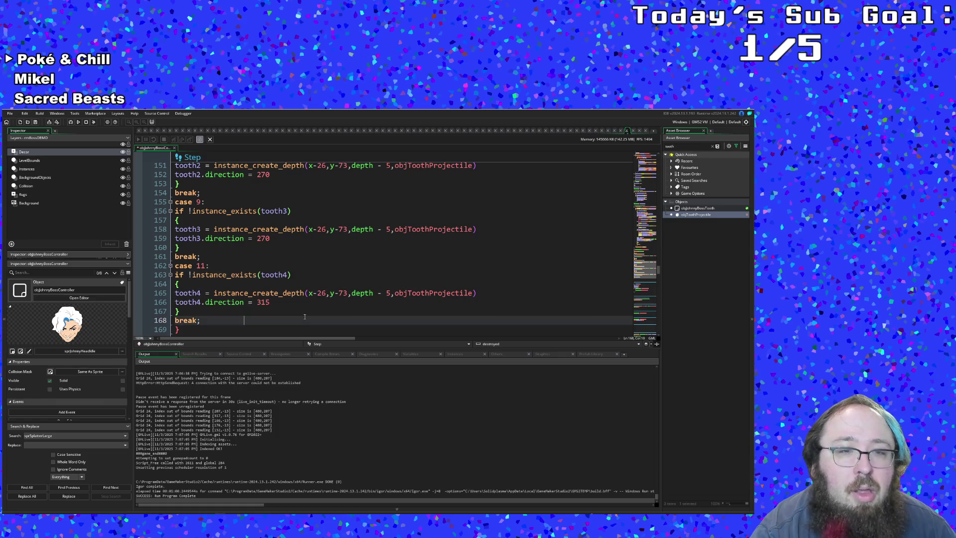
scroll(304, 320, "down", 2)
scroll(304, 320, "up", 2)
left_click(303, 293)
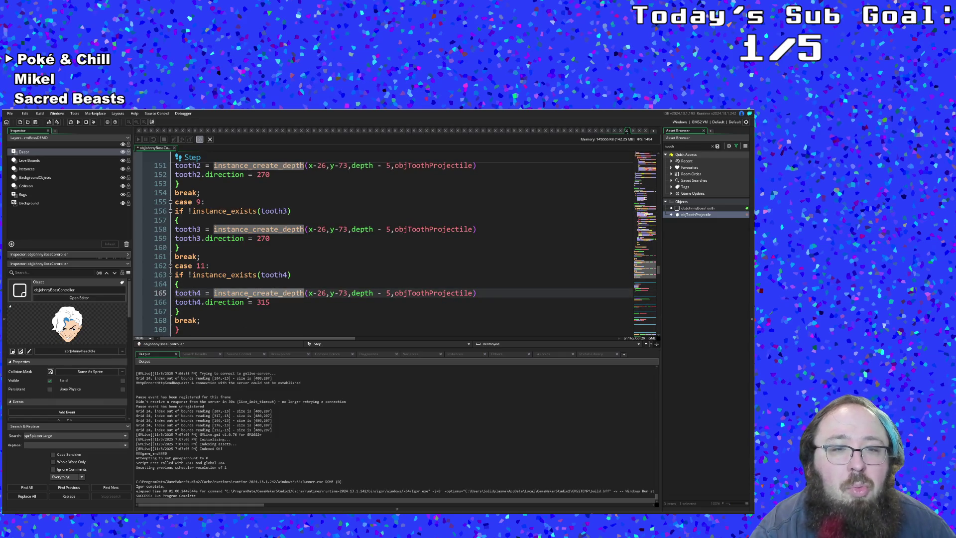
- Set speed to 7 in objToothProjectile's Create event and return to the boss controller's Step code
double_click(699, 215)
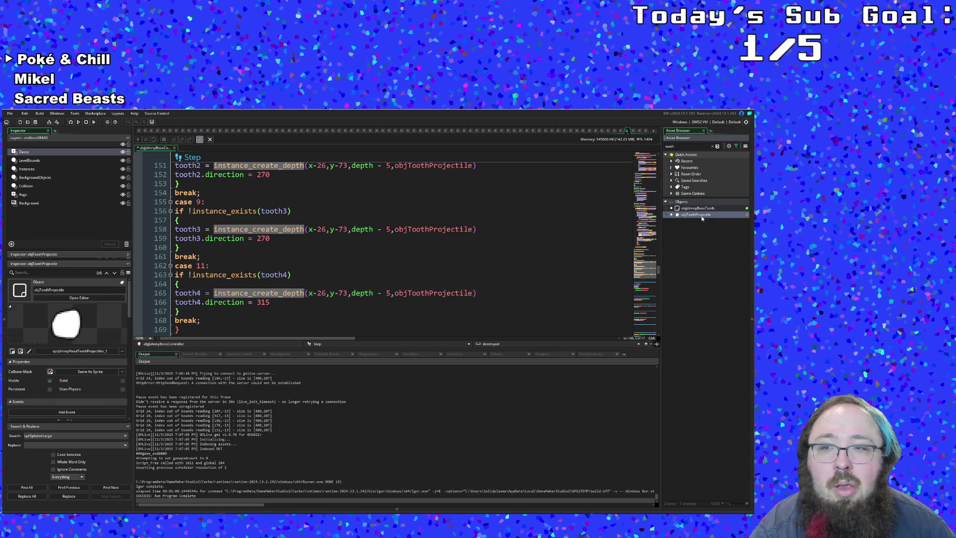
left_click(421, 241)
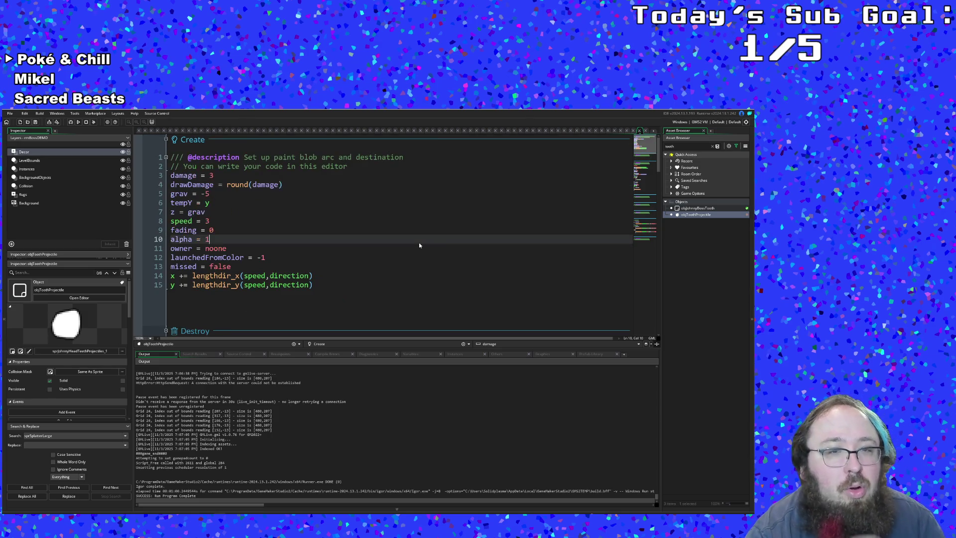
key("Up")
key("Up")
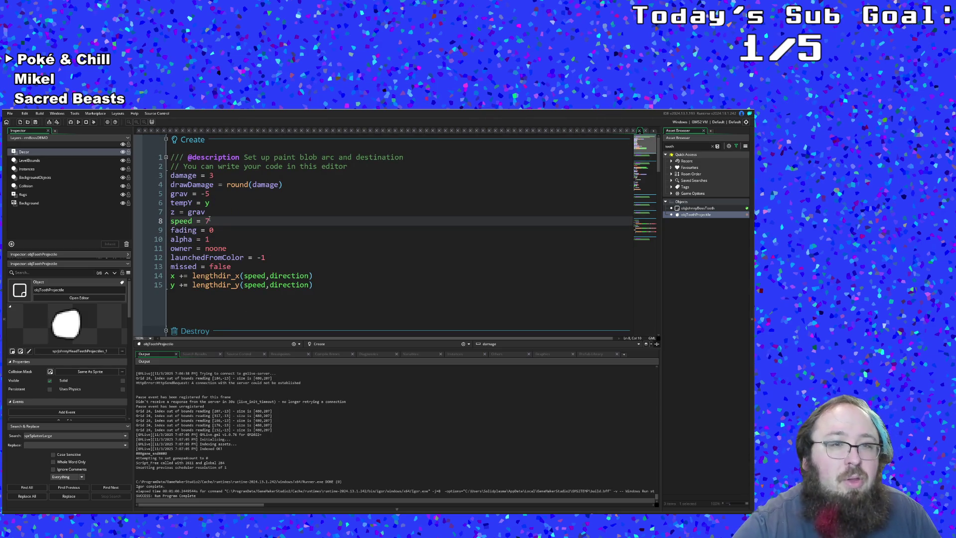
left_click(640, 133)
scroll(316, 236, "down", 2)
scroll(316, 236, "up", 2)
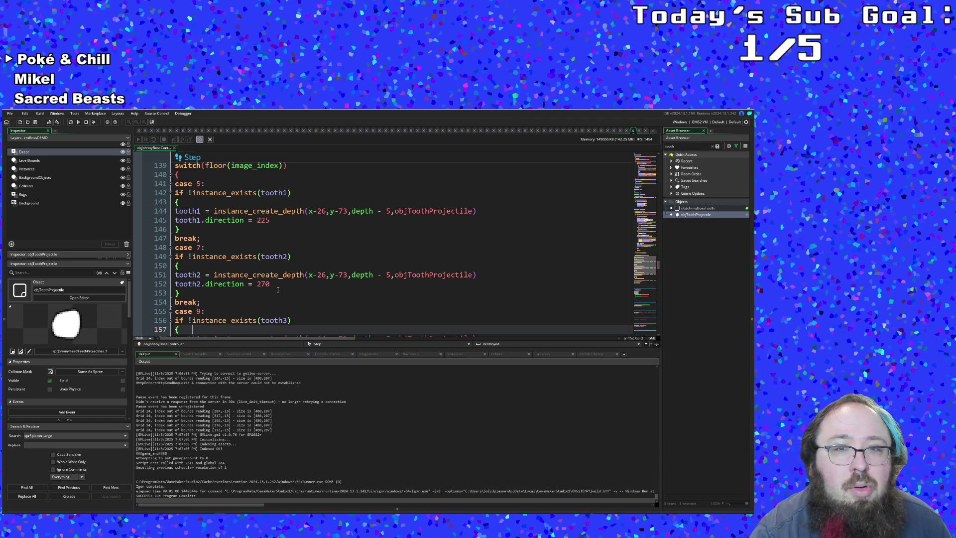
- Start a tooth2.sprite_index assignment on a new line below tooth2's direction in case 7
left_click(279, 283)
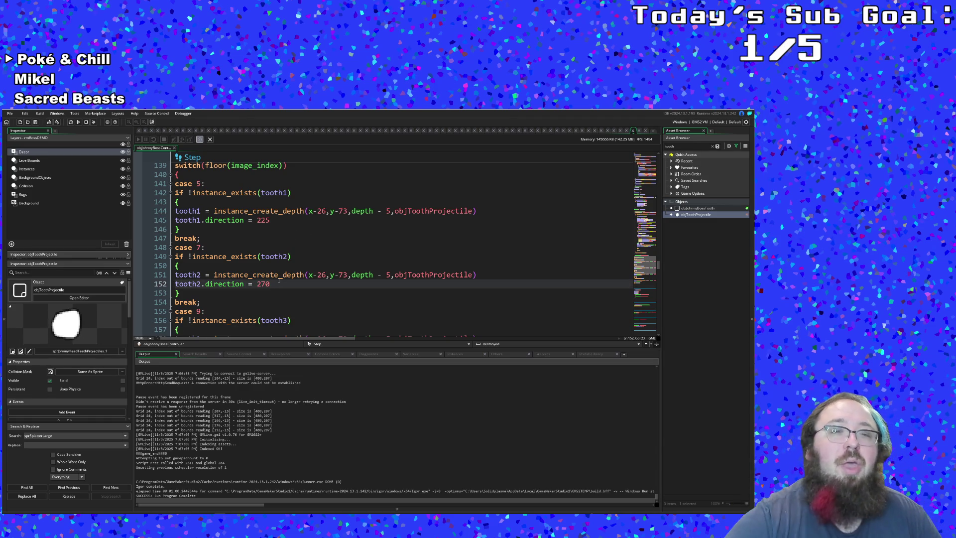
key("Return")
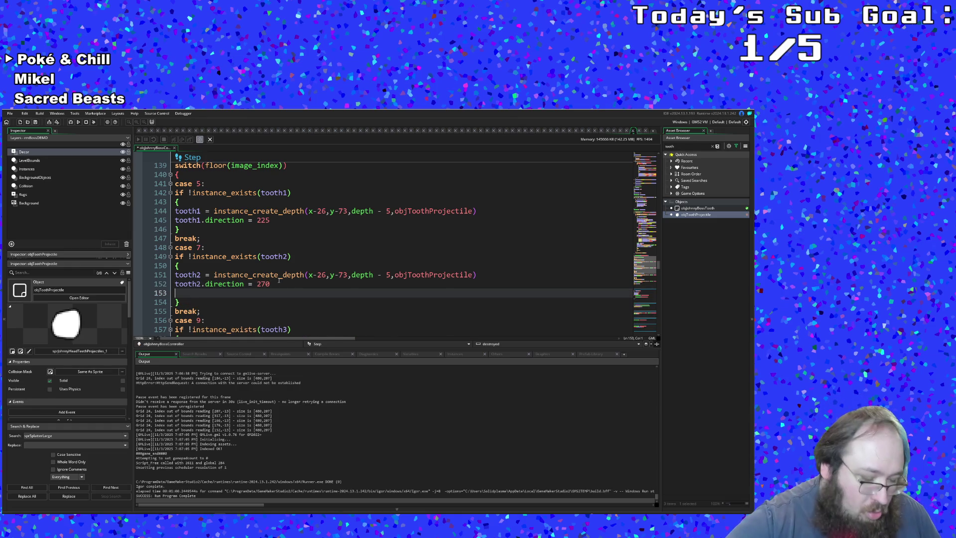
type("tooth2 ")
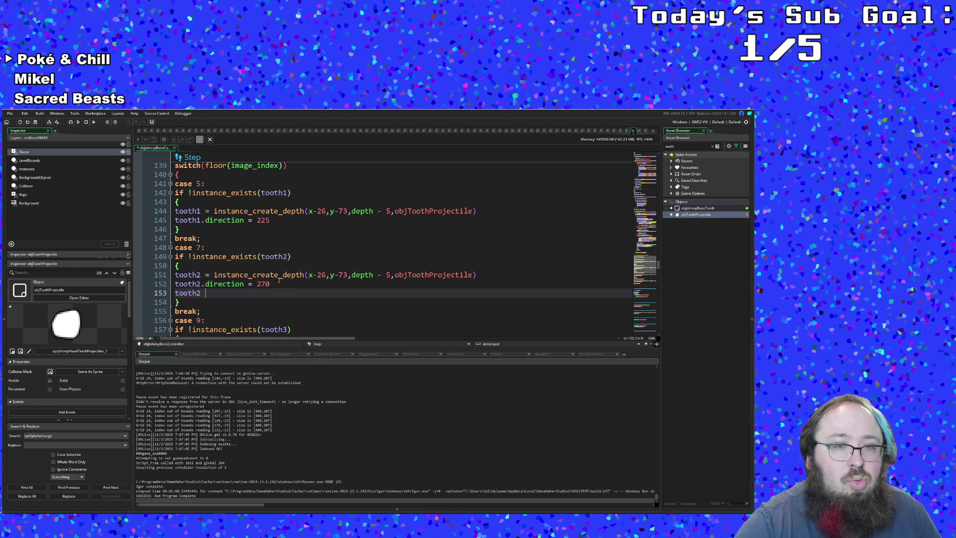
type("=")
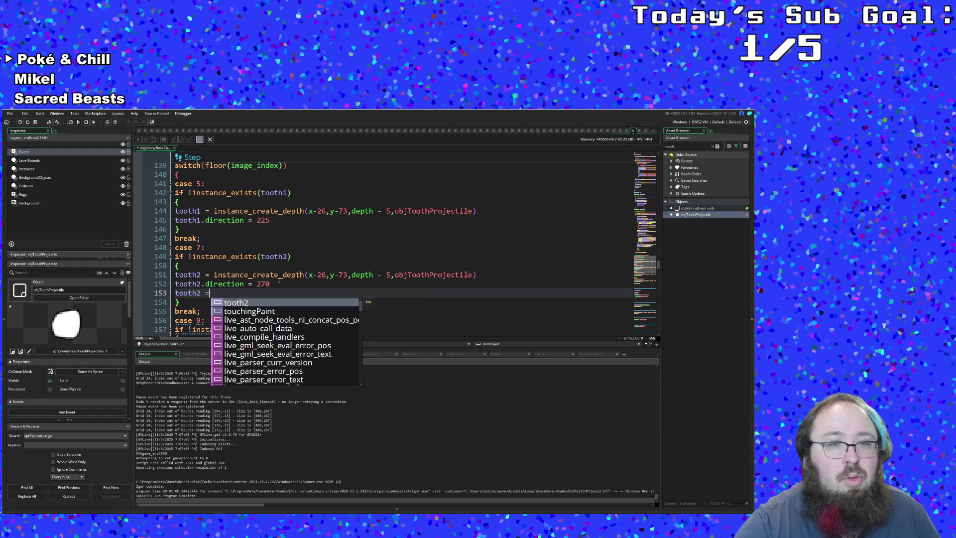
key("BackSpace")
key("BackSpace")
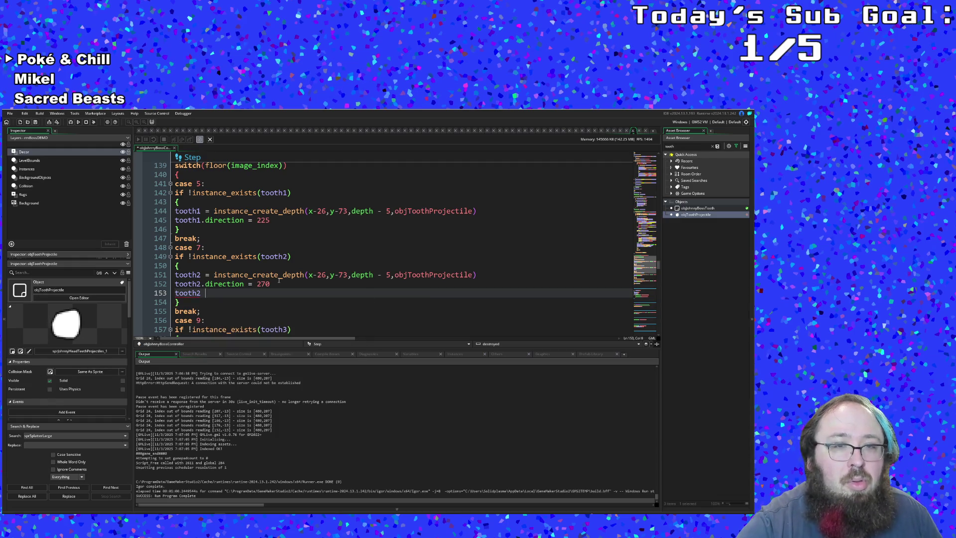
type(".spr")
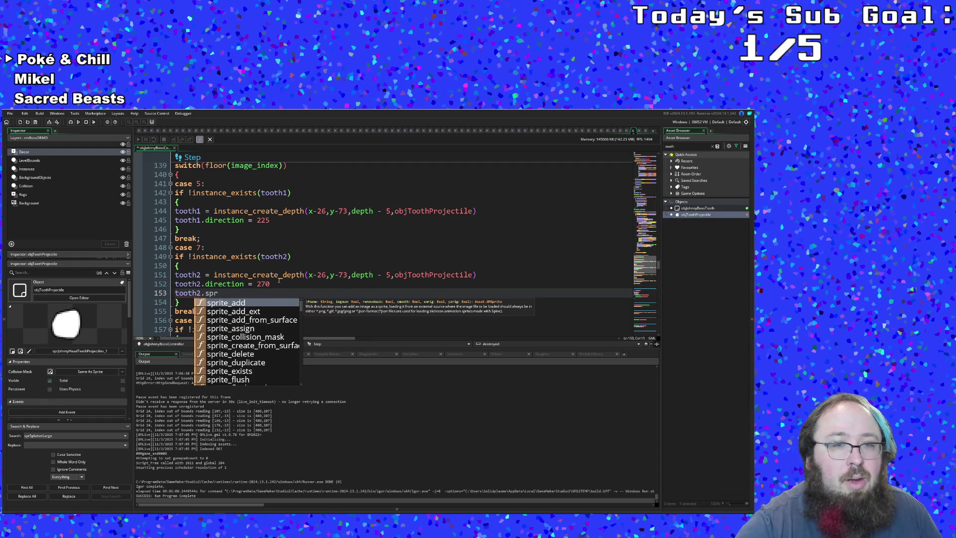
type("ite_ind")
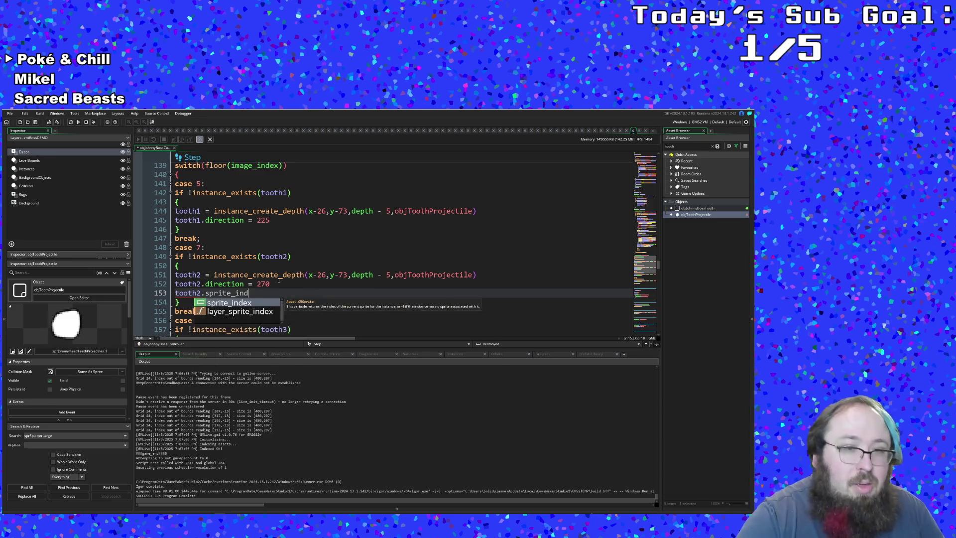
key("Return")
key("BackSpace")
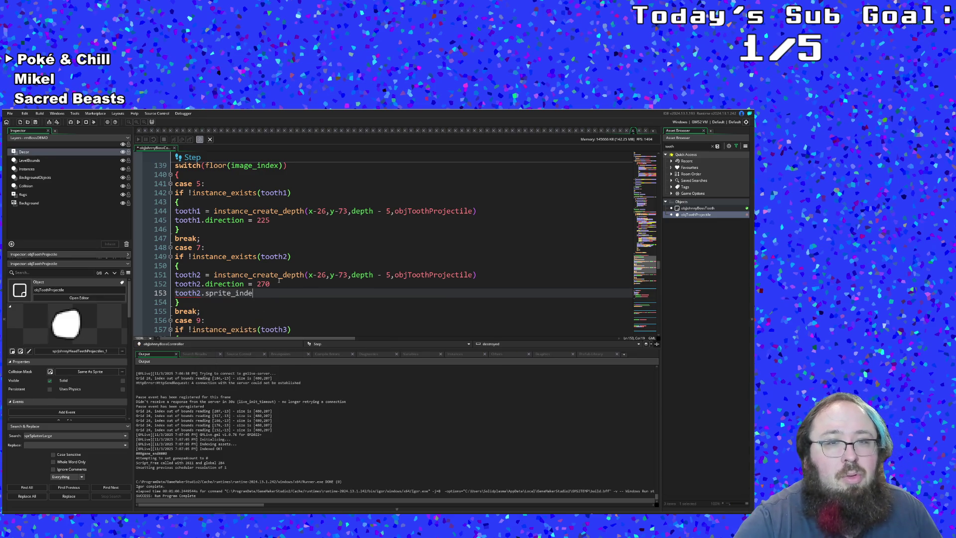
type("x = spr")
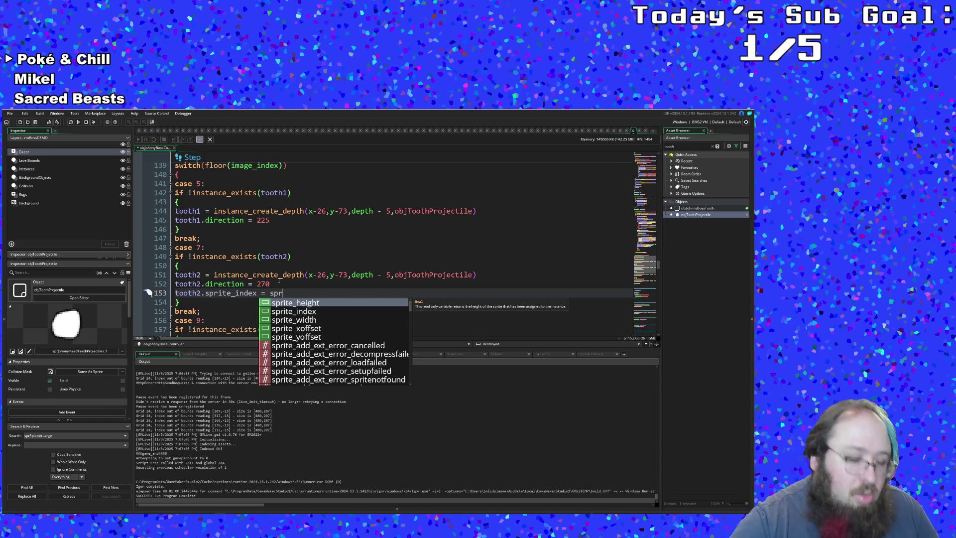
type("Tooth")
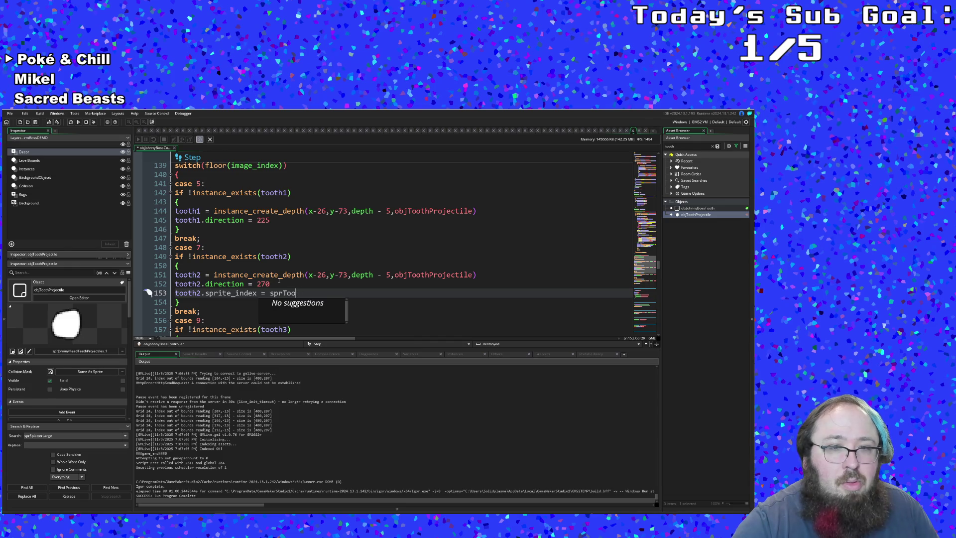
- Assign sprJohnnyHeadTeethProjectiles_2 from autocomplete and select the finished line for copying
key("ctrl+space")
type("jo")
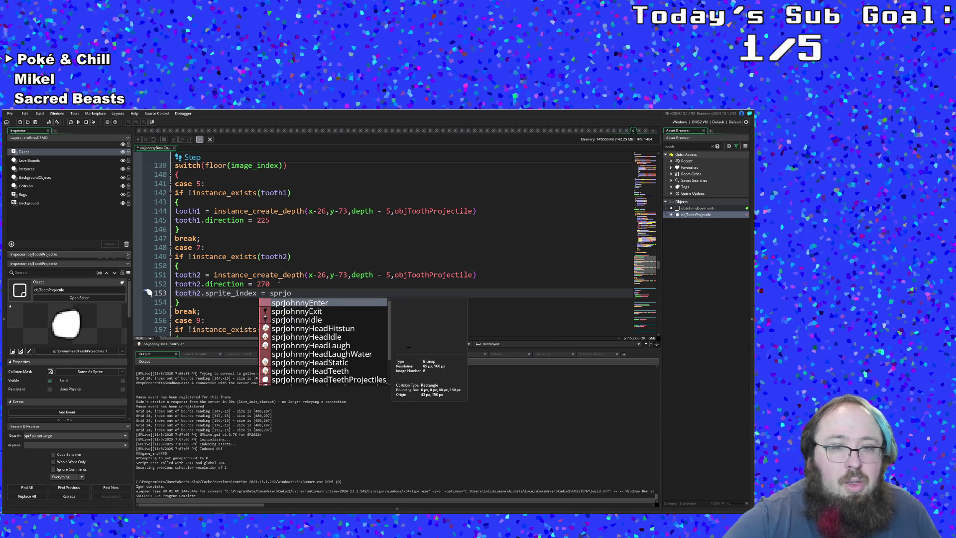
key("Down")
key("Down")
key("Down")
key("Down")
key("Down")
key("Down")
key("Down")
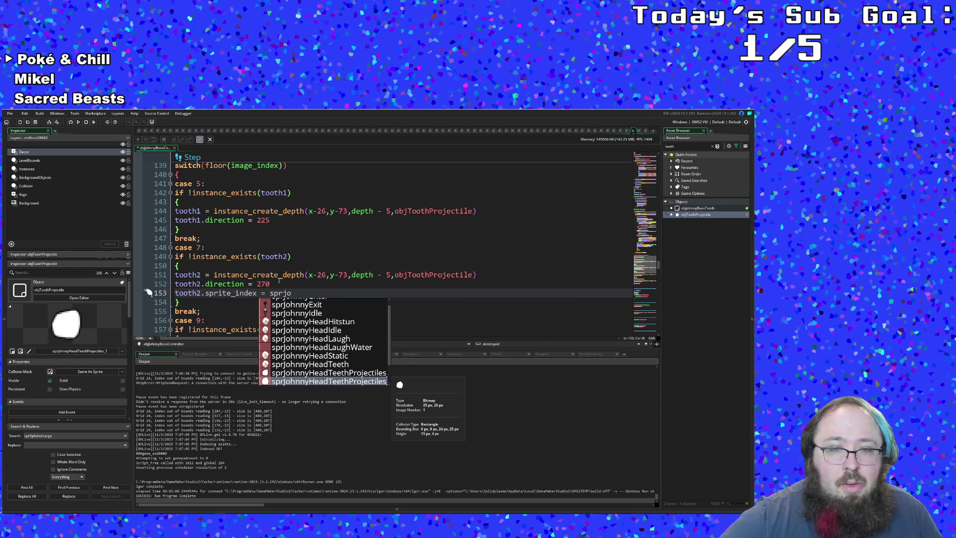
key("Up")
key("Down")
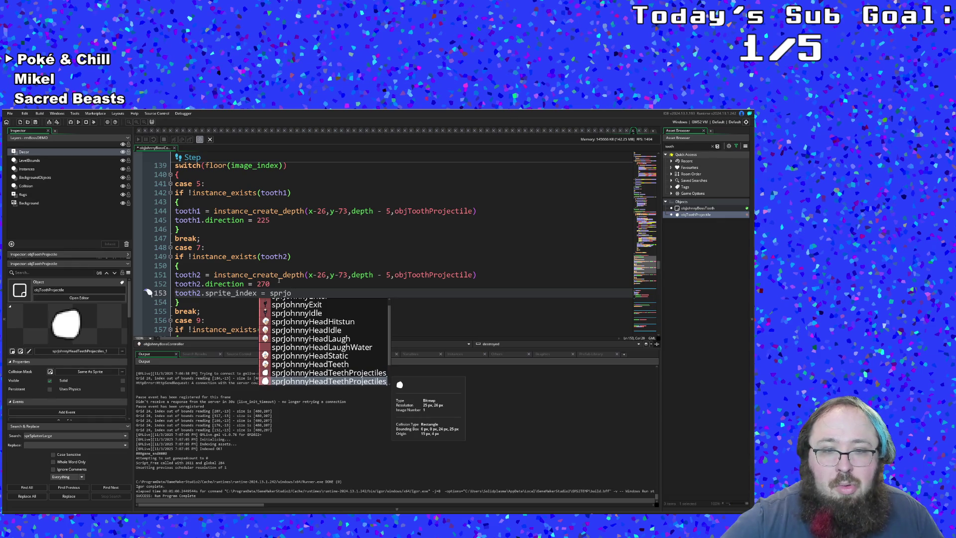
key("Down")
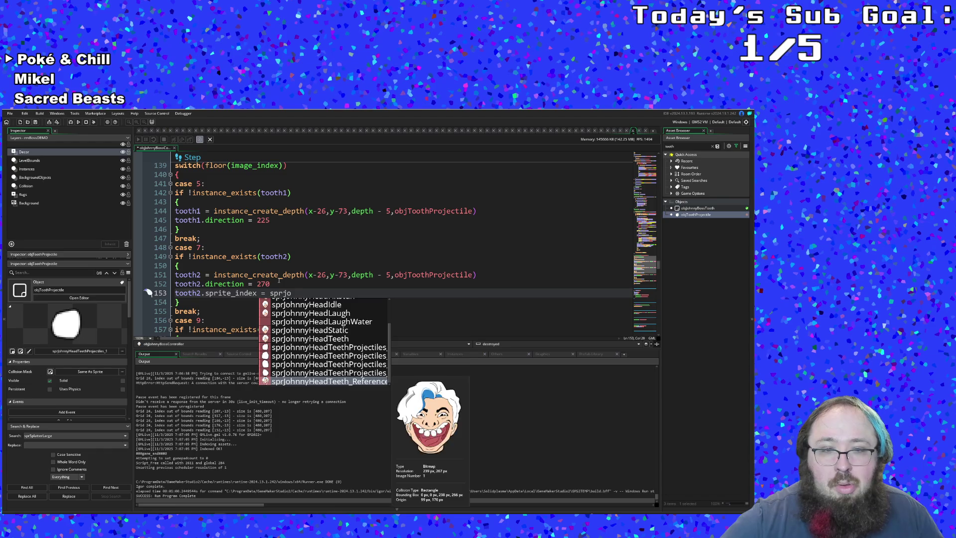
key("Down")
key("Down")
key("Up")
key("Up")
key("Up")
key("Up")
key("Down")
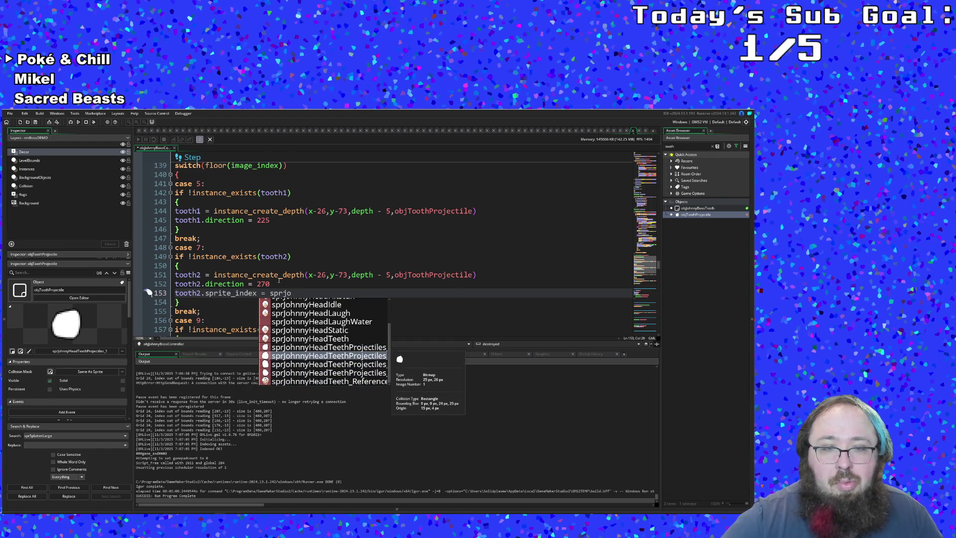
key("Return")
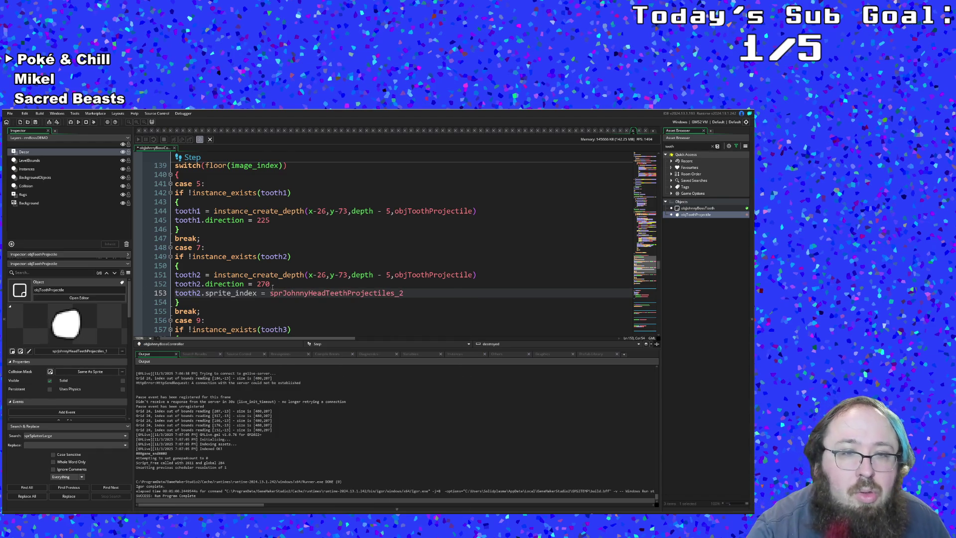
left_click_drag(407, 292, 200, 293)
key("ctrl+c")
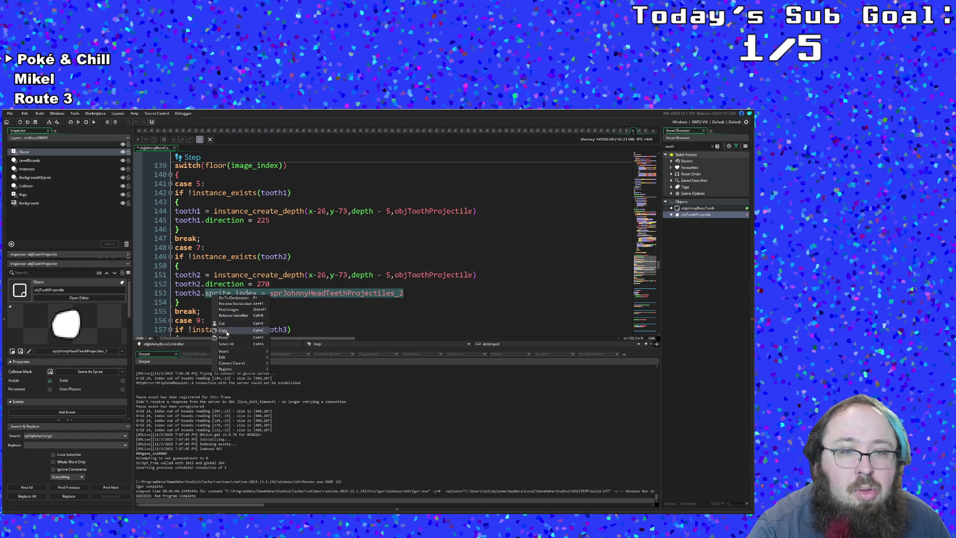
scroll(239, 323, "down", 4)
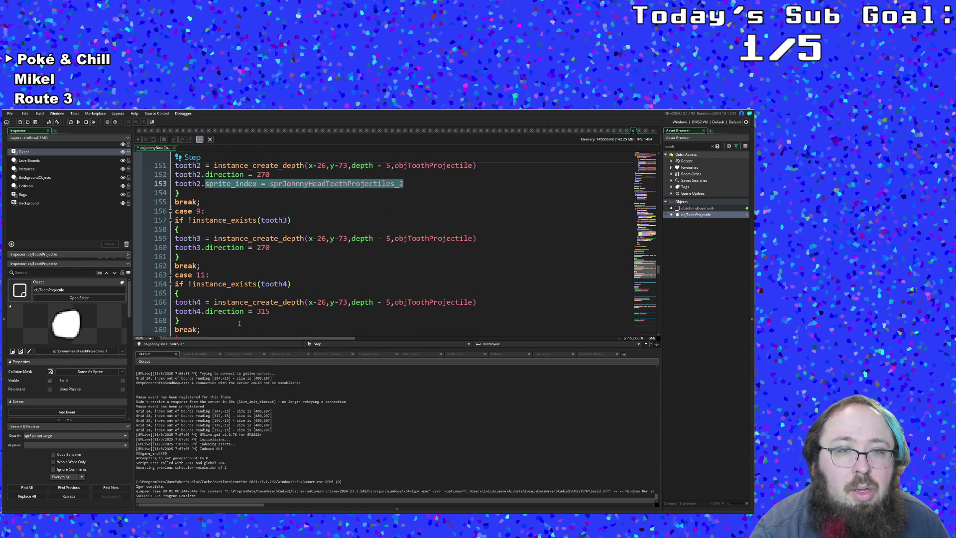
- Paste a sprite_index assignment under tooth3's direction in case 9 and adjust its sprite suffix
left_click(276, 249)
key("Return")
key("Down")
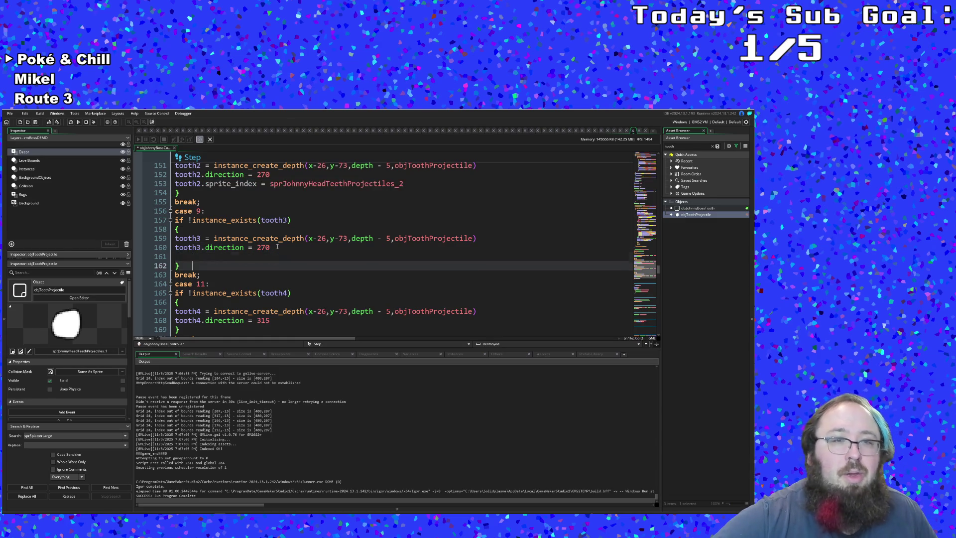
key("Up")
key("ctrl+v")
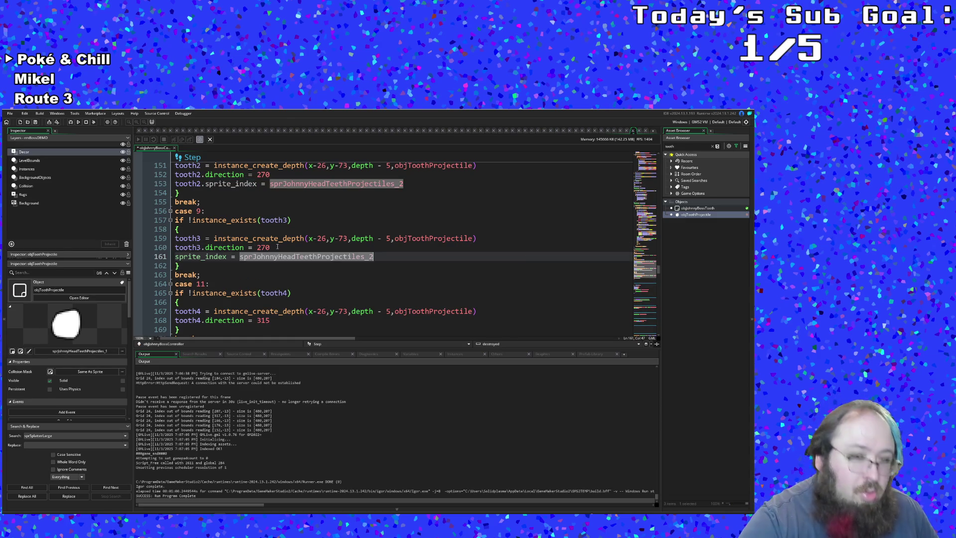
key("BackSpace")
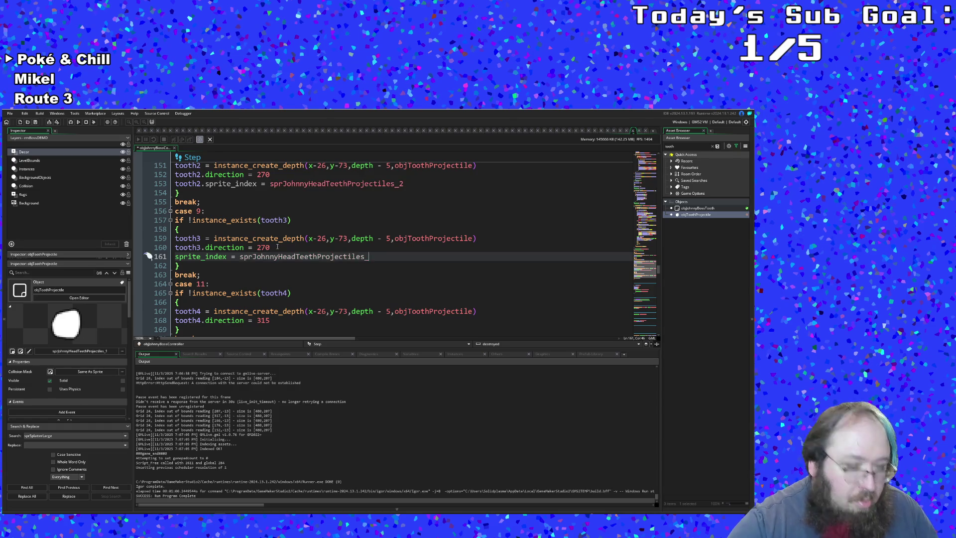
type("3")
- Paste a sprite_index line under tooth4.direction = 315 and prefix the lines with tooth4. and tooth3
left_click(198, 302)
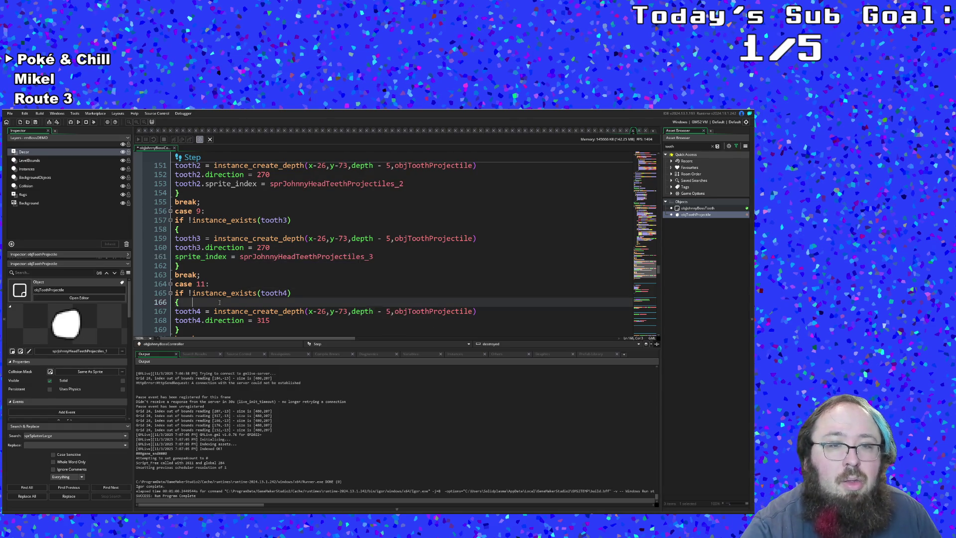
left_click(273, 320)
key("Return")
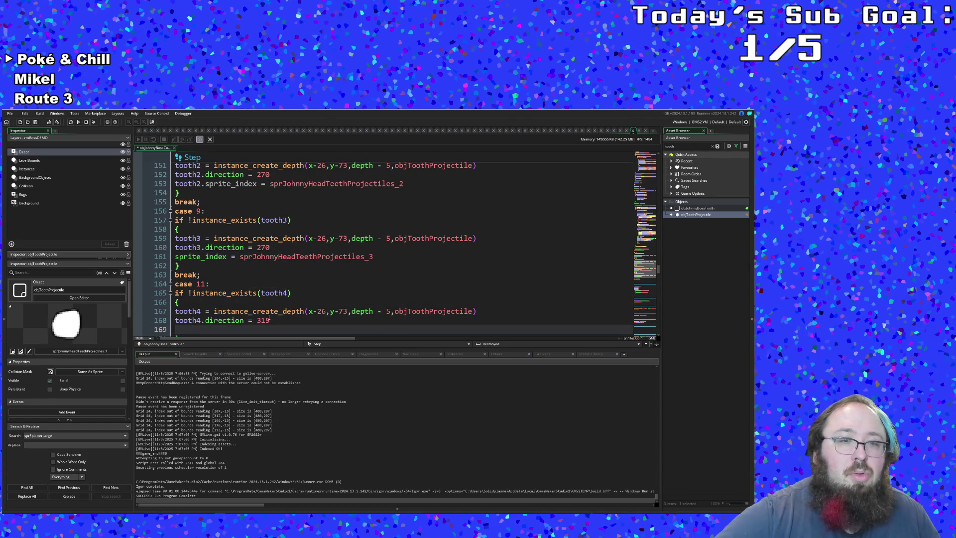
key("ctrl+v")
key("Home")
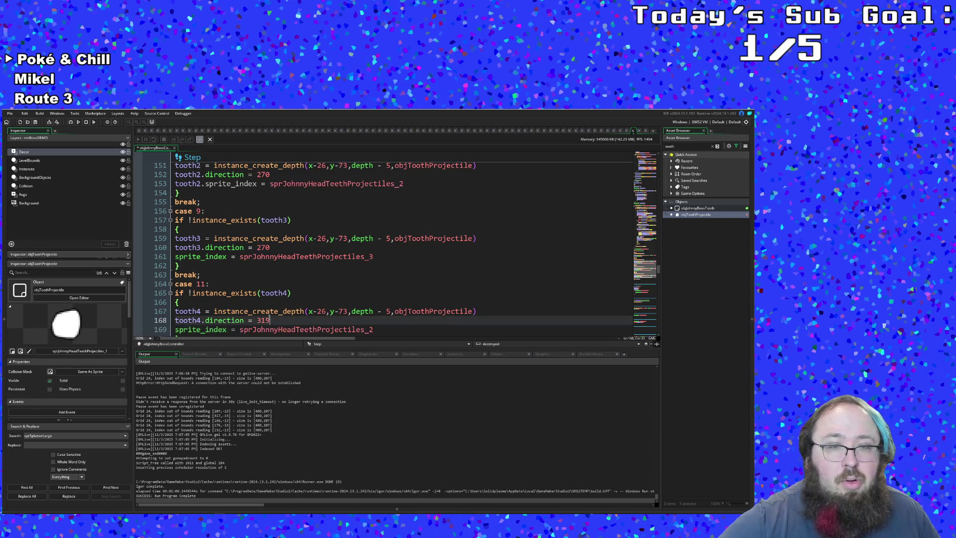
type("tooth")
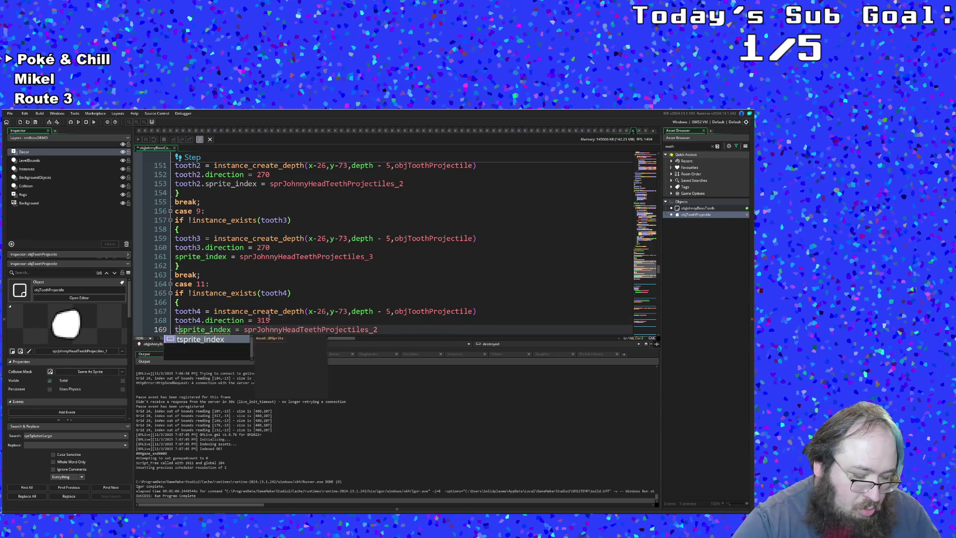
type(".3")
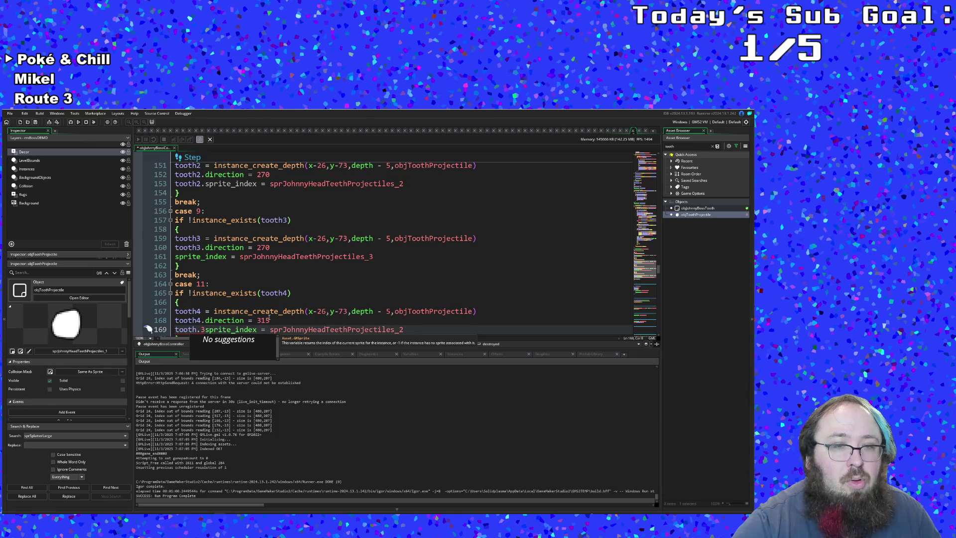
key("BackSpace")
key("BackSpace")
type("4.")
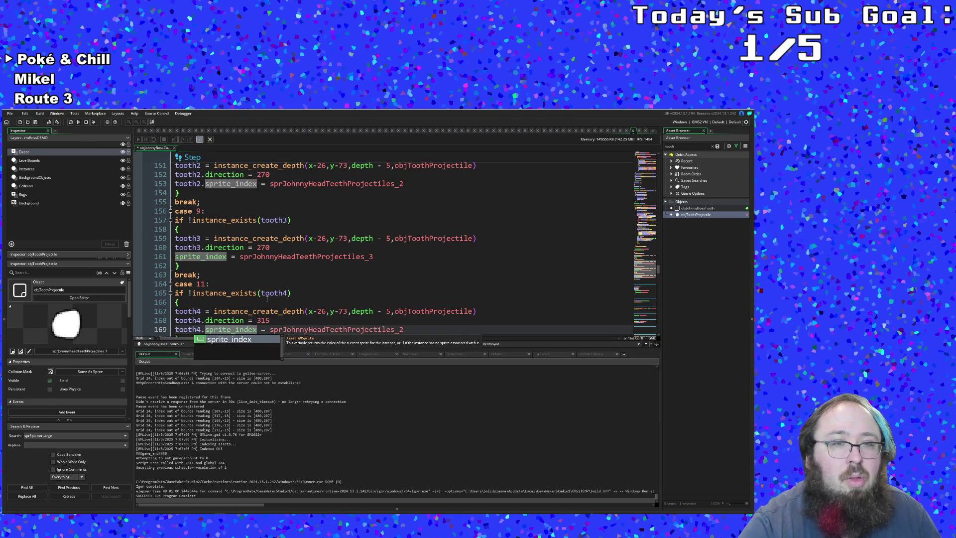
left_click(202, 258)
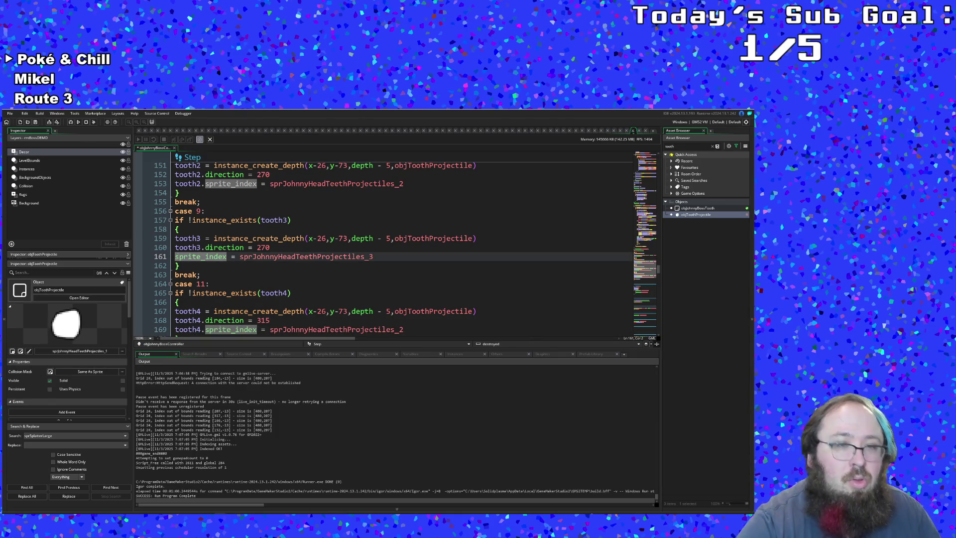
type("tooth")
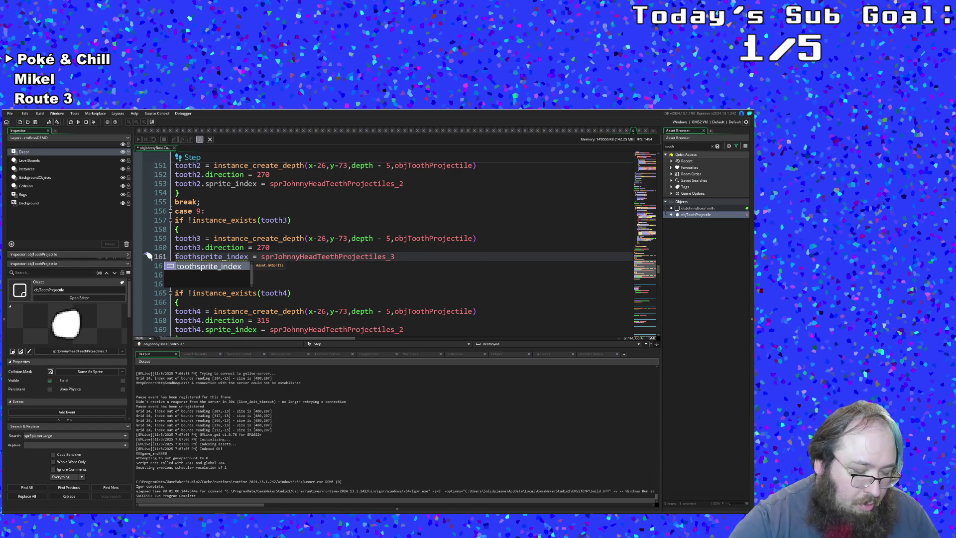
type("3.")
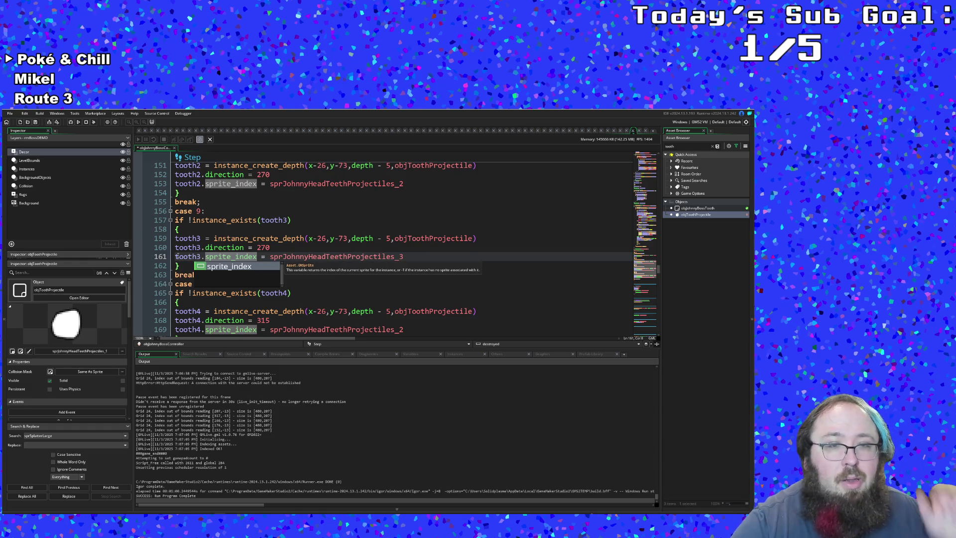
scroll(214, 247, "up", 4)
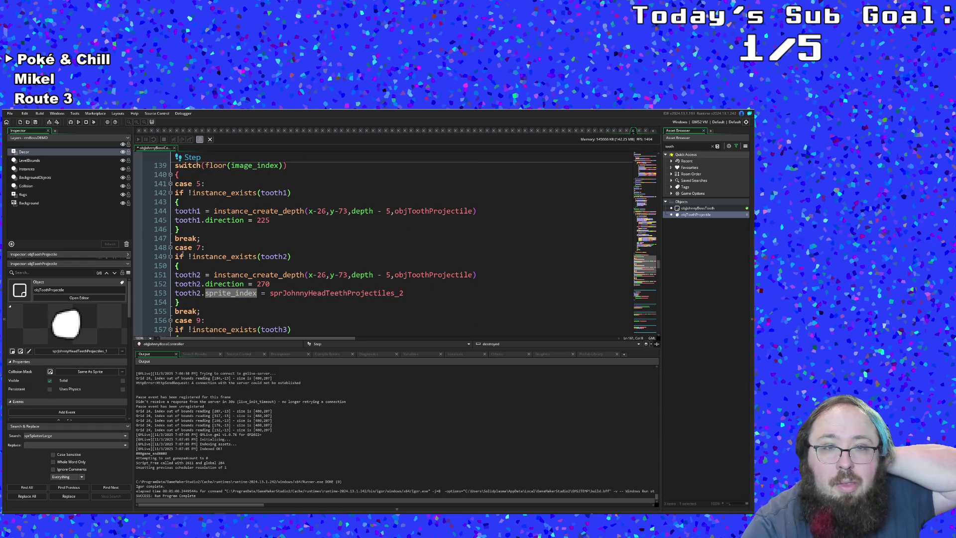
- Add tooth1.sprite_index = sprJohnnyHeadTeethProjectiles_1 under tooth1.direction = 225 in case 5
left_click(213, 246)
left_click(274, 220)
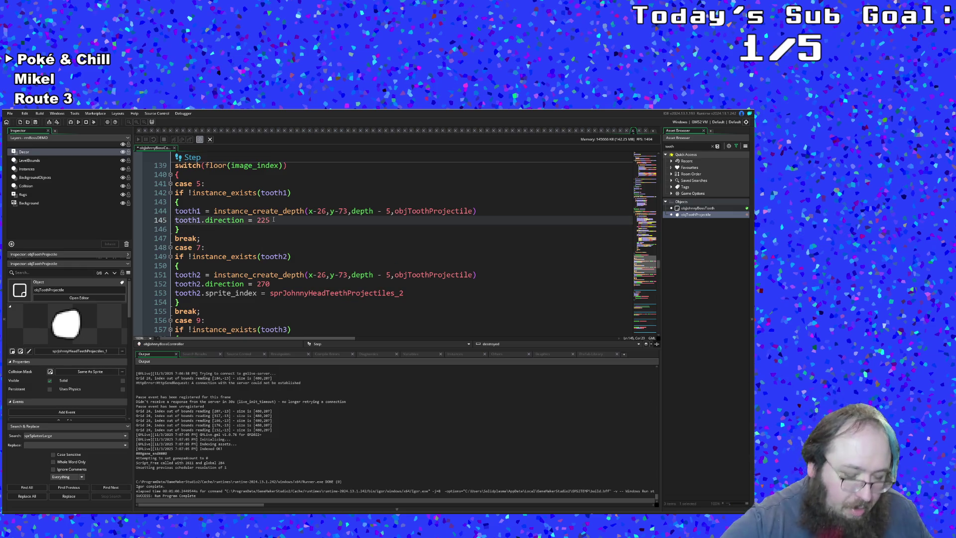
key("Return")
key("ctrl+v")
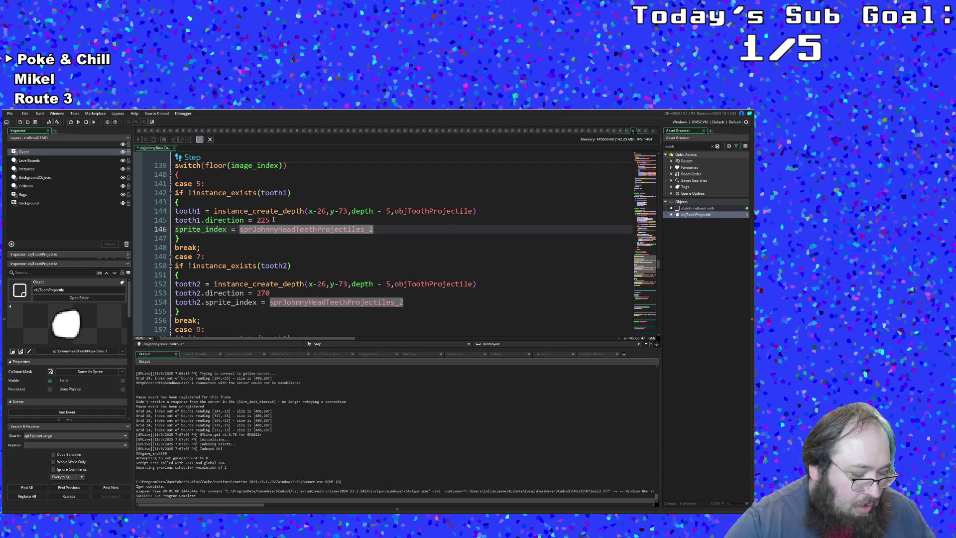
key("BackSpace")
type("1")
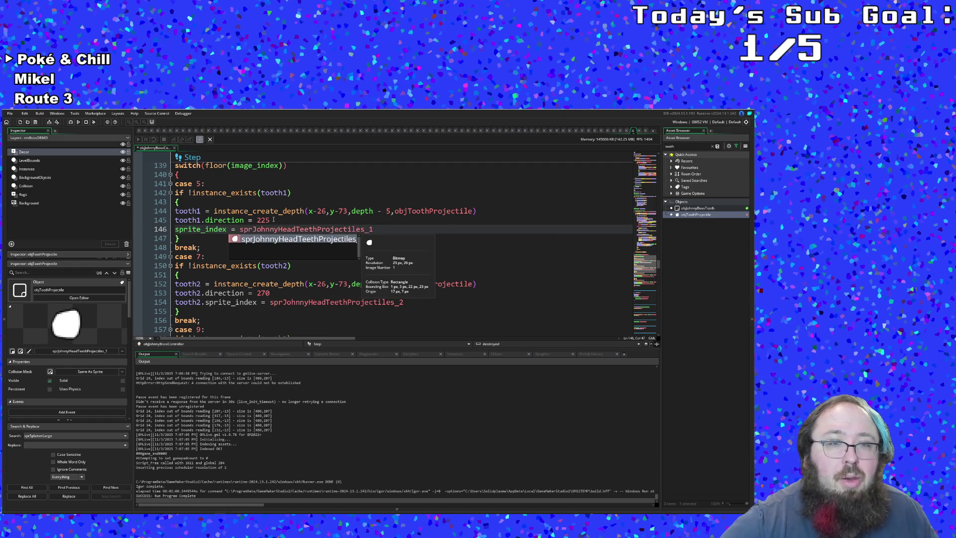
key("Left")
key("Left")
key("Left")
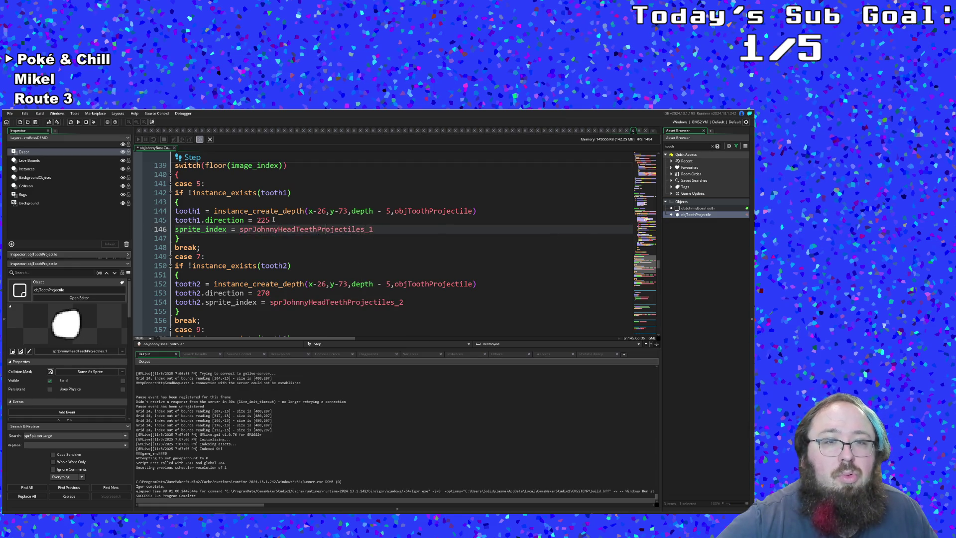
key("Home")
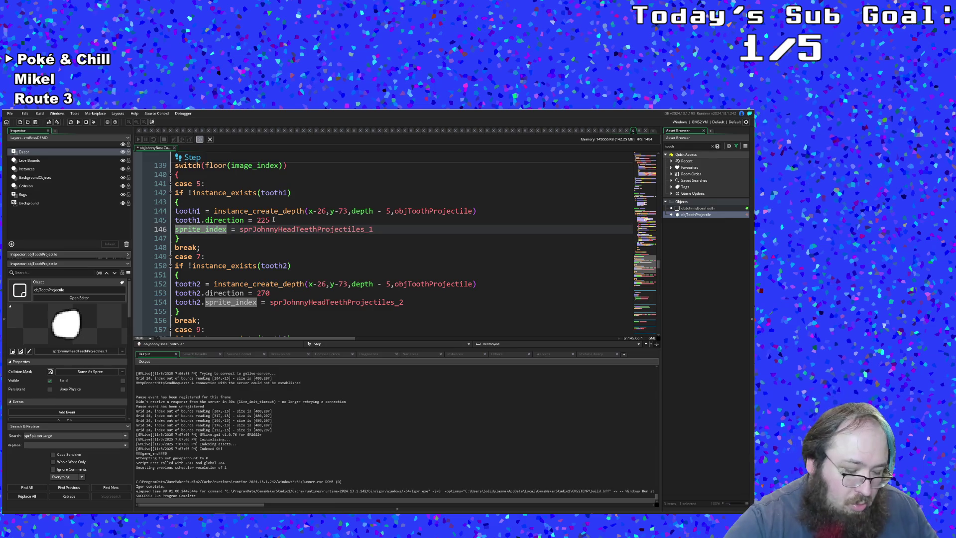
type("t")
type("o")
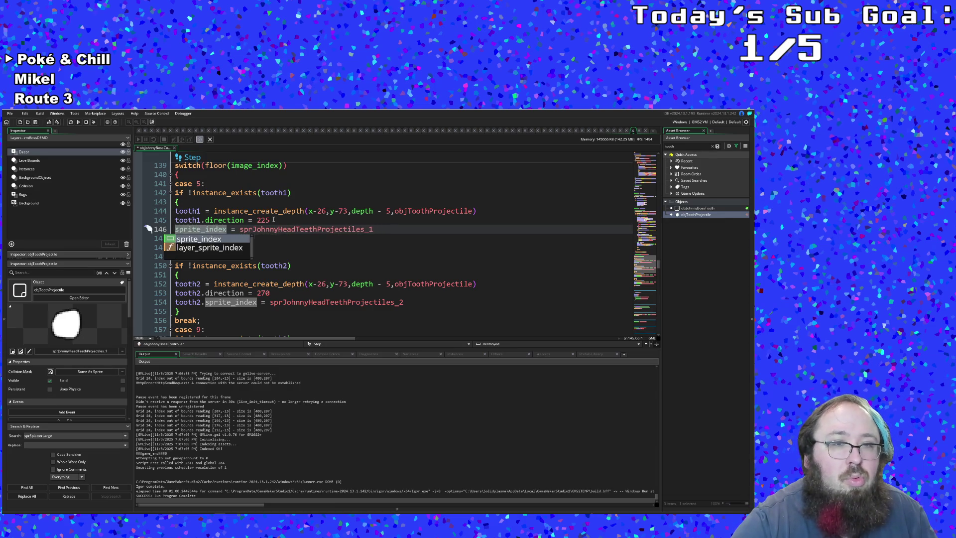
type("oth1.")
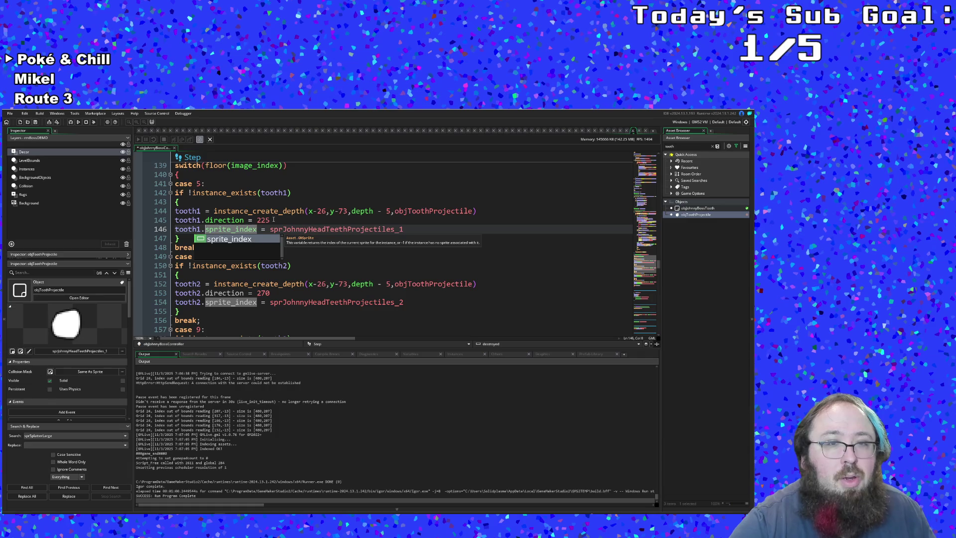
- Select the objToothProjectile name on the case 5 creation line
left_click(297, 283)
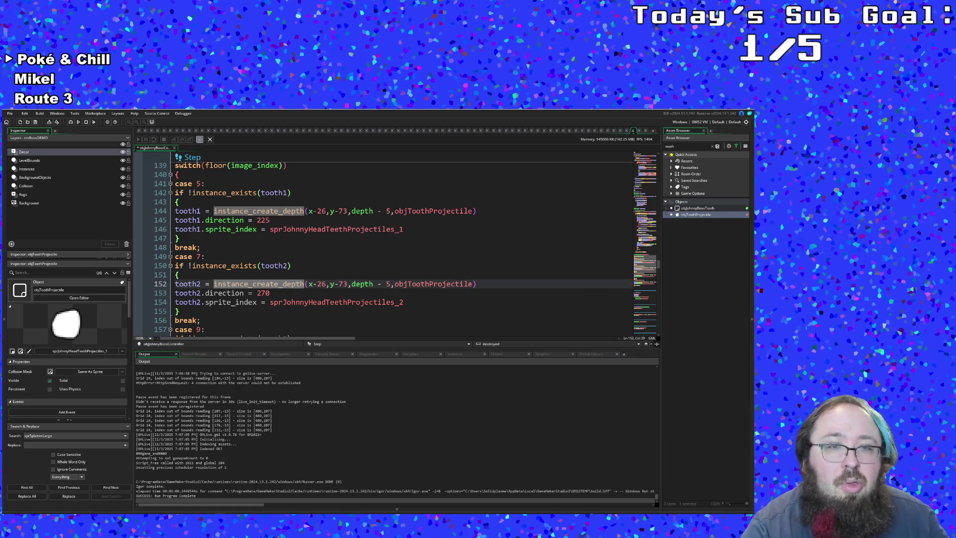
scroll(297, 283, "down", 2)
scroll(297, 283, "up", 4)
scroll(315, 254, "down", 2)
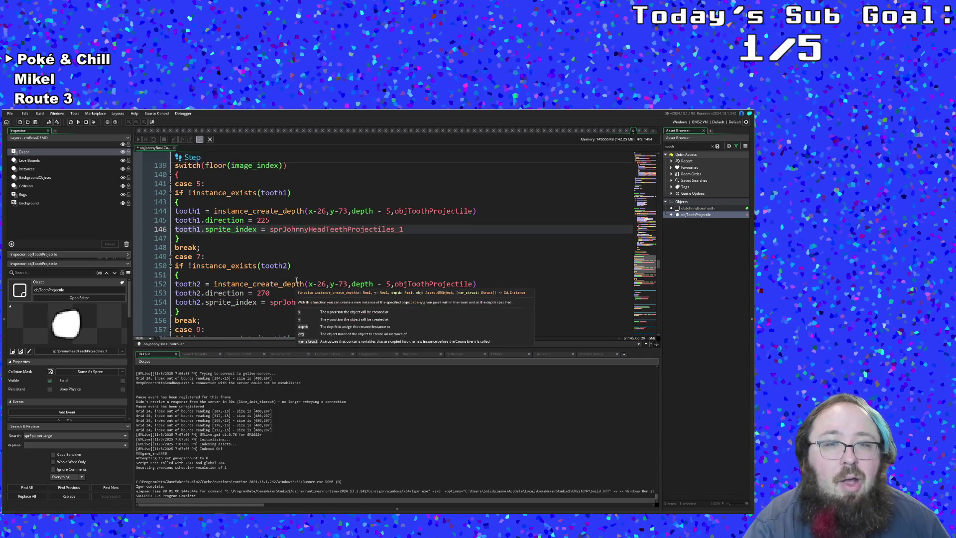
left_click(320, 239)
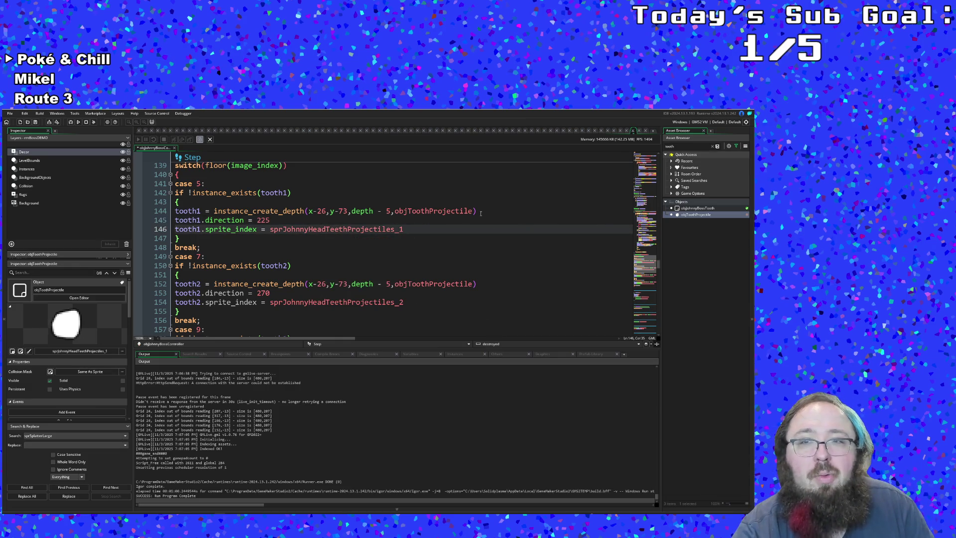
double_click(446, 211)
- Open sprJohnnyHeadTeeth_Reference from the Ctrl+T asset search in the sprite editor
key("ctrl+t")
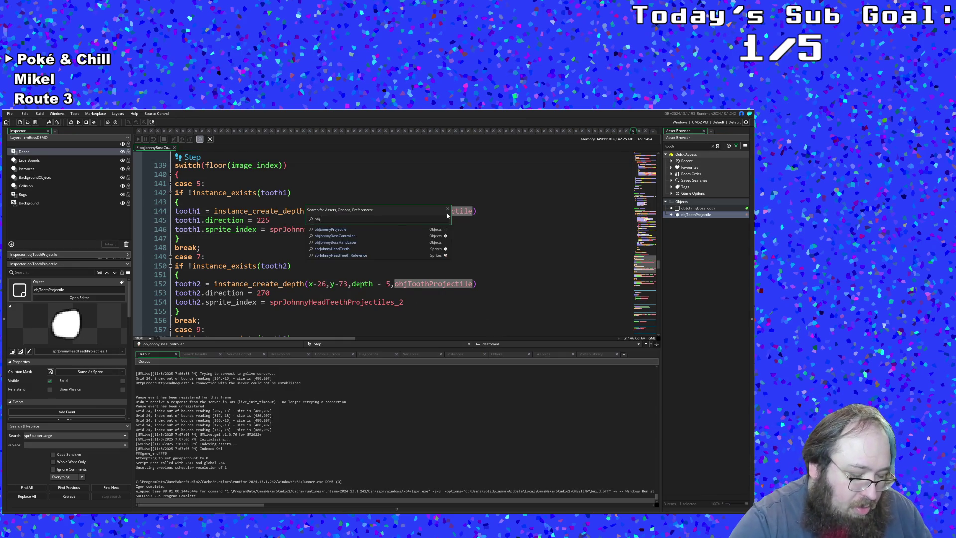
type("tooth")
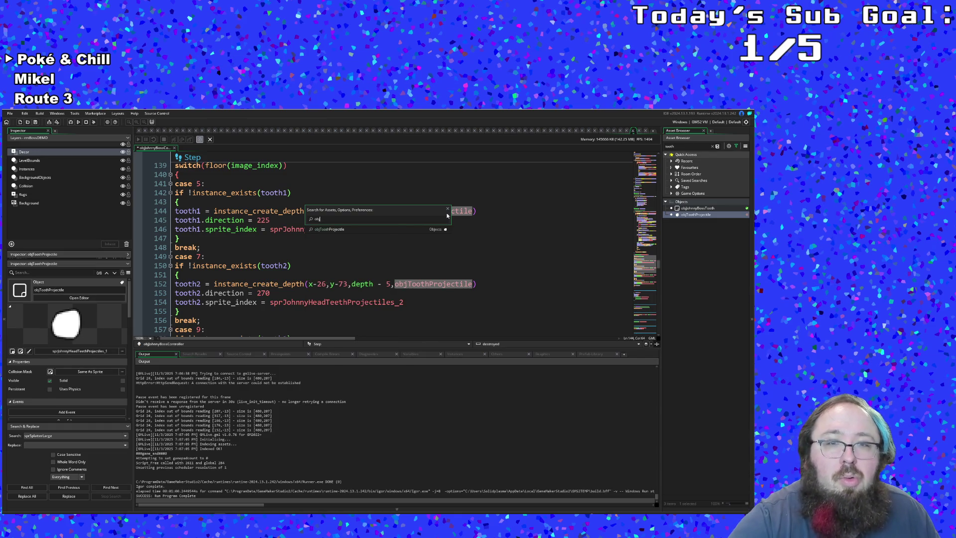
type("jo")
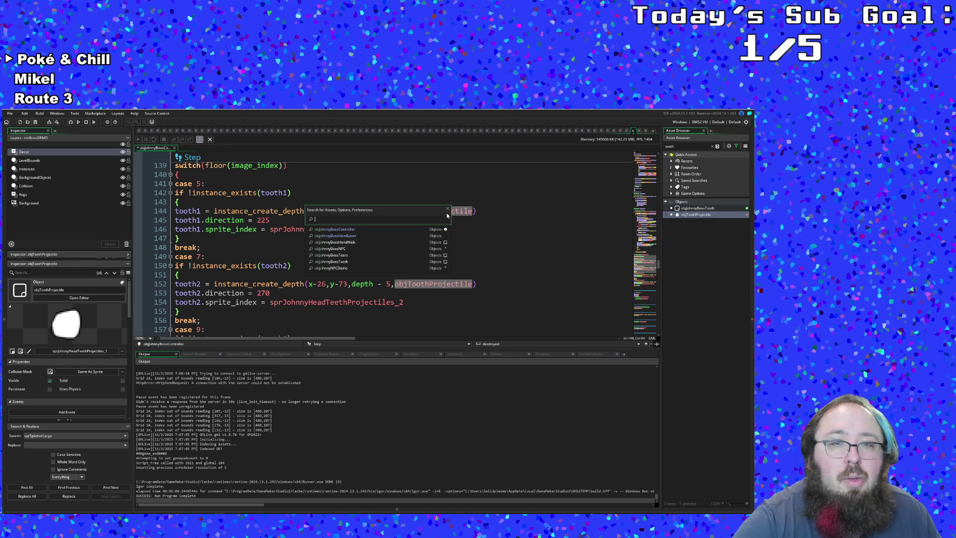
type("sprjo")
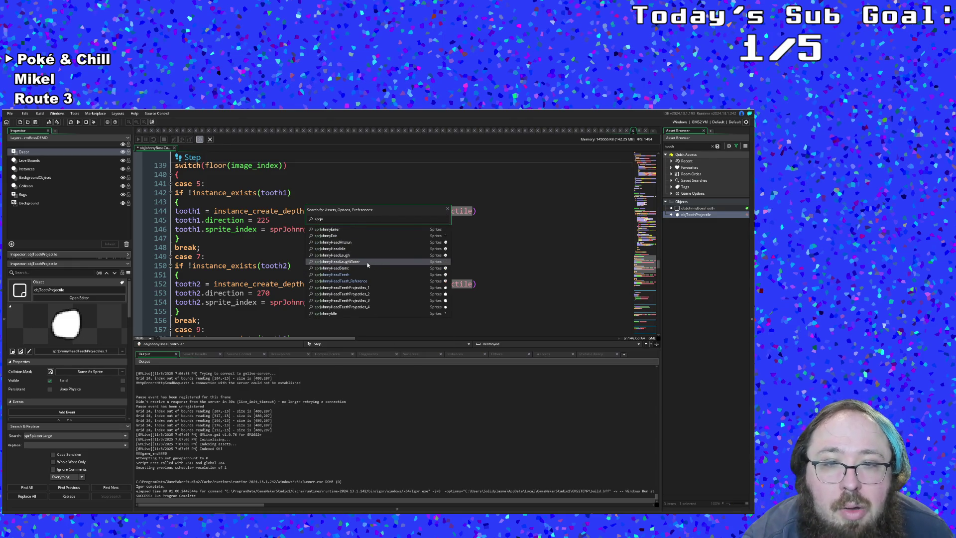
left_click(362, 280)
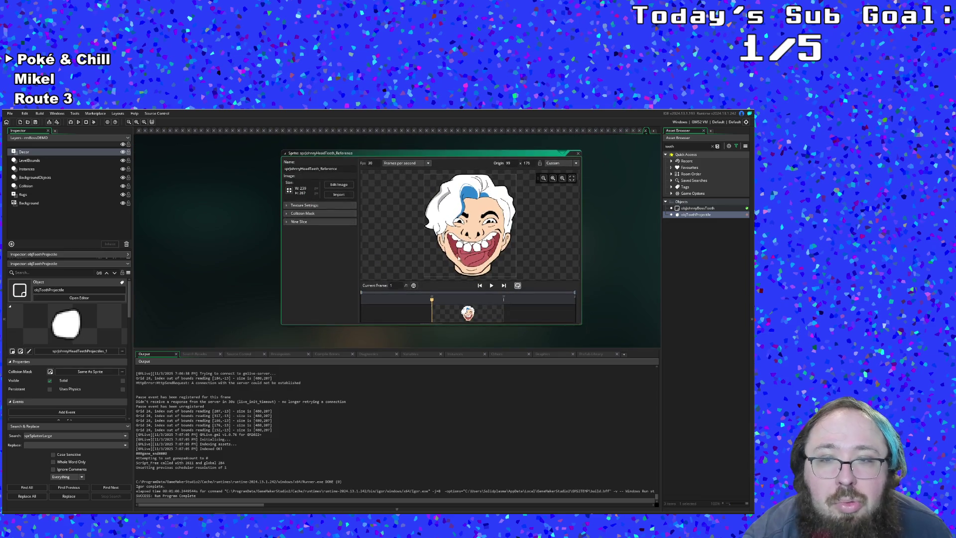
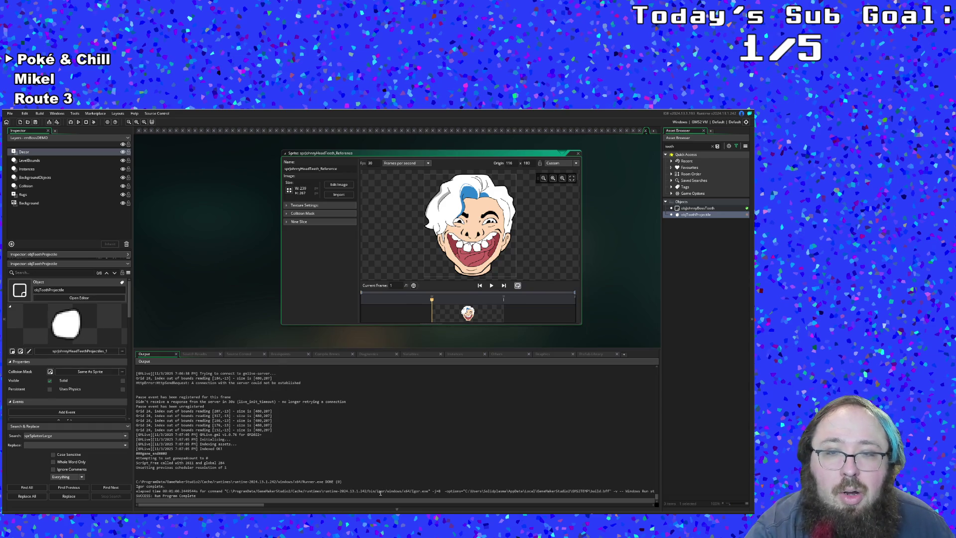
- Return from Calculator and filter the asset browser for the sprjohnny sprites
key("alt+Tab")
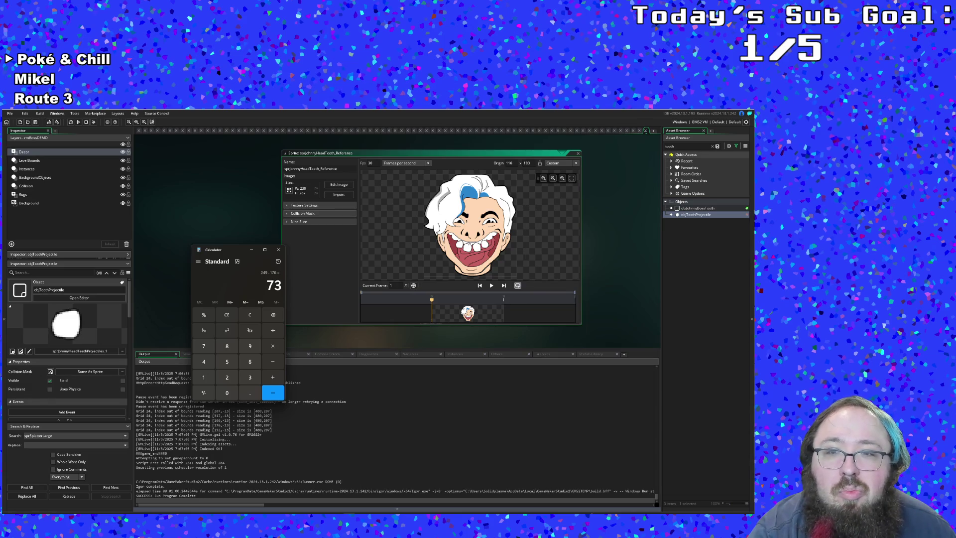
scroll(577, 255, "up", 1)
scroll(578, 254, "up", 2)
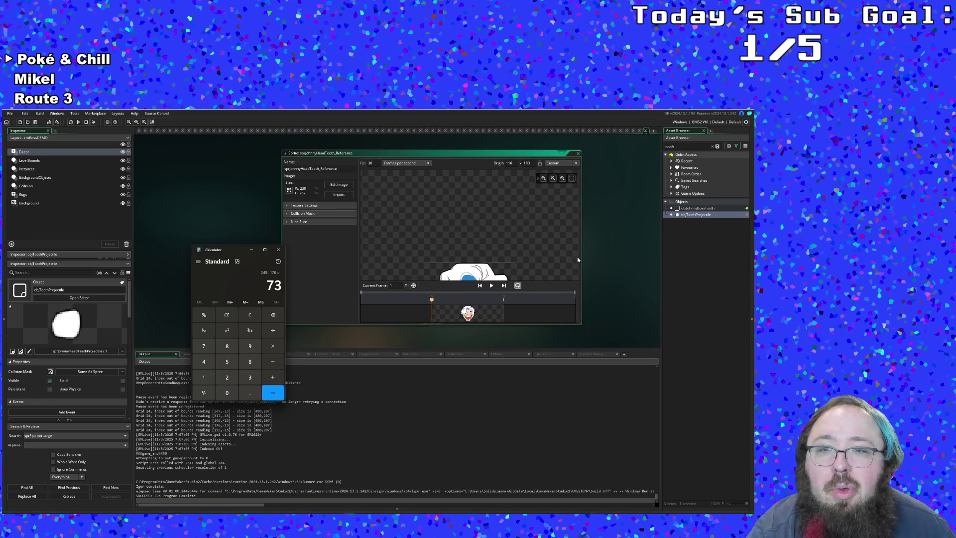
scroll(577, 254, "down", 4)
left_click(639, 293)
scroll(639, 291, "down", 1)
scroll(639, 290, "up", 1)
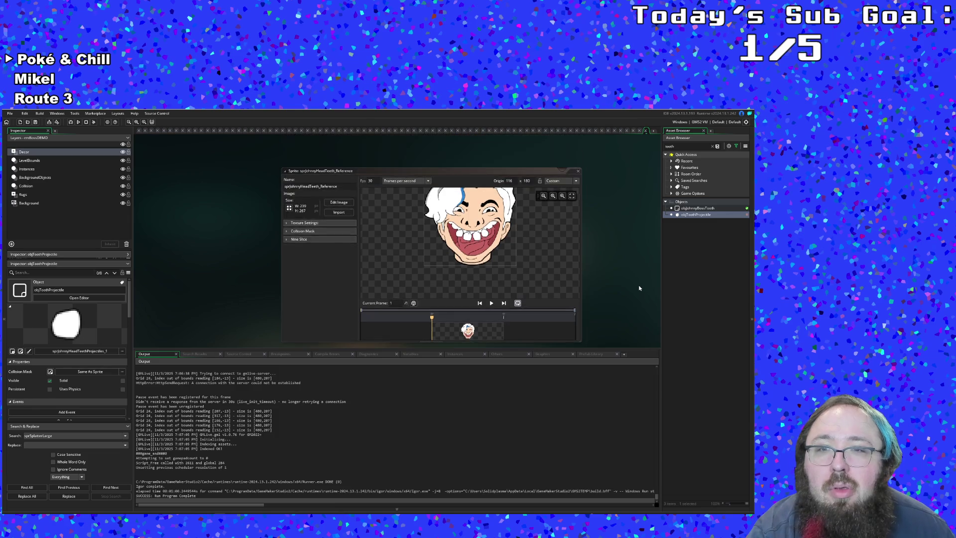
scroll(640, 286, "up", 2)
double_click(680, 143)
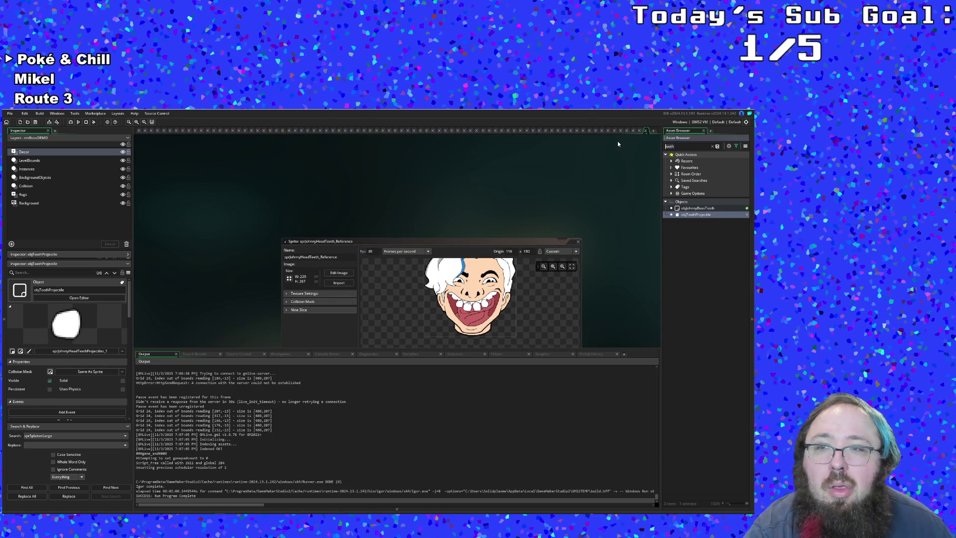
type("sprjohnny")
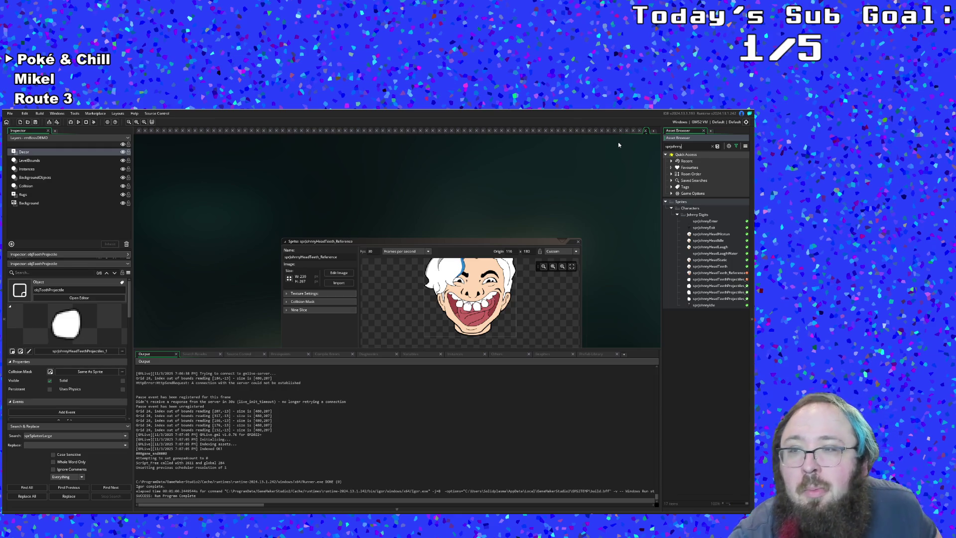
- View the head-teeth sprites, close the projectile editor and switch to the GameRestartFunctions script
left_click(702, 279)
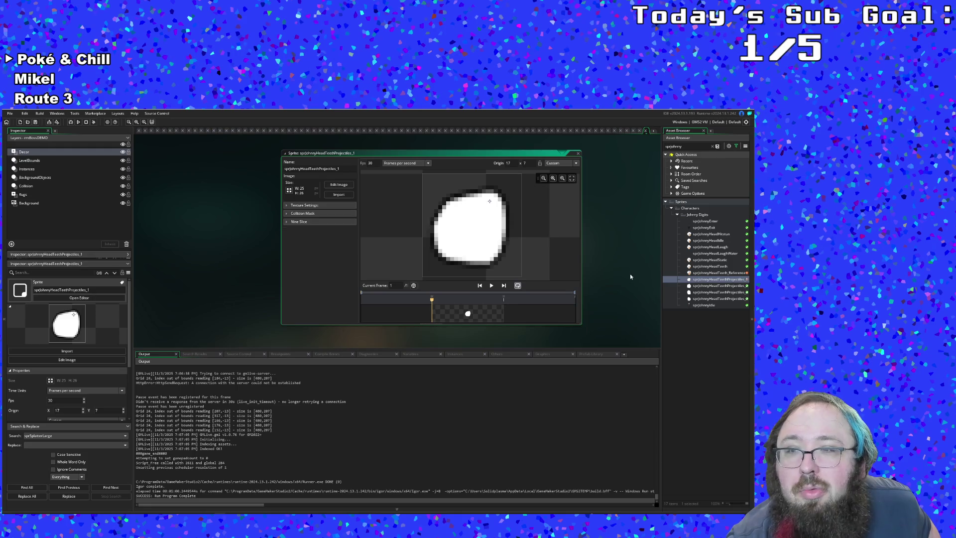
double_click(706, 266)
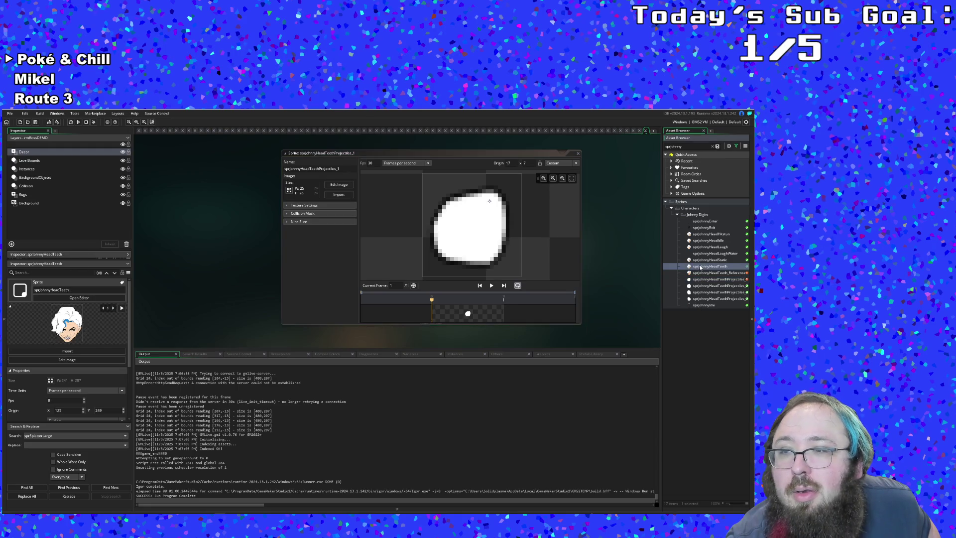
scroll(641, 293, "up", 3)
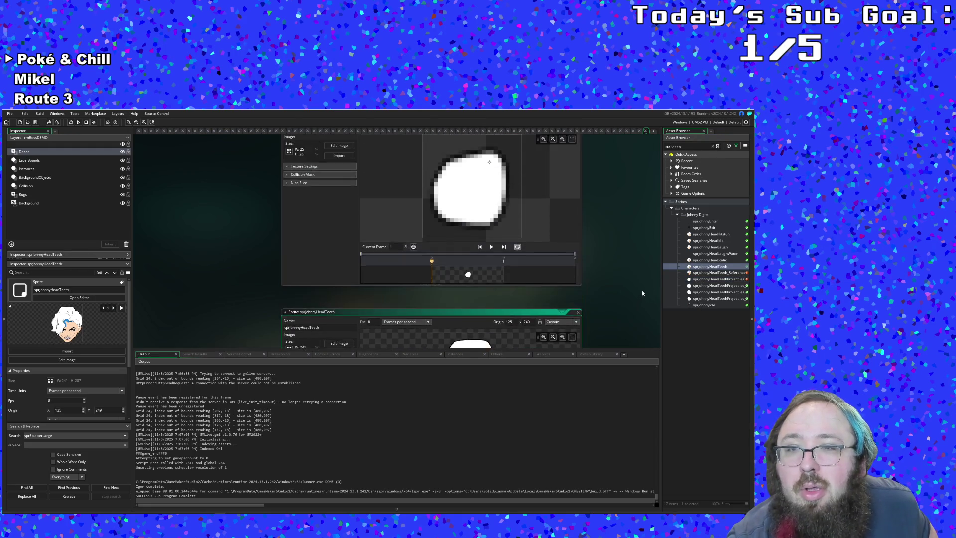
left_click(578, 167)
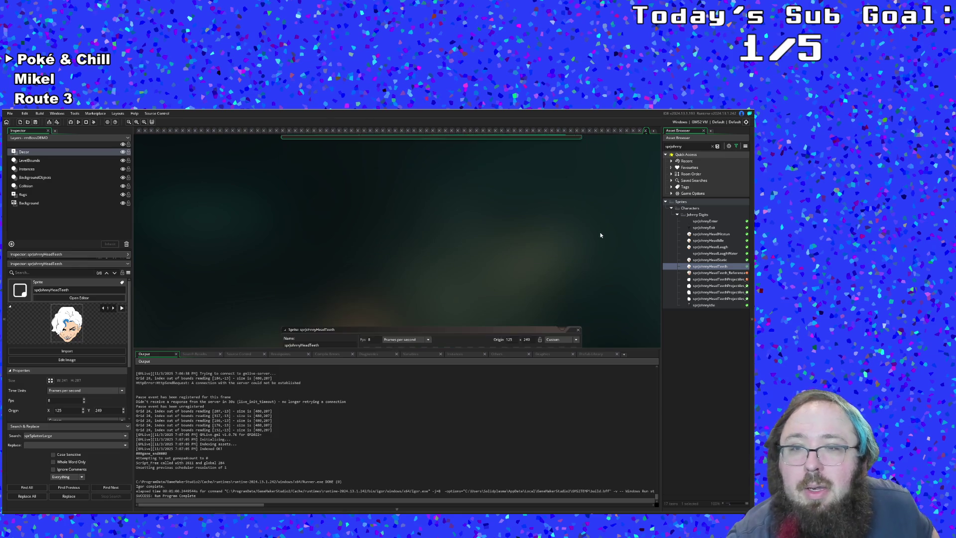
scroll(539, 243, "down", 2)
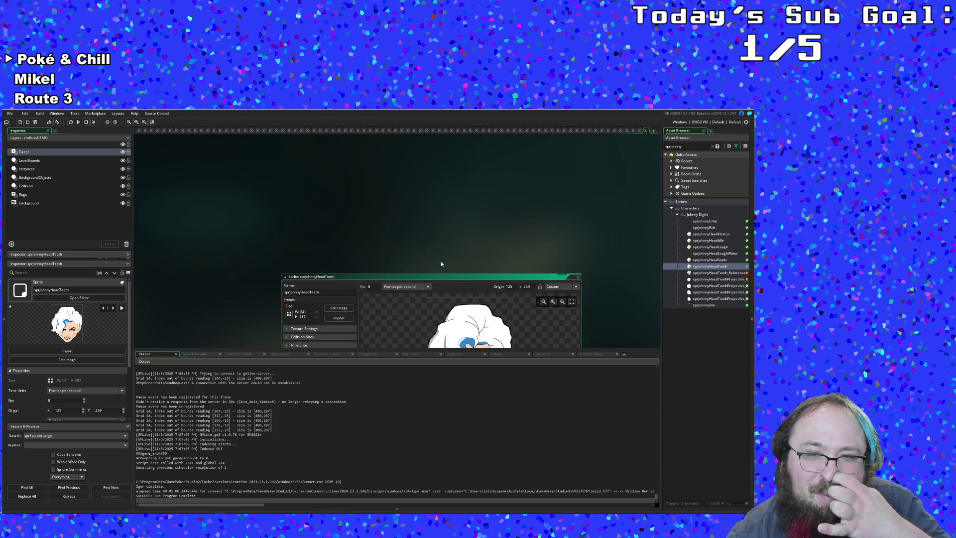
left_click_drag(438, 277, 436, 130)
scroll(433, 188, "up", 2)
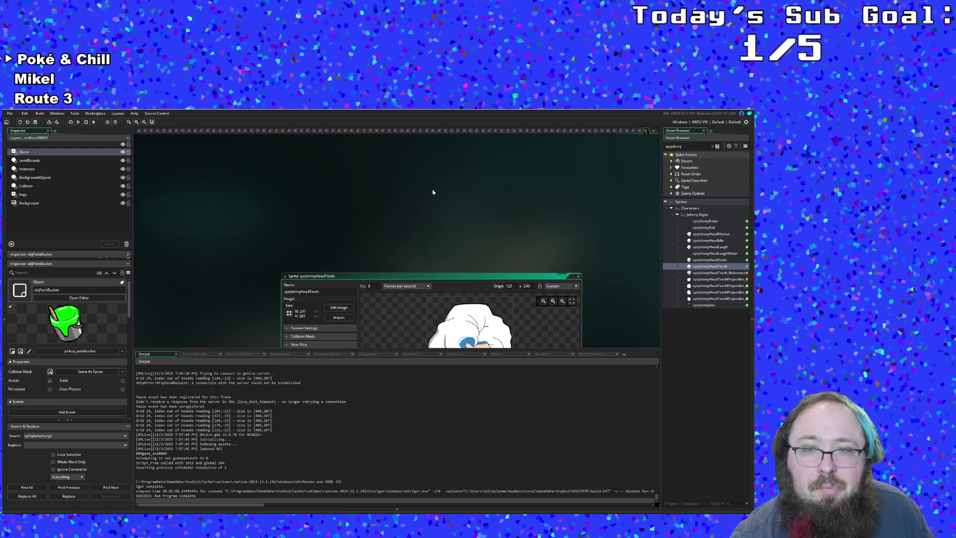
scroll(432, 196, "down", 1)
left_click(413, 130)
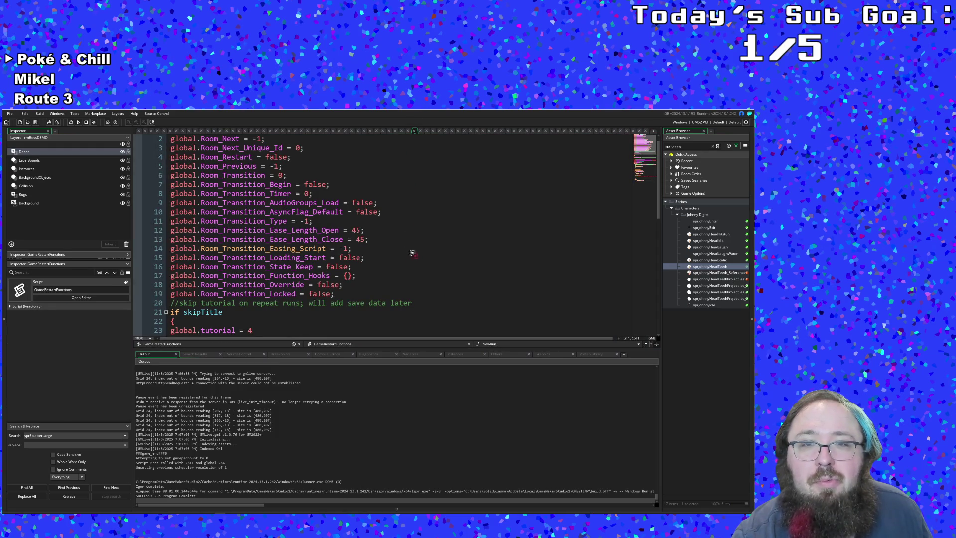
- Step through the movement script and laser Draw tabs back to the sprJohnnyHeadTeeth editor
left_click(436, 131)
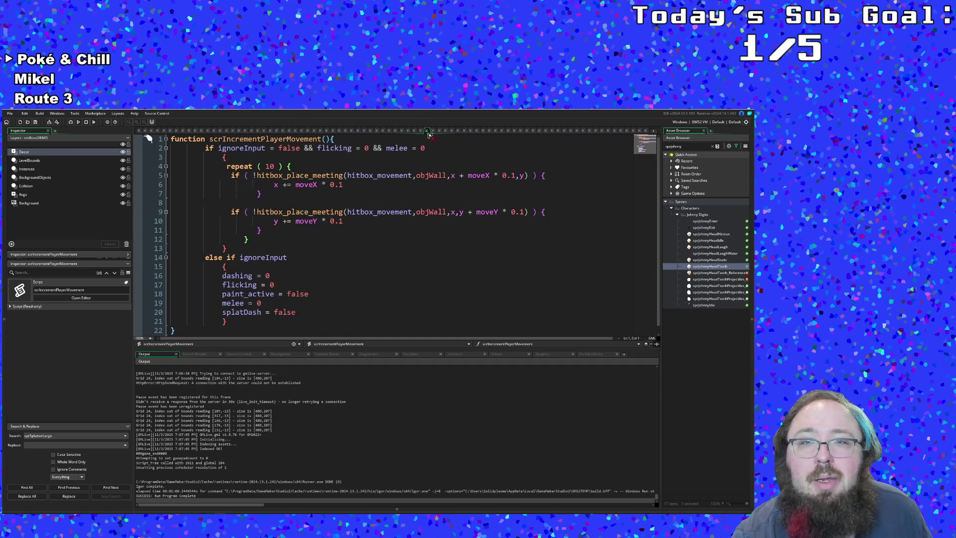
left_click(453, 132)
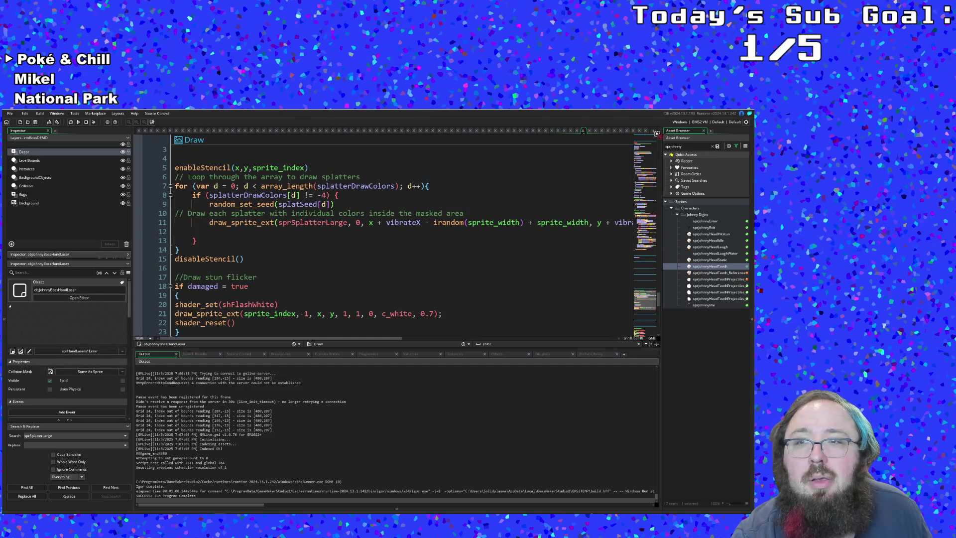
left_click(649, 131)
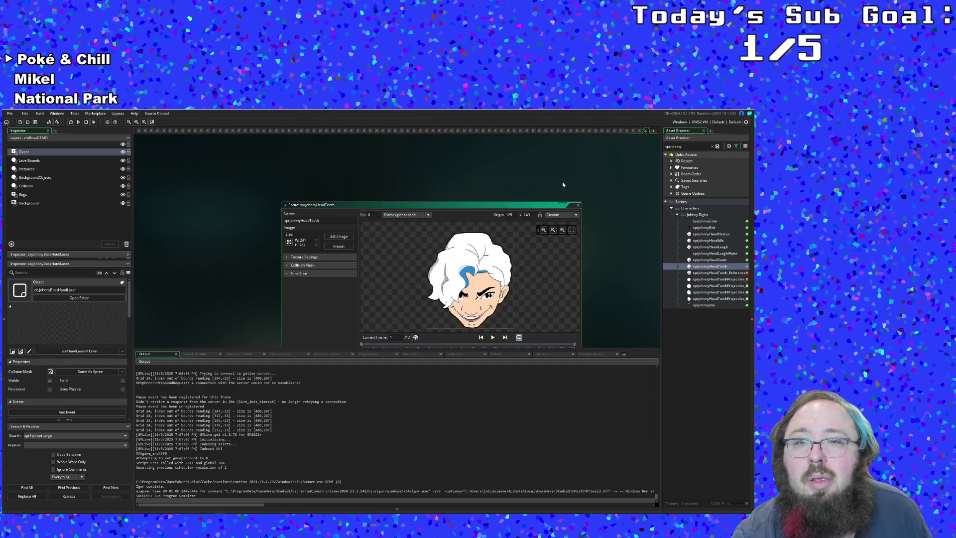
scroll(563, 185, "up", 3)
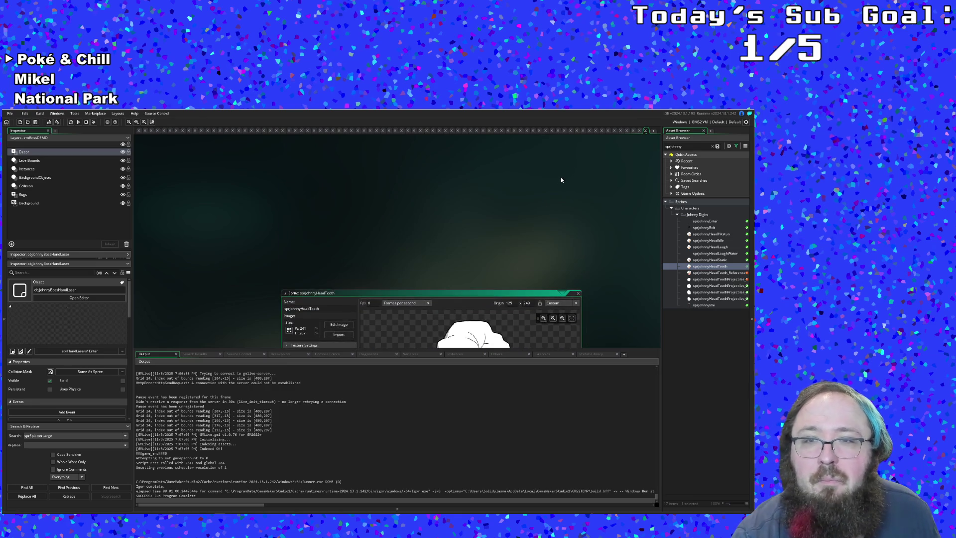
scroll(657, 211, "down", 2)
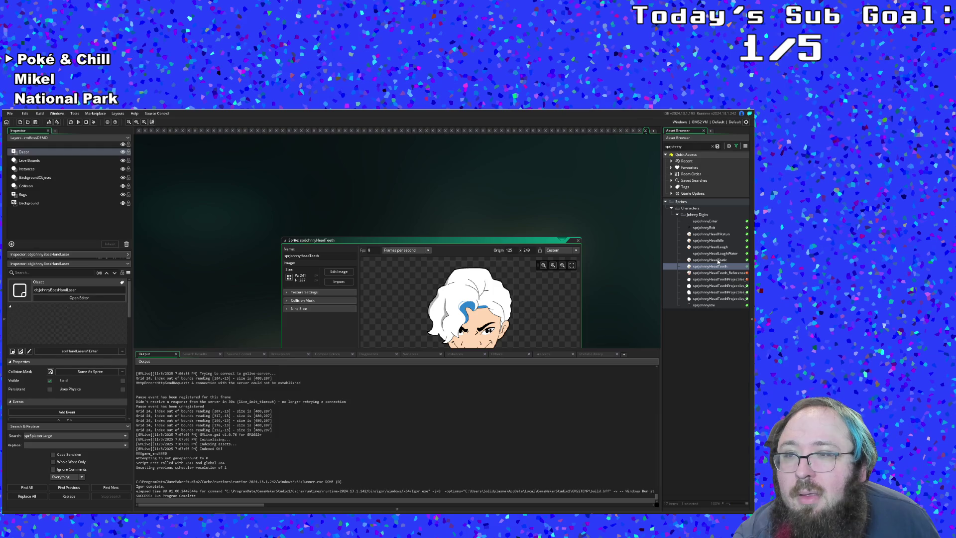
- Bring up the sprJohnnyHeadTeeth_Reference sprite above the head-teeth editor for comparison
double_click(715, 273)
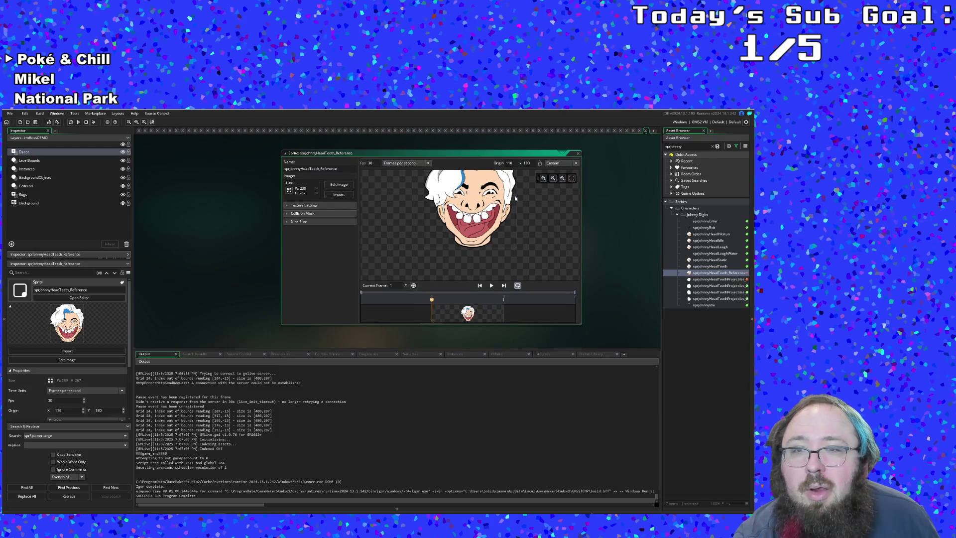
scroll(509, 157, "up", 5)
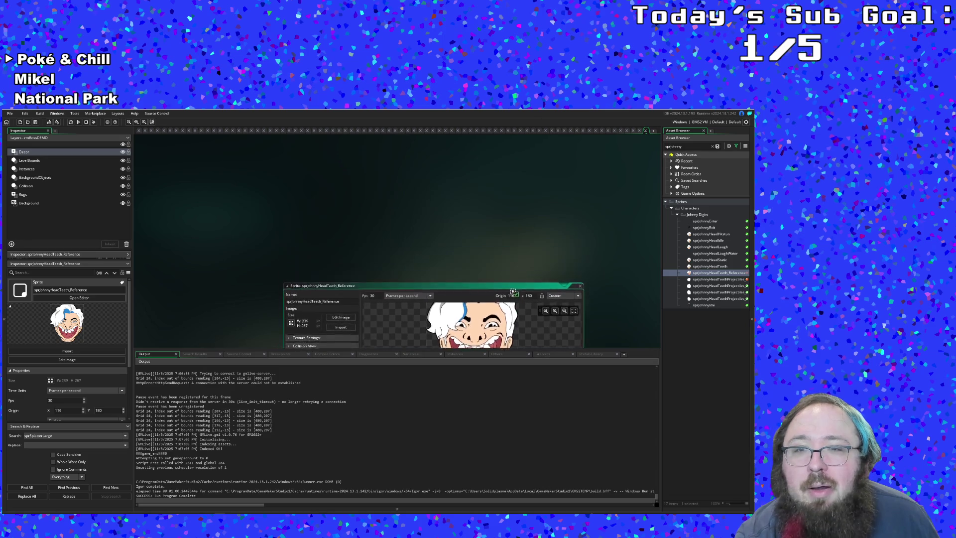
scroll(516, 268, "down", 5)
scroll(516, 267, "down", 4)
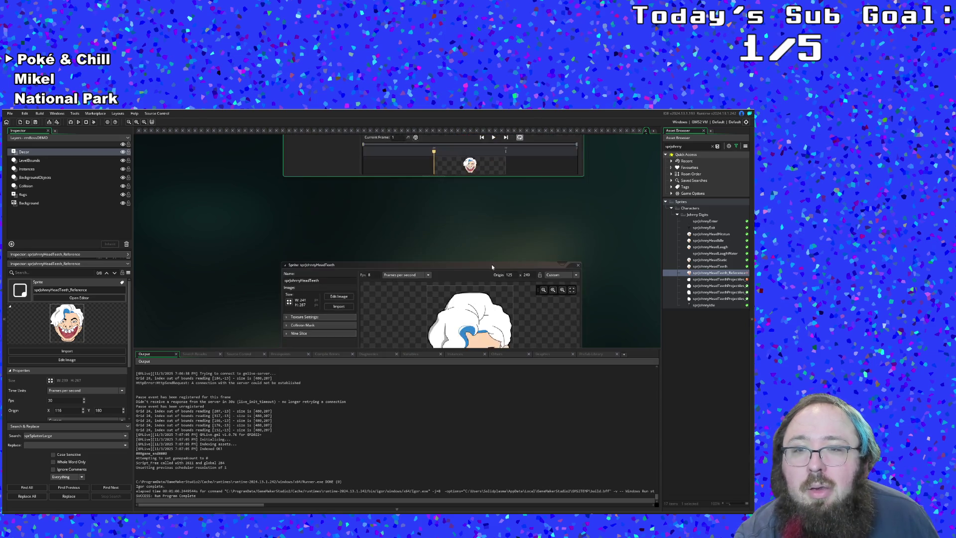
scroll(495, 237, "down", 2)
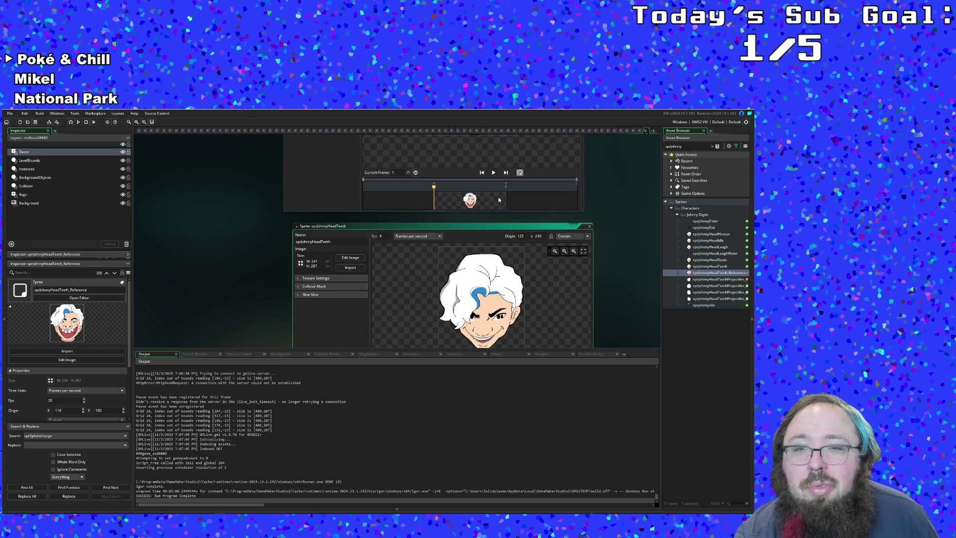
scroll(499, 196, "up", 2)
scroll(500, 202, "up", 2)
scroll(552, 239, "up", 2)
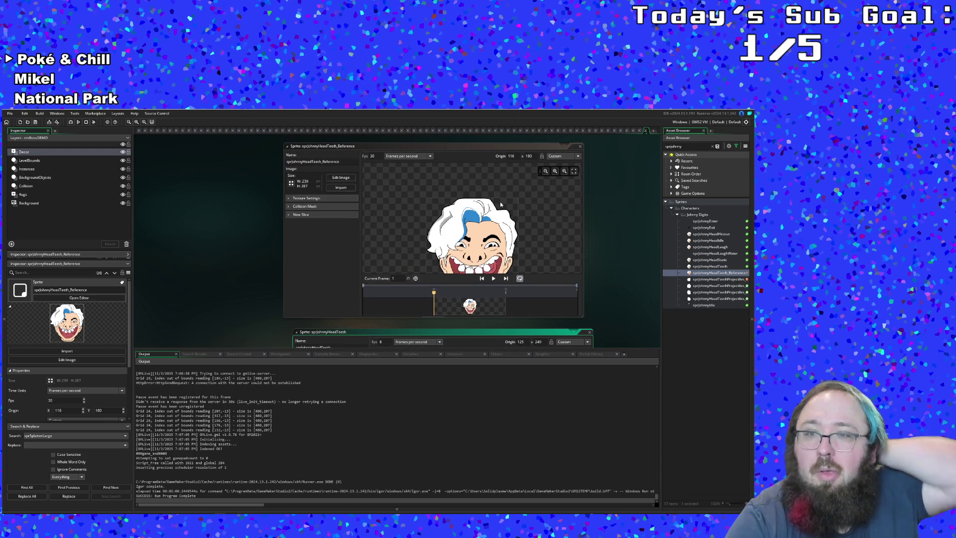
scroll(610, 252, "down", 3)
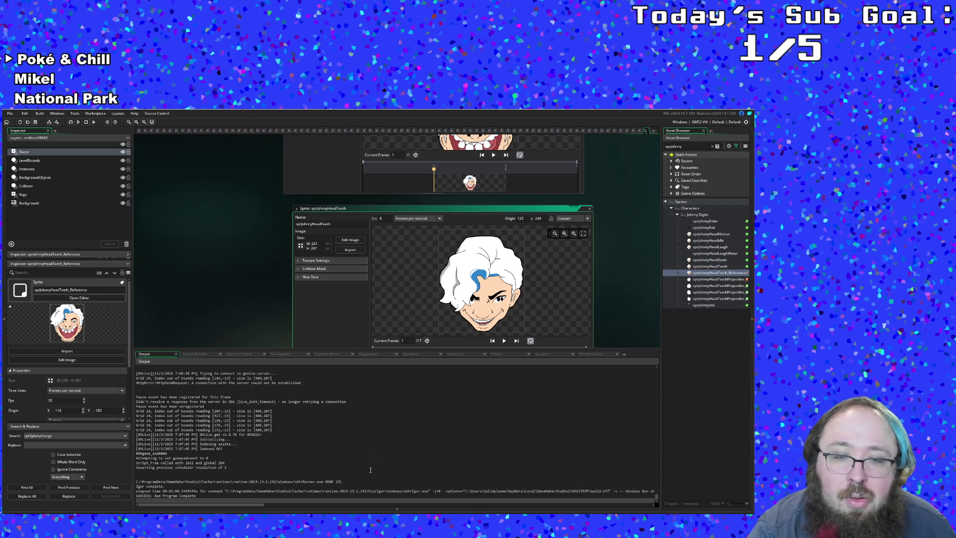
- In Calculator compute 125 − 116 = 9, the x-origin gap between the head-teeth sprites
key("alt+Tab")
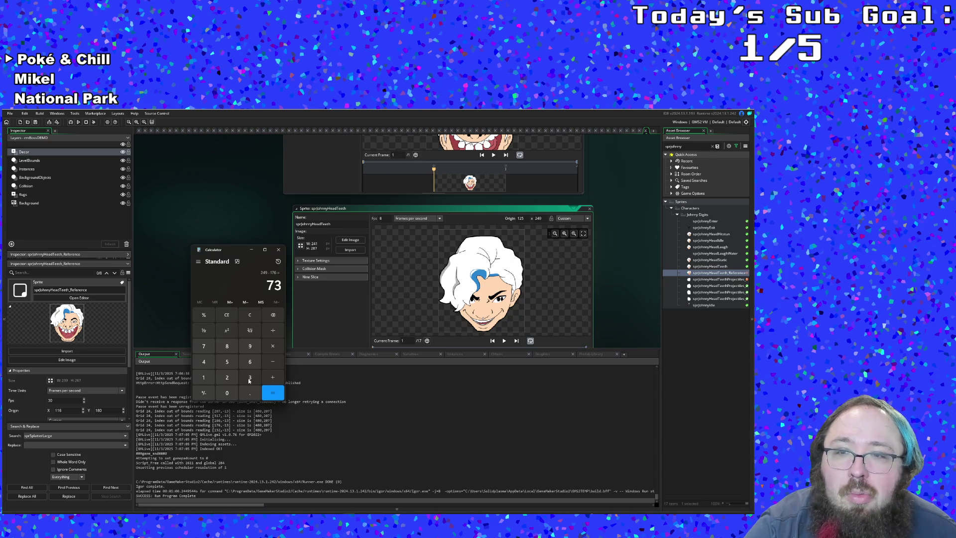
double_click(203, 377)
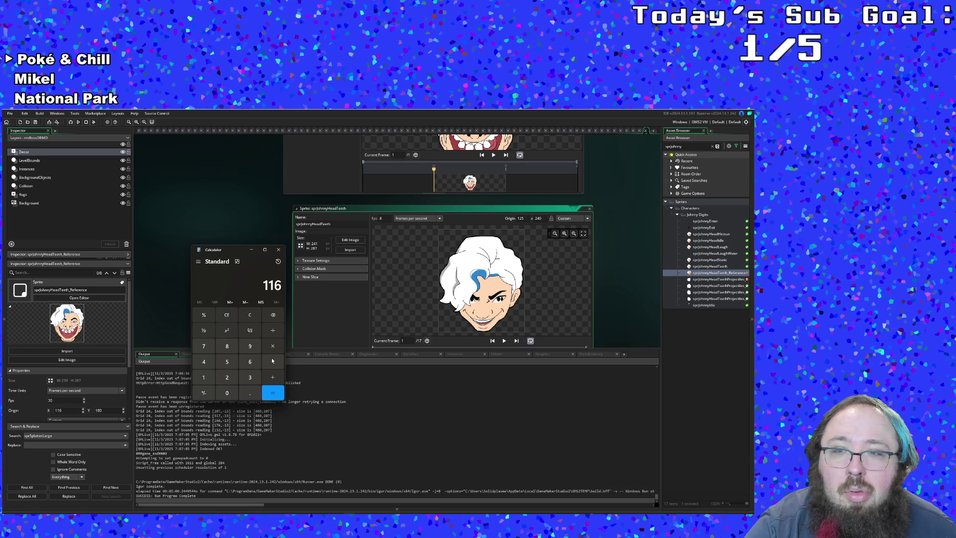
scroll(326, 314, "up", 2)
scroll(330, 317, "up", 1)
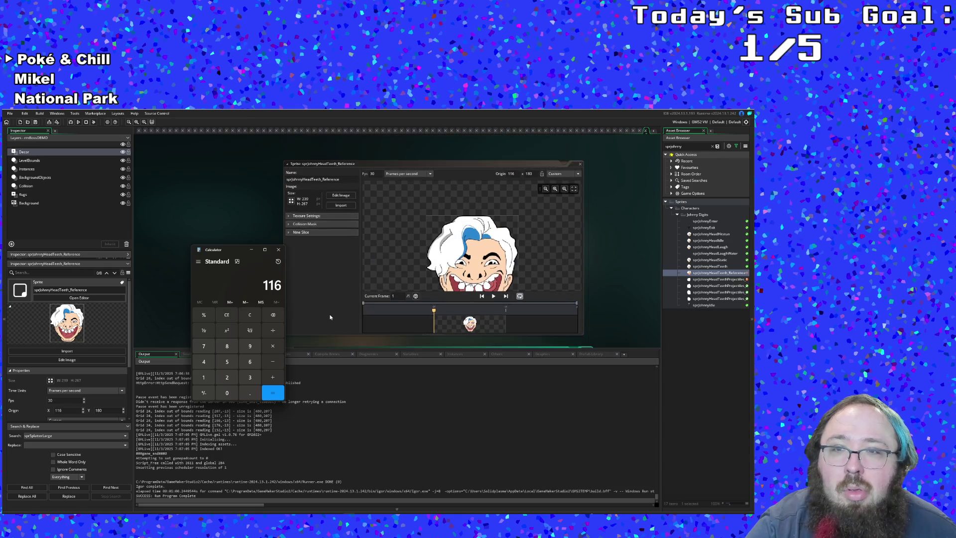
scroll(329, 317, "down", 3)
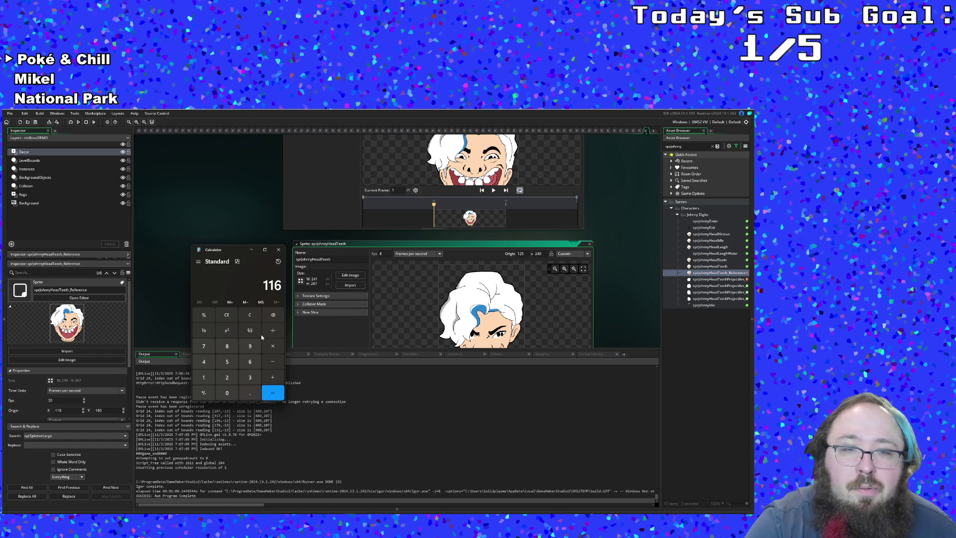
key("Escape")
type("1")
left_click(227, 378)
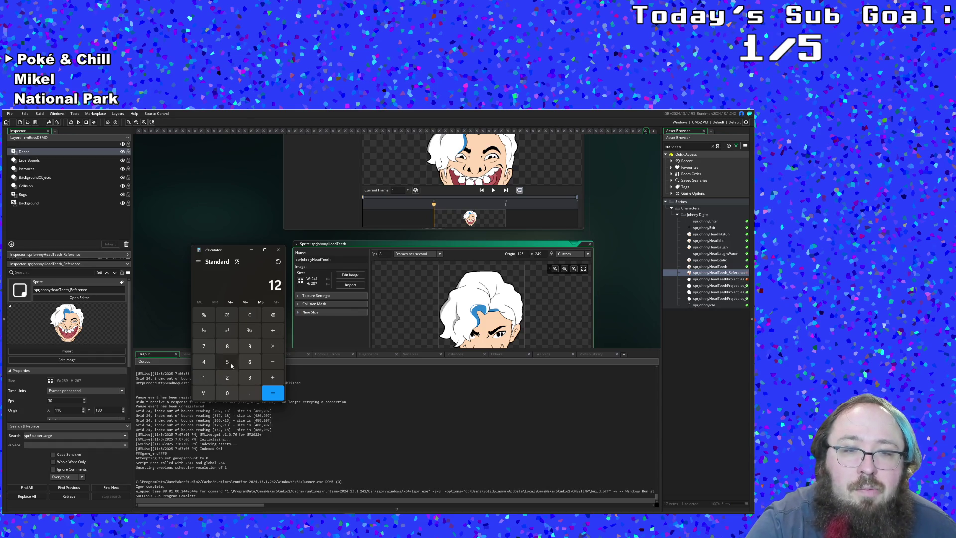
left_click(203, 376)
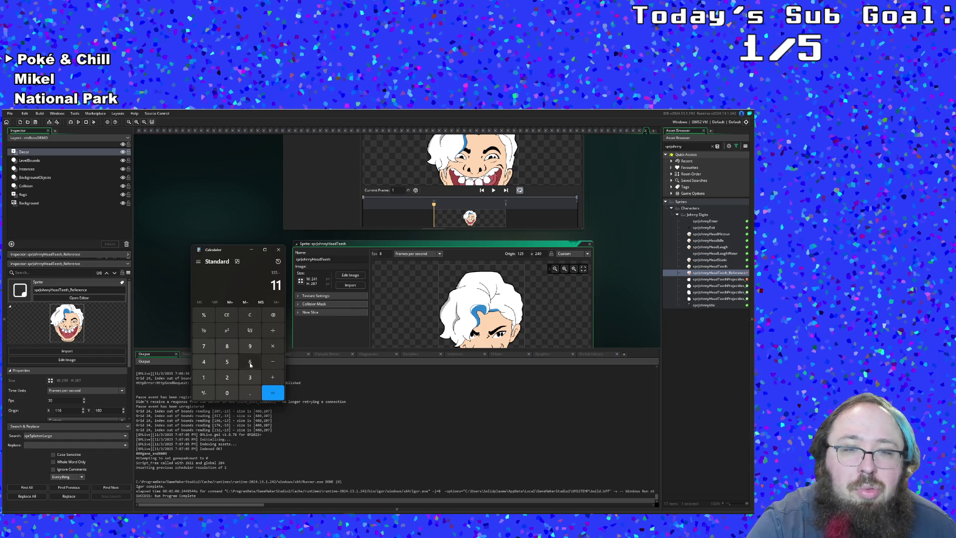
left_click(250, 361)
left_click(272, 392)
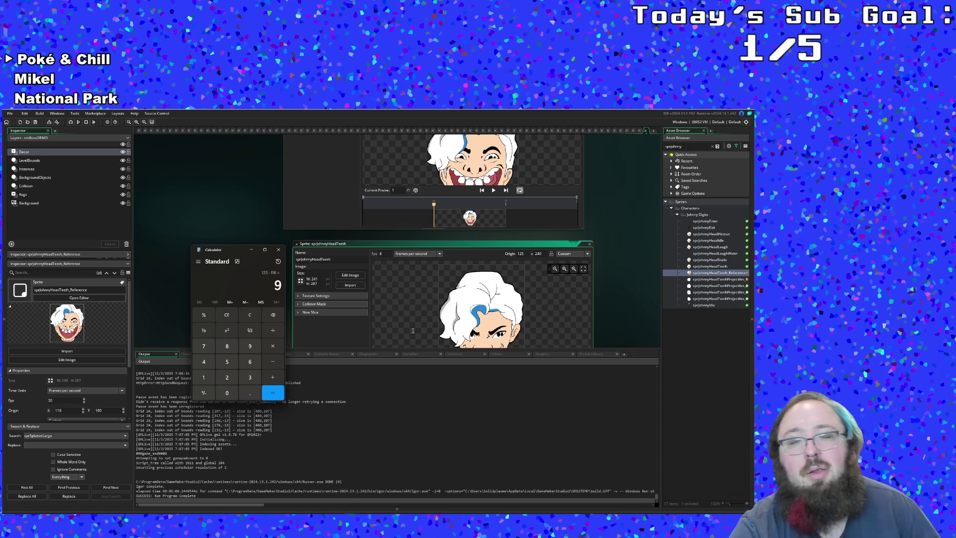
scroll(426, 283, "up", 2)
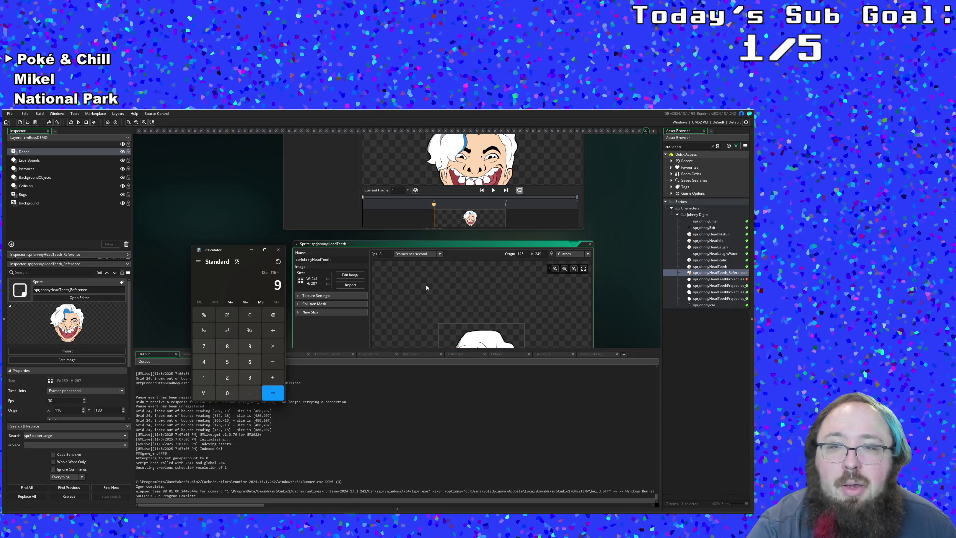
scroll(426, 282, "down", 1)
scroll(354, 202, "up", 2)
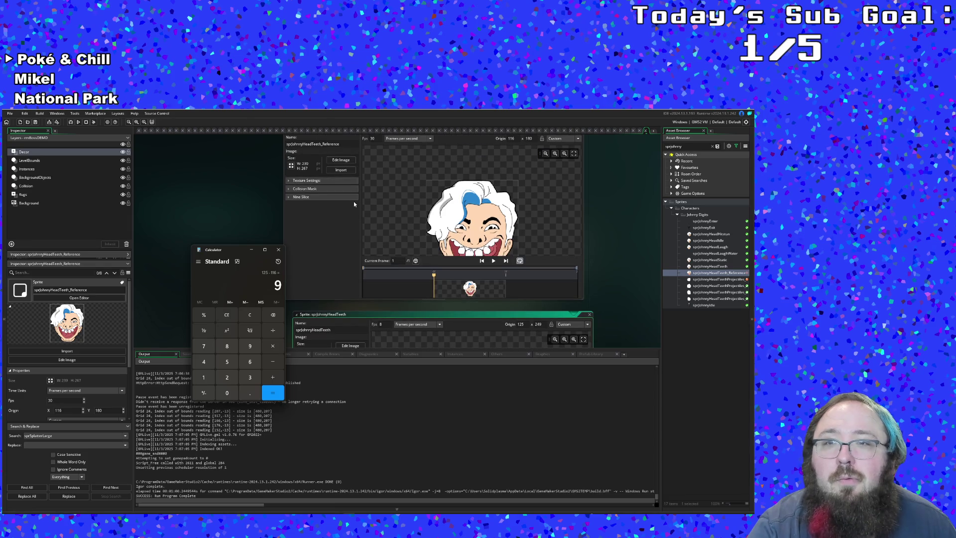
scroll(353, 201, "down", 2)
scroll(353, 201, "down", 1)
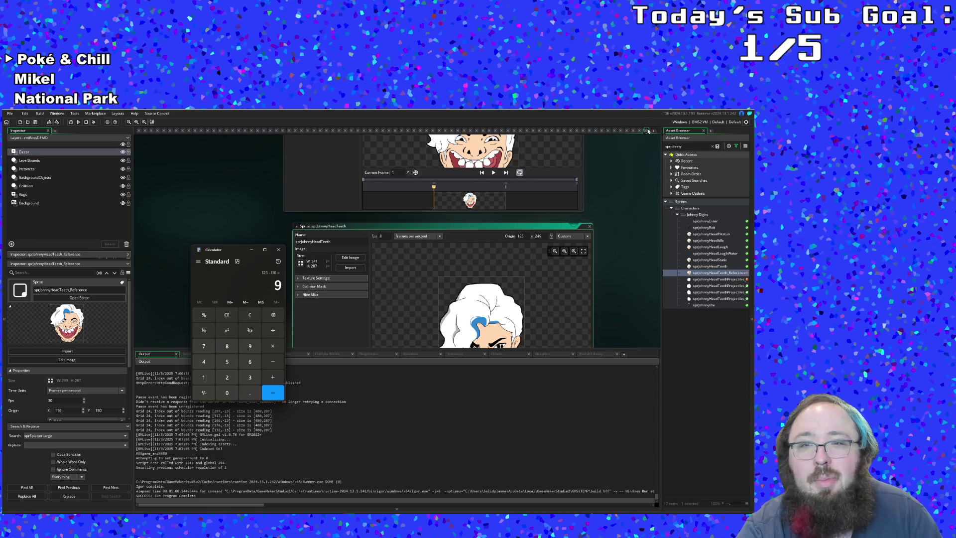
- Go to objJohnnyBossController via the Ctrl+T asset search and show its Step event code
left_click(588, 131)
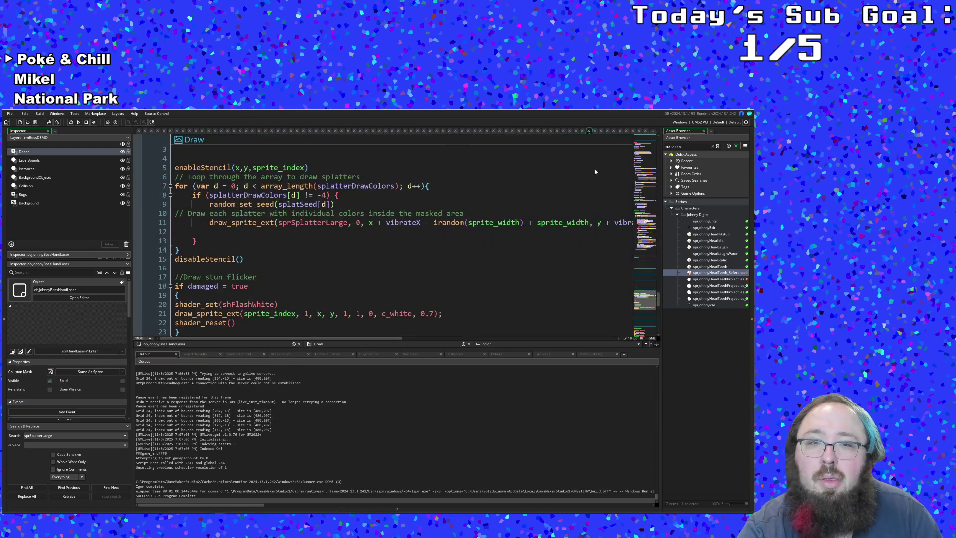
left_click(284, 291)
scroll(285, 291, "down", 2)
scroll(284, 291, "down", 2)
scroll(286, 287, "up", 2)
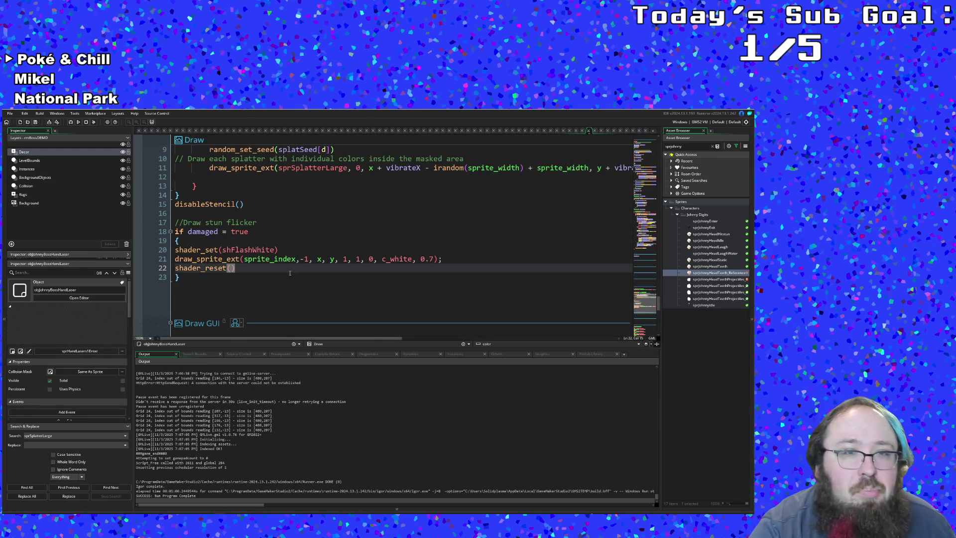
scroll(288, 278, "up", 5)
scroll(289, 273, "down", 3)
scroll(289, 273, "down", 3)
scroll(289, 272, "down", 3)
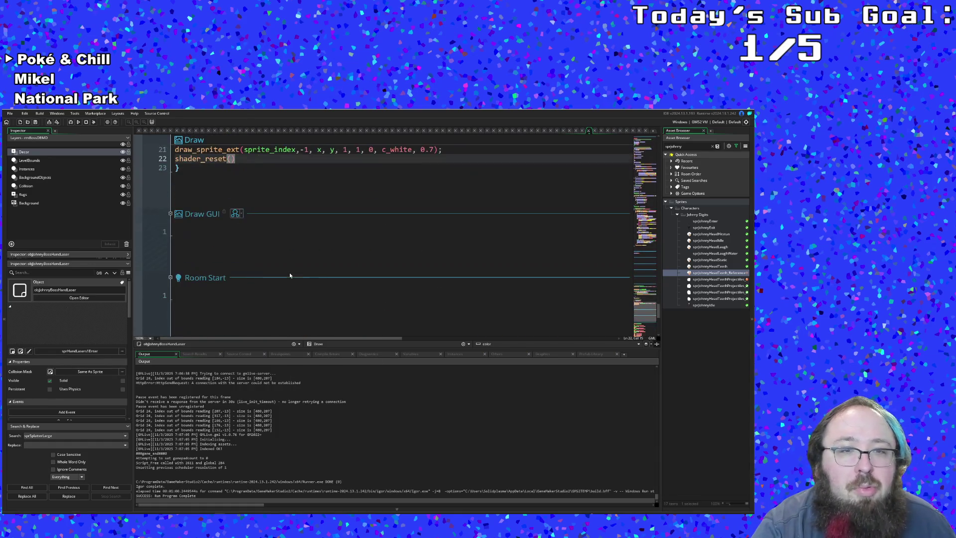
scroll(289, 273, "down", 3)
scroll(290, 271, "up", 1)
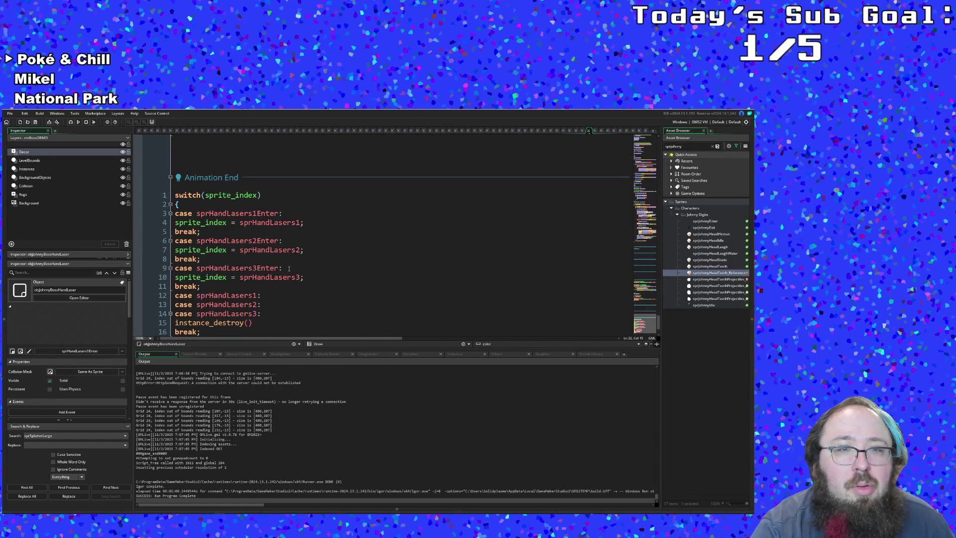
scroll(283, 271, "up", 1)
key("ctrl+t")
type("obj")
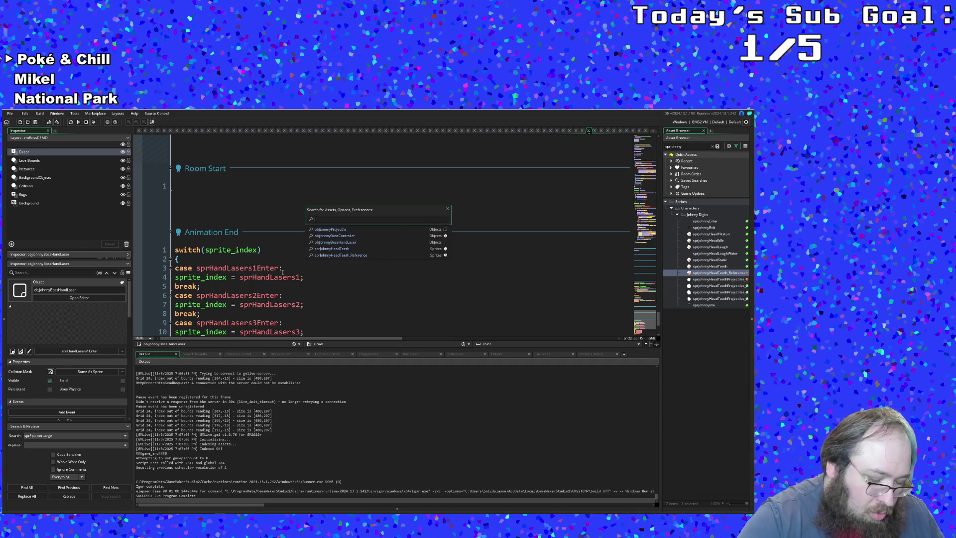
type("e")
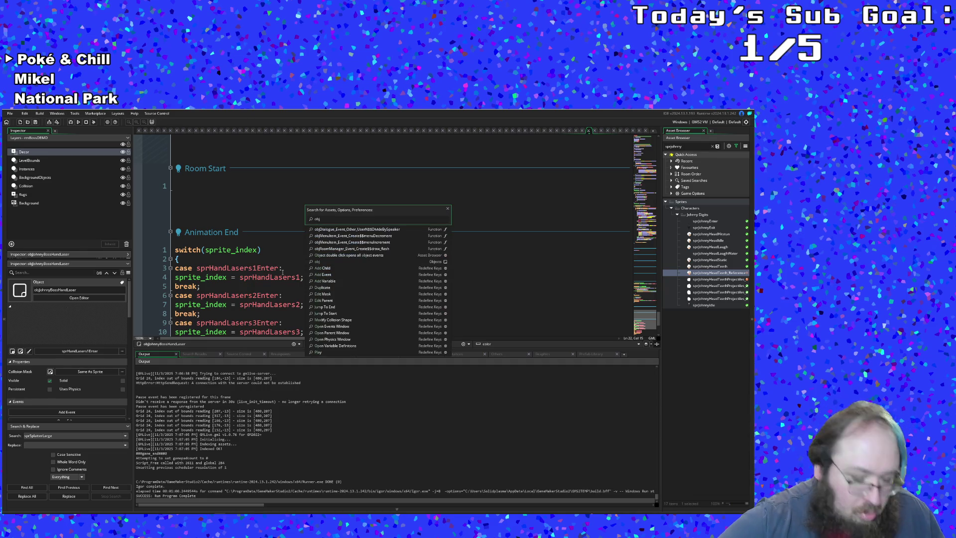
type("john")
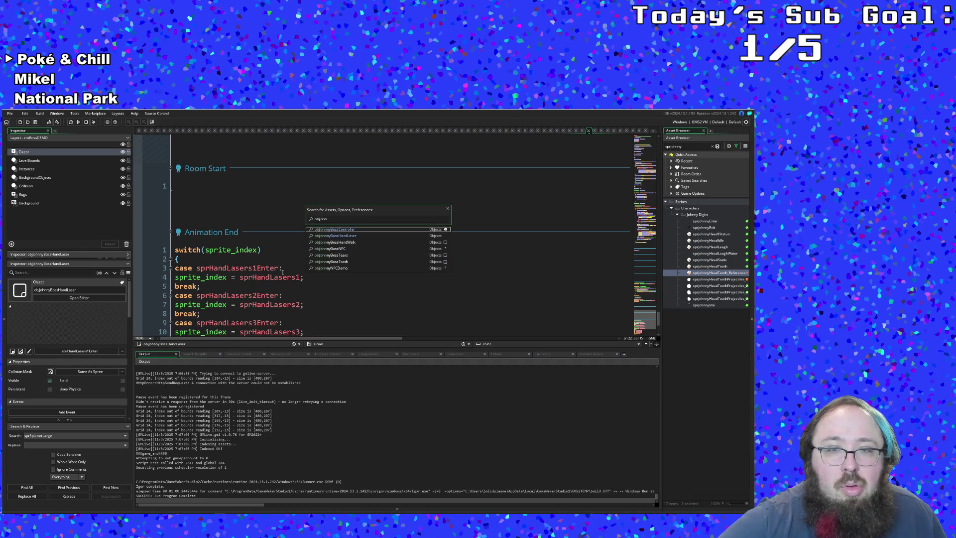
key("Down")
key("Up")
key("Return")
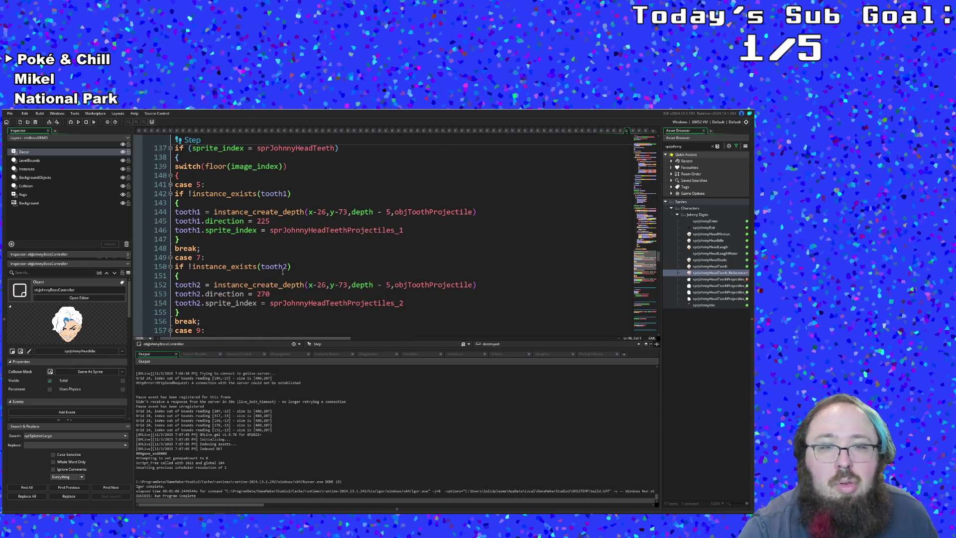
scroll(291, 269, "up", 2)
- Change the second tooth's spawn offsets on line 152 from x-26, y-73 to x-9, y-69
left_click(341, 266)
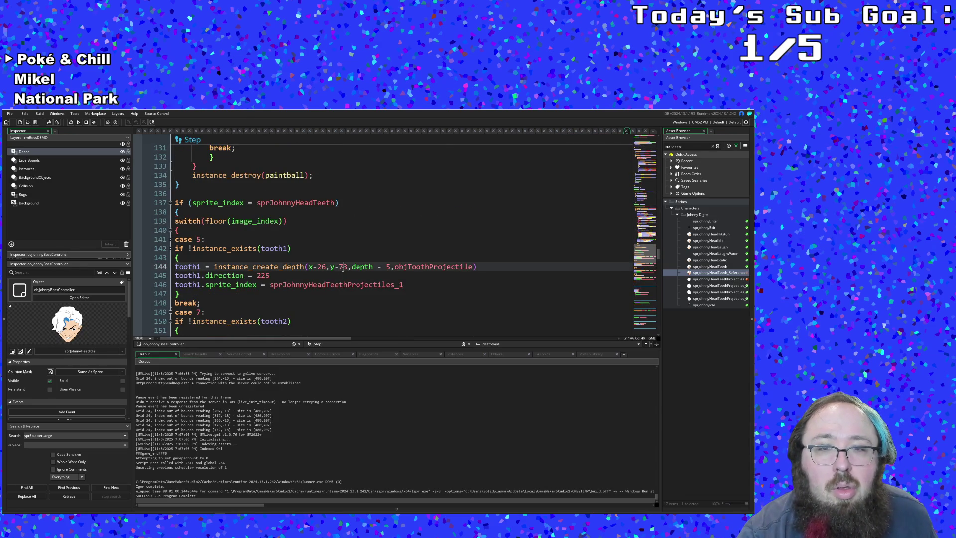
scroll(341, 266, "down", 2)
scroll(341, 266, "up", 2)
scroll(343, 268, "up", 4)
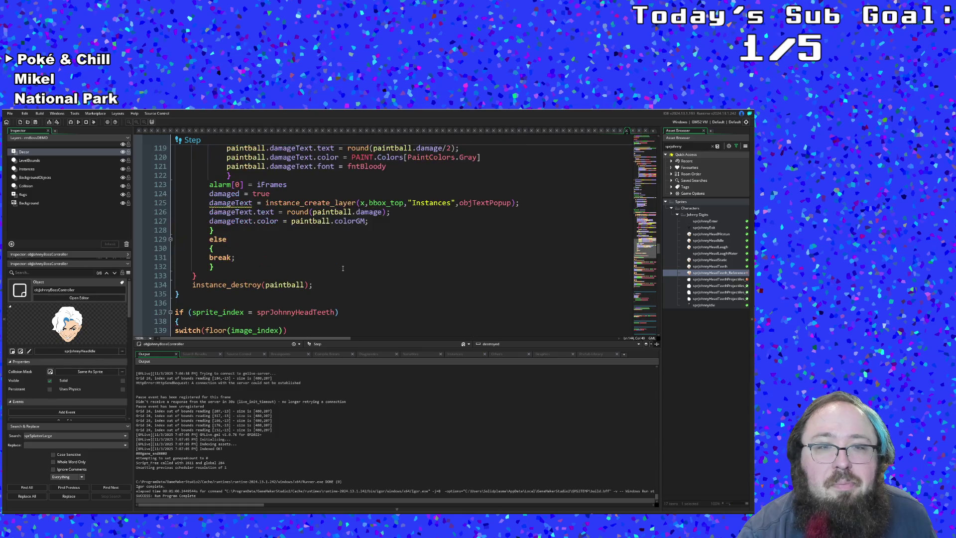
scroll(343, 268, "down", 6)
left_click(340, 285)
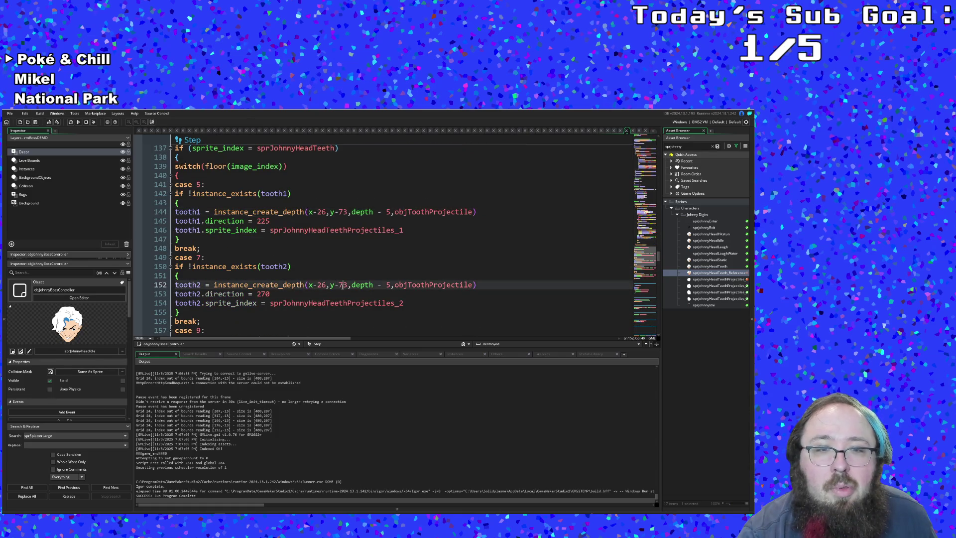
double_click(322, 284)
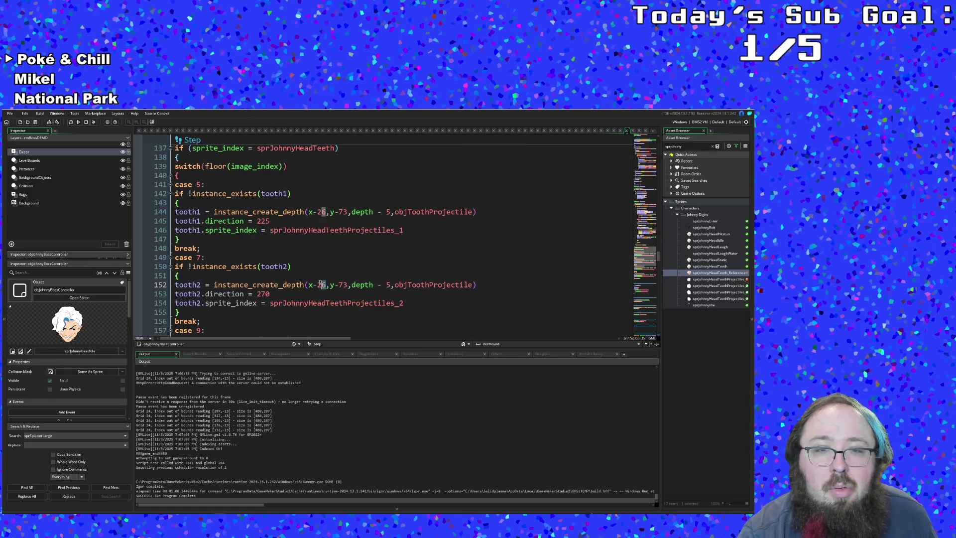
type("9")
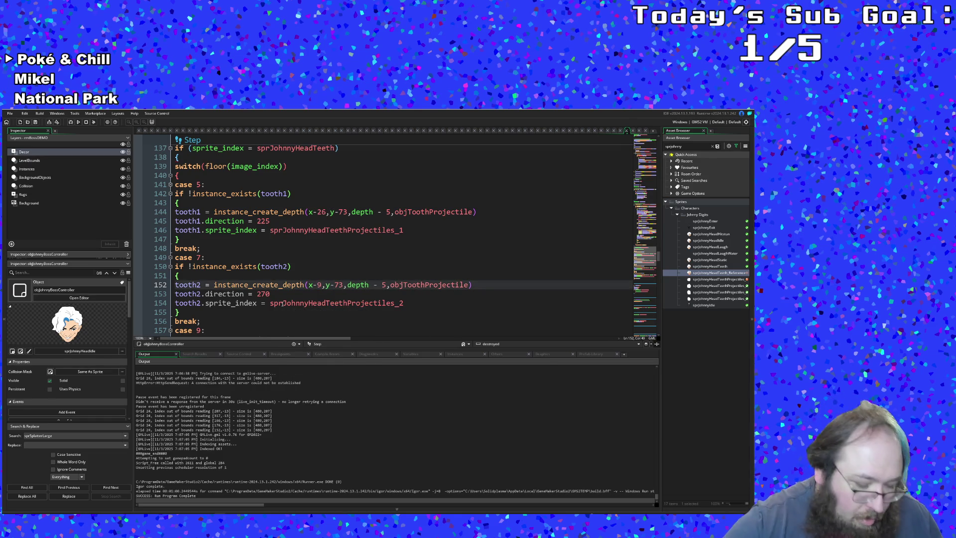
key("BackSpace")
key("BackSpace")
type("69")
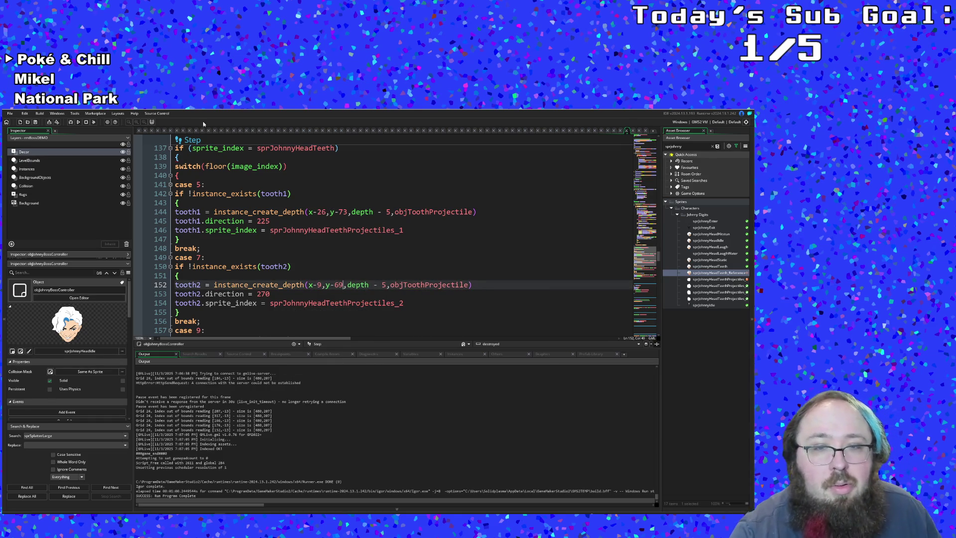
scroll(282, 303, "down", 2)
scroll(313, 240, "down", 2)
scroll(313, 240, "up", 2)
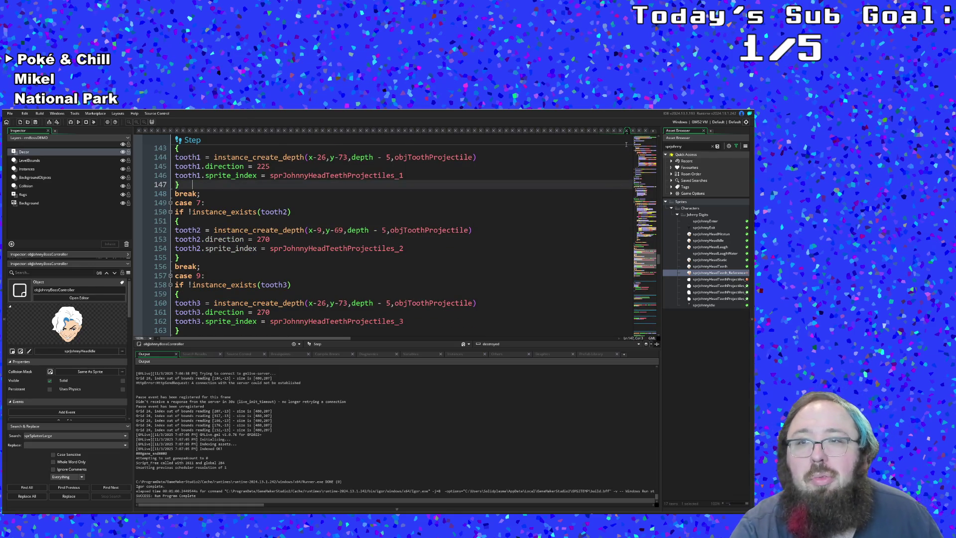
left_click(647, 134)
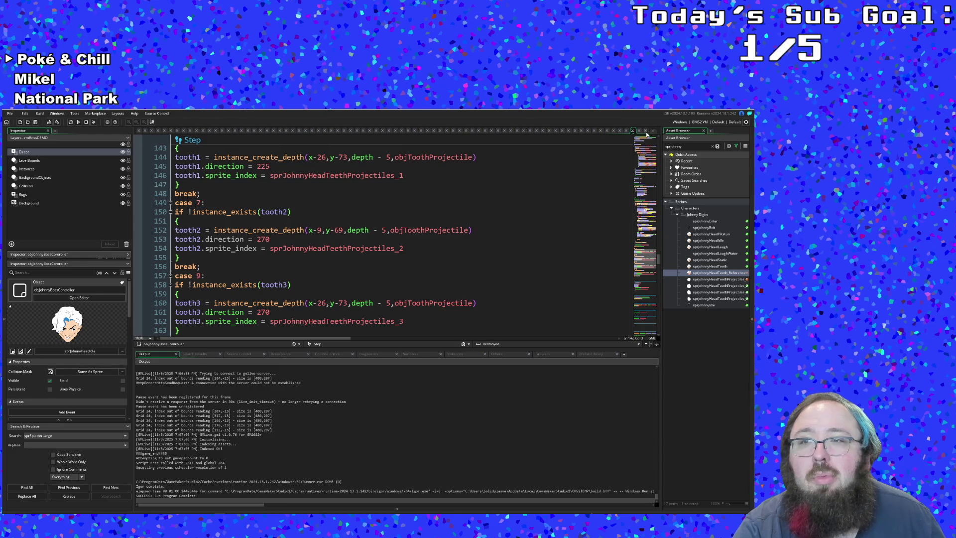
left_click(611, 219)
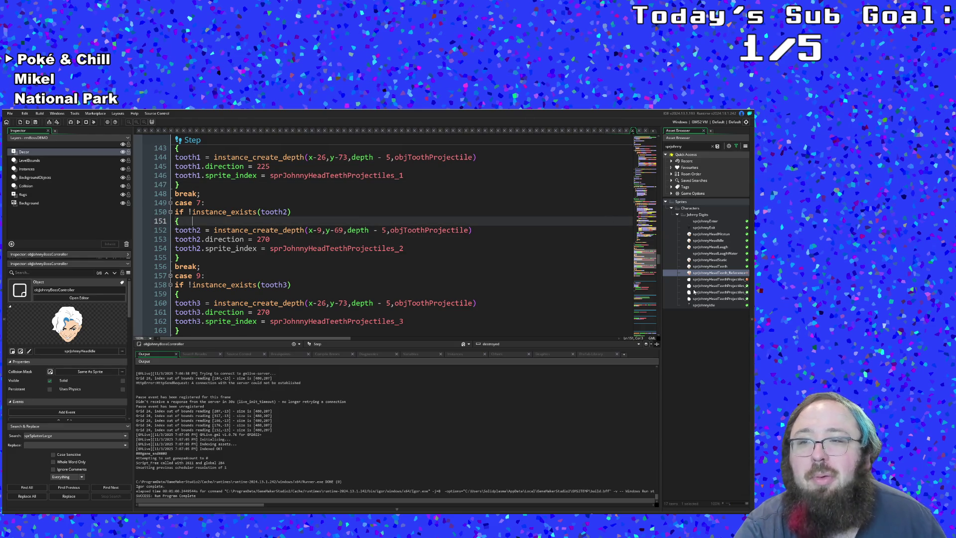
- Flip between the teeth reference, projectile and head-teeth sprites to compare them
double_click(710, 273)
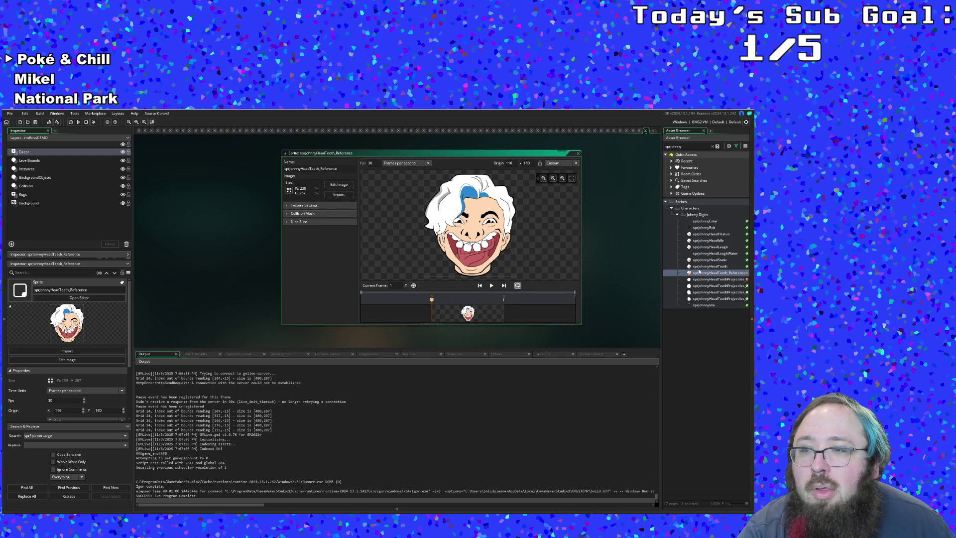
double_click(698, 278)
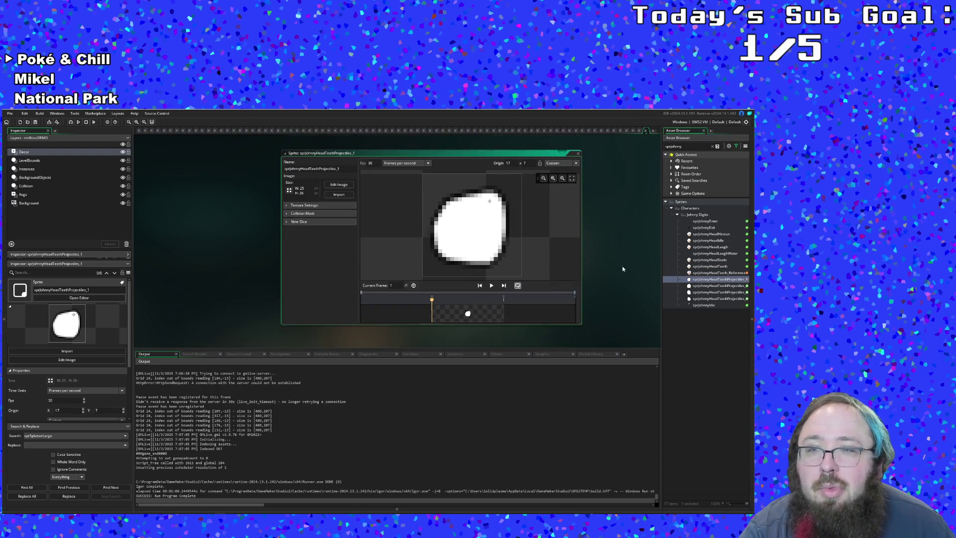
left_click(578, 154)
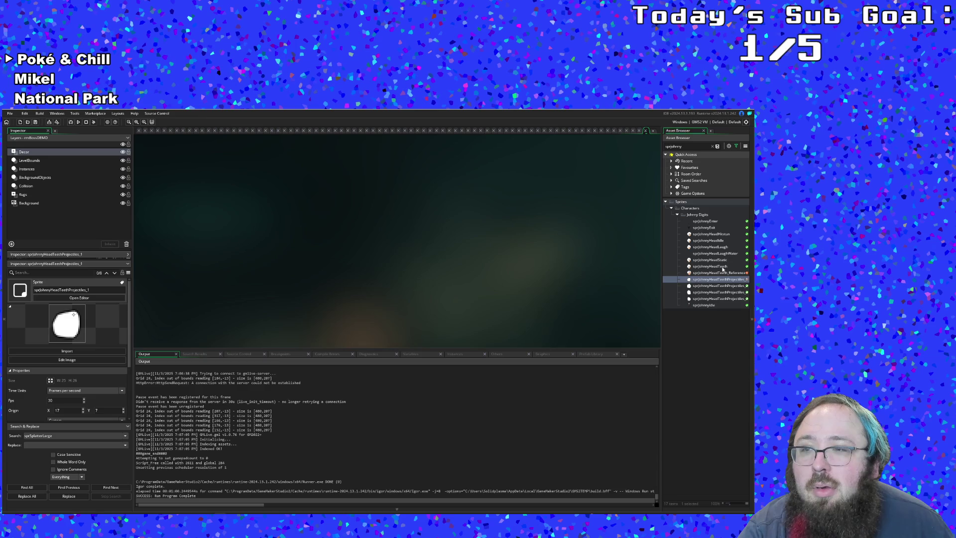
key("Up")
key("Return")
scroll(606, 284, "up", 5)
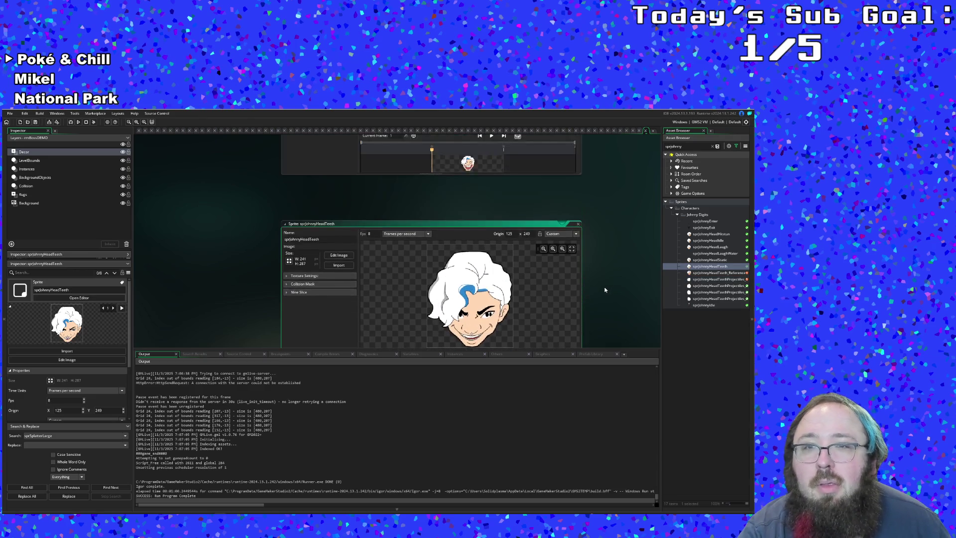
key("Down")
key("Return")
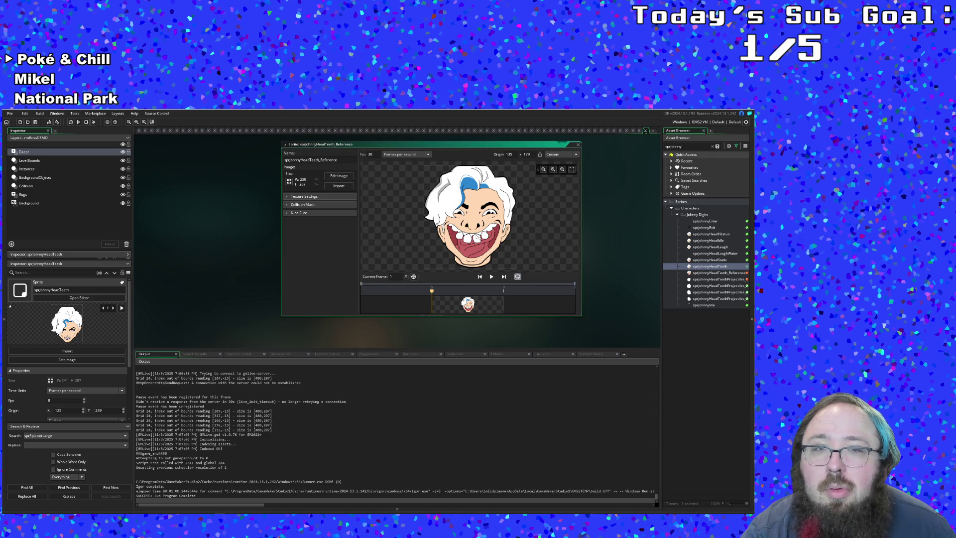
key("Return")
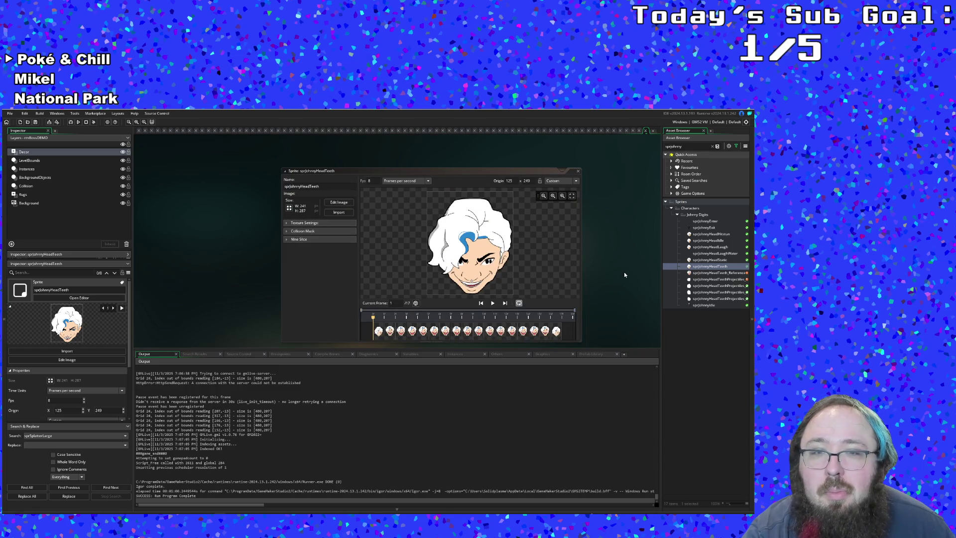
scroll(624, 275, "up", 1)
scroll(624, 271, "up", 1)
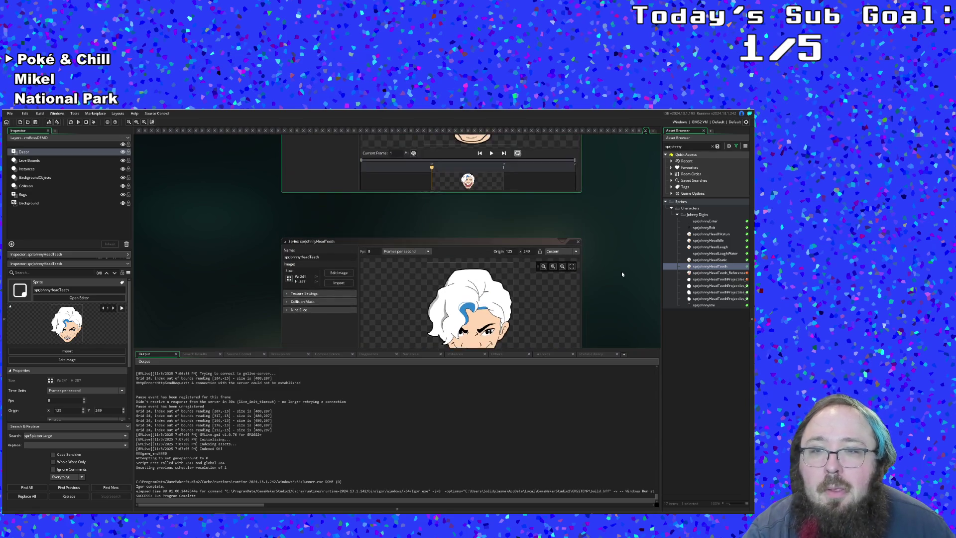
scroll(621, 271, "up", 1)
scroll(621, 273, "up", 1)
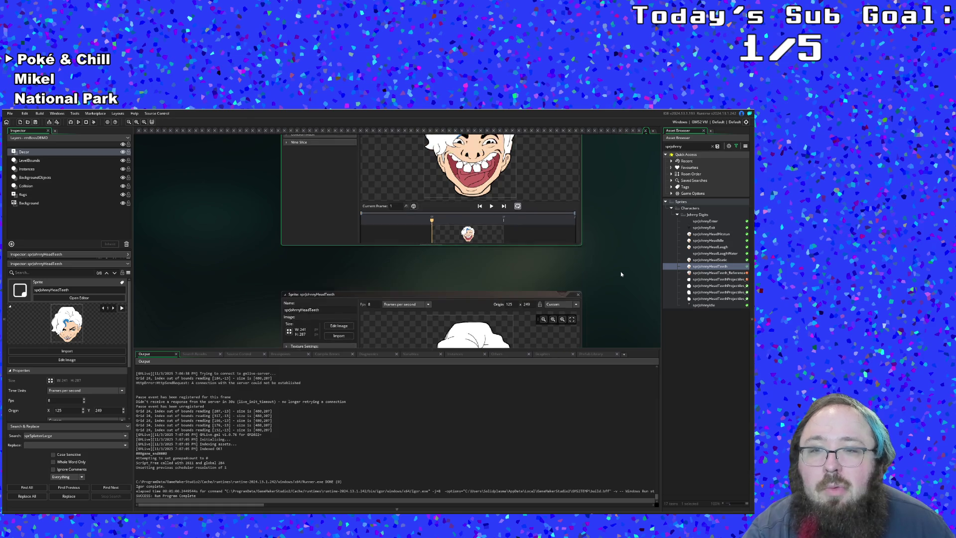
scroll(621, 274, "up", 1)
scroll(621, 273, "up", 1)
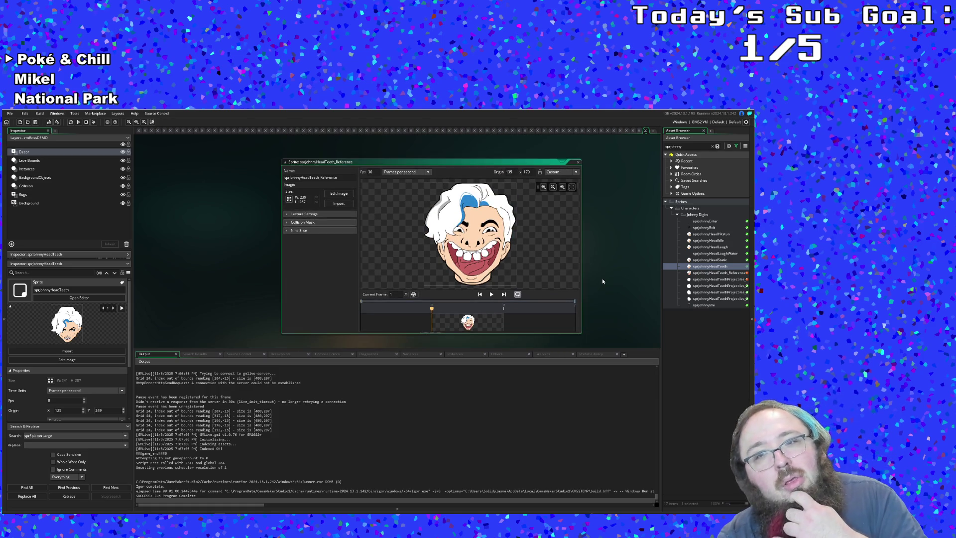
scroll(604, 275, "down", 2)
scroll(604, 271, "up", 2)
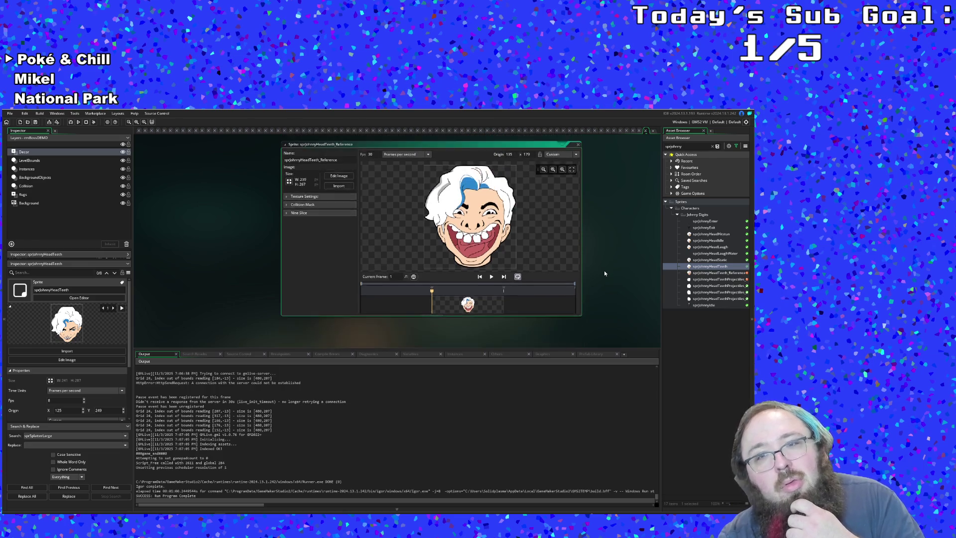
scroll(604, 271, "up", 1)
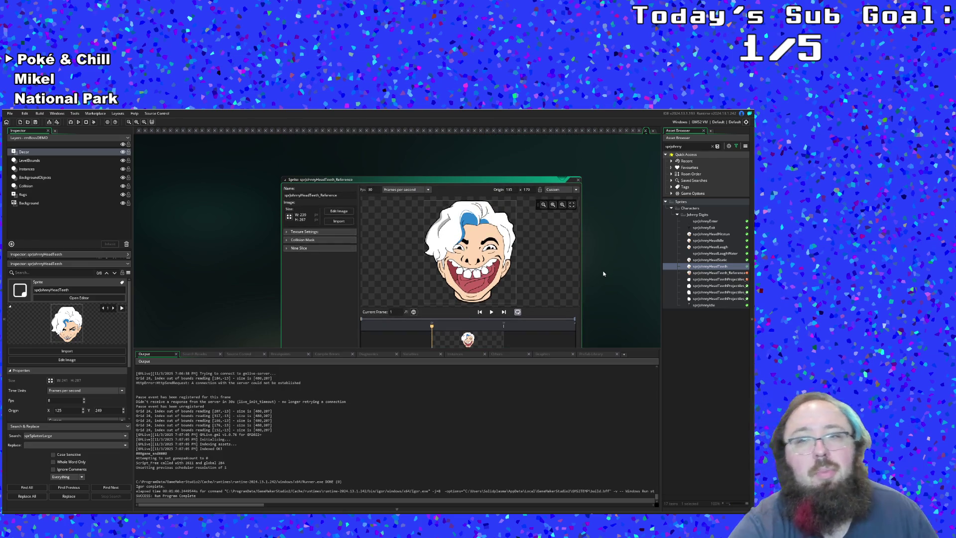
scroll(603, 273, "down", 1)
scroll(602, 274, "down", 2)
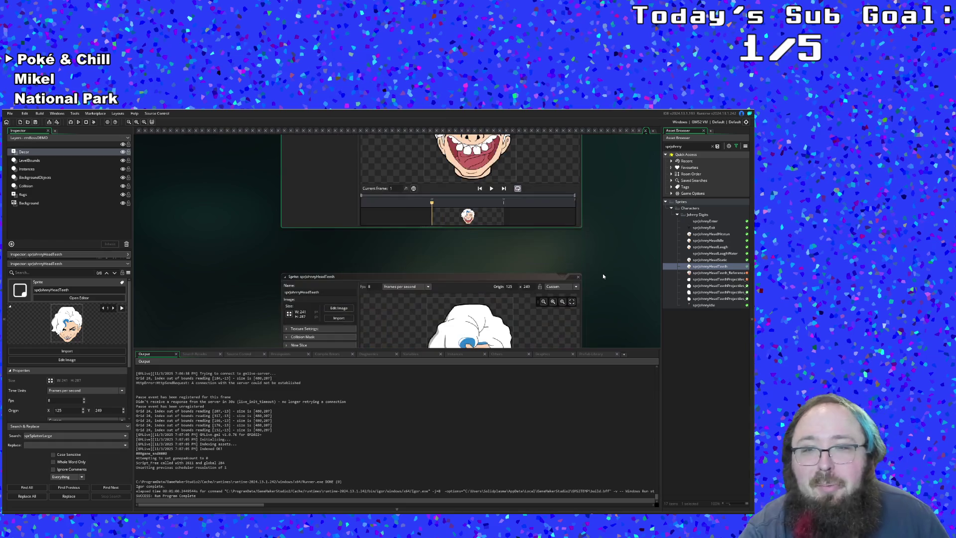
scroll(603, 273, "up", 3)
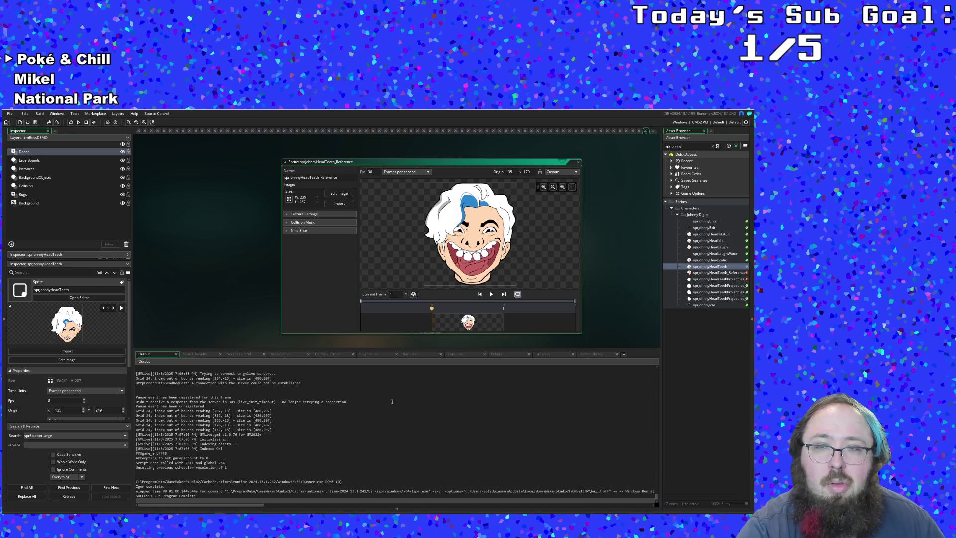
scroll(336, 310, "down", 3)
scroll(337, 310, "down", 2)
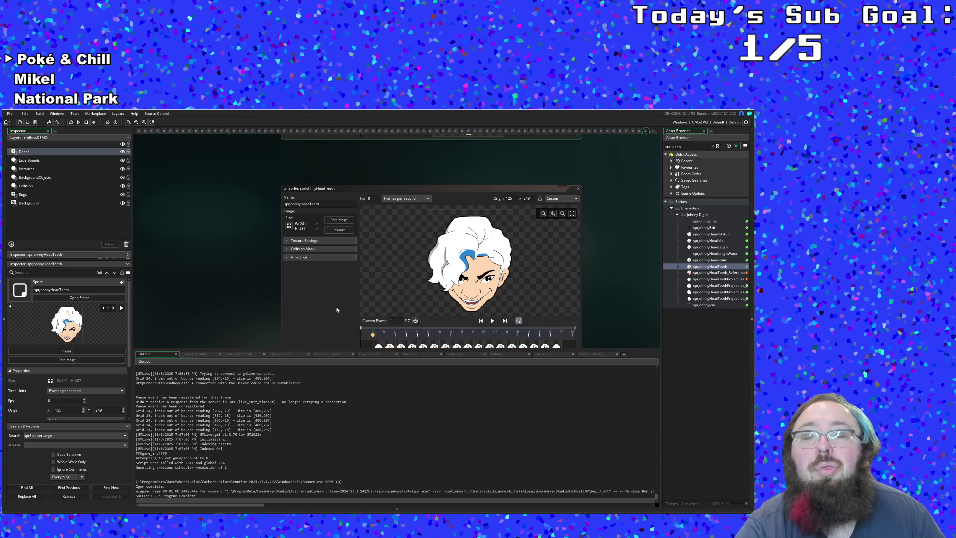
scroll(336, 311, "up", 1)
scroll(336, 310, "up", 2)
scroll(336, 310, "up", 2)
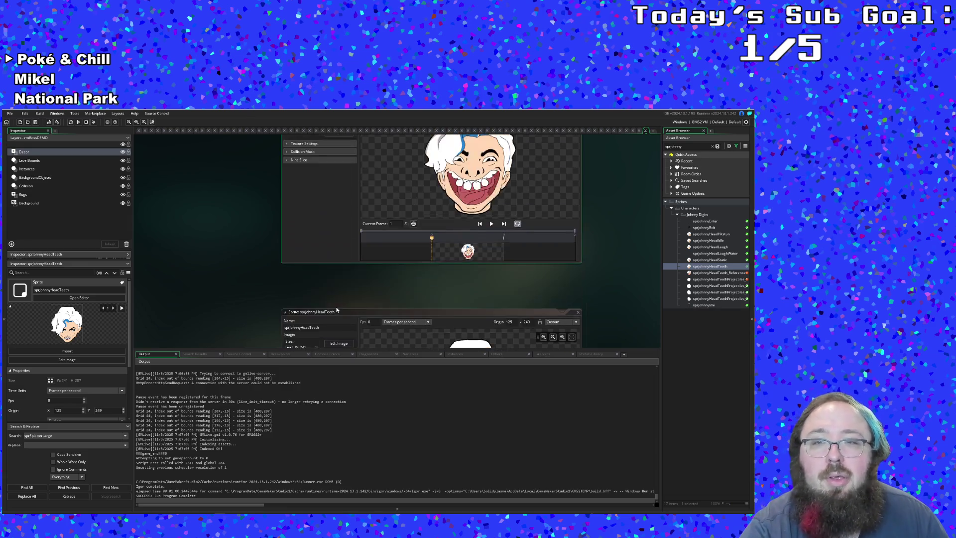
scroll(336, 310, "up", 1)
scroll(336, 311, "up", 1)
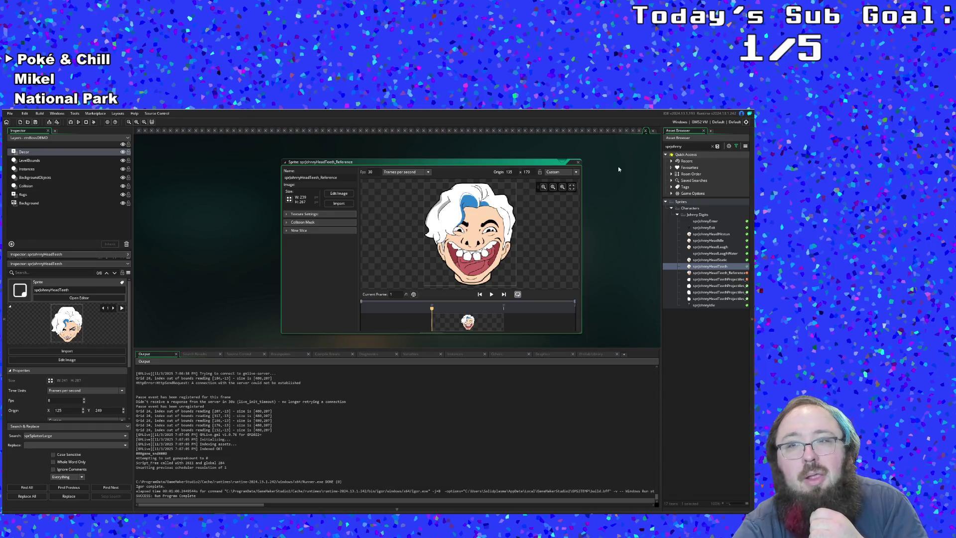
scroll(618, 169, "down", 5)
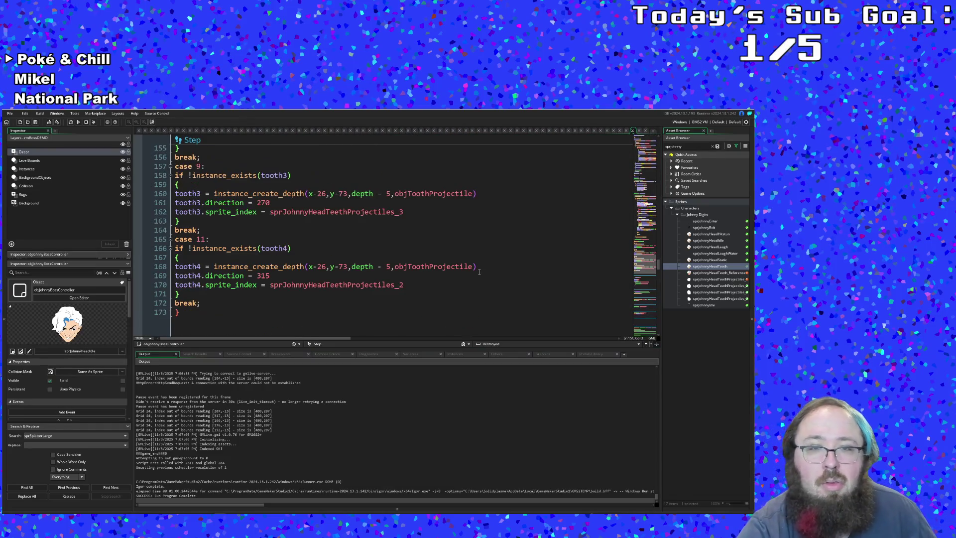
scroll(479, 271, "up", 2)
scroll(478, 271, "up", 2)
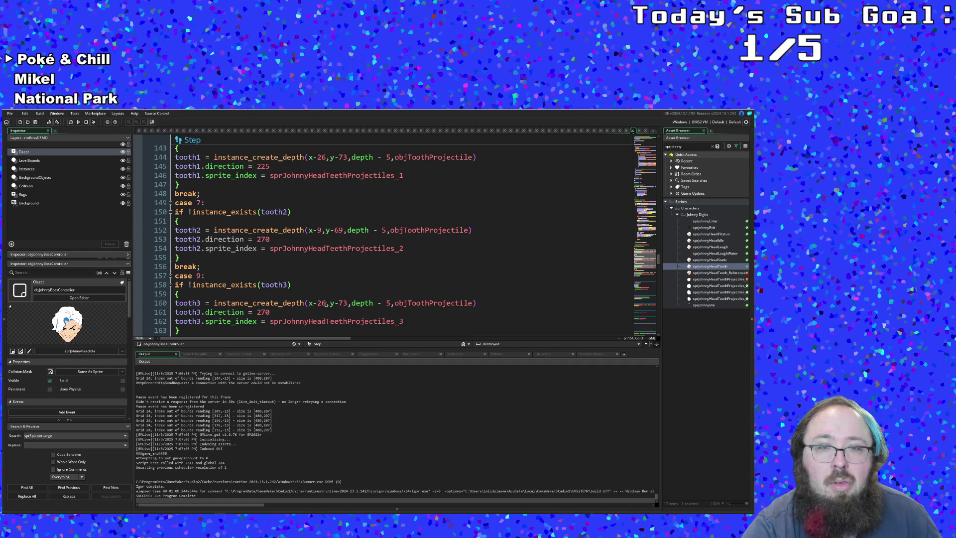
- Change the third tooth's spawn offsets on line 160 to x-10, y-69
left_click(323, 303)
scroll(322, 297, "up", 2)
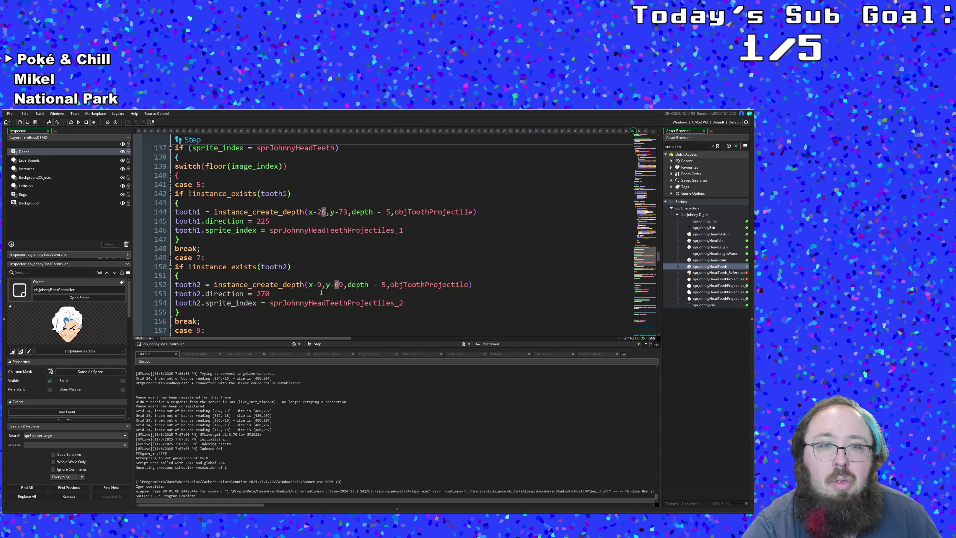
scroll(322, 296, "down", 4)
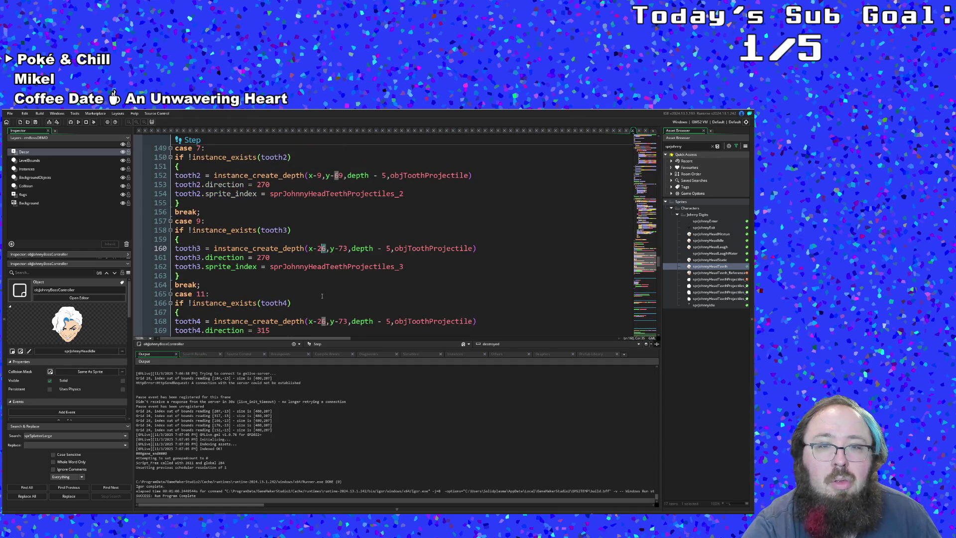
double_click(320, 248)
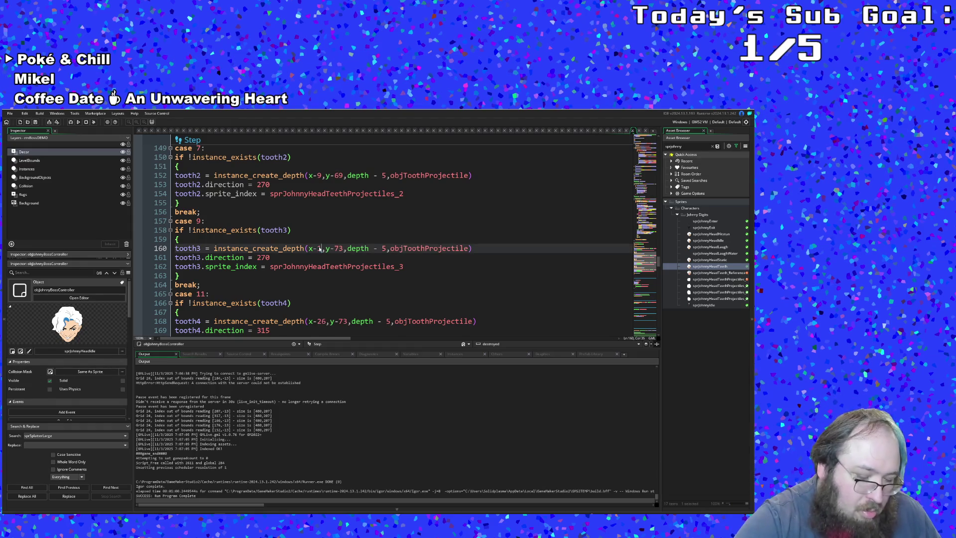
type("10")
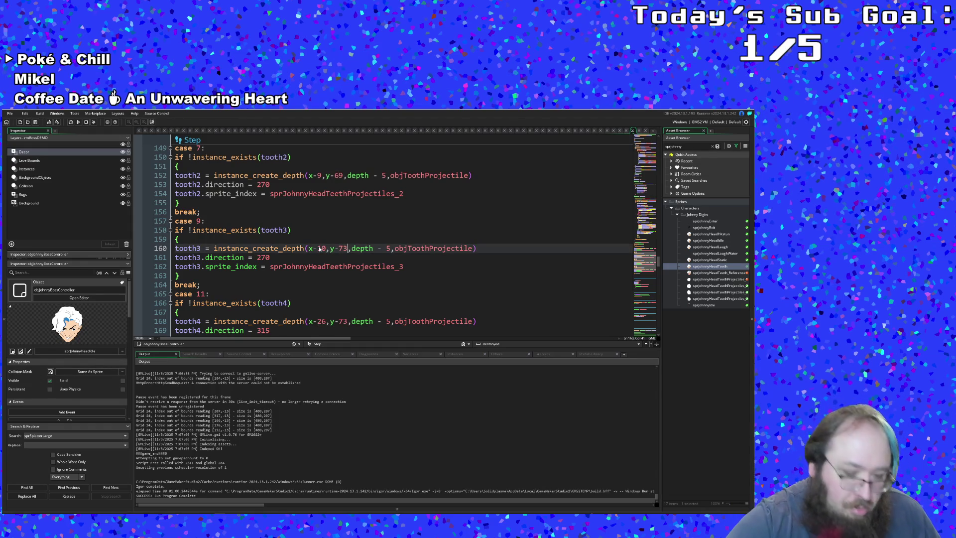
type("69")
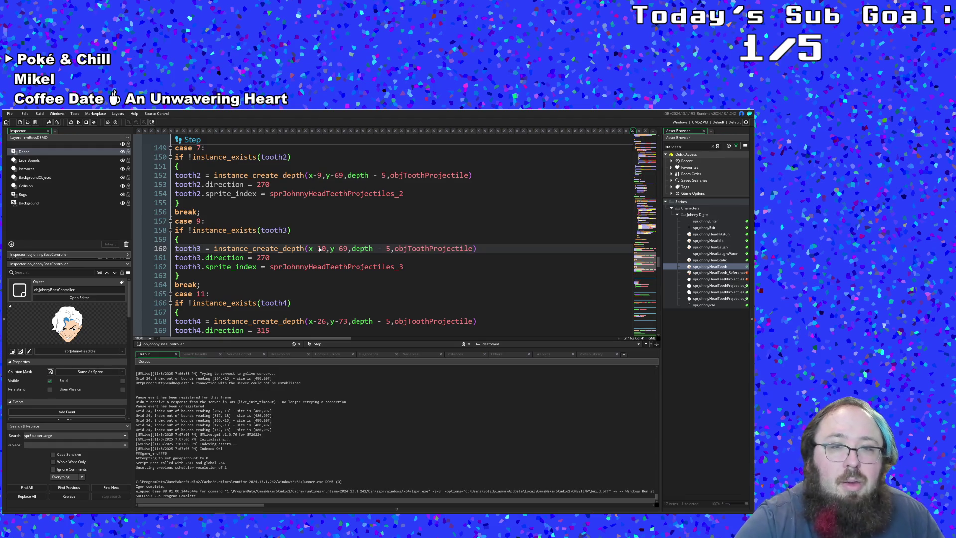
scroll(318, 249, "down", 2)
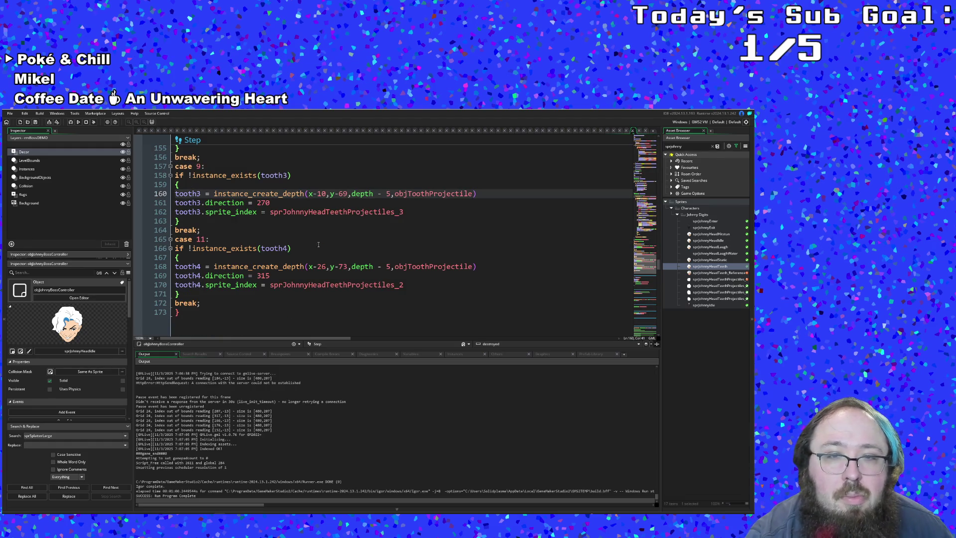
scroll(318, 244, "up", 2)
scroll(318, 246, "up", 2)
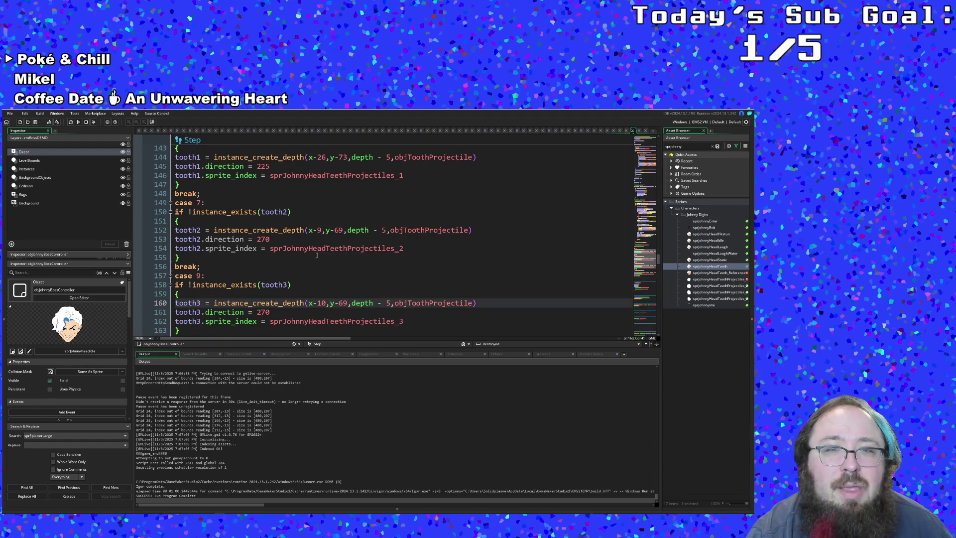
scroll(316, 254, "down", 2)
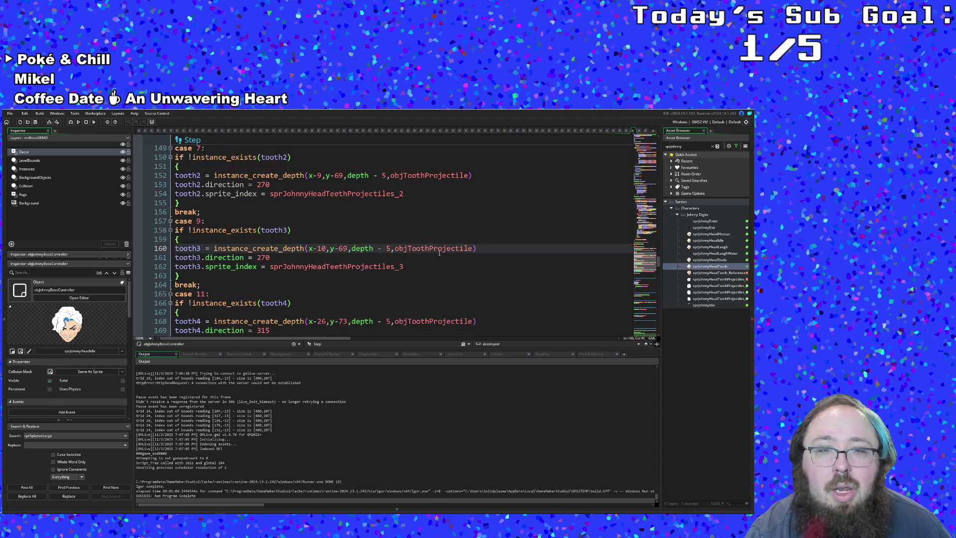
scroll(439, 252, "down", 2)
scroll(329, 266, "up", 2)
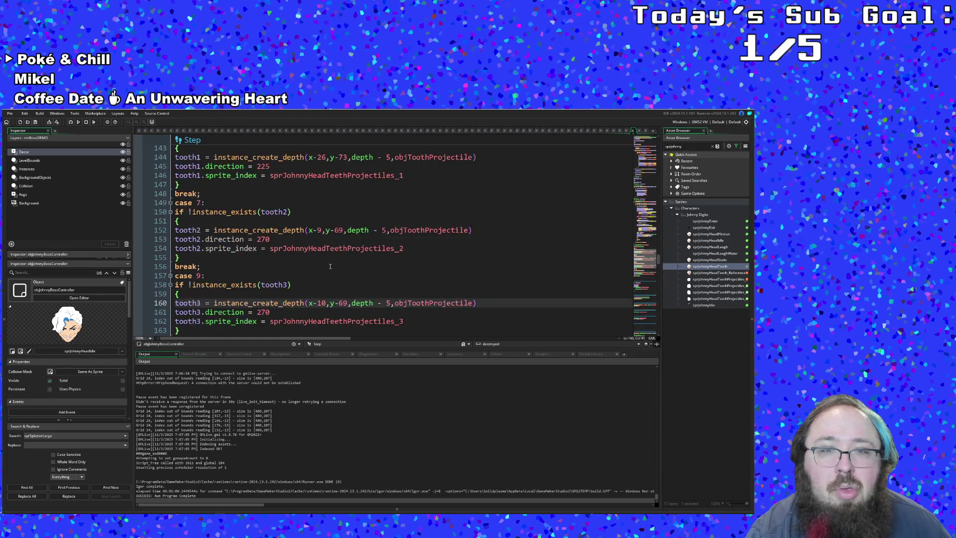
scroll(329, 267, "up", 4)
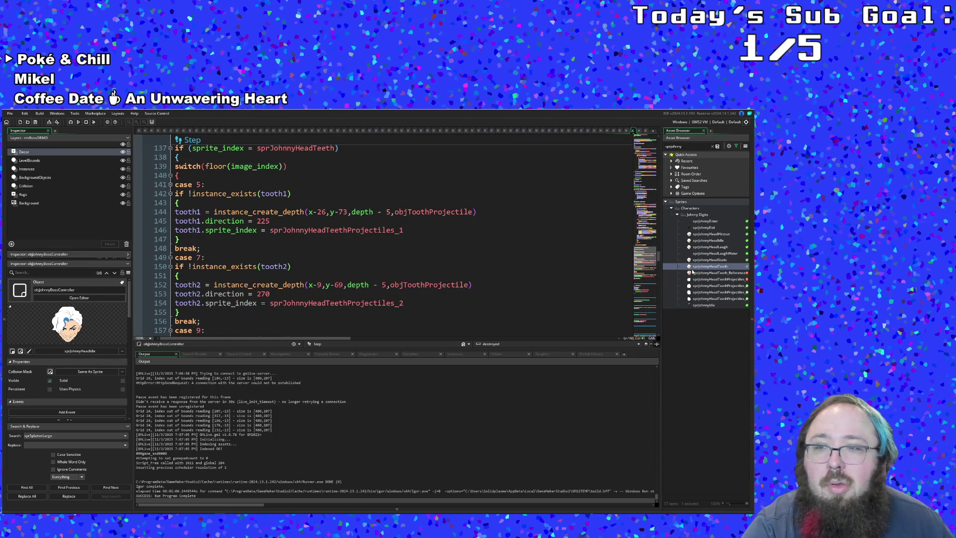
- Reopen both head-teeth sprites and compute 153 − 125 = 28 in Calculator
double_click(698, 266)
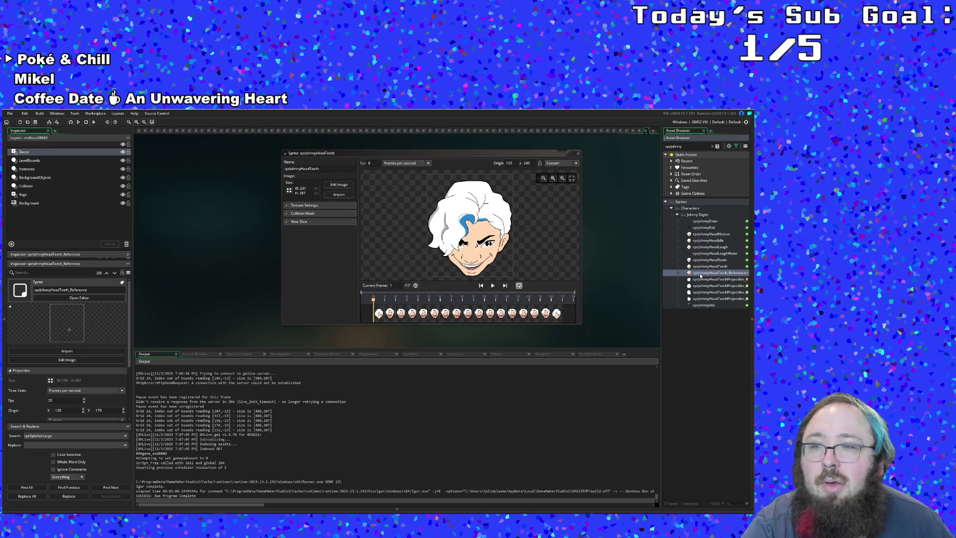
double_click(700, 273)
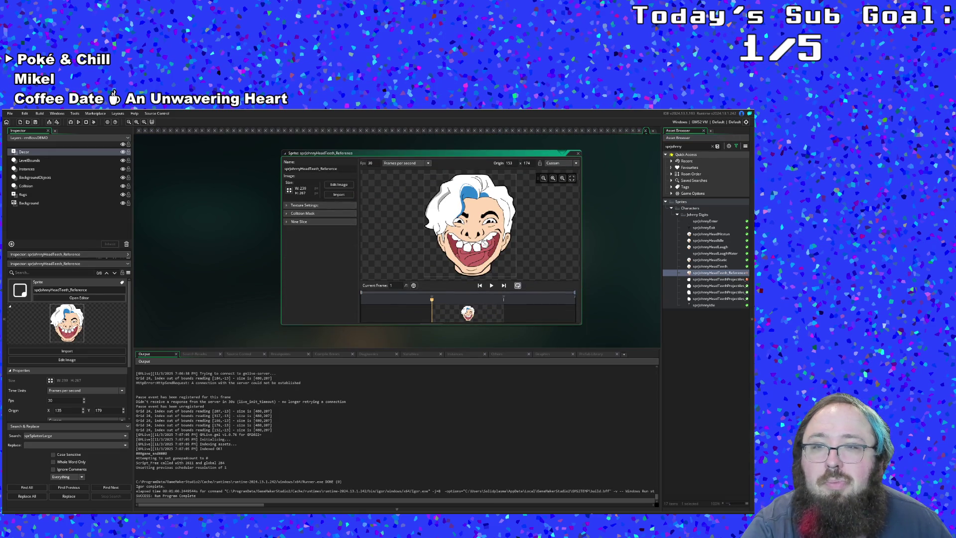
scroll(600, 261, "up", 5)
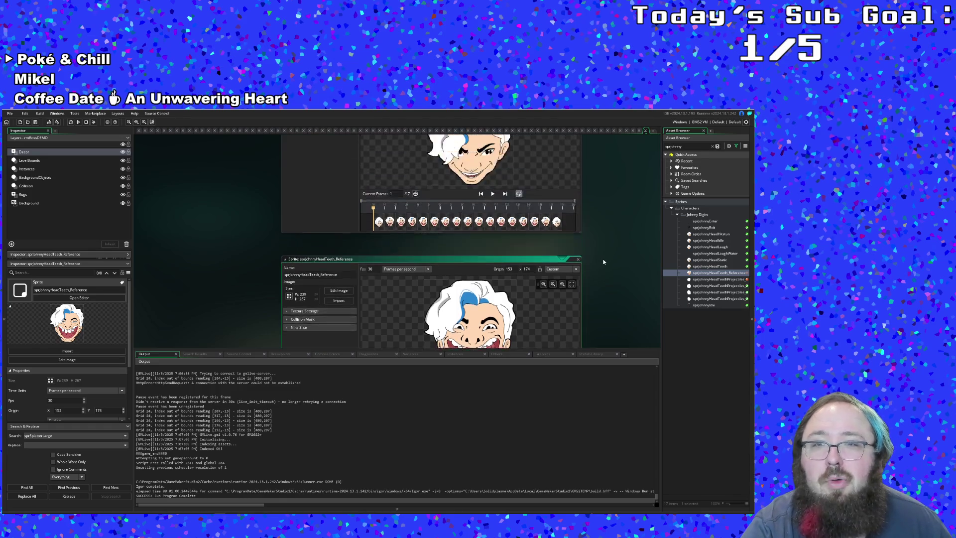
scroll(606, 254, "down", 2)
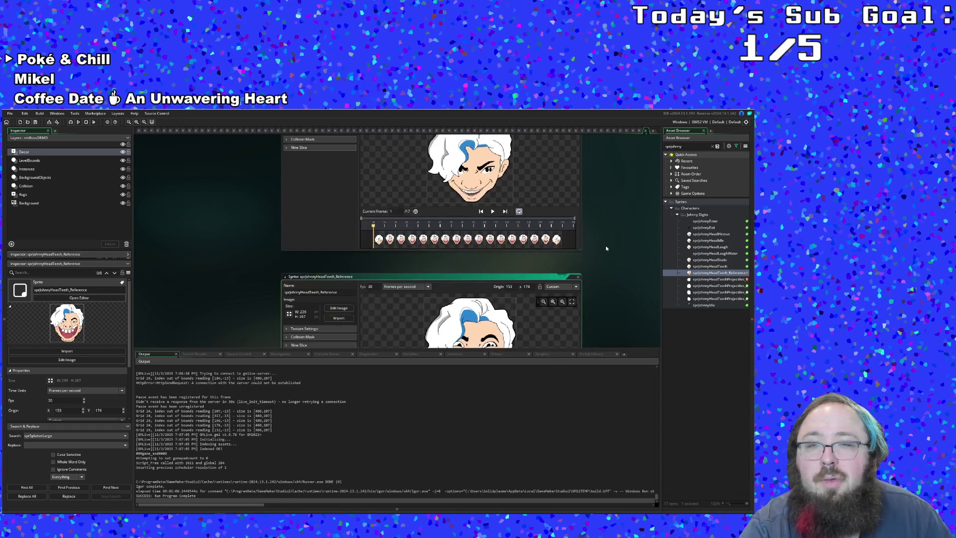
scroll(606, 245, "down", 2)
scroll(605, 244, "down", 1)
scroll(605, 242, "up", 2)
scroll(606, 238, "up", 1)
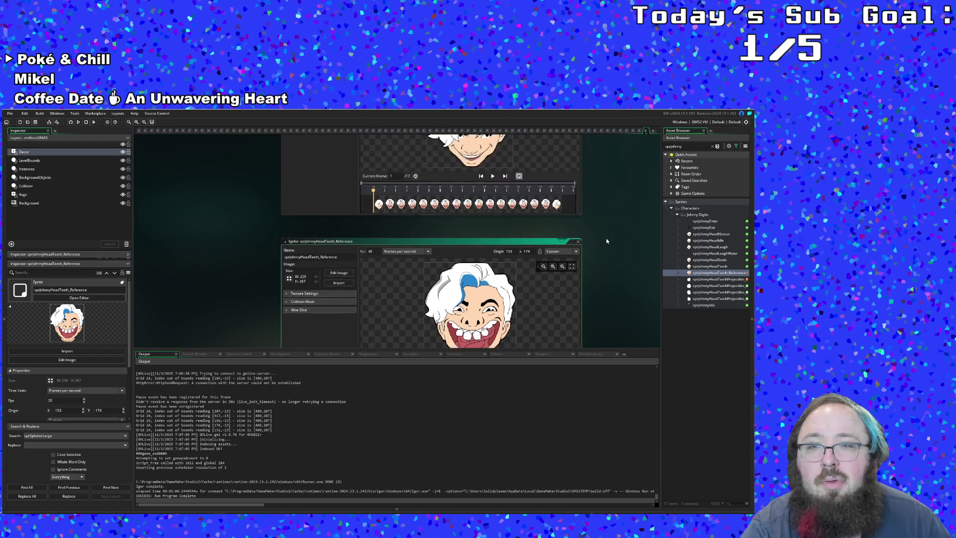
key("alt+Tab")
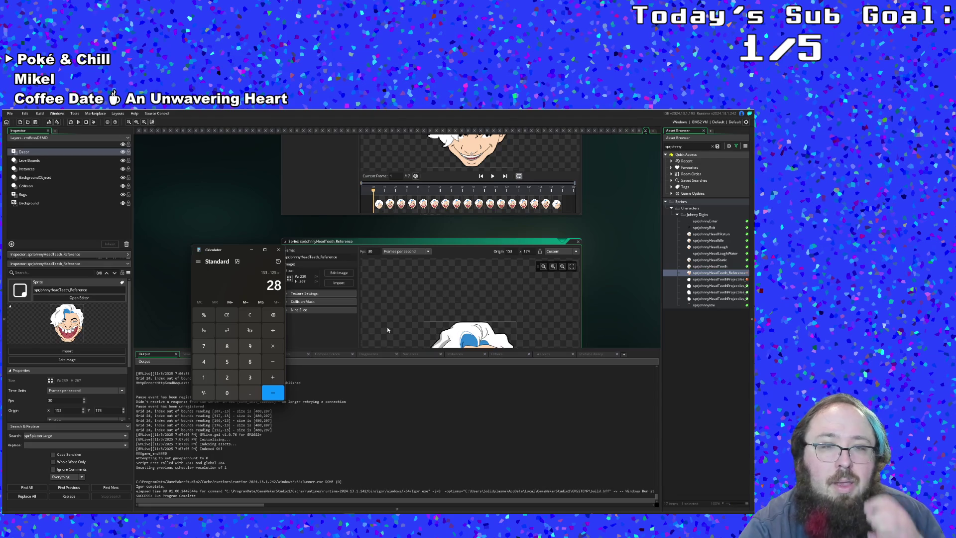
scroll(600, 345, "up", 1)
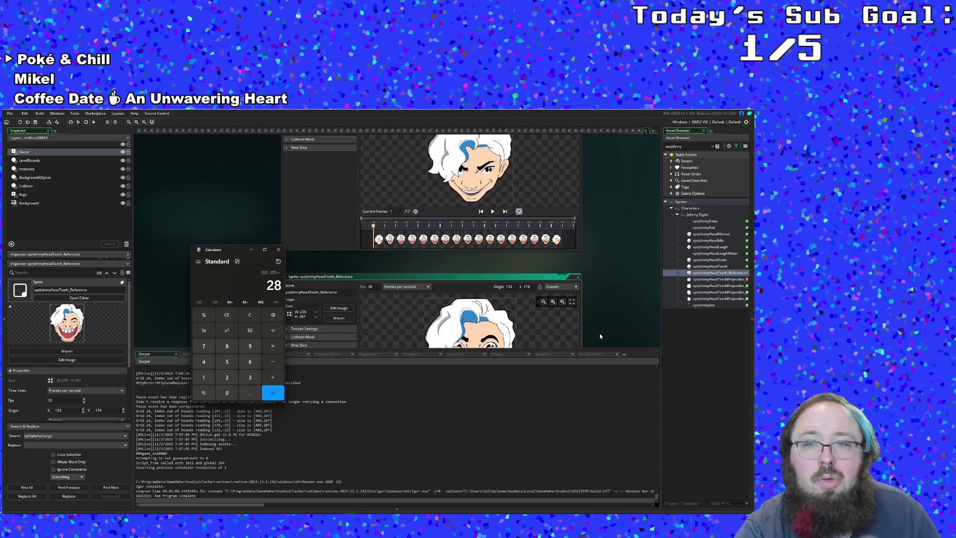
scroll(600, 334, "up", 1)
scroll(600, 333, "up", 1)
scroll(599, 333, "up", 1)
scroll(600, 333, "down", 1)
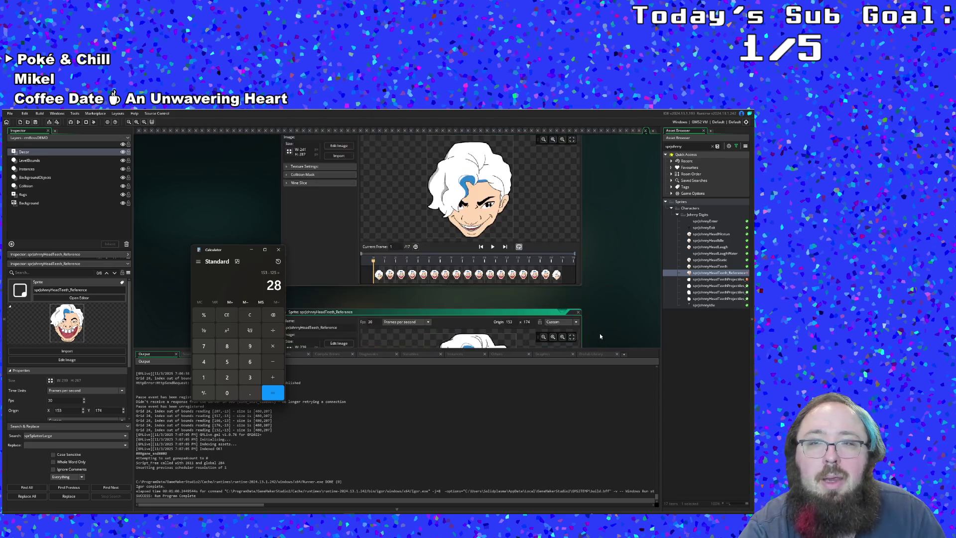
scroll(599, 333, "down", 2)
scroll(600, 333, "down", 1)
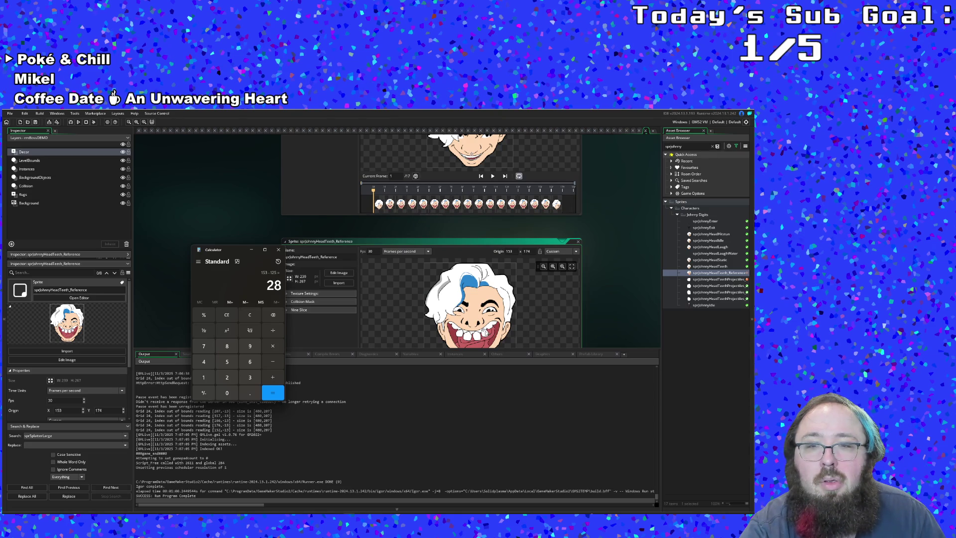
scroll(611, 317, "up", 1)
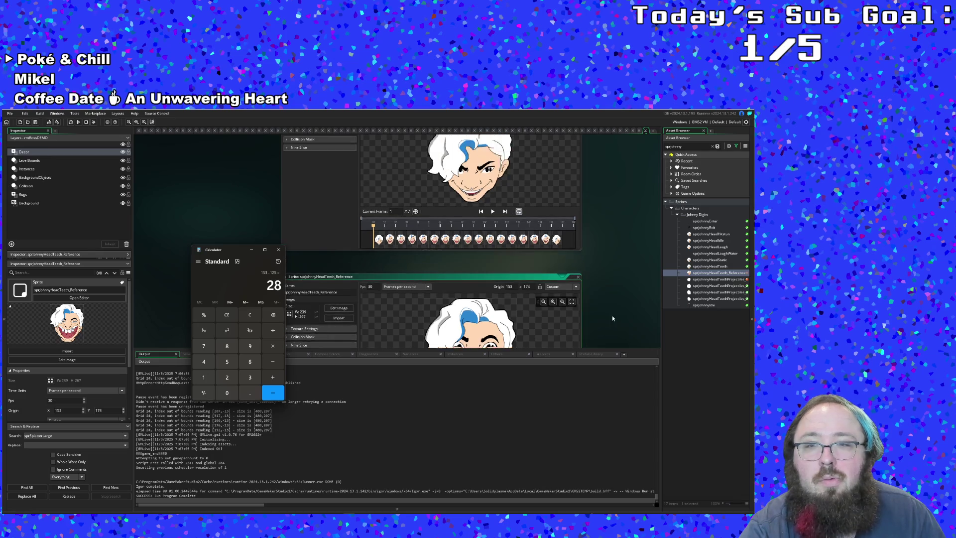
scroll(612, 318, "up", 2)
scroll(612, 319, "up", 1)
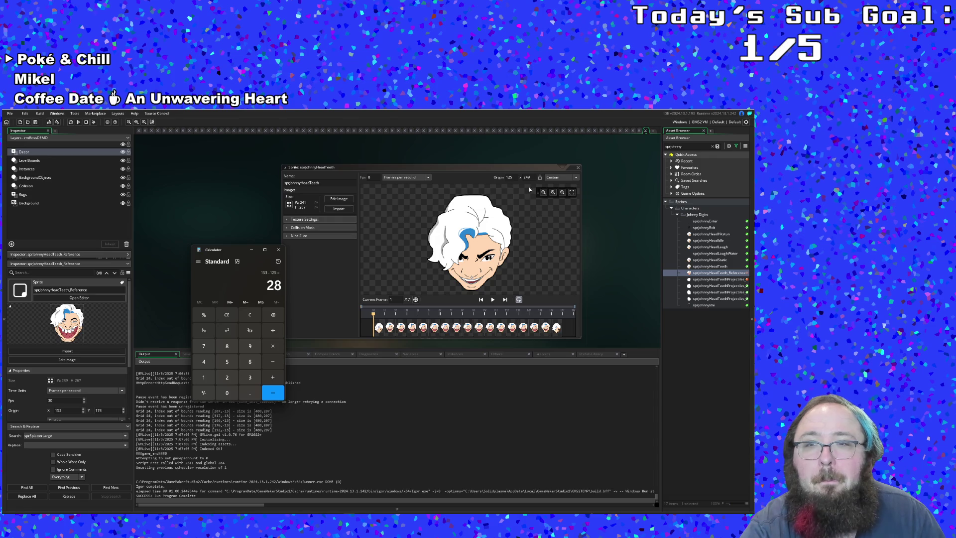
scroll(611, 283, "down", 1)
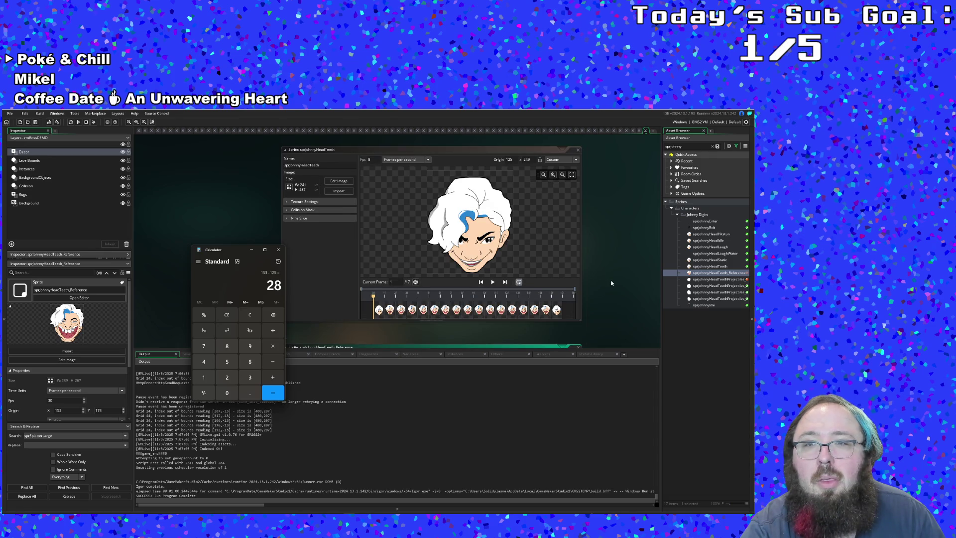
- Glance at the Calculator result, then return to the objJohnnyBossController Step event in GameMaker
left_click(647, 131)
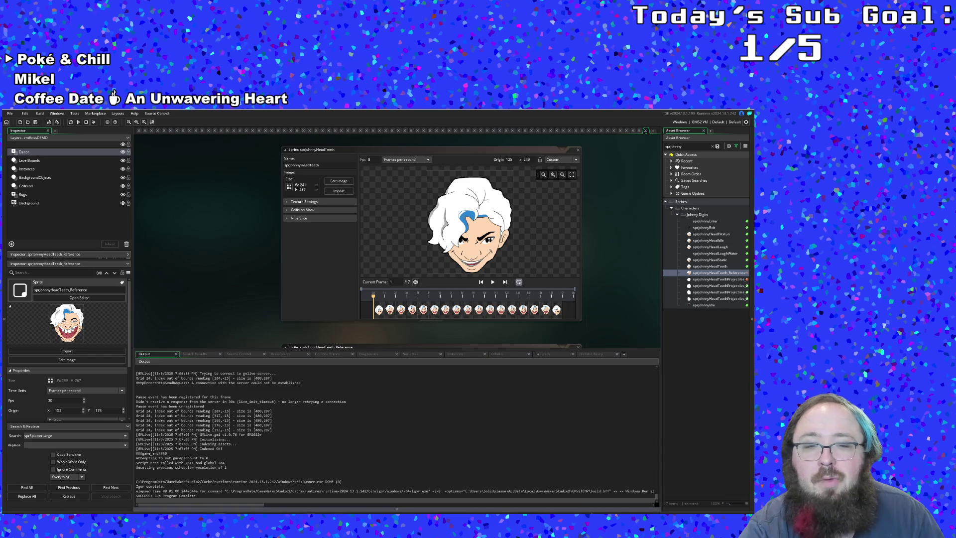
key("alt+Tab")
left_click(626, 208)
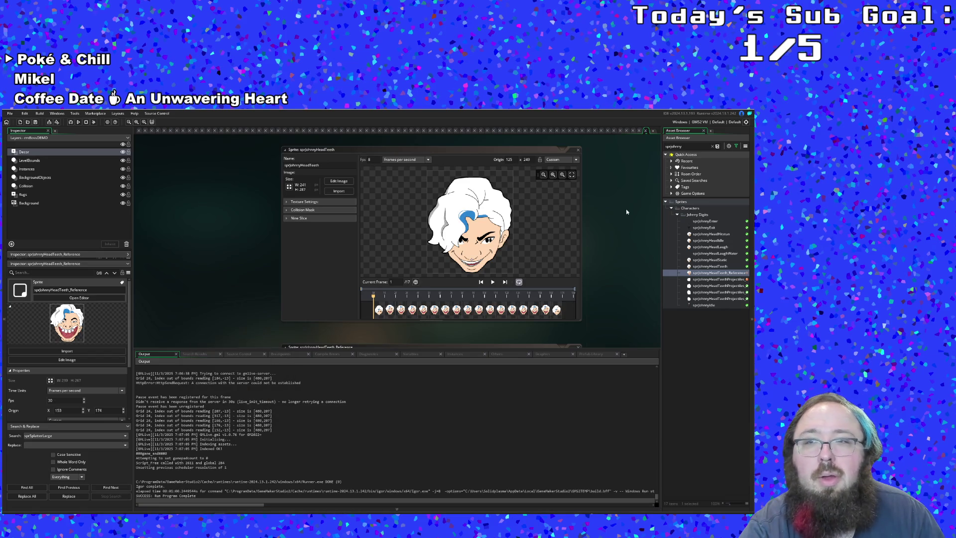
left_click(647, 133)
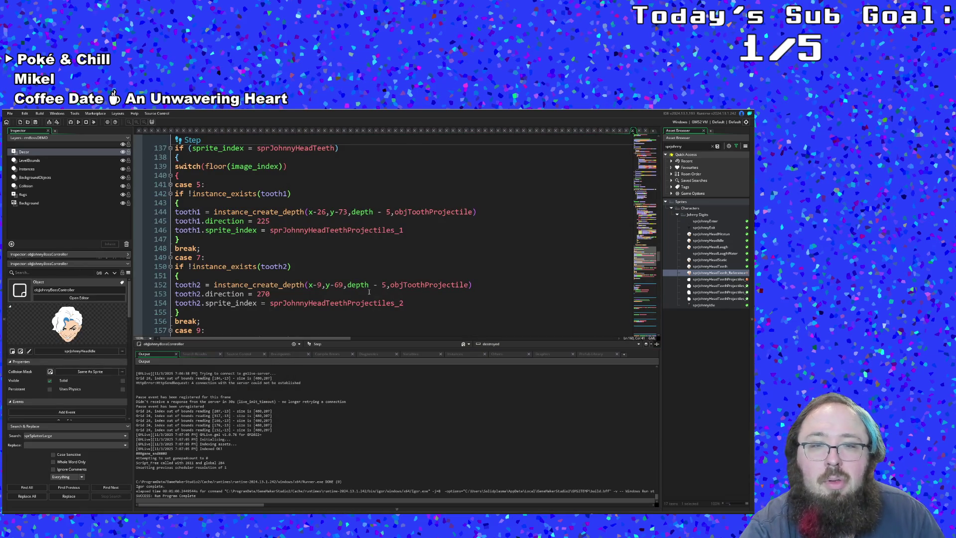
- Change the fourth tooth's spawn x offset from x-26 to x+26 on line 168
left_click(368, 292)
scroll(341, 284, "down", 4)
scroll(341, 283, "down", 2)
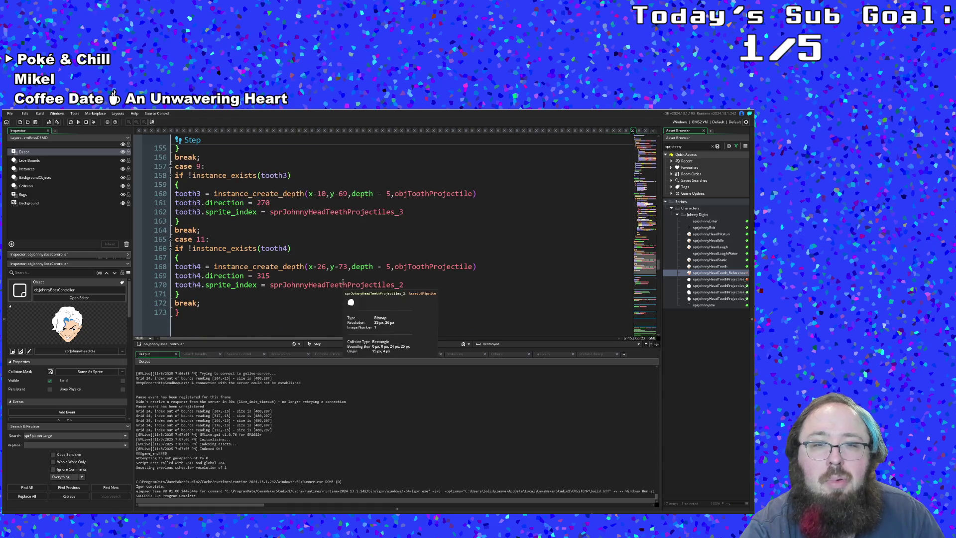
left_click(326, 266)
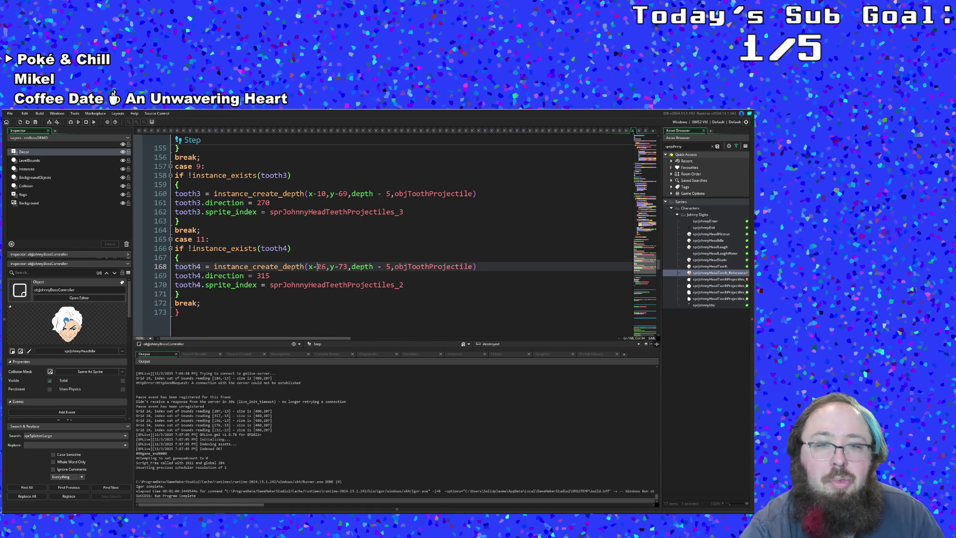
key("BackSpace")
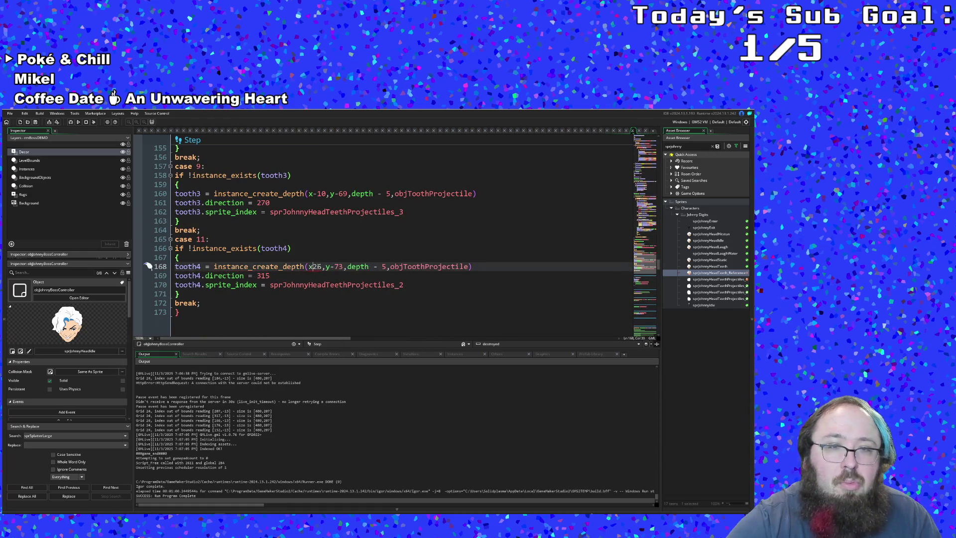
type("-")
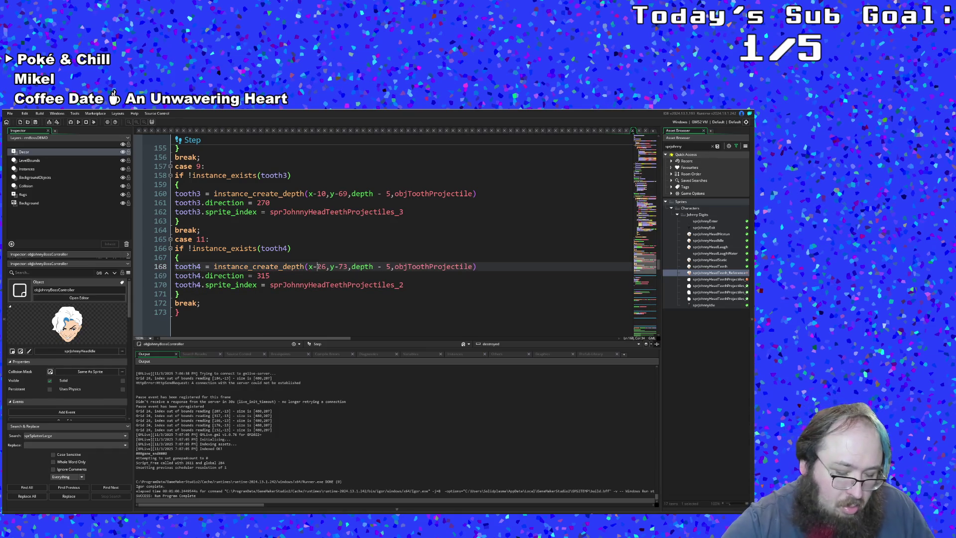
type("+")
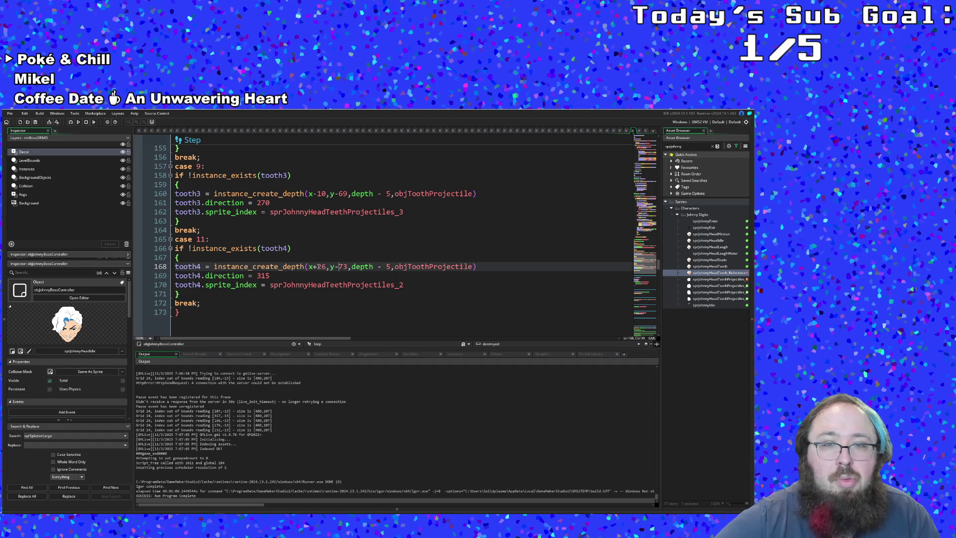
key("Right")
key("Right")
key("Right")
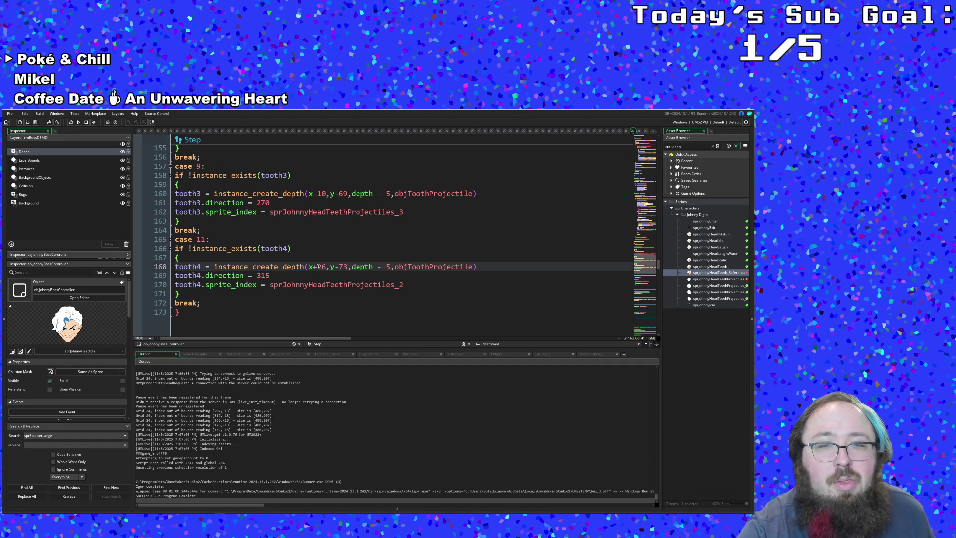
scroll(319, 267, "up", 2)
- Change the third tooth's spawn x offset from x-10 to x-9 on line 160
left_click(323, 267)
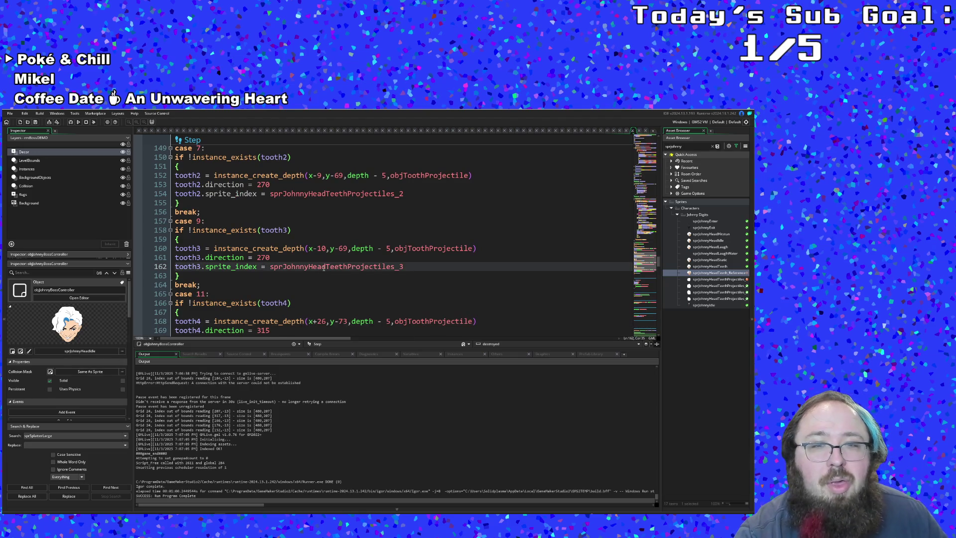
scroll(323, 267, "down", 1)
scroll(324, 267, "up", 2)
scroll(324, 267, "down", 2)
scroll(323, 266, "down", 1)
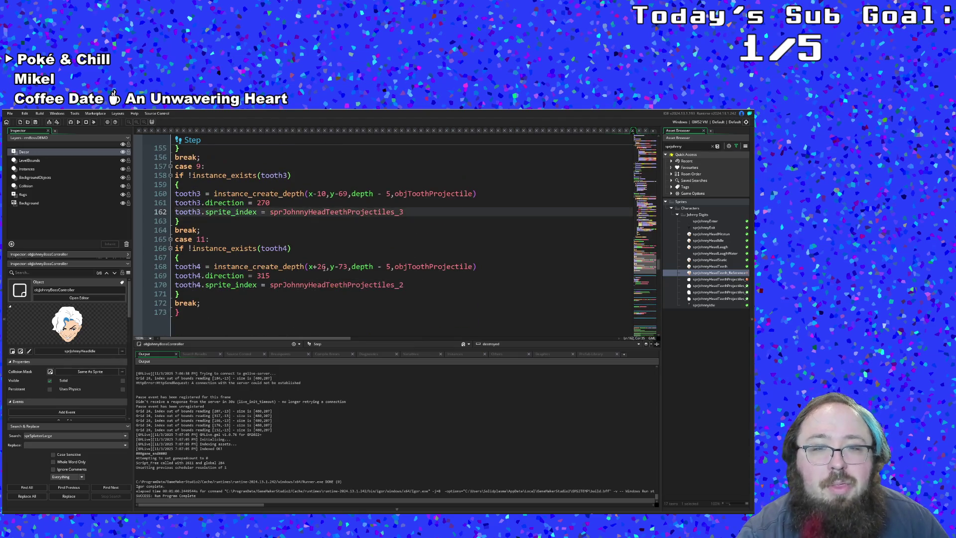
scroll(333, 270, "up", 2)
scroll(333, 269, "up", 1)
scroll(333, 270, "down", 3)
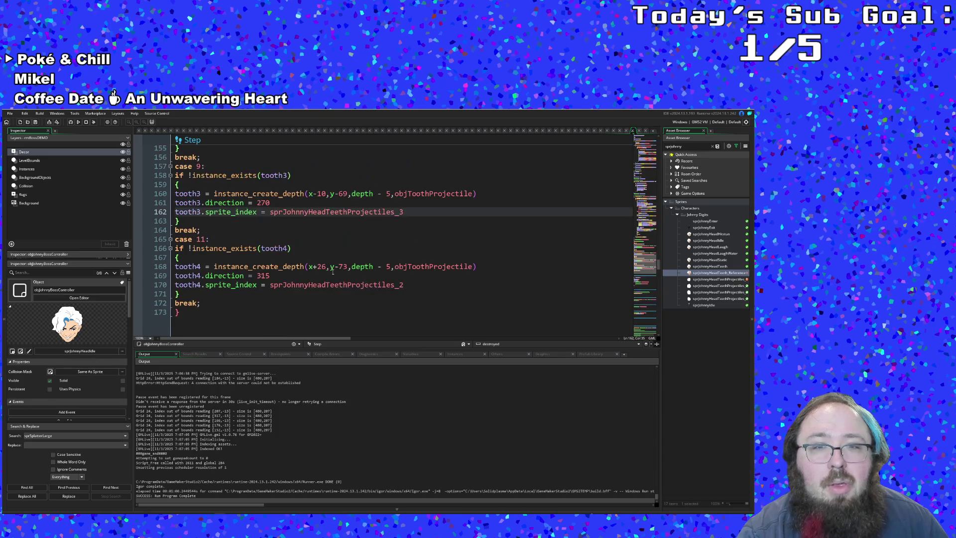
scroll(333, 271, "up", 2)
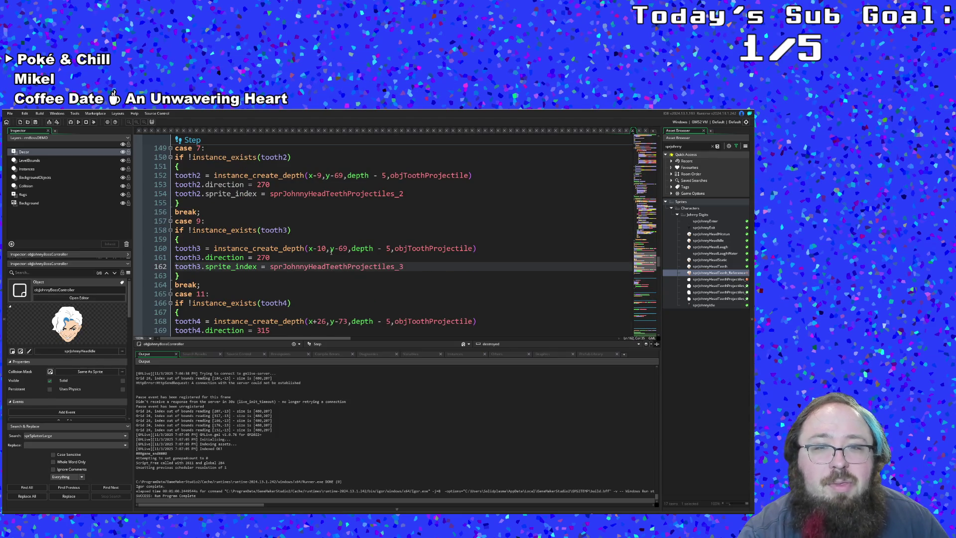
left_click(322, 249)
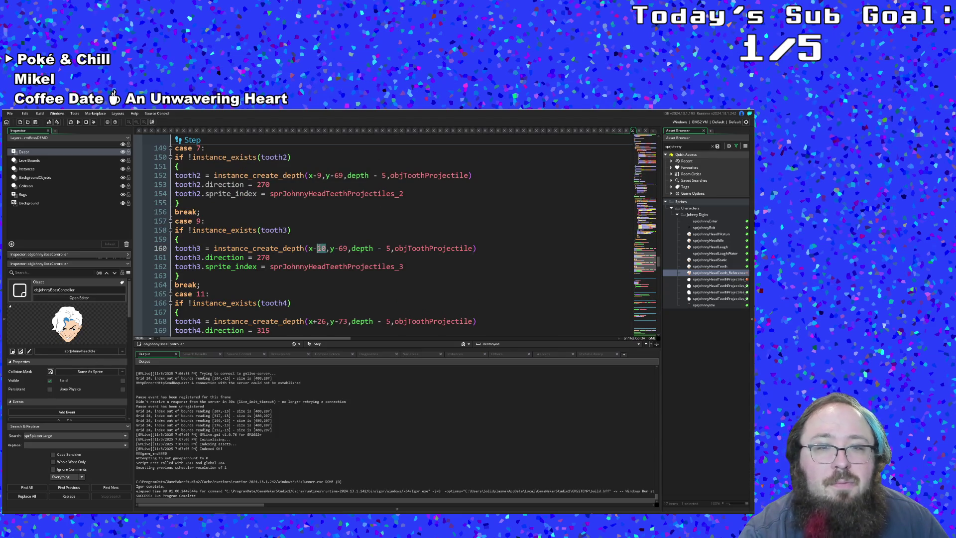
type("9")
left_click(335, 257)
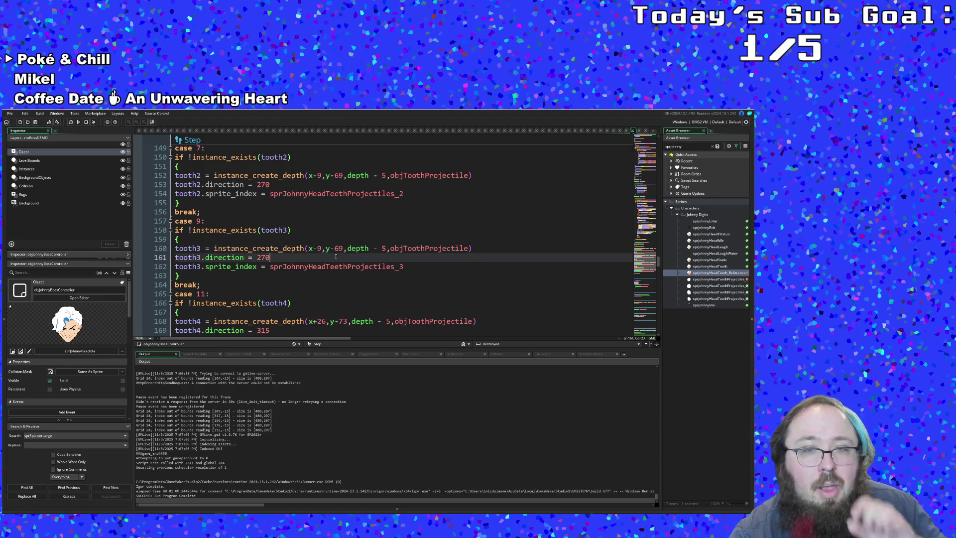
scroll(336, 256, "down", 2)
scroll(335, 256, "up", 2)
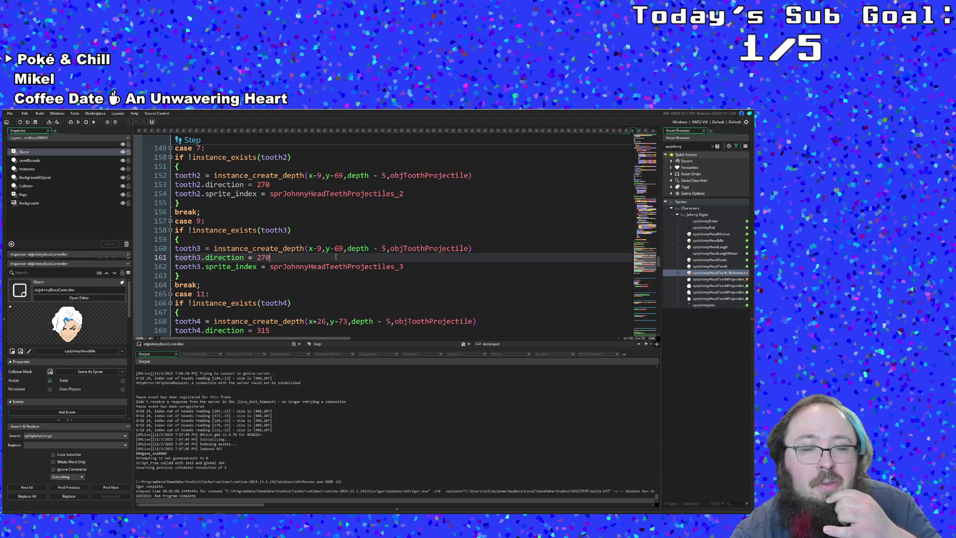
scroll(336, 257, "down", 2)
scroll(336, 256, "up", 1)
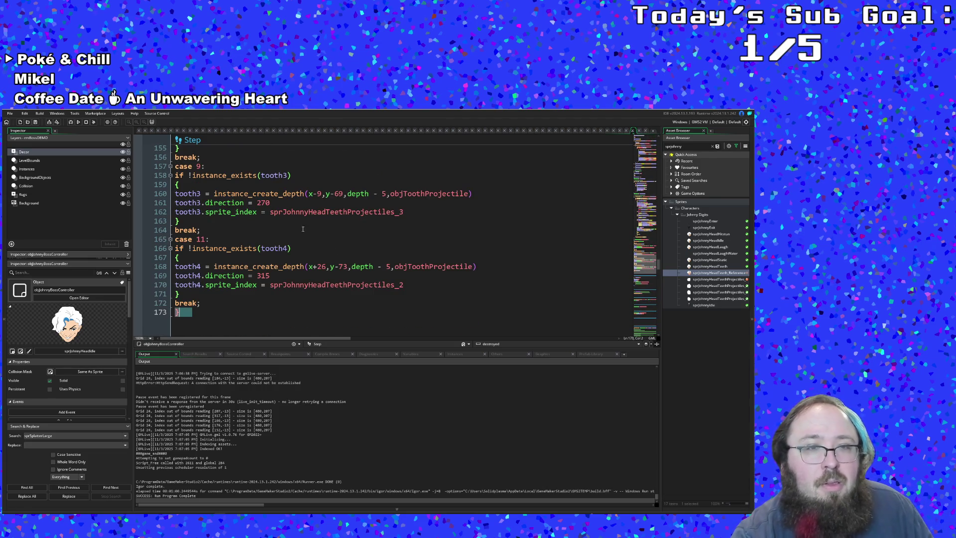
- Save the project, run the game and jump to the missing-brace compile error
left_click(9, 113)
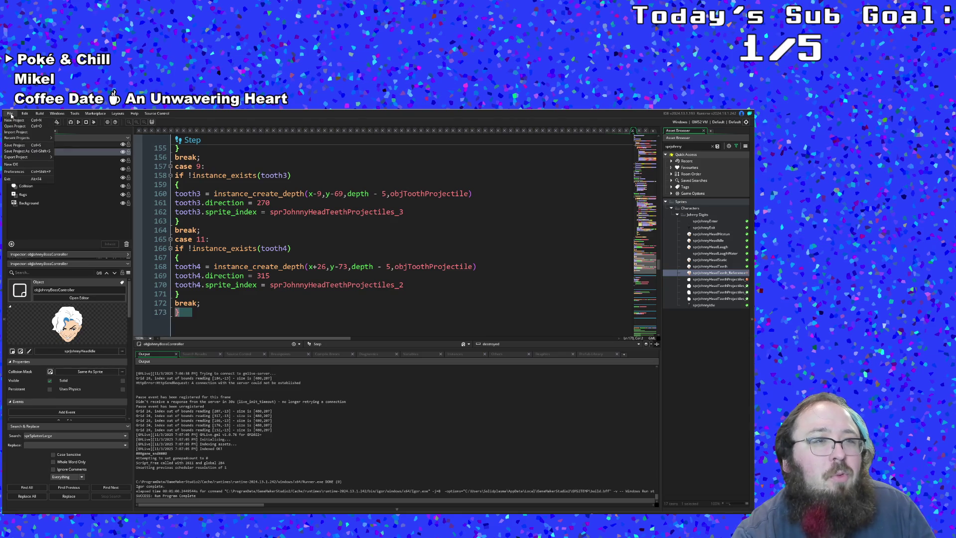
left_click(23, 143)
left_click(71, 121)
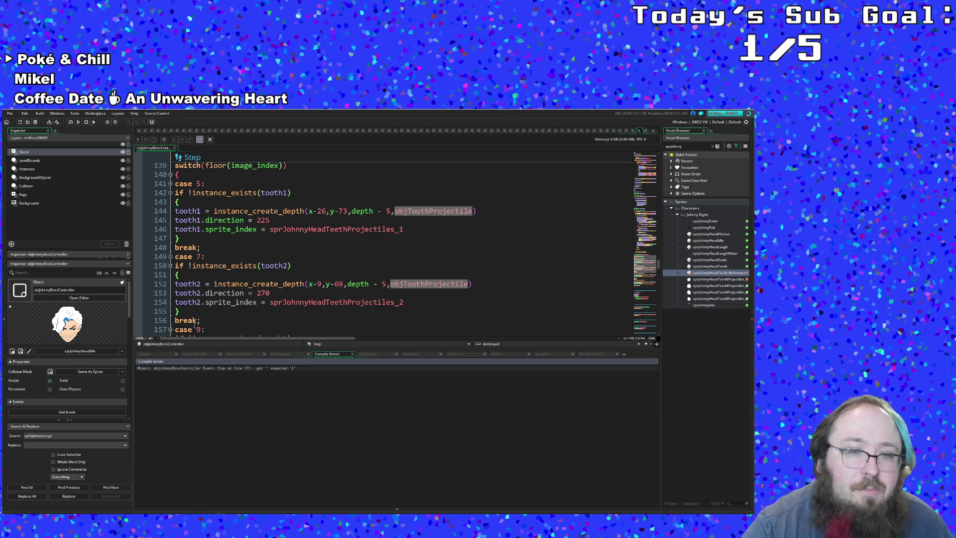
double_click(222, 369)
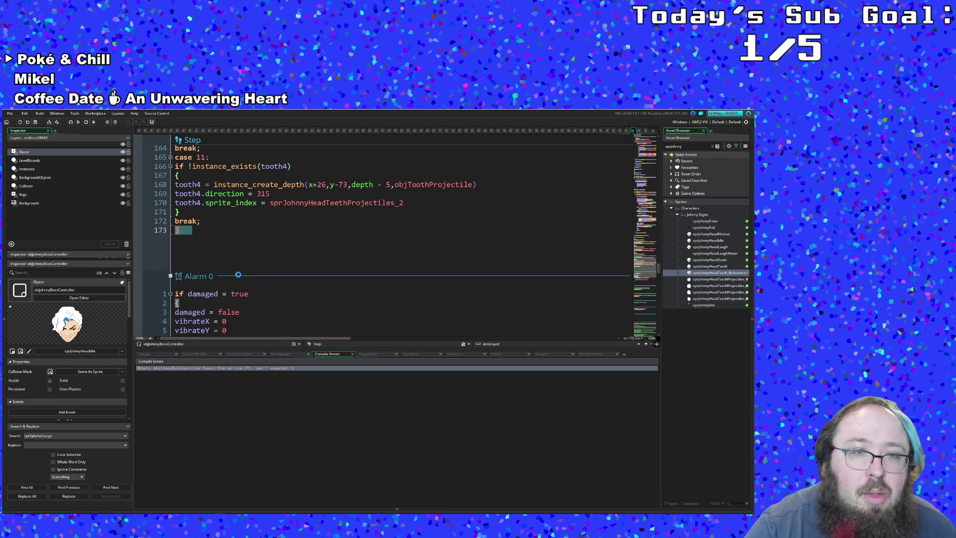
scroll(403, 240, "up", 3)
scroll(404, 239, "up", 7)
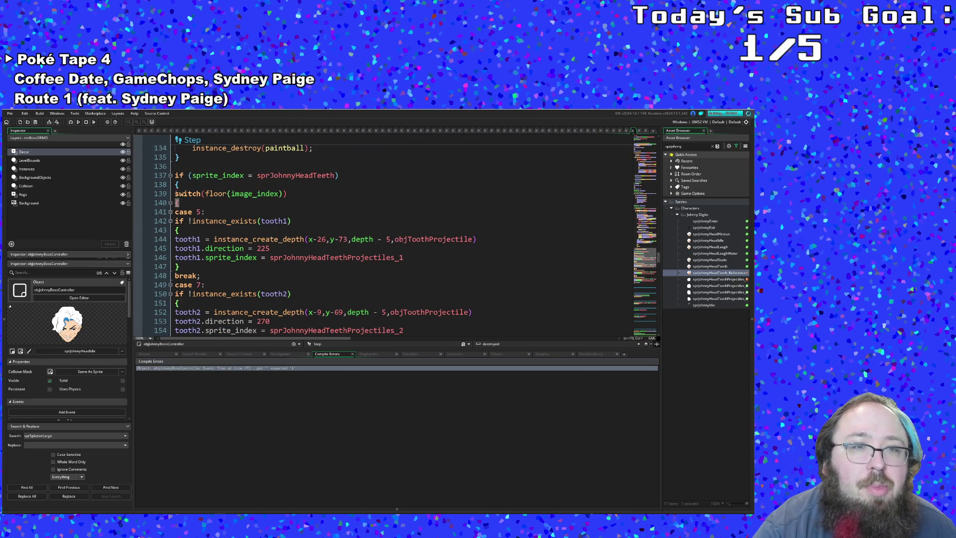
- Add a closing brace on line 174 to end the switch block and check the case 5 braces
left_click(176, 185)
scroll(175, 189, "down", 10)
left_click(191, 230)
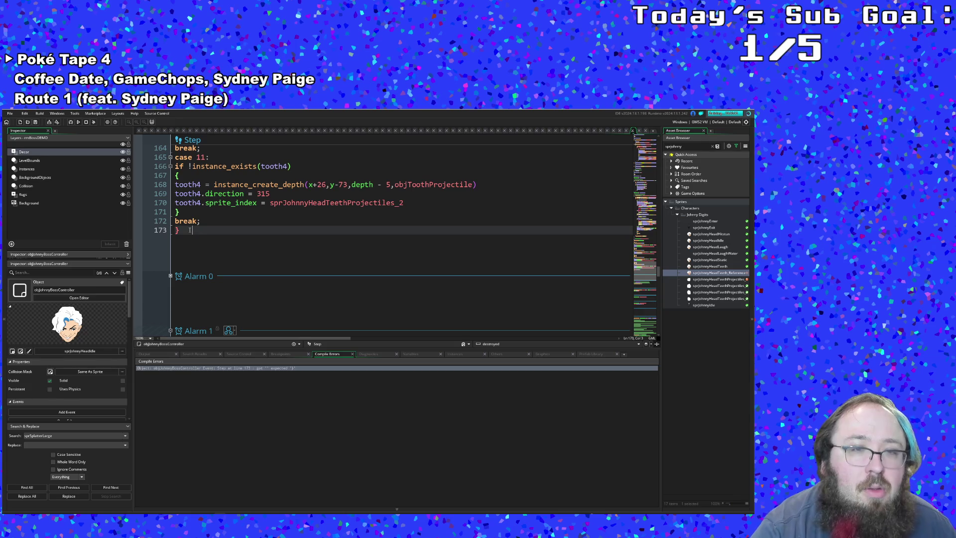
key("Return")
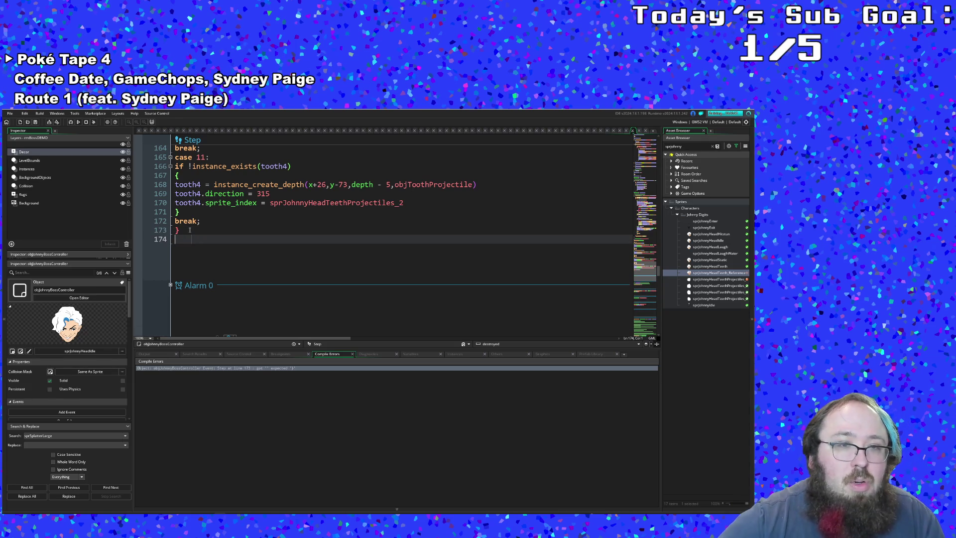
type("}")
scroll(190, 230, "up", 3)
scroll(189, 231, "up", 3)
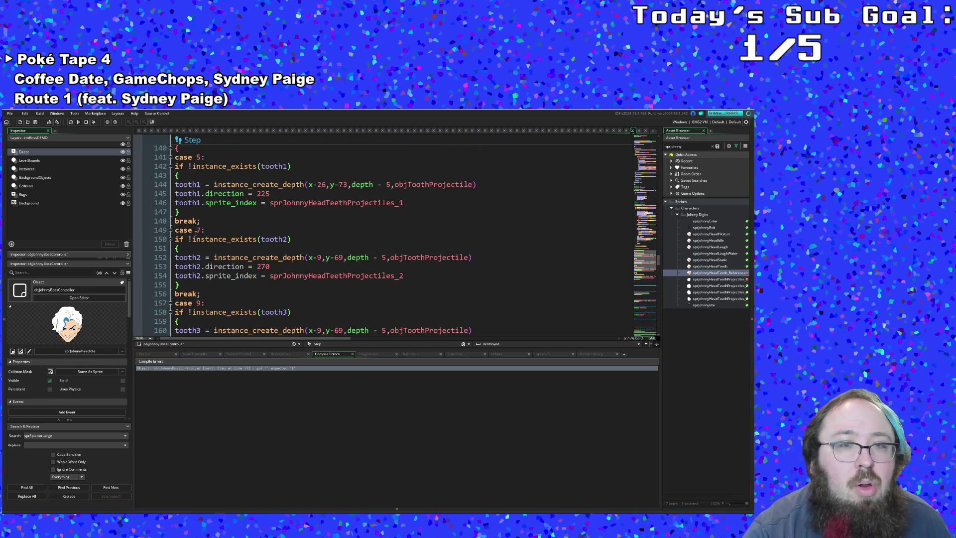
scroll(193, 232, "up", 4)
left_click(216, 211)
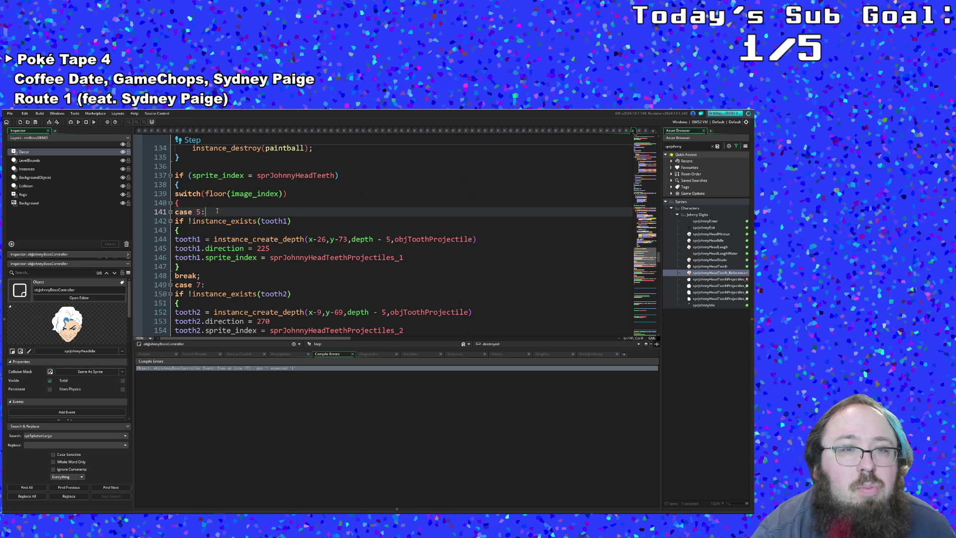
left_click(195, 229)
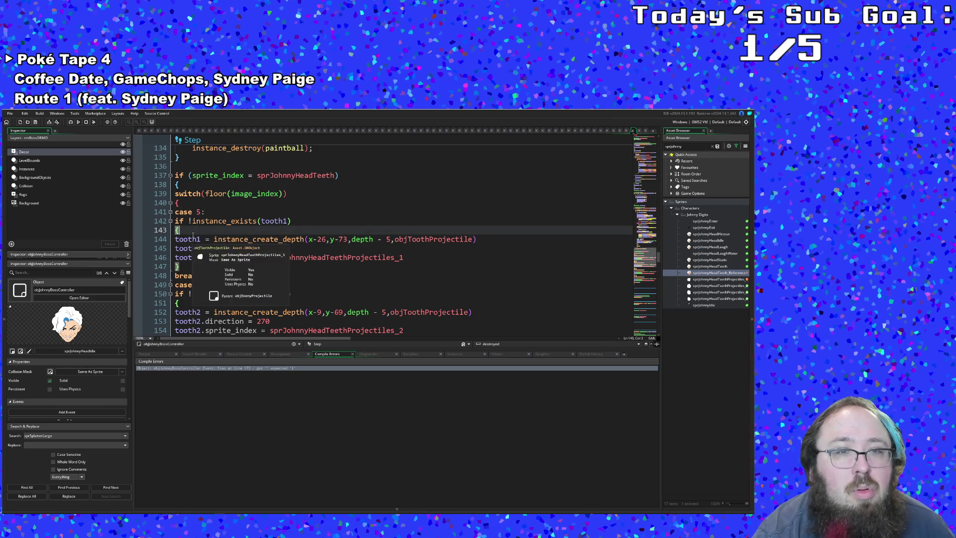
left_click(196, 239)
left_click(214, 222)
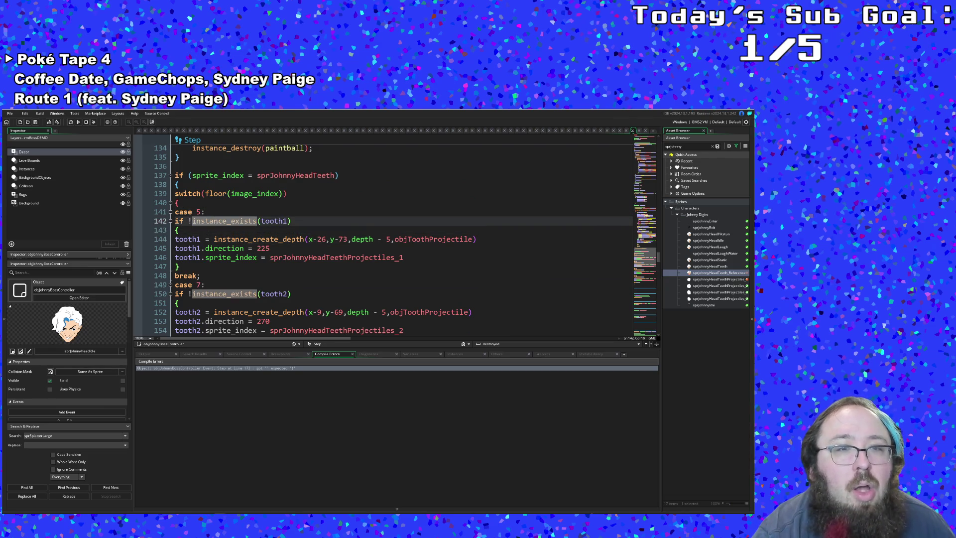
- Save the project with the brace fix via File, Save Project
left_click(10, 114)
left_click(21, 147)
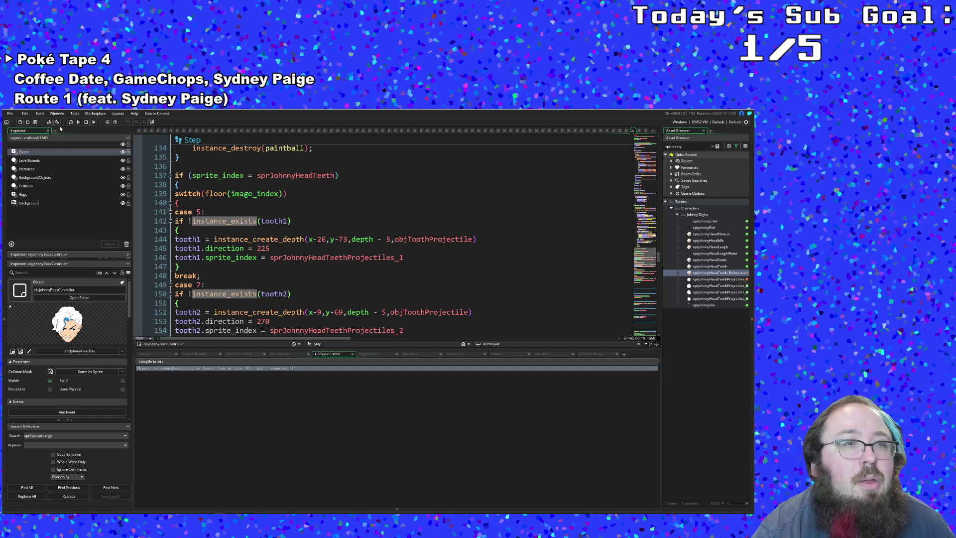
- Launch a debug run, start from the title screen and walk right to Johnny in the boss room
left_click(70, 122)
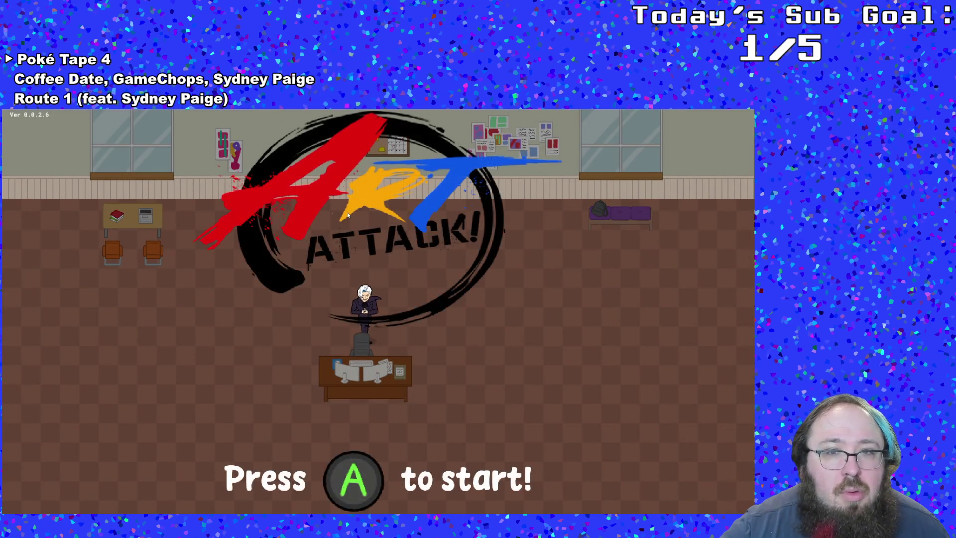
key("Return")
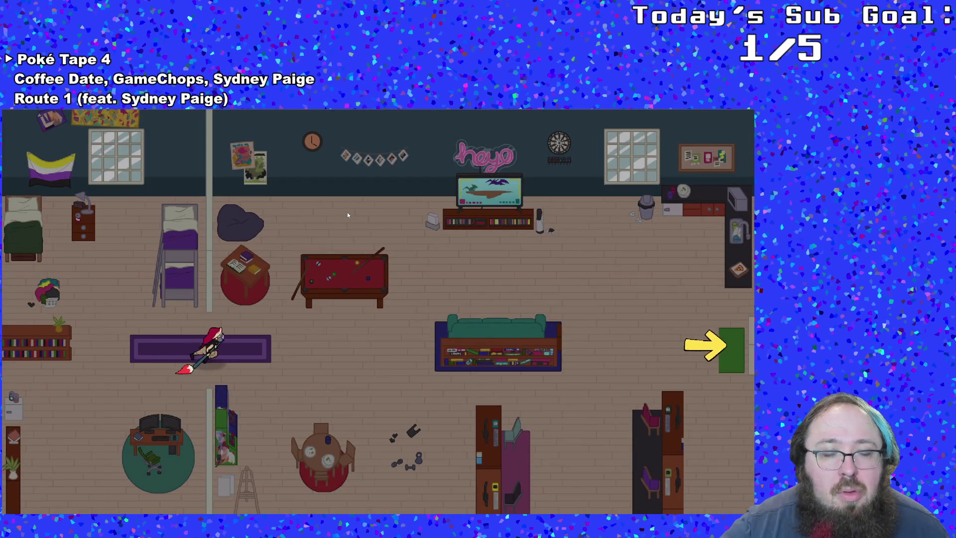
key("Right")
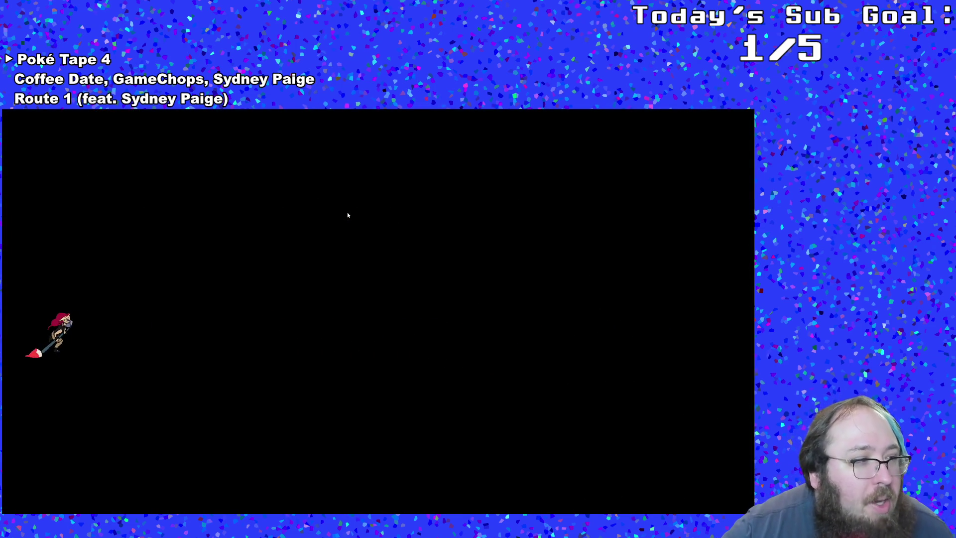
key("Right")
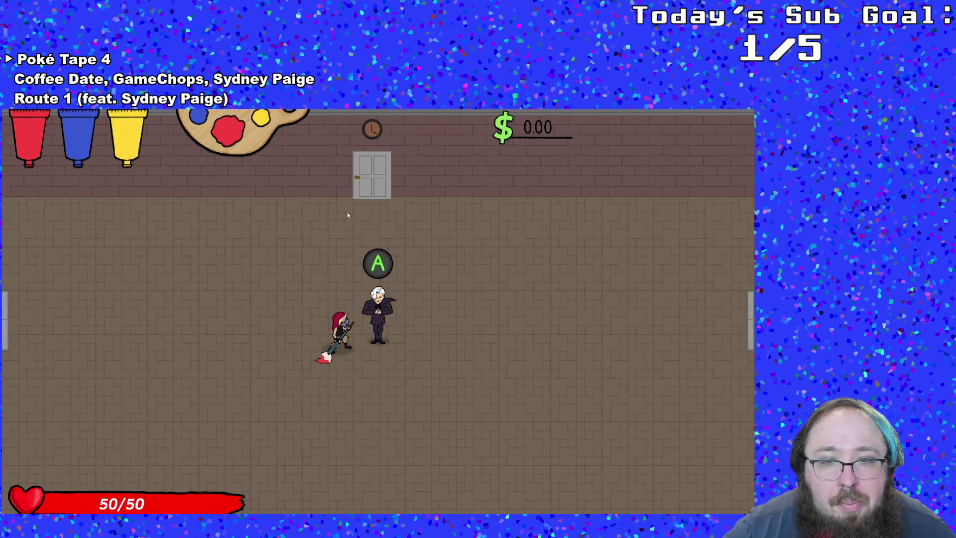
- Playtest the boss fight: hit Johnny with the brush, then dodge the slamming hand and tooth projectiles
key("Return")
key("Return")
key("Return")
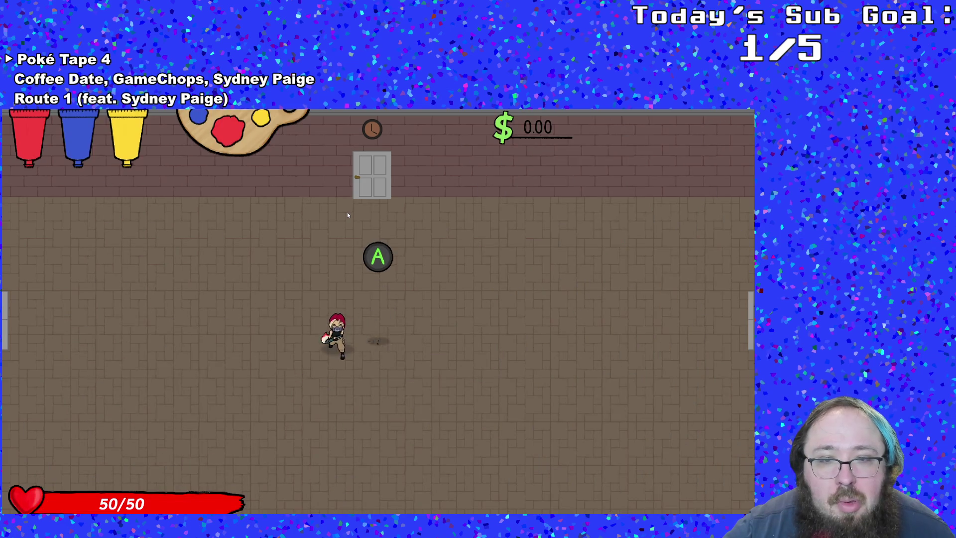
key("Down")
key("Right")
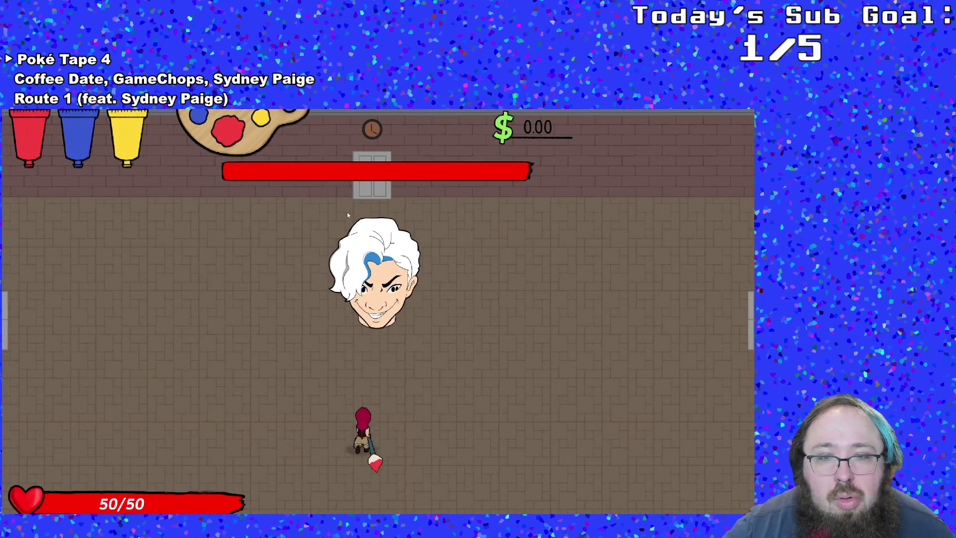
left_click(348, 212)
key("2")
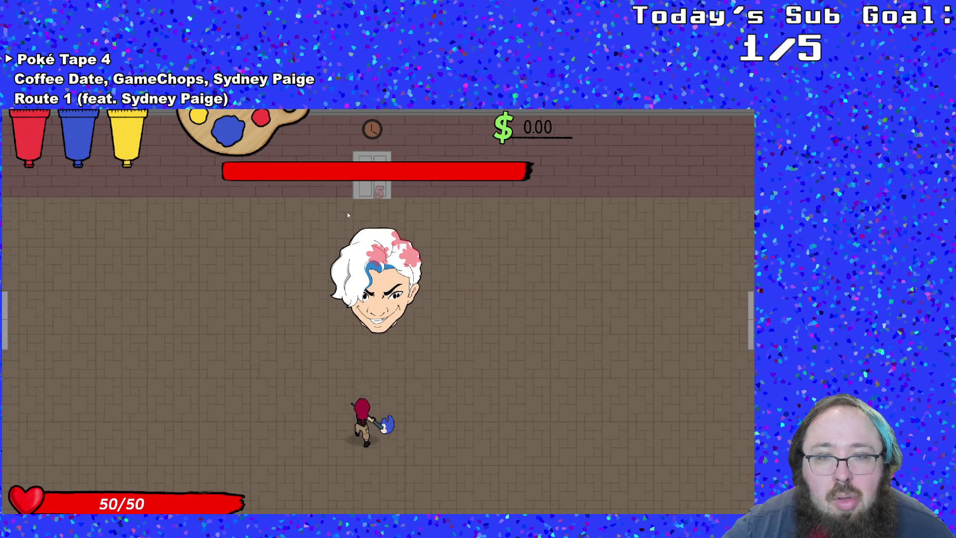
left_click(347, 213)
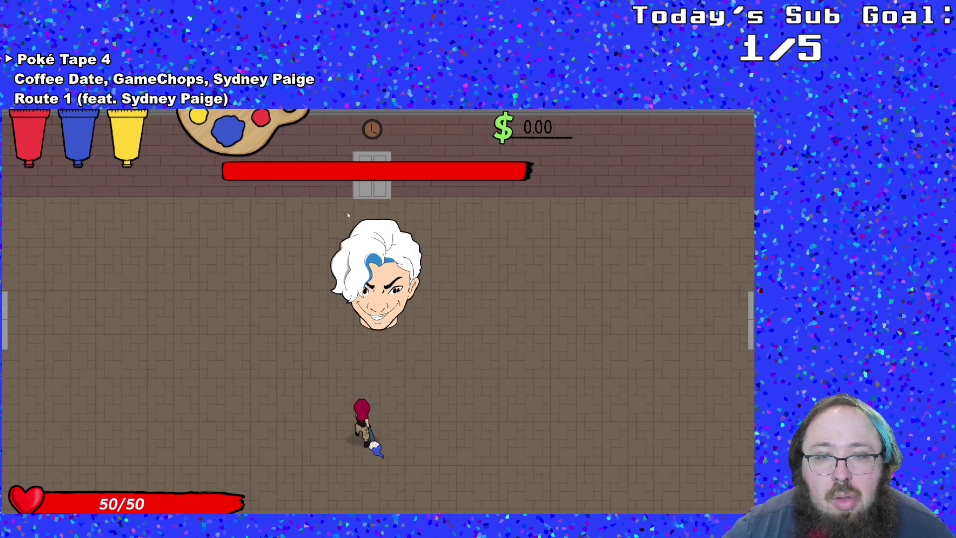
key("Left")
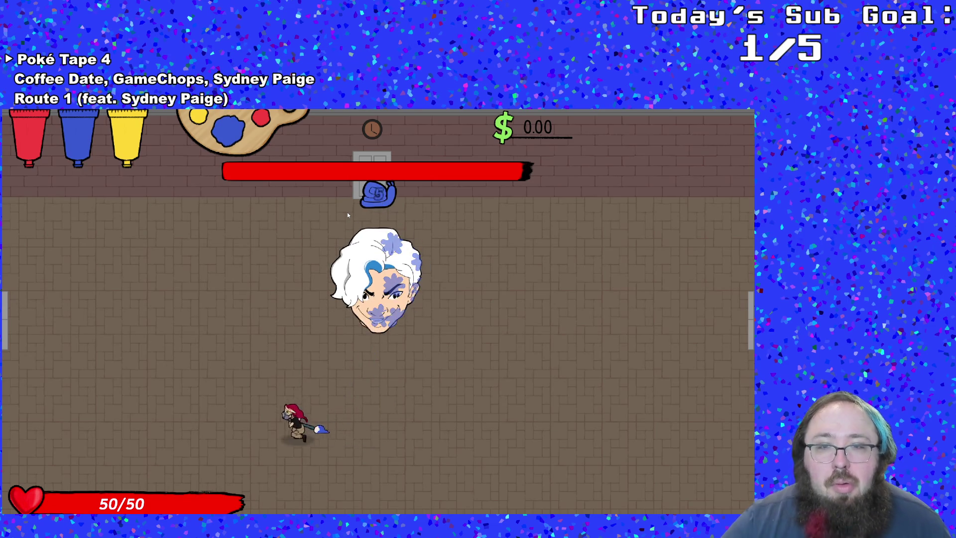
key("Right")
key("Up")
key("Down")
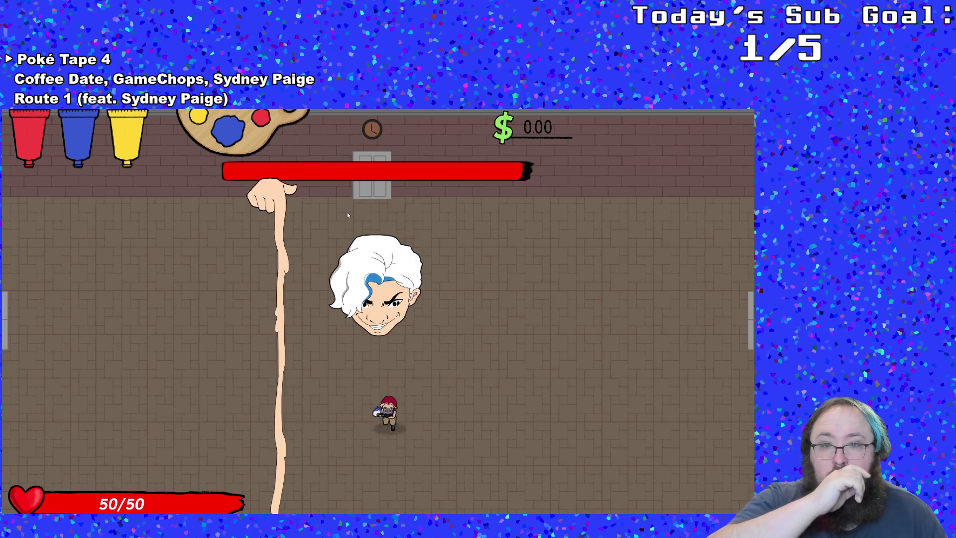
key("Right")
key("Left")
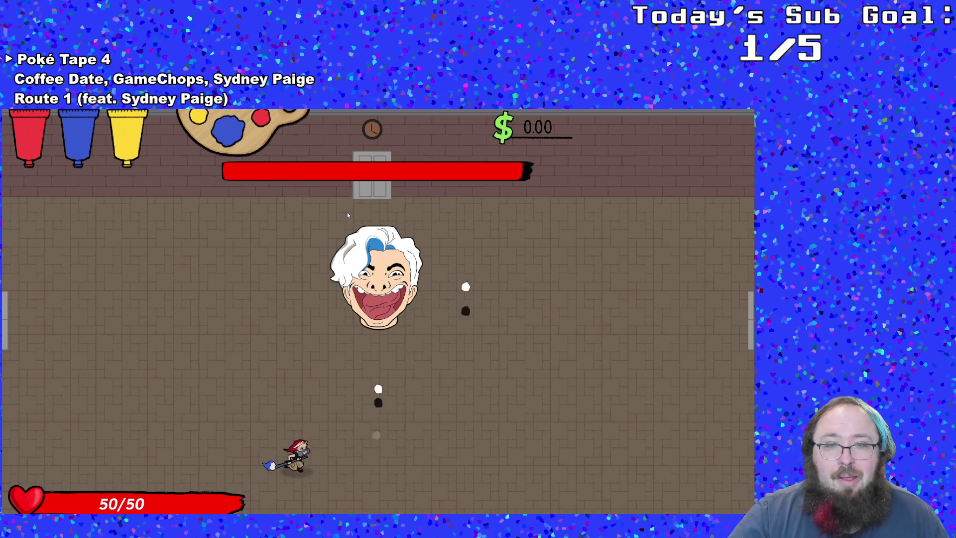
key("Right")
key("Right")
key("Up")
key("Left")
key("Up")
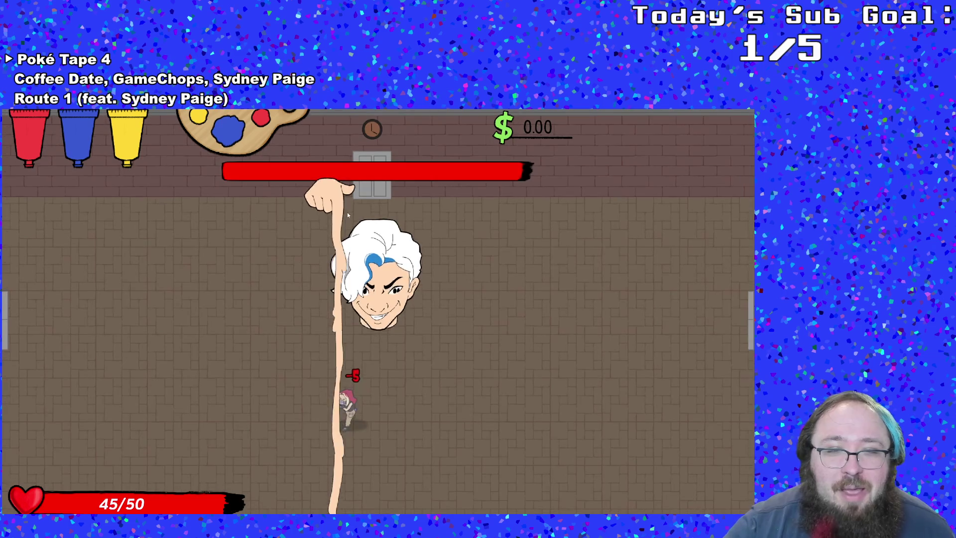
key("Left")
key("Down")
key("Left")
key("Up")
key("Up")
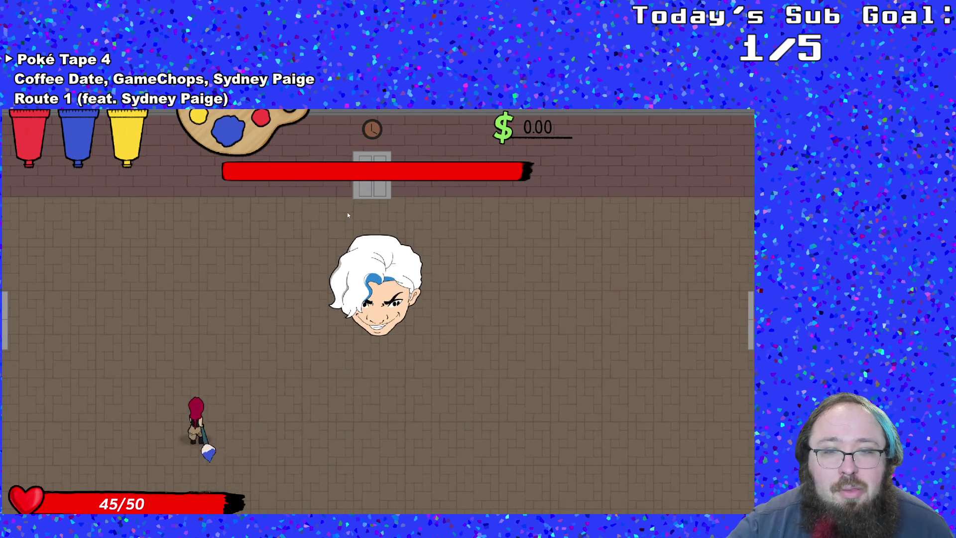
key("Left")
key("Right")
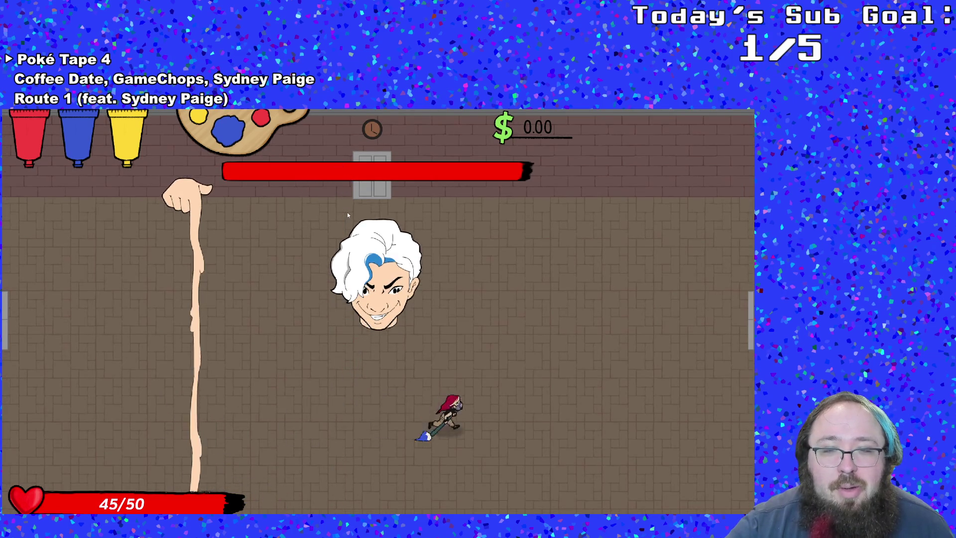
key("Up")
key("Left")
key("Down")
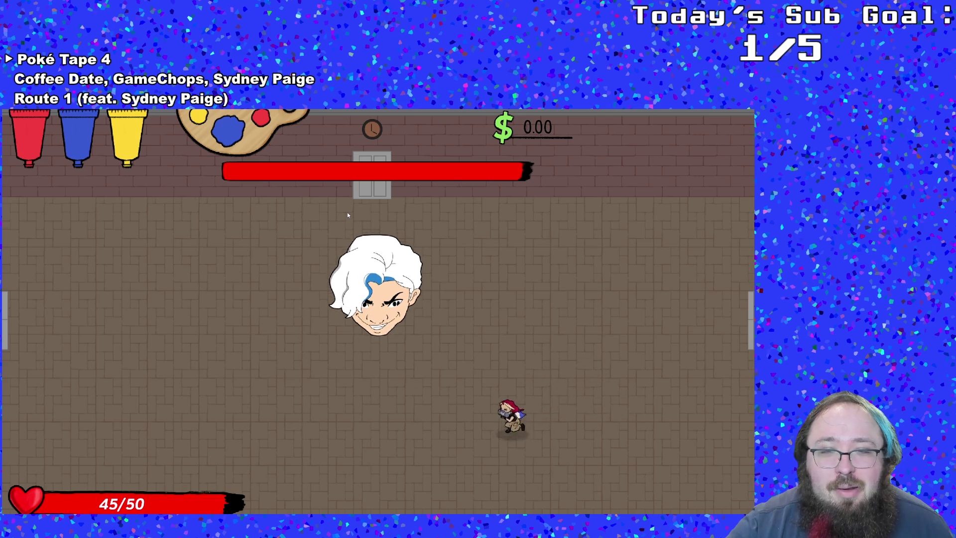
key("Left")
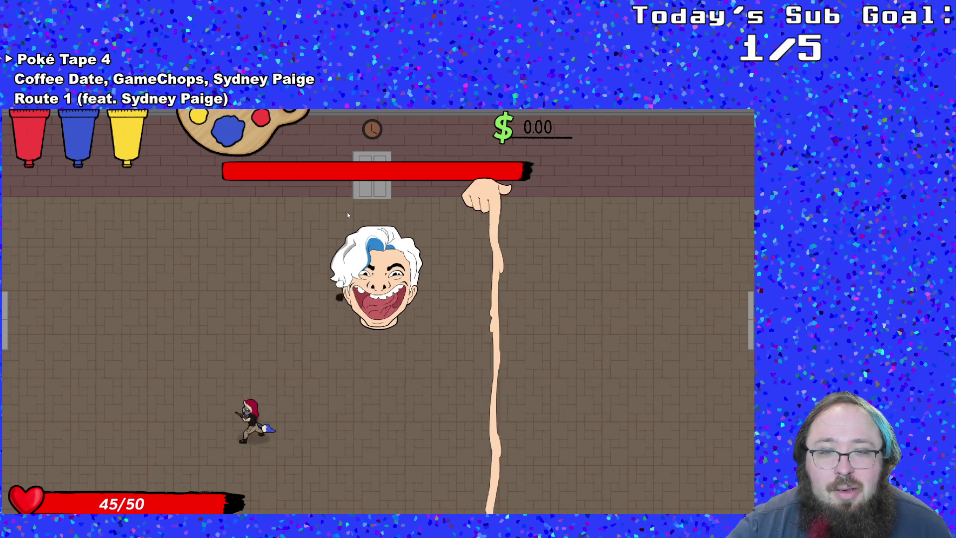
key("Up")
key("Up")
key("Right")
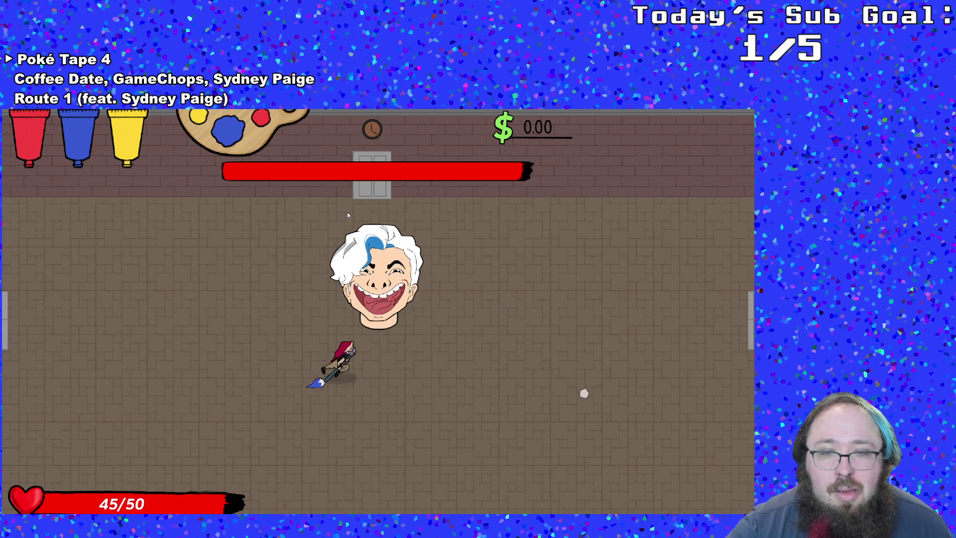
key("Down")
key("Left")
key("Up")
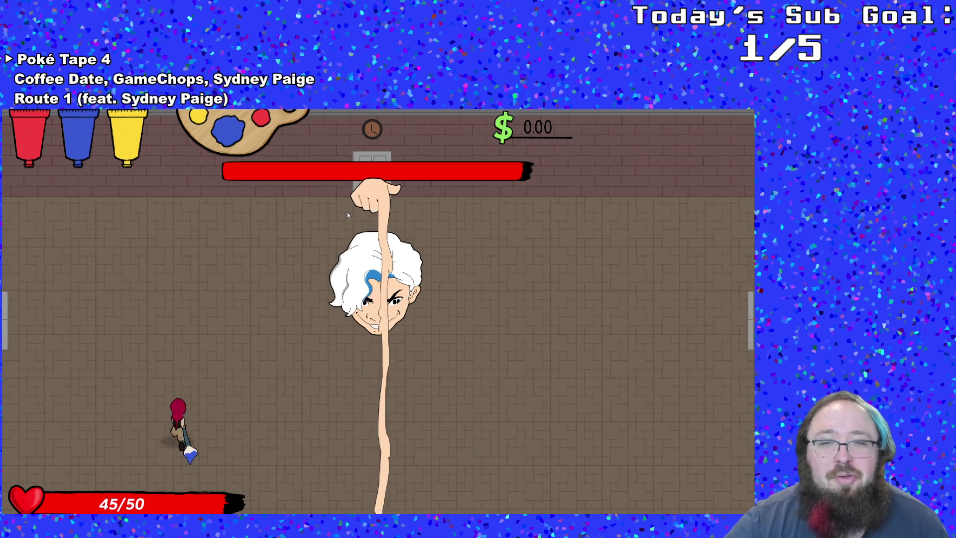
key("Up")
key("Down")
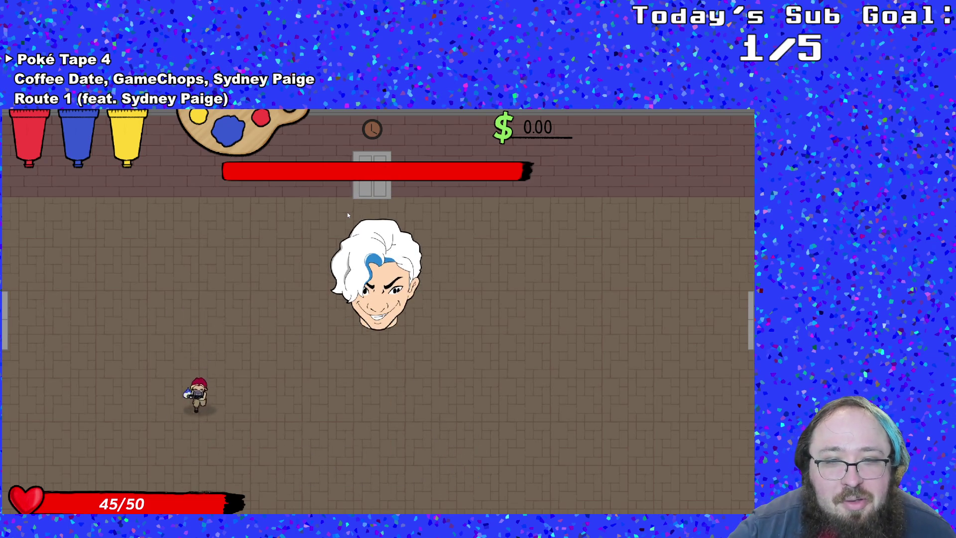
key("Right")
key("Right")
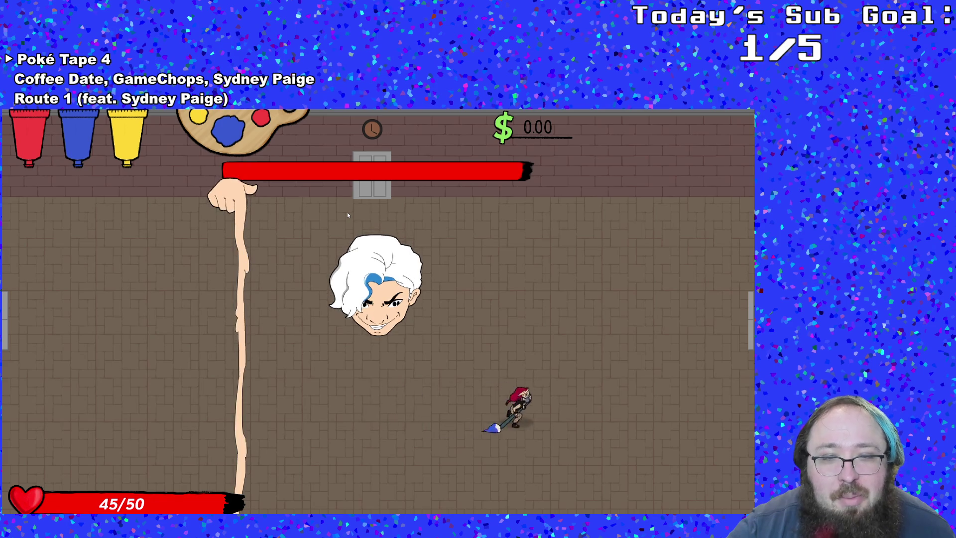
key("Left")
key("Down")
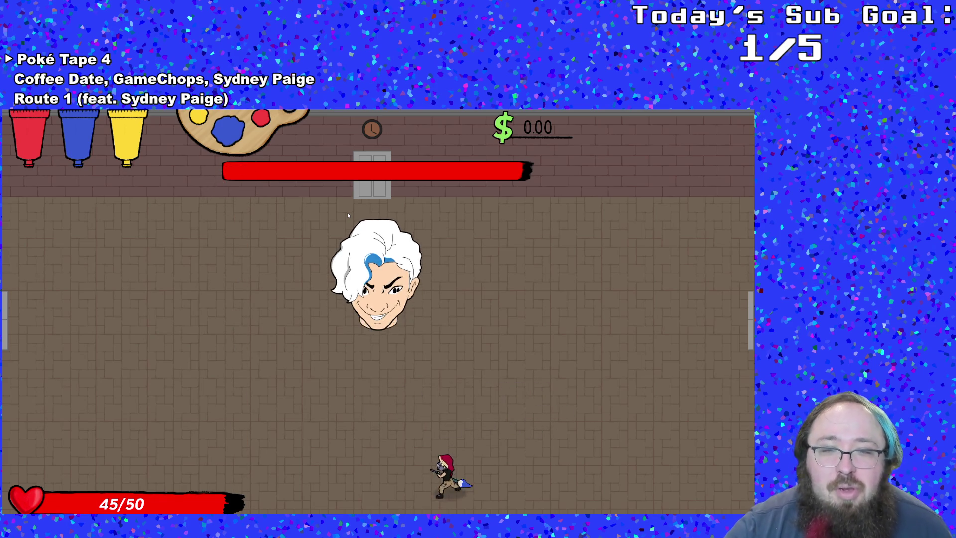
key("Up")
key("Down")
key("Left")
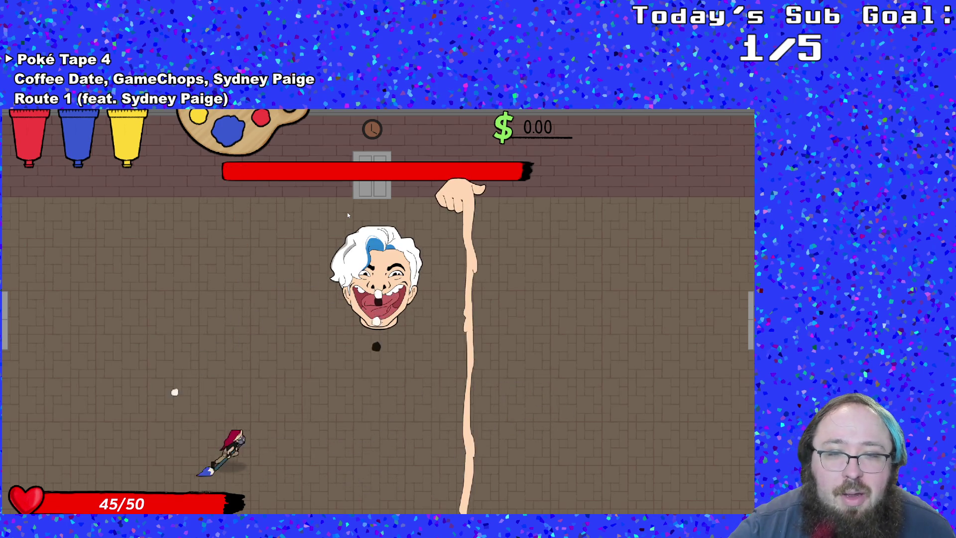
key("Right")
key("Right")
key("Left")
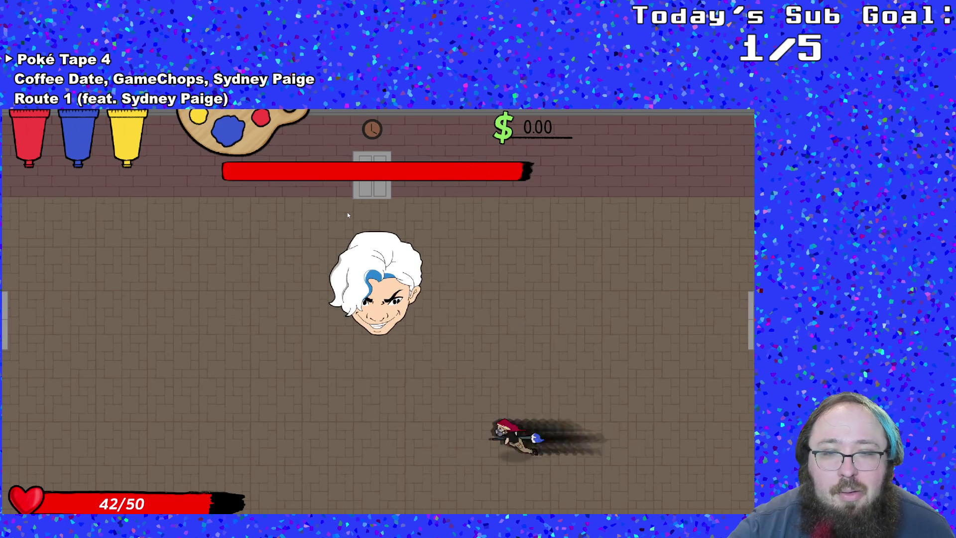
key("Left")
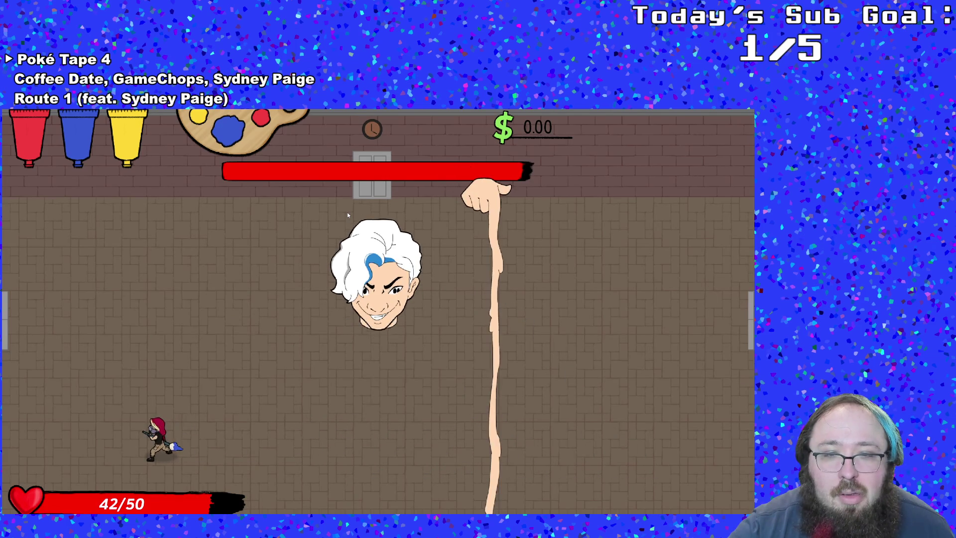
key("Right")
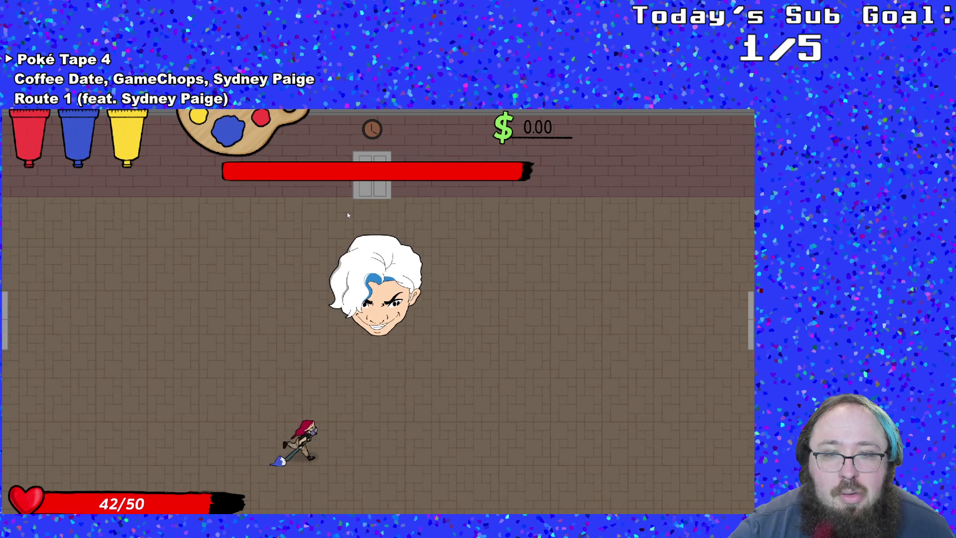
key("Right")
key("Left")
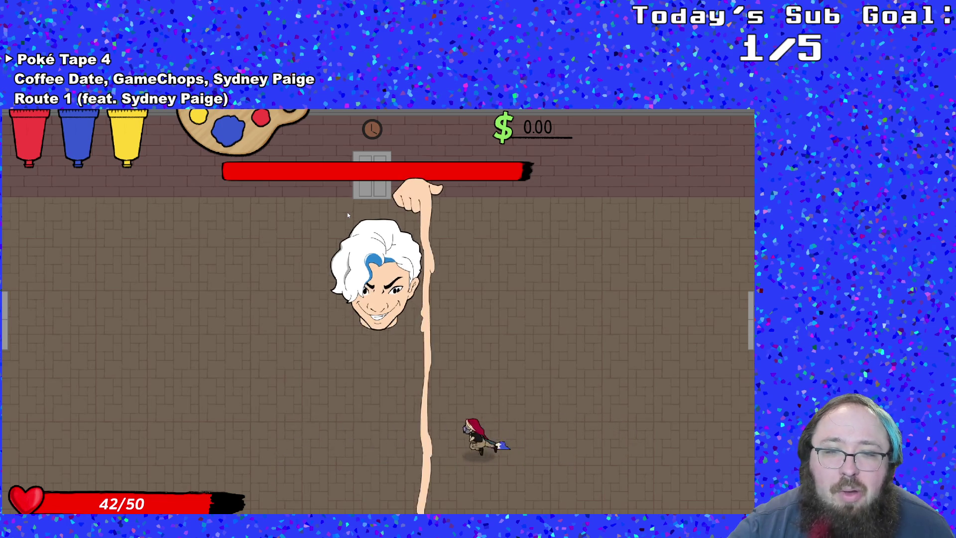
key("Left")
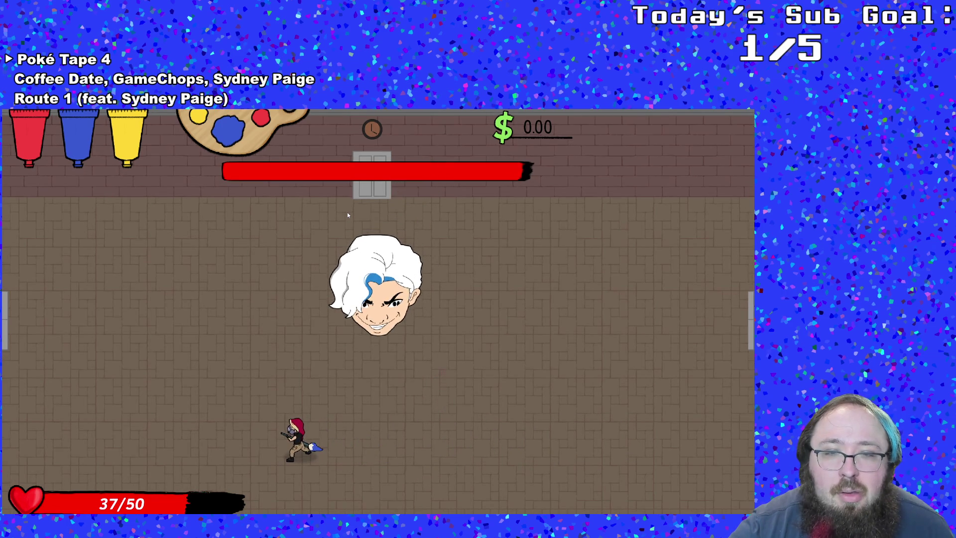
key("Up")
key("Right")
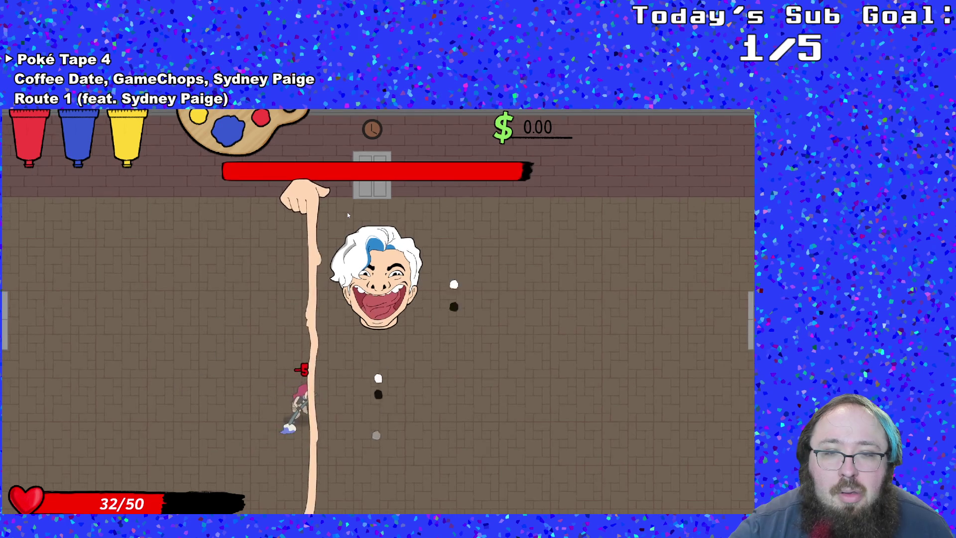
key("Right")
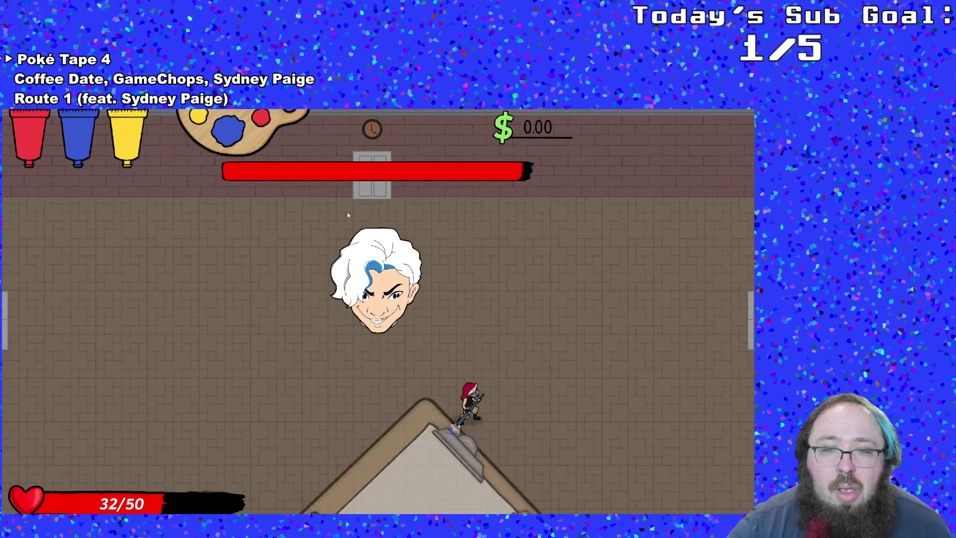
- Pause the game and choose Quit to return to the boss controller's Step code
key("Escape")
key("Up")
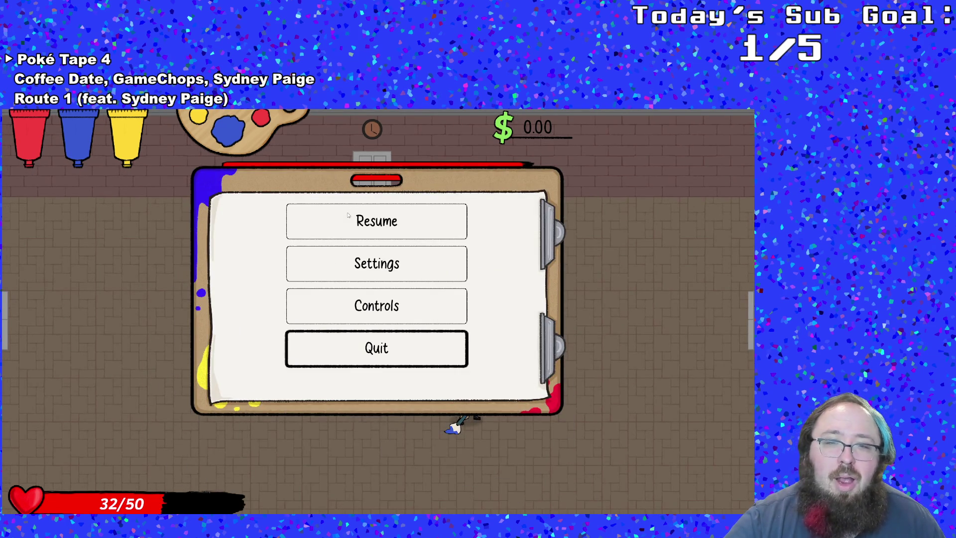
key("Return")
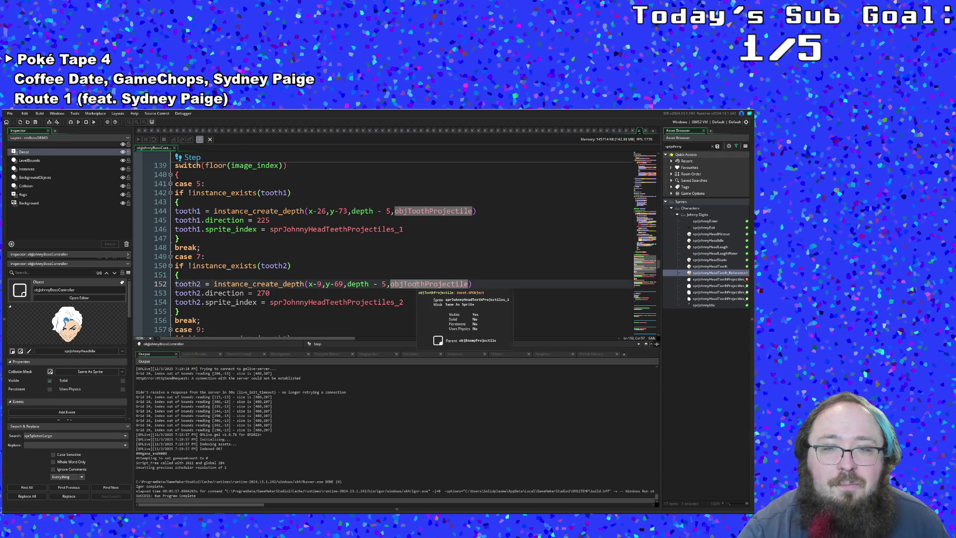
- In objToothProjectile's Create event set speed = 8 and grav = -4, then return to the boss Step code
middle_click(415, 287)
left_click(238, 236)
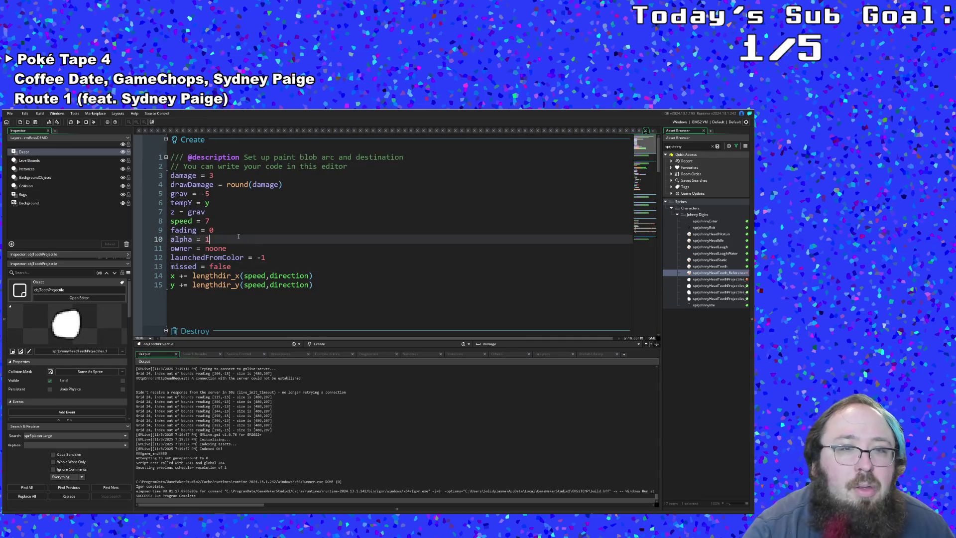
double_click(207, 222)
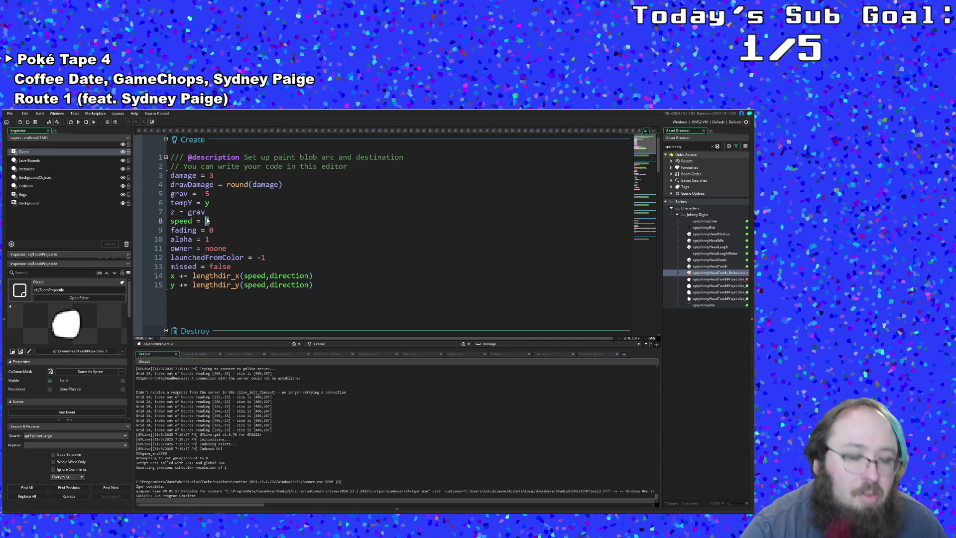
type("4")
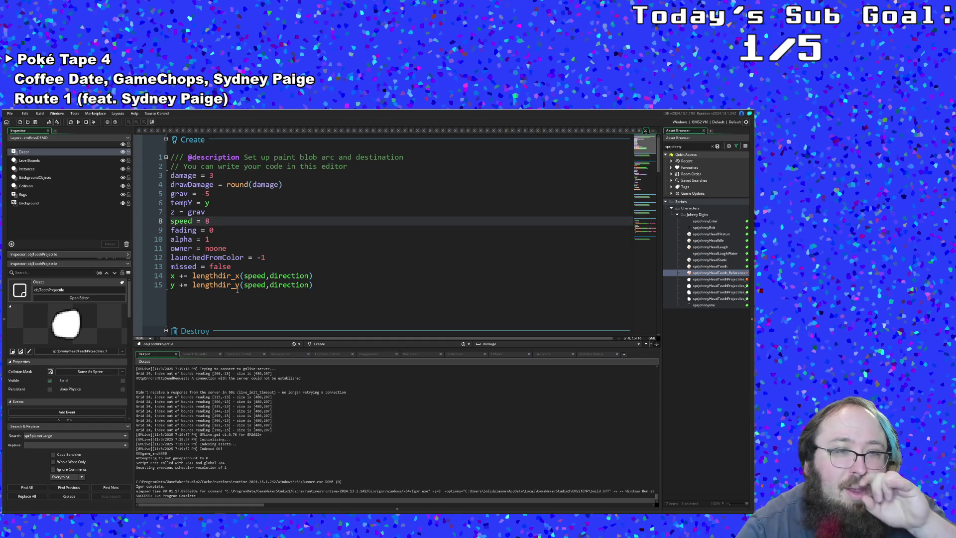
left_click(257, 257)
left_click(236, 241)
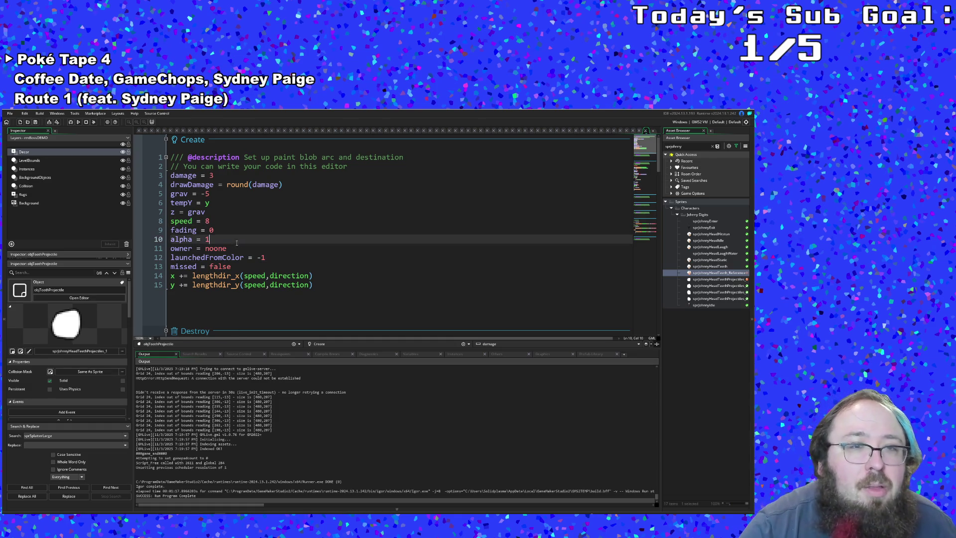
left_click(211, 194)
type("4")
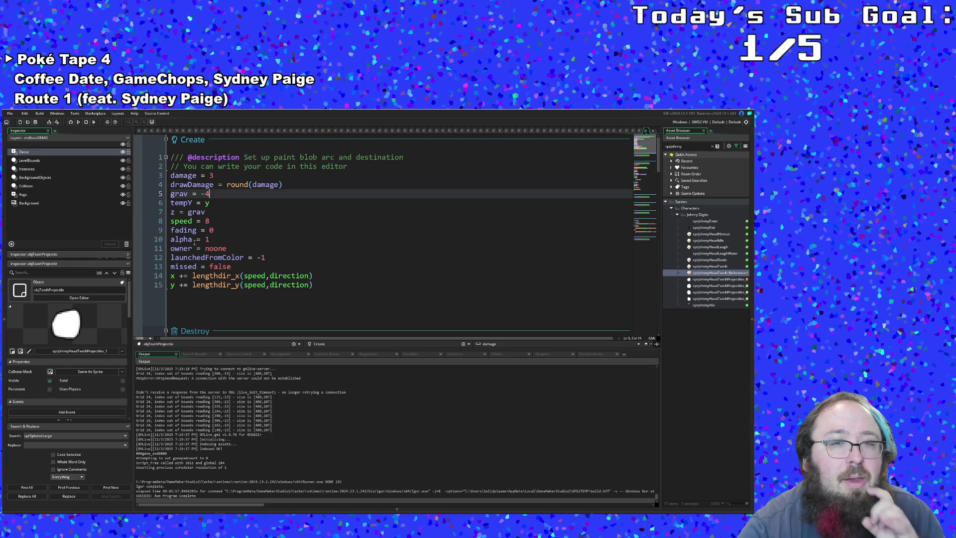
left_click(246, 267)
scroll(246, 261, "down", 2)
scroll(246, 261, "up", 2)
left_click(244, 250)
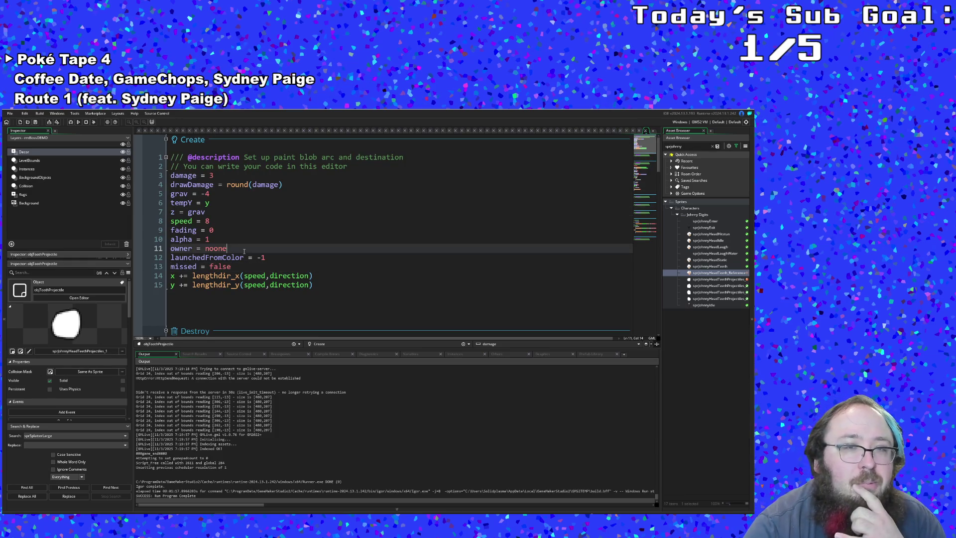
scroll(244, 250, "down", 3)
scroll(241, 250, "up", 3)
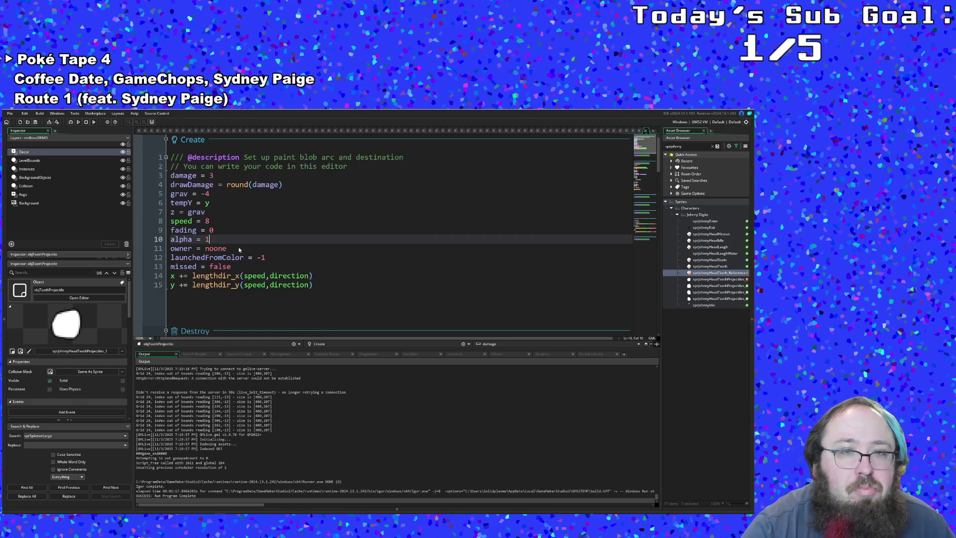
left_click(218, 230)
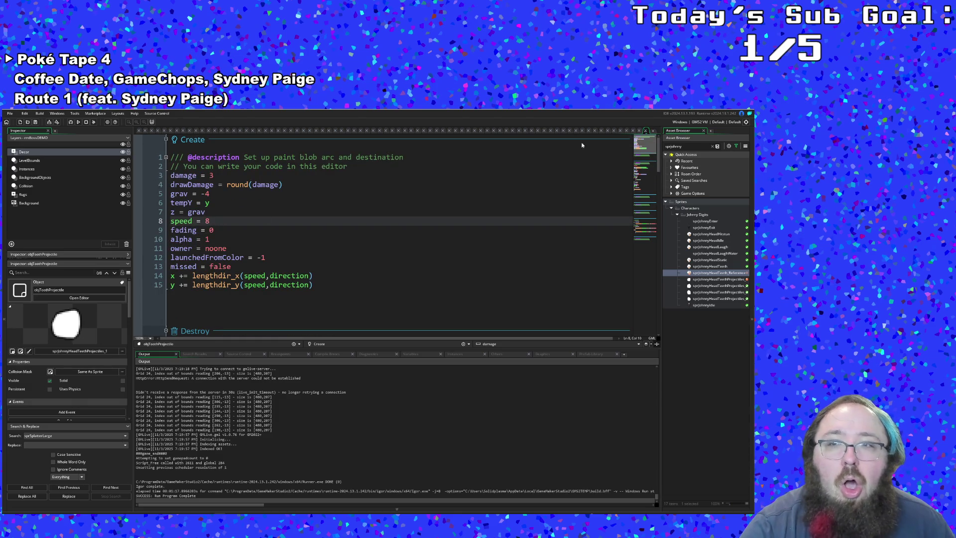
left_click(646, 133)
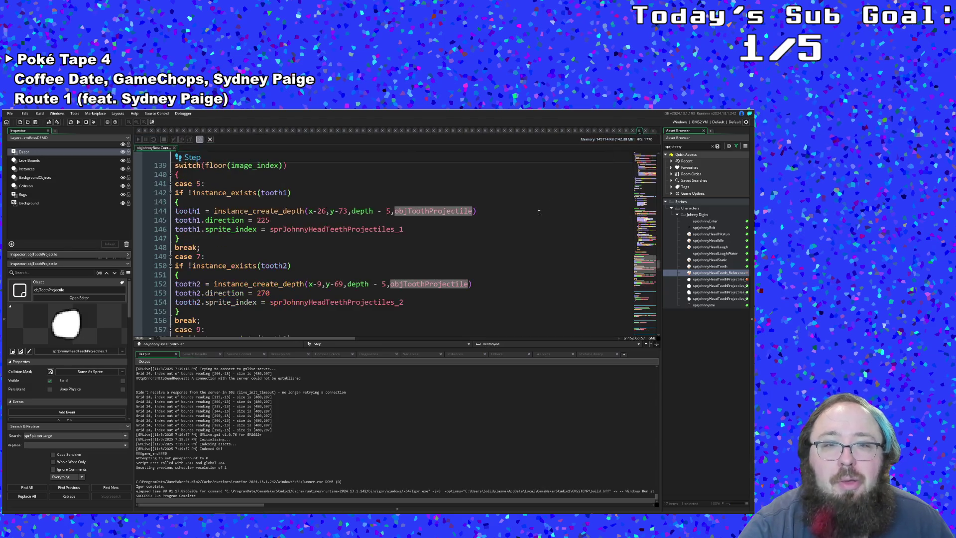
- Set tooth2's direction to 265 on line 153 and tooth3's to 275 on line 161
left_click(369, 293)
scroll(370, 291, "down", 4)
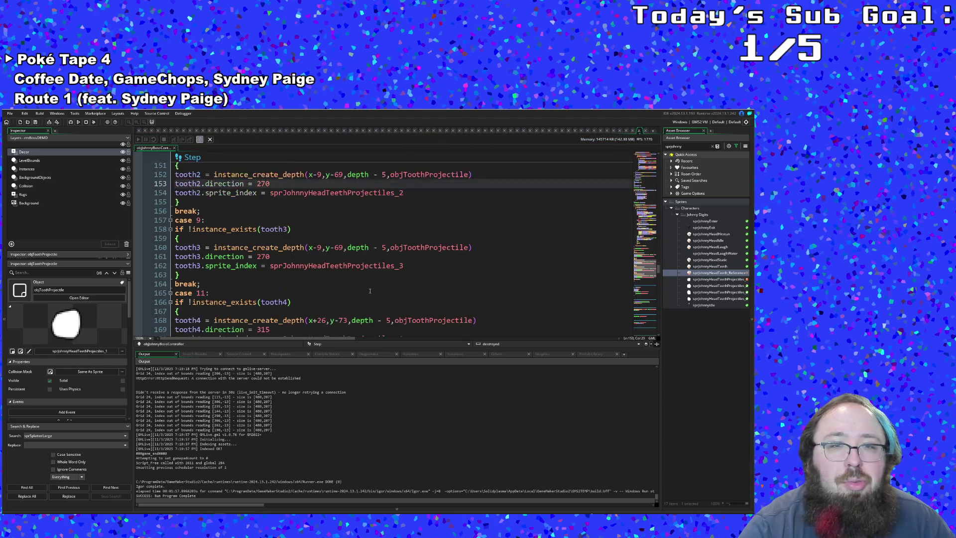
left_click(281, 255)
scroll(274, 195, "up", 2)
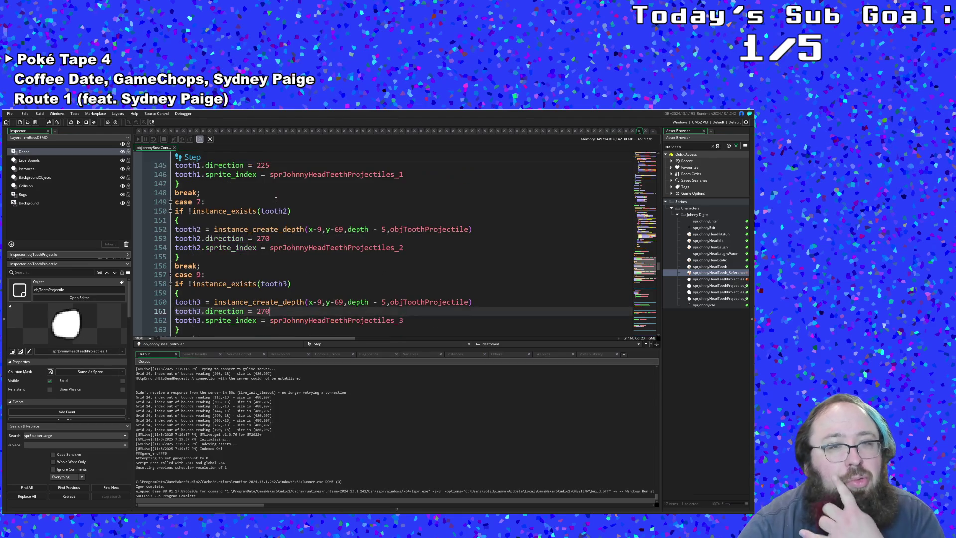
double_click(265, 237)
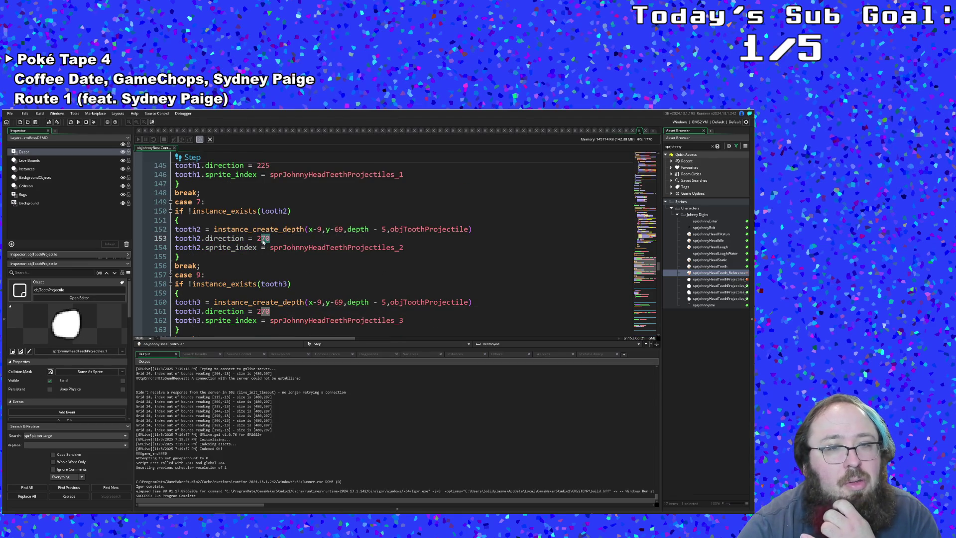
mouse_move(337, 247)
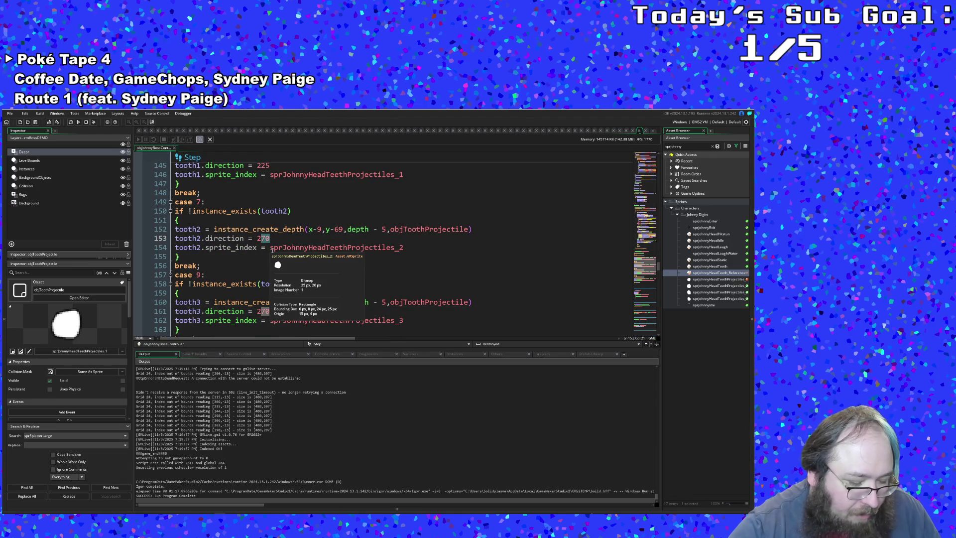
type("265")
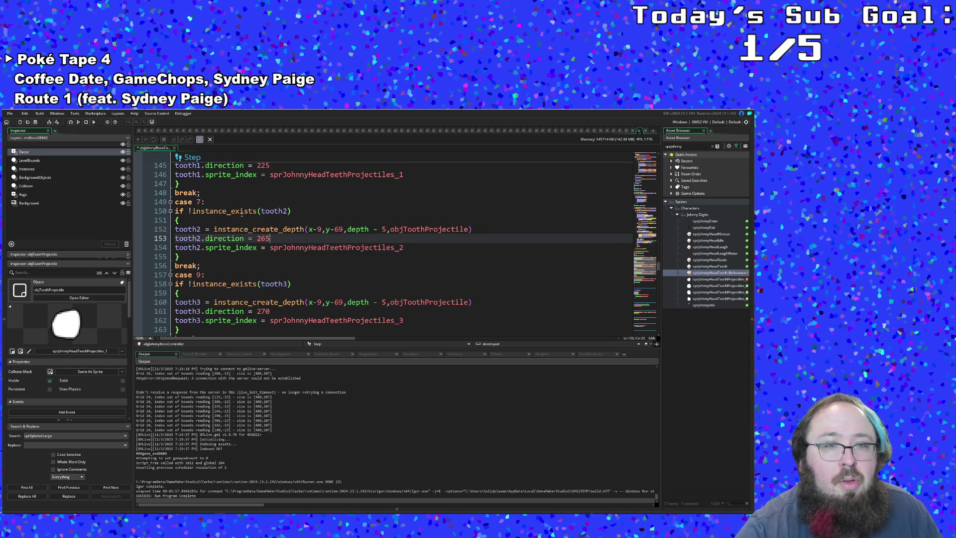
scroll(241, 211, "down", 2)
left_click(270, 256)
type("5")
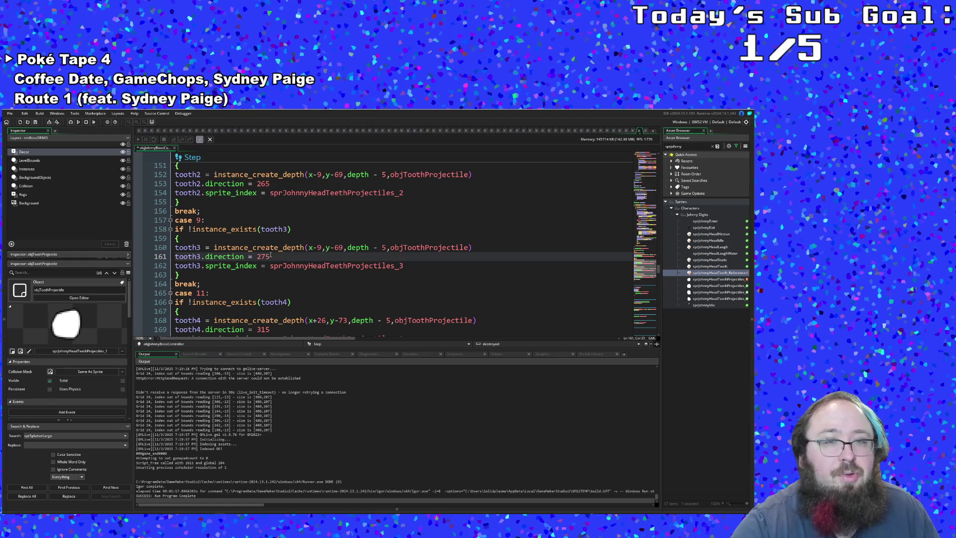
scroll(270, 256, "up", 2)
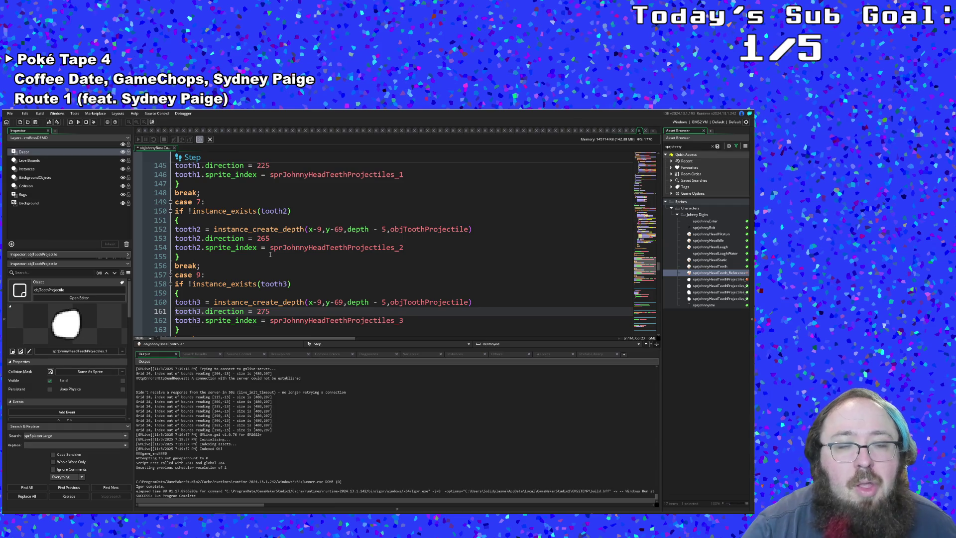
scroll(270, 256, "up", 2)
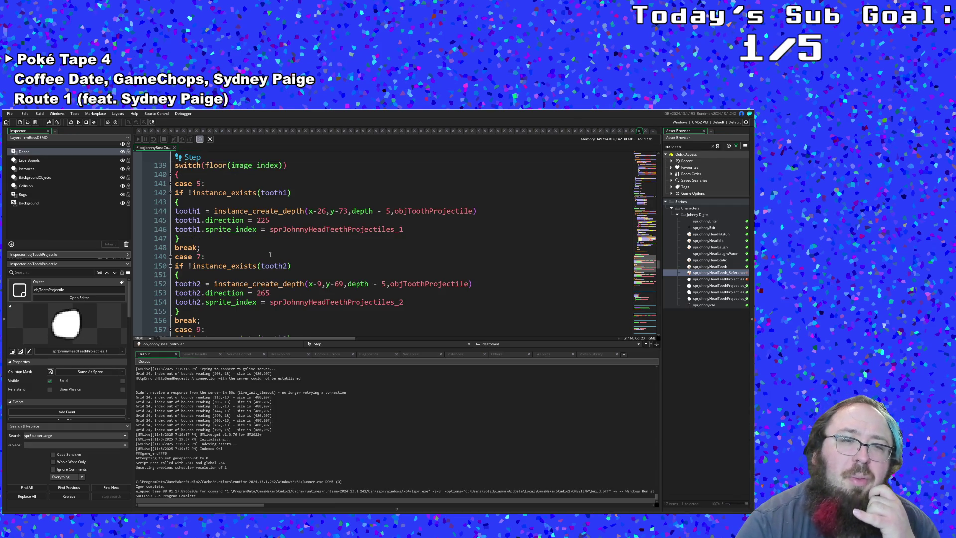
- Review tooth1's direction and sprite_index lines, then reopen objToothProjectile's Create code
left_click(224, 241)
left_click(202, 219)
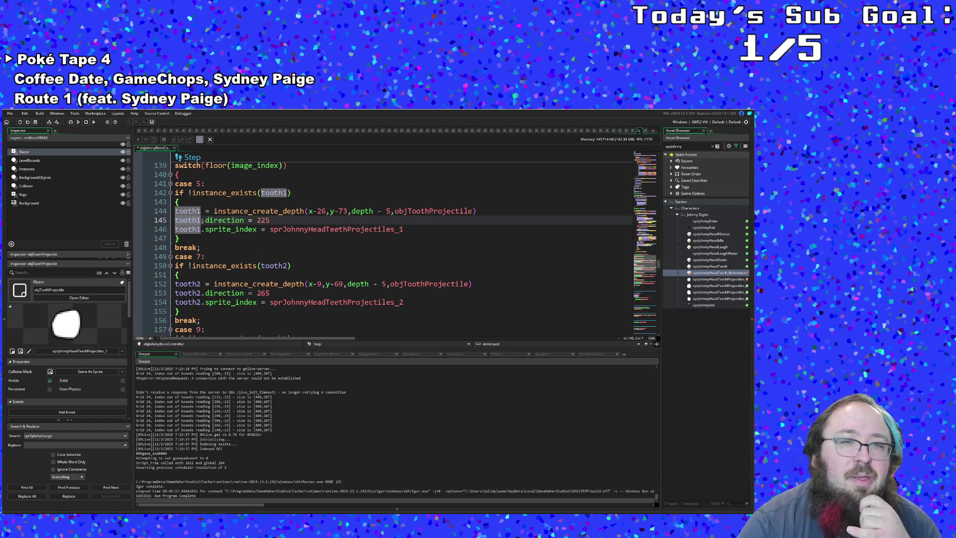
left_click(212, 229)
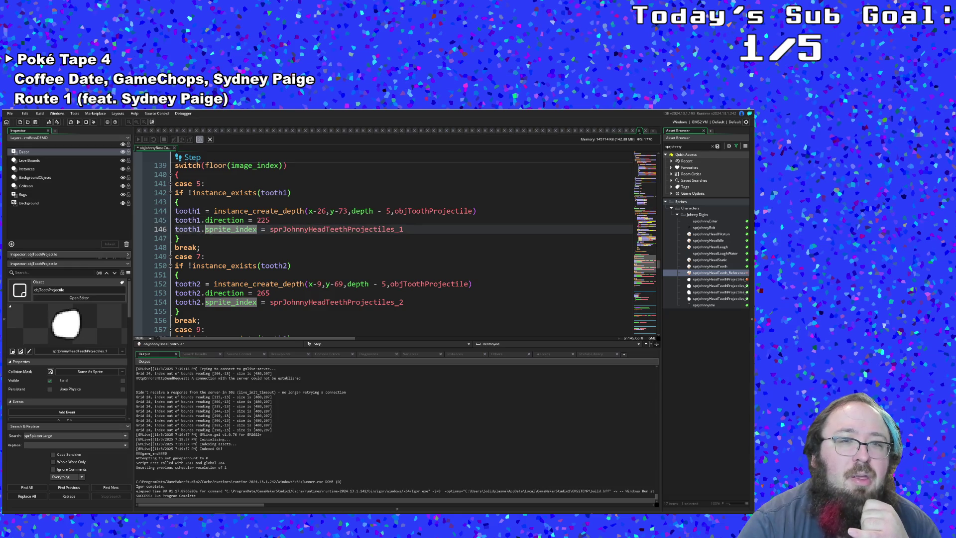
left_click(202, 220)
mouse_move(187, 211)
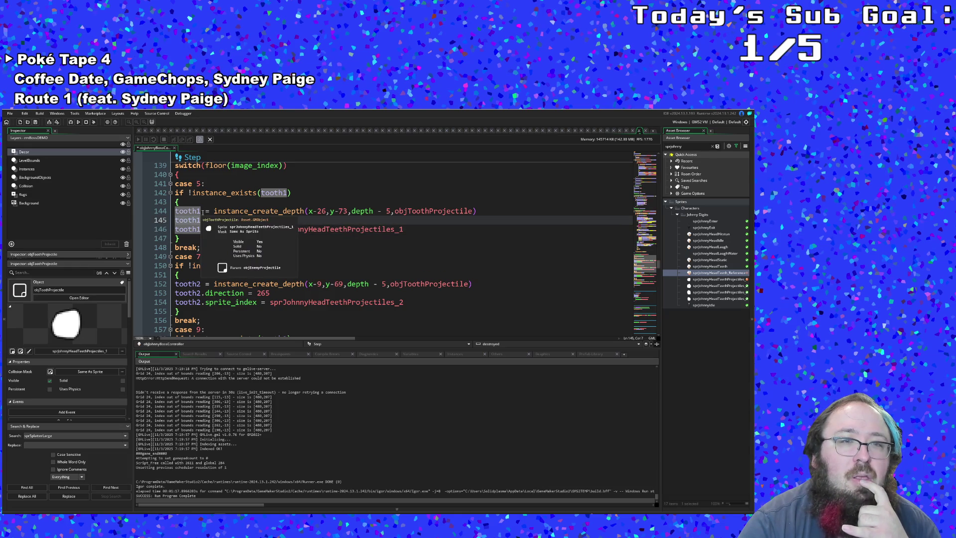
left_click(202, 202)
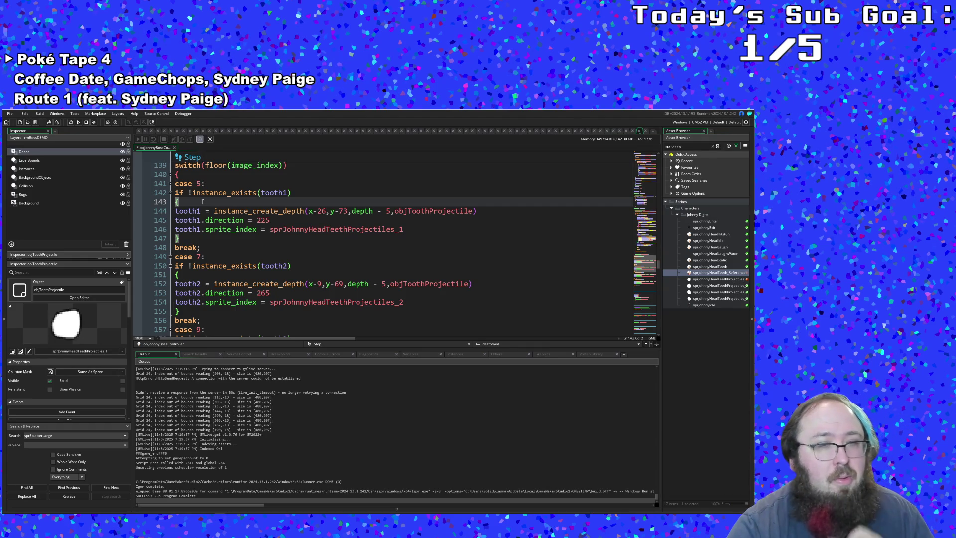
double_click(281, 192)
left_click(322, 229)
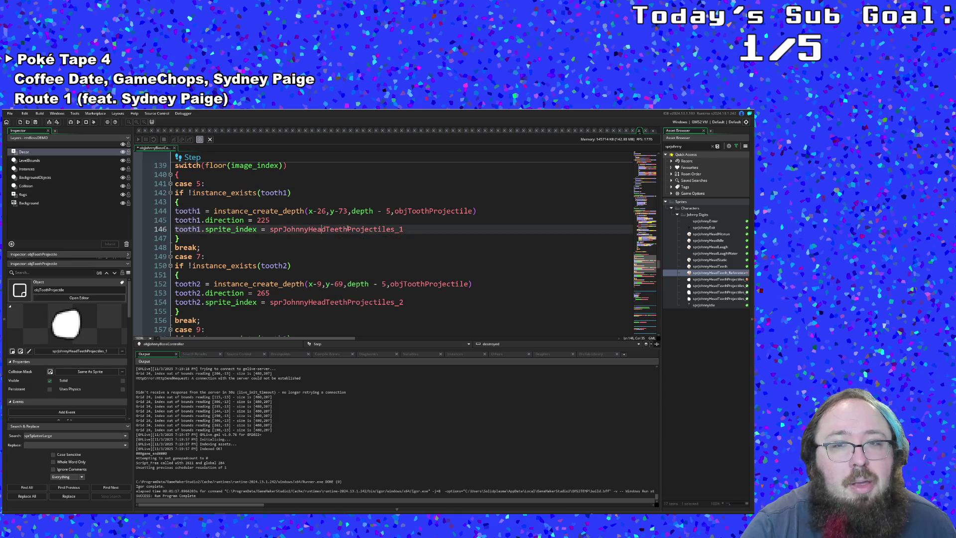
double_click(432, 211)
middle_click(432, 211)
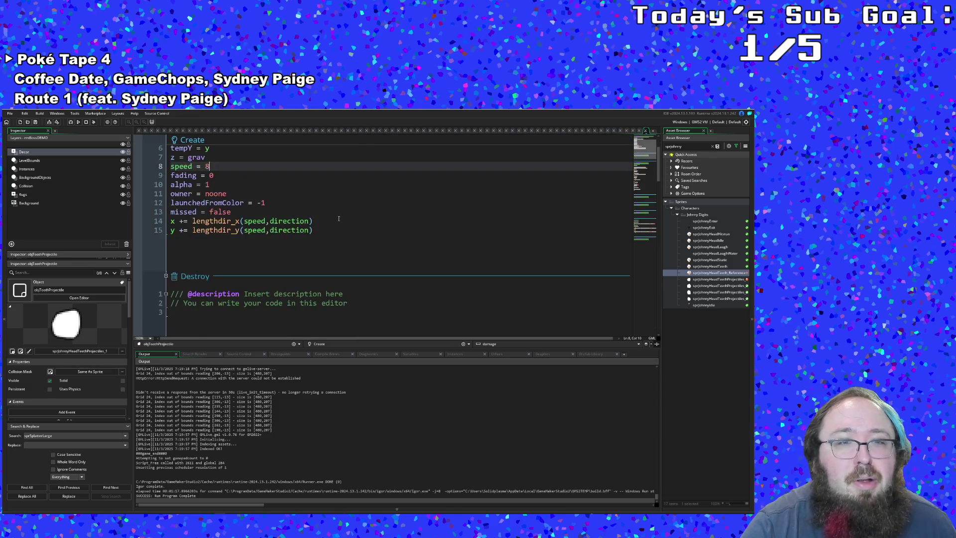
scroll(310, 237, "up", 2)
- Raise objToothProjectile's damage from 3 to 5 on line 3 and save the project to rebuild
left_click(261, 240)
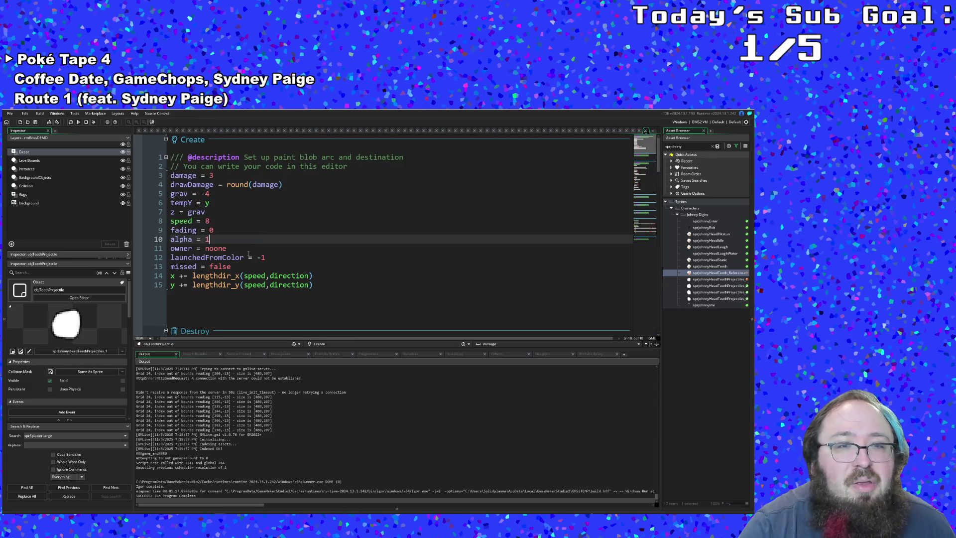
left_click(247, 257)
left_click(236, 228)
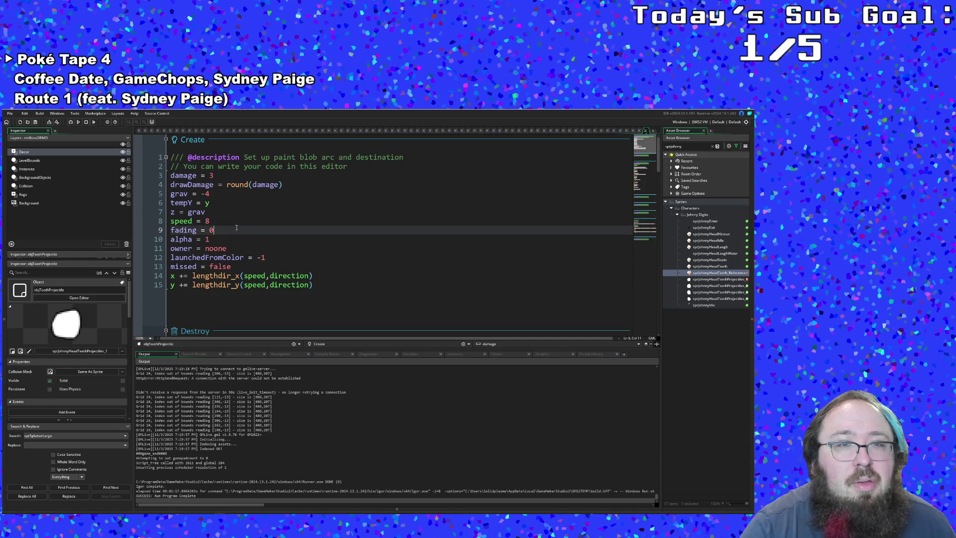
double_click(211, 175)
type("5")
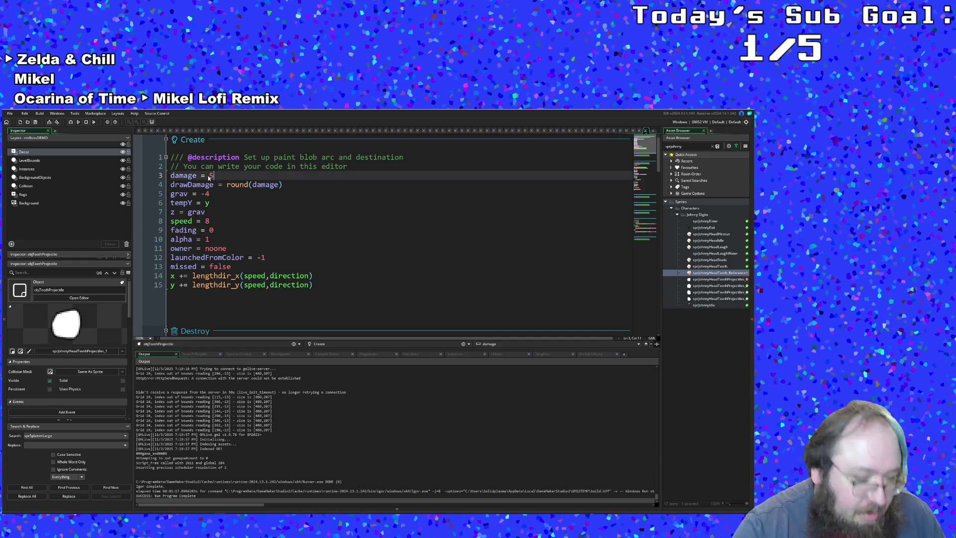
left_click(275, 257)
left_click(11, 112)
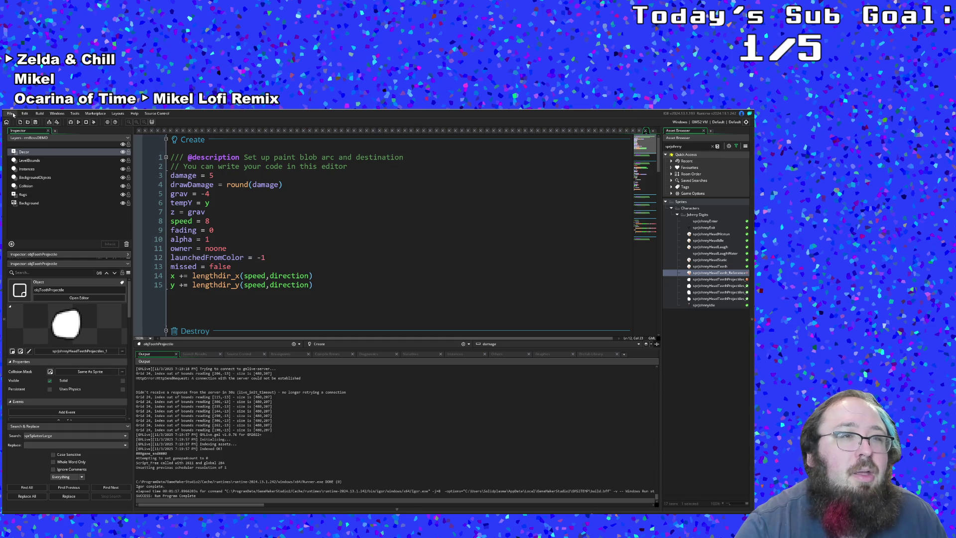
left_click(22, 150)
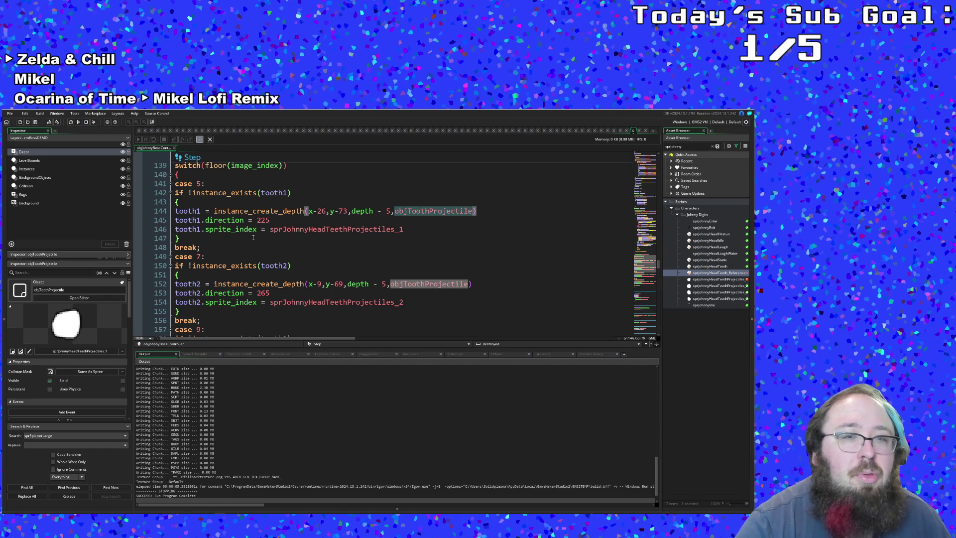
scroll(255, 249, "down", 2)
scroll(256, 249, "up", 3)
scroll(256, 249, "up", 5)
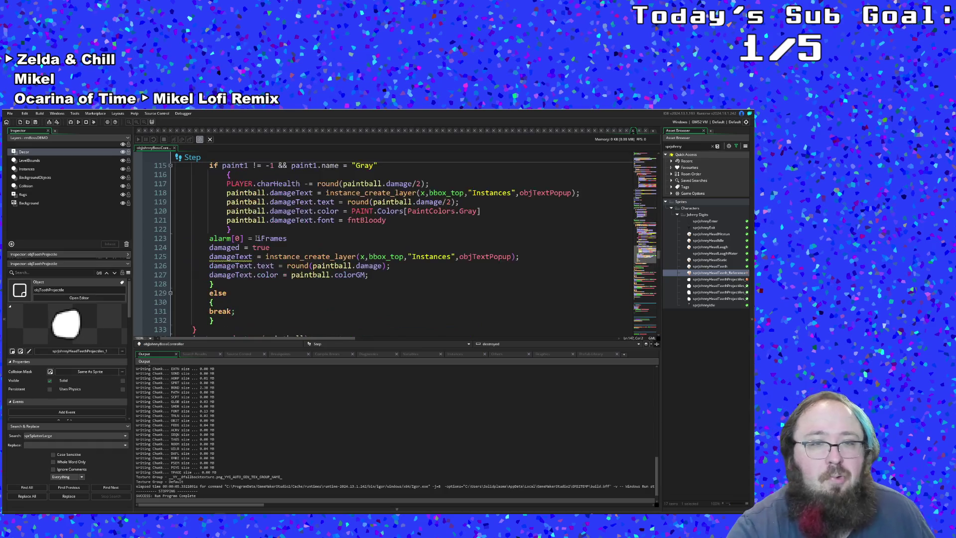
scroll(256, 243, "up", 4)
scroll(257, 237, "up", 4)
scroll(257, 236, "up", 4)
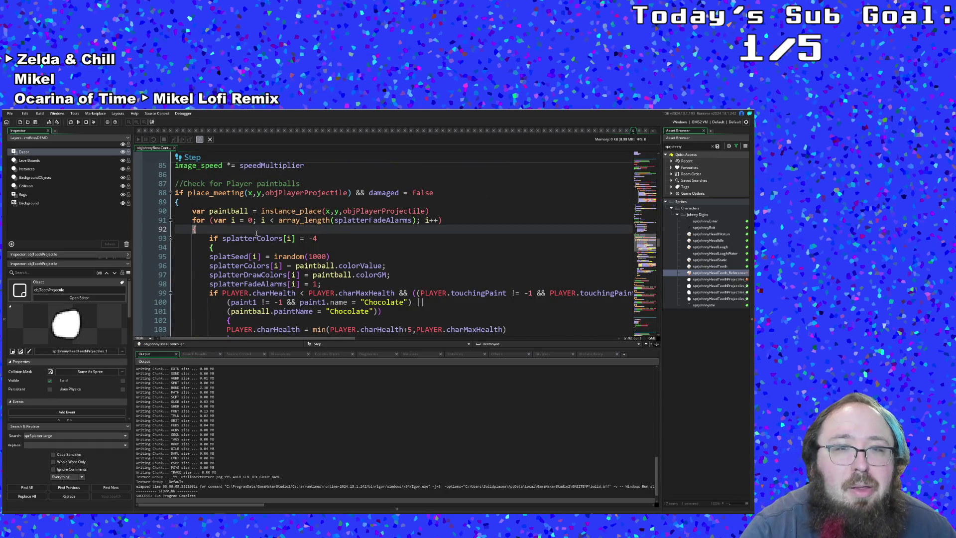
left_click(299, 221)
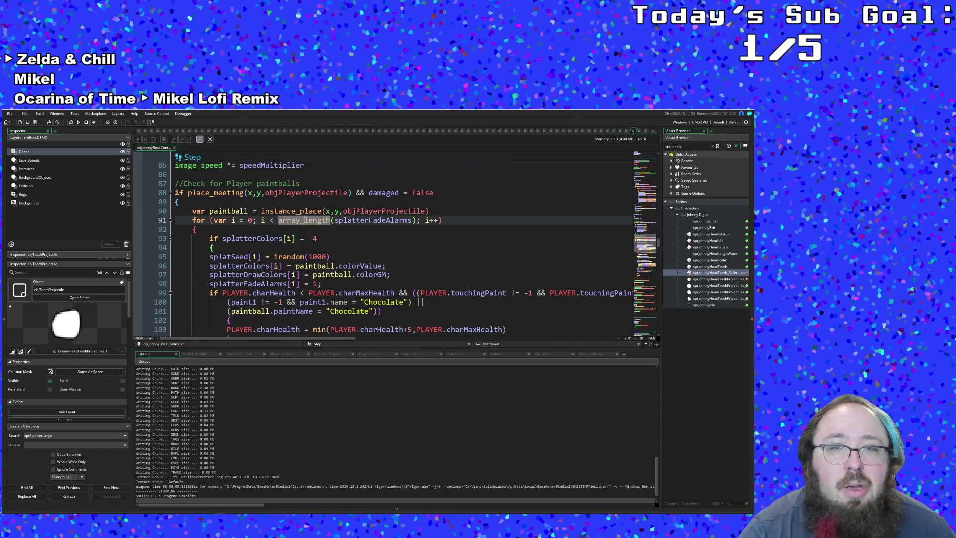
left_click(336, 211)
double_click(360, 210)
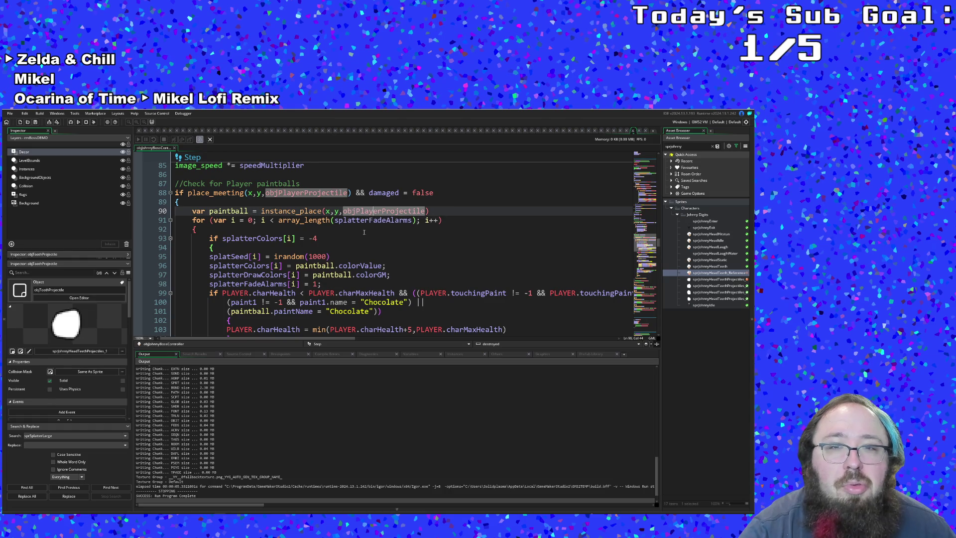
scroll(365, 234, "up", 2)
scroll(363, 234, "down", 5)
scroll(364, 233, "down", 5)
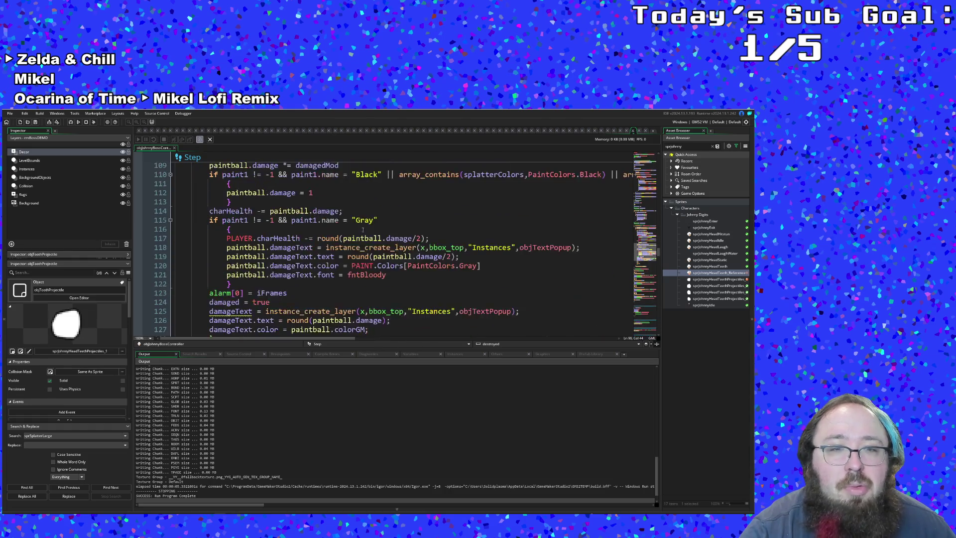
scroll(362, 229, "down", 4)
left_click(215, 247)
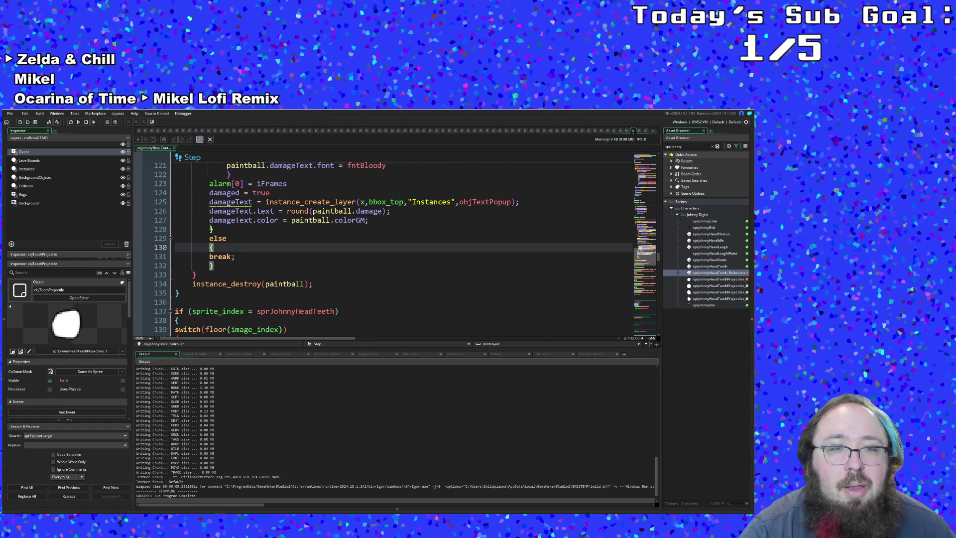
scroll(224, 254, "up", 8)
scroll(234, 263, "up", 2)
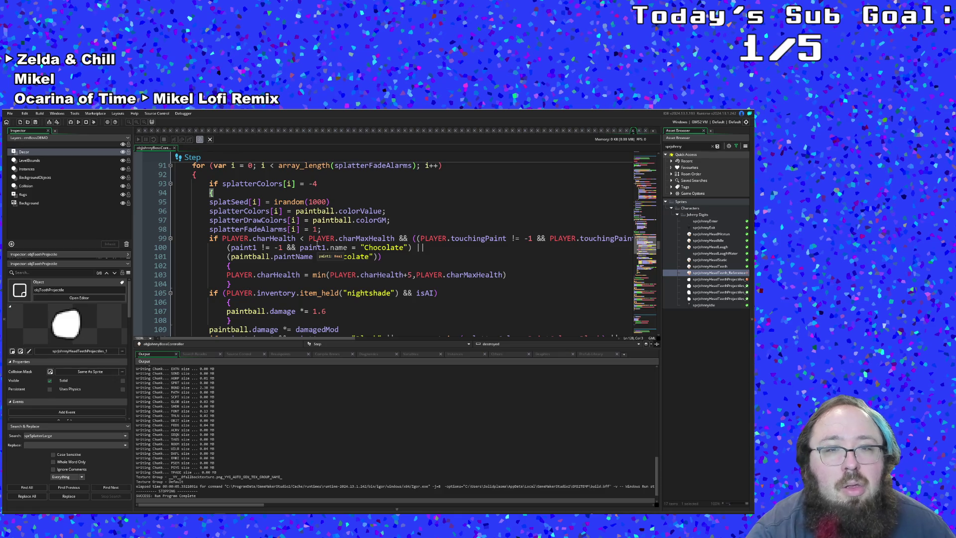
scroll(314, 247, "down", 6)
scroll(317, 240, "down", 4)
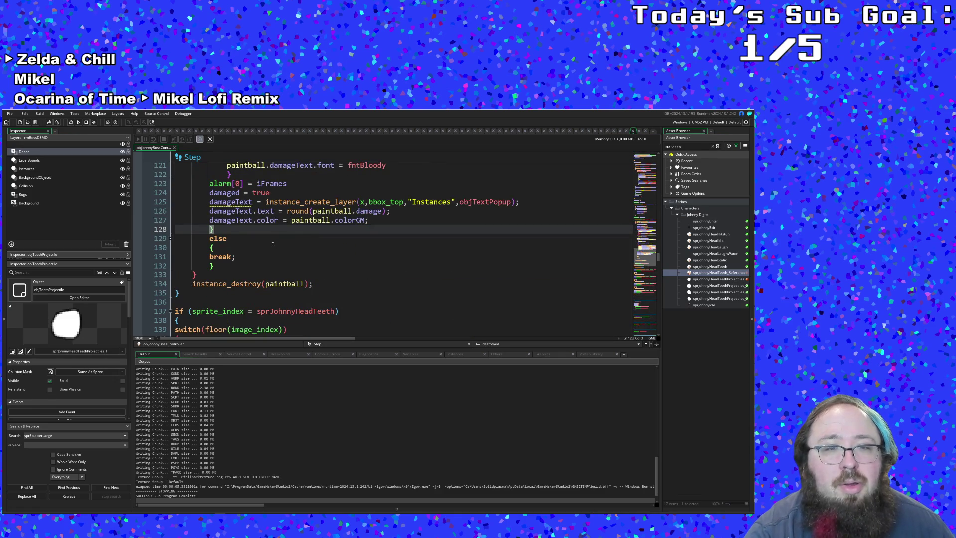
scroll(273, 244, "up", 4)
scroll(271, 244, "up", 4)
scroll(269, 246, "up", 4)
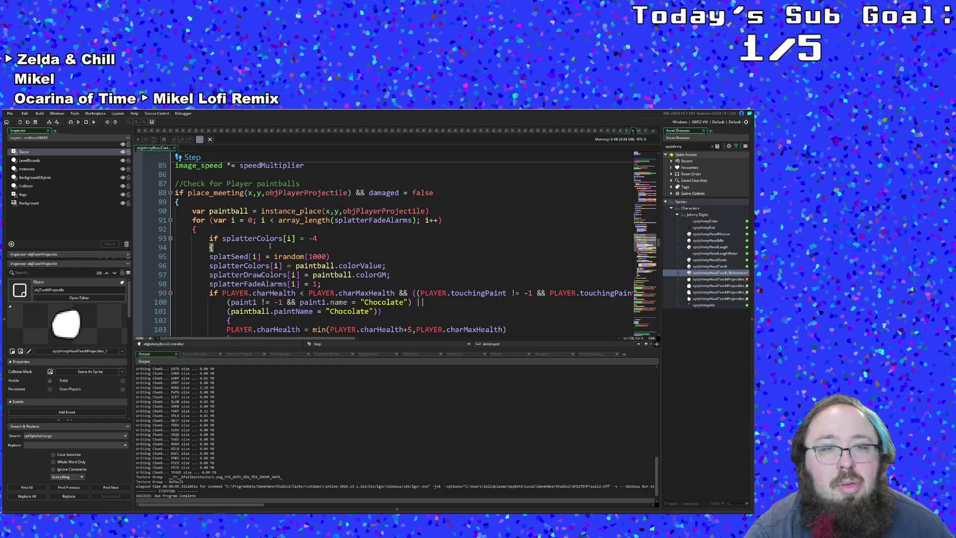
left_click(302, 220)
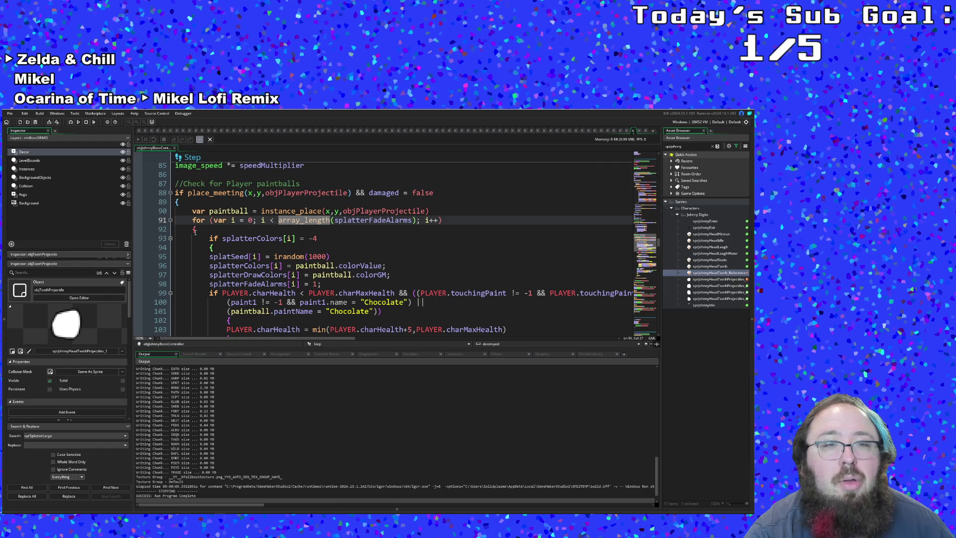
scroll(192, 224, "down", 6)
scroll(192, 224, "down", 7)
scroll(194, 221, "down", 2)
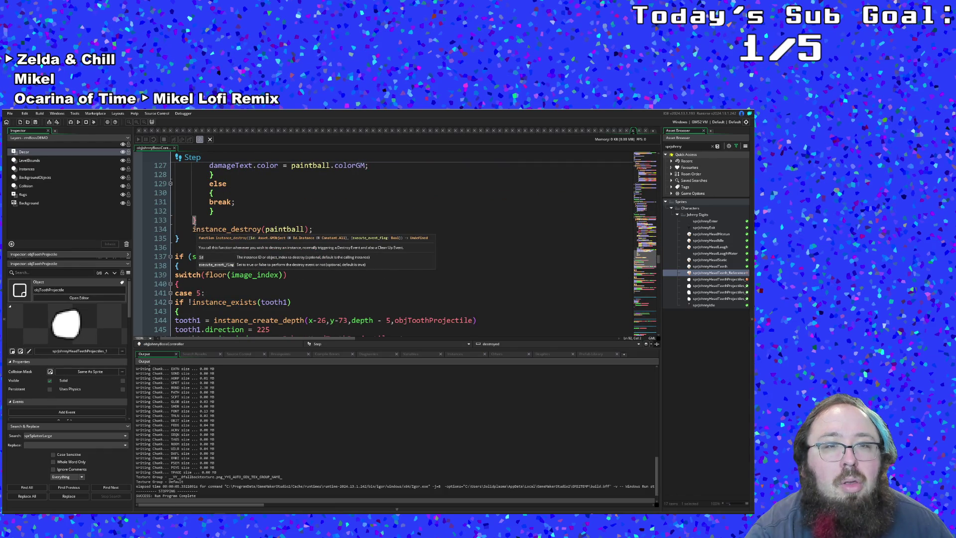
scroll(194, 222, "up", 2)
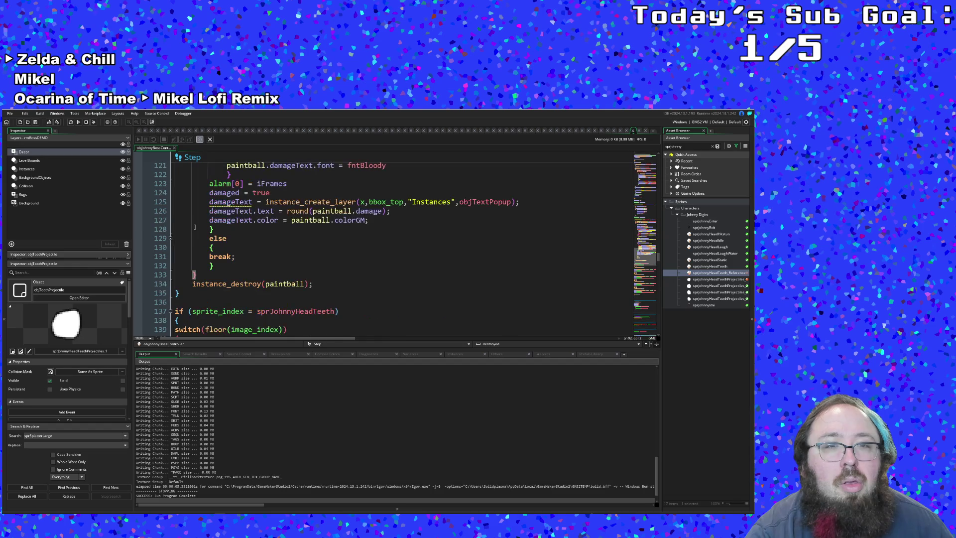
scroll(195, 223, "up", 4)
scroll(194, 224, "up", 4)
scroll(196, 227, "up", 2)
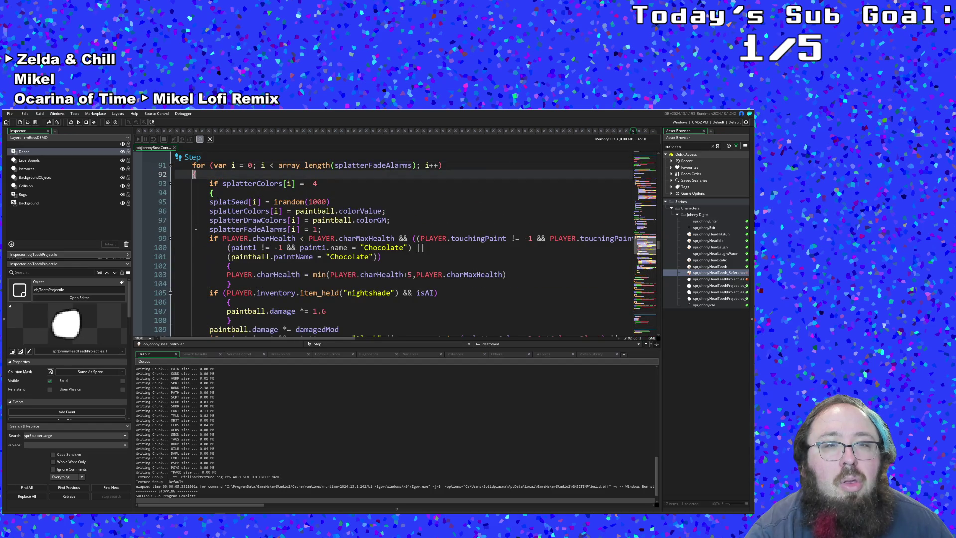
scroll(196, 227, "up", 2)
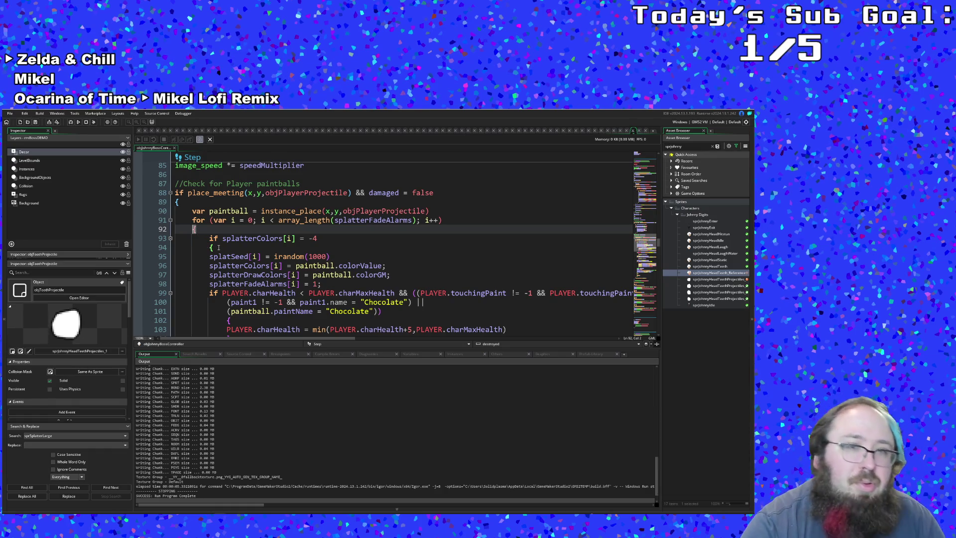
left_click(336, 244)
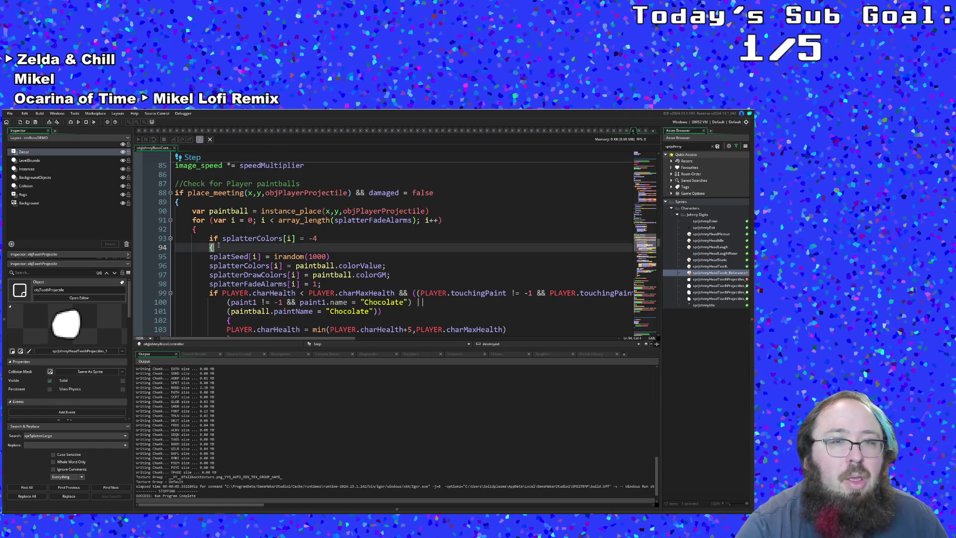
left_click(327, 238)
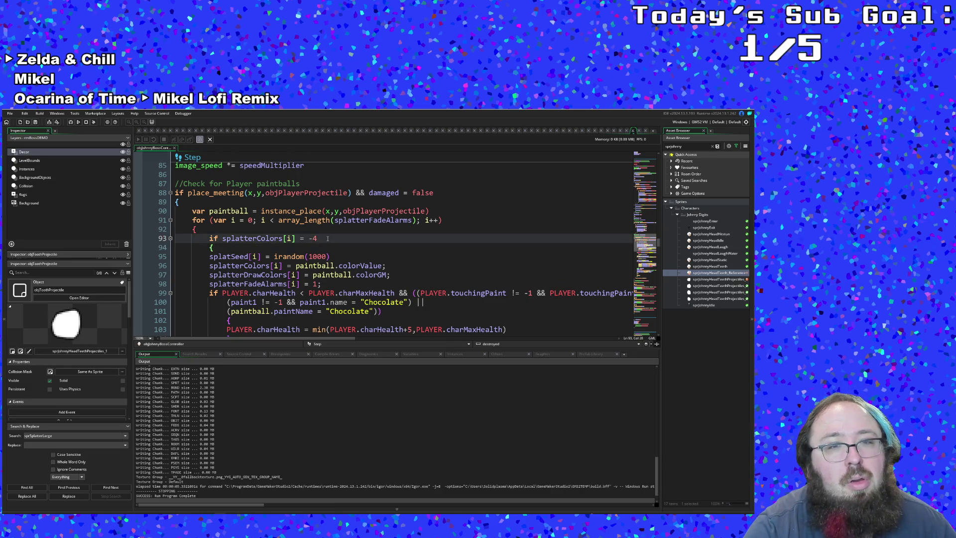
scroll(322, 238, "down", 4)
scroll(318, 243, "down", 8)
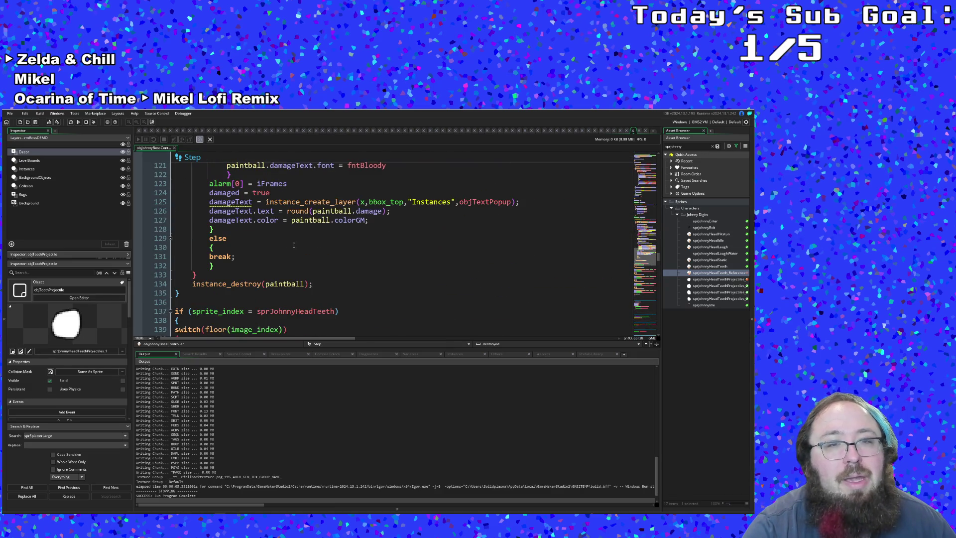
- Cut the else { break; } block out of the paintball hit loop
left_click(240, 251)
key("Up")
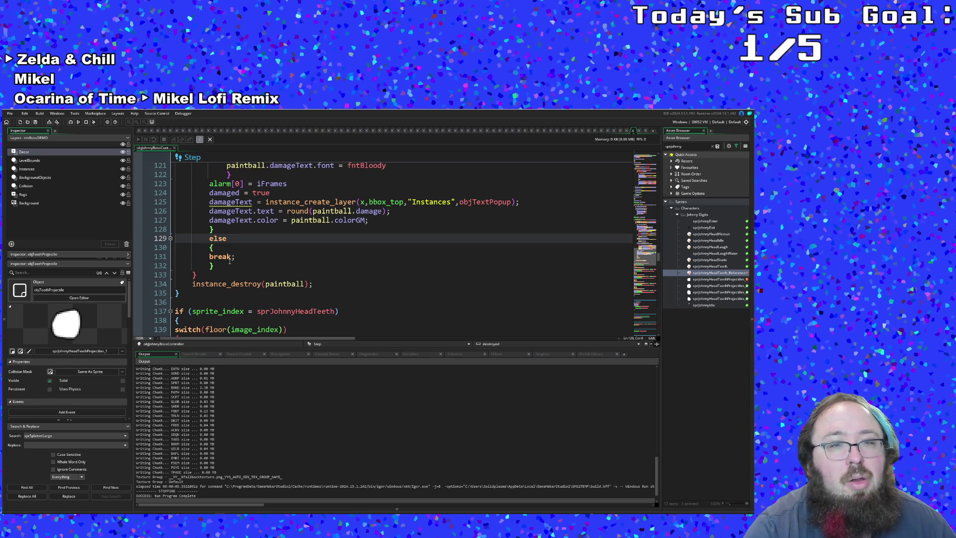
left_click_drag(226, 263, 204, 241)
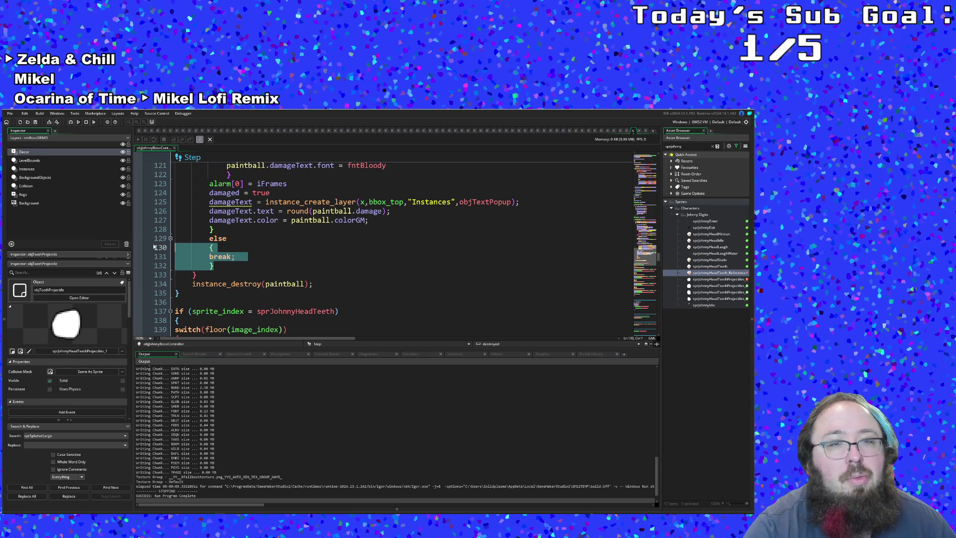
key("shift+Up")
key("shift+Up")
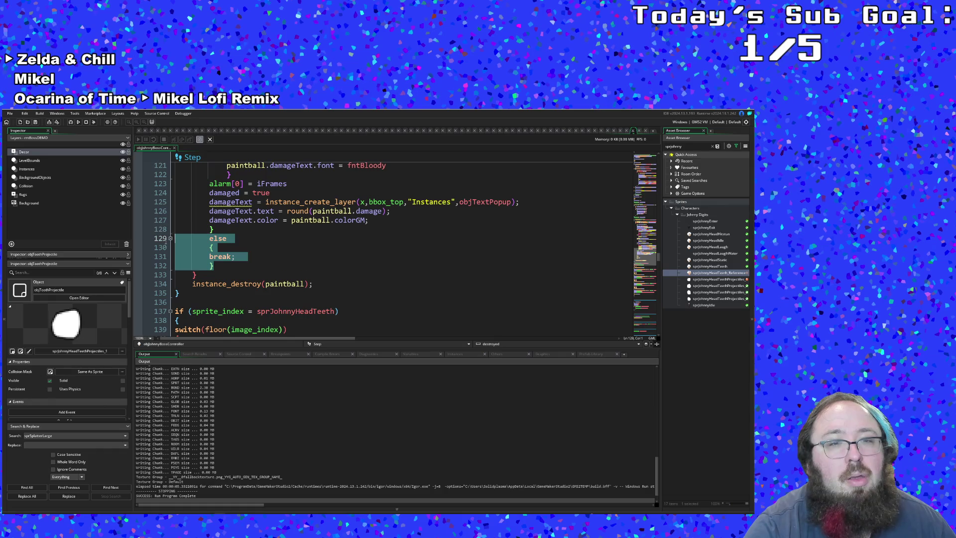
right_click(211, 241)
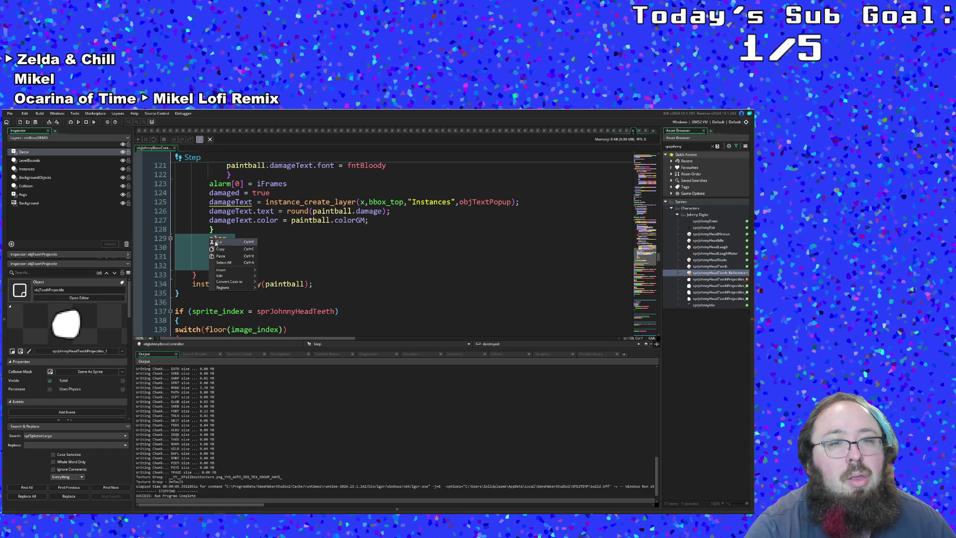
left_click(220, 243)
key("BackSpace")
- Add break after the colour line on line 128, save the project and run the game
key("Return")
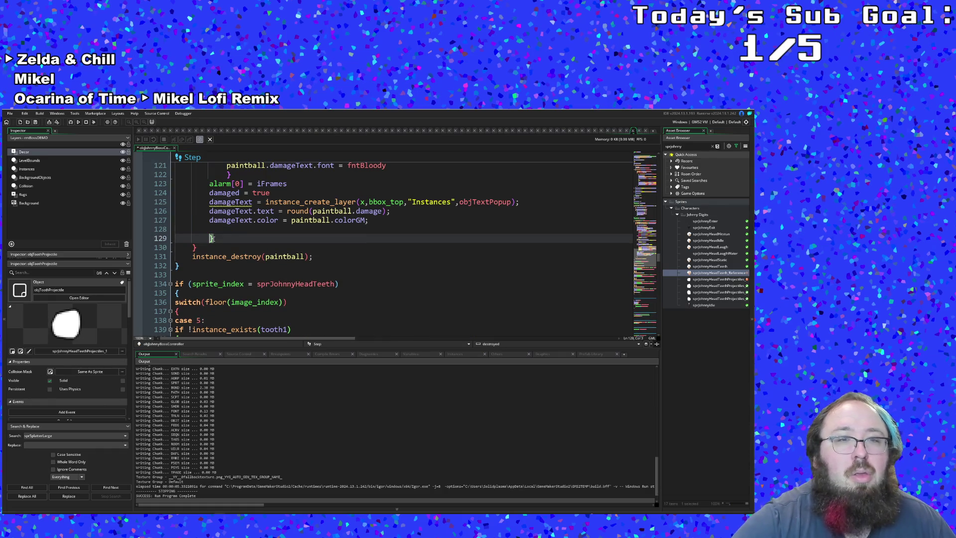
type("break")
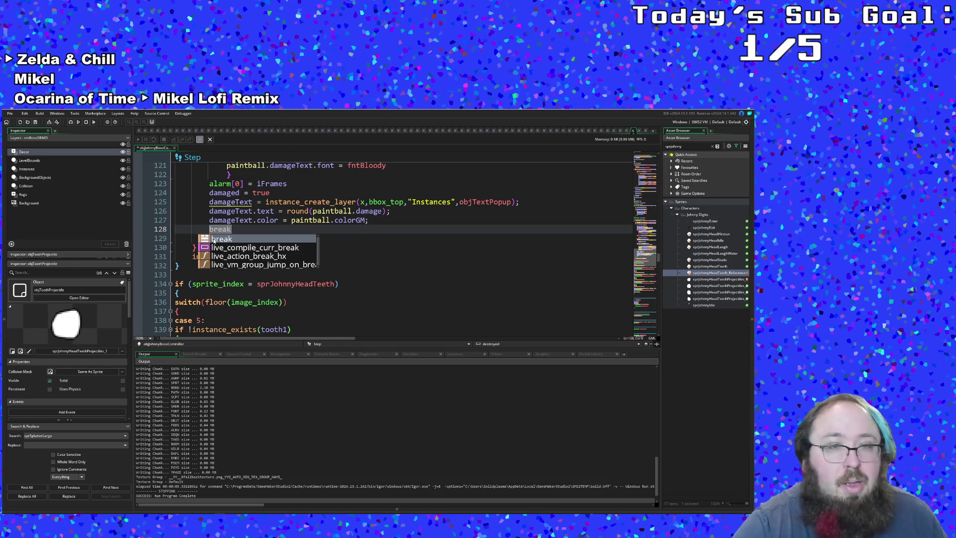
key("Escape")
key("Down")
key("Down")
key("Down")
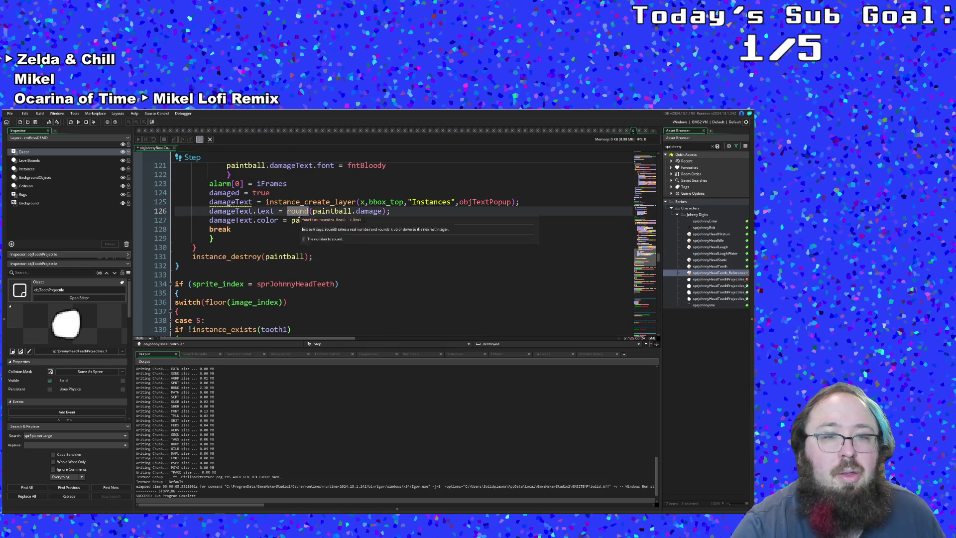
scroll(298, 212, "down", 4)
scroll(297, 212, "up", 2)
scroll(297, 212, "up", 2)
left_click(298, 219)
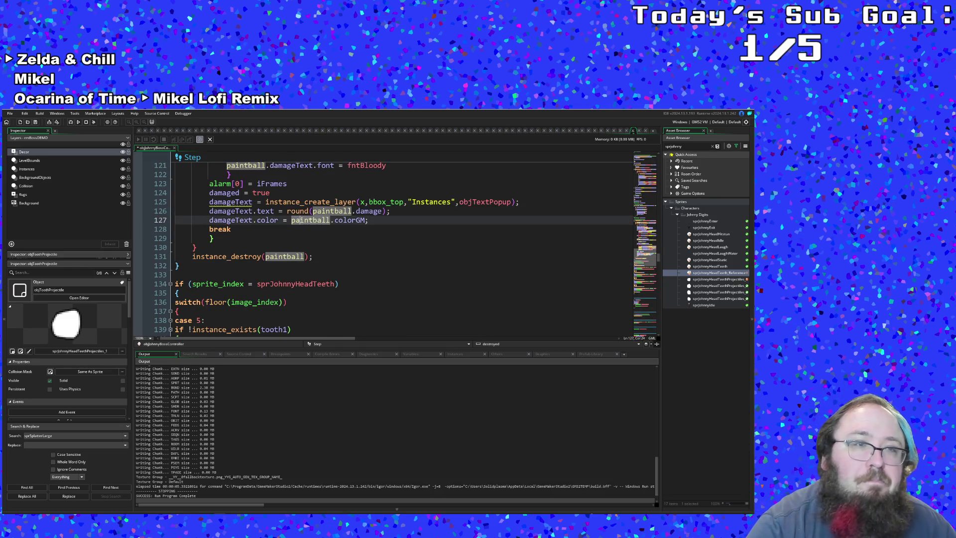
left_click(9, 114)
left_click(26, 142)
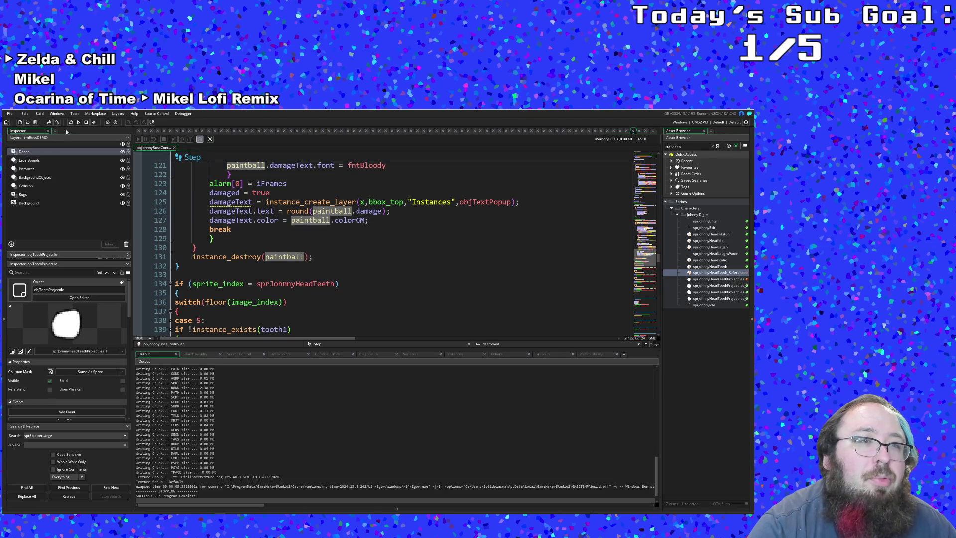
left_click(70, 123)
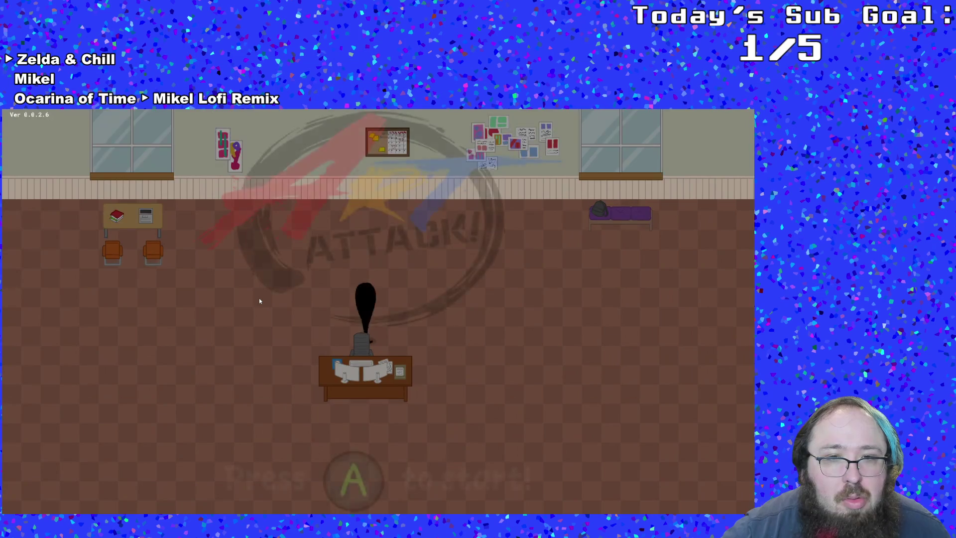
- Start from the title screen and walk the character across the hub room to the yellow exit arrow
key("Return")
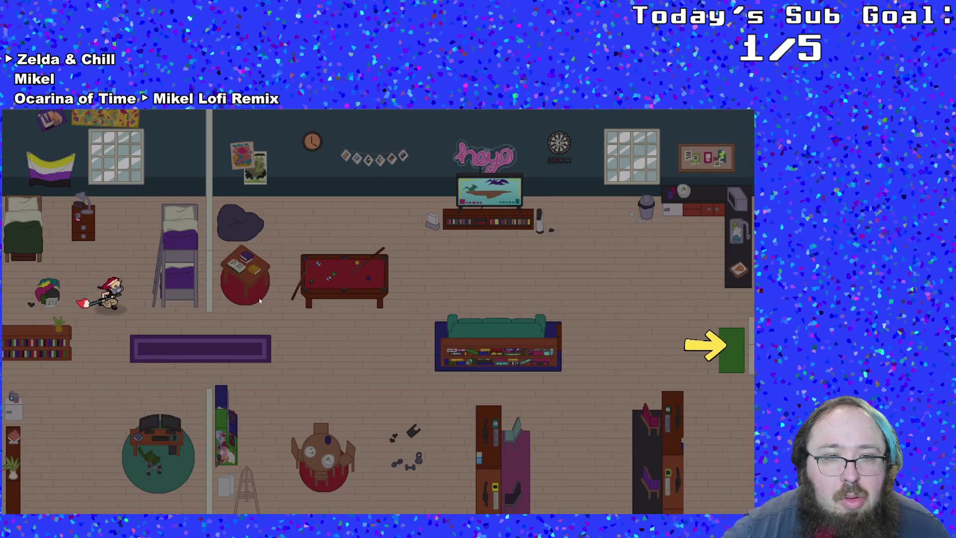
key("Down")
key("Up")
key("Right")
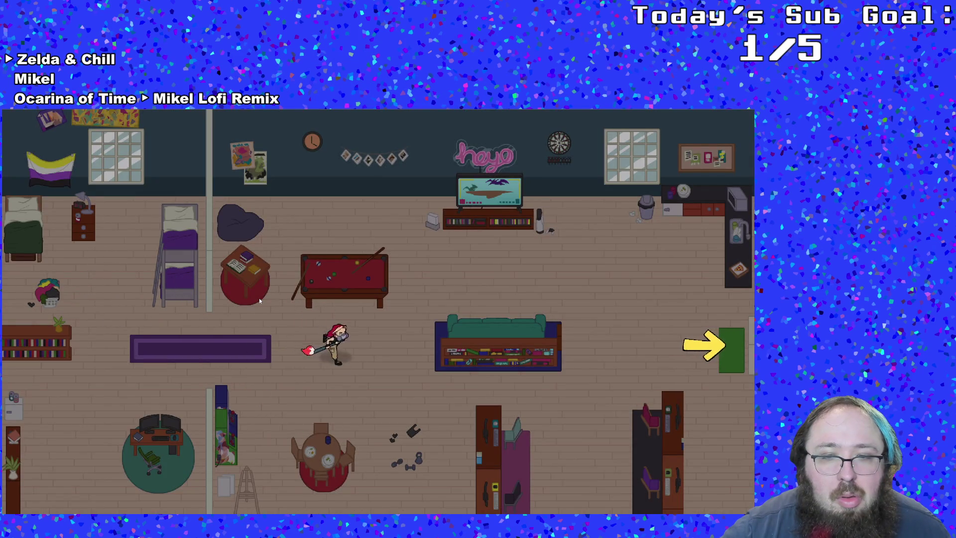
key("Right")
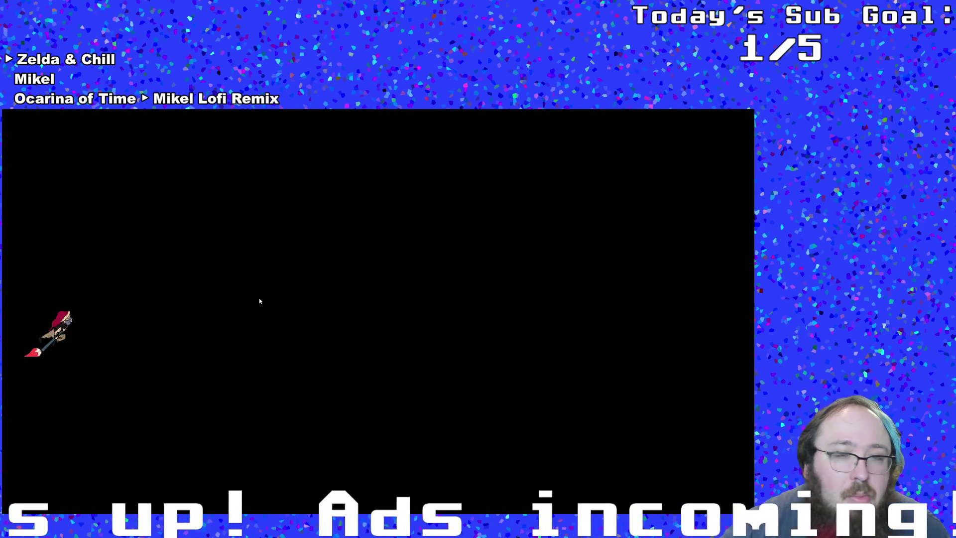
- Walk up to Hue and advance the dialogue to start the boss fight
key("Right")
key("Return")
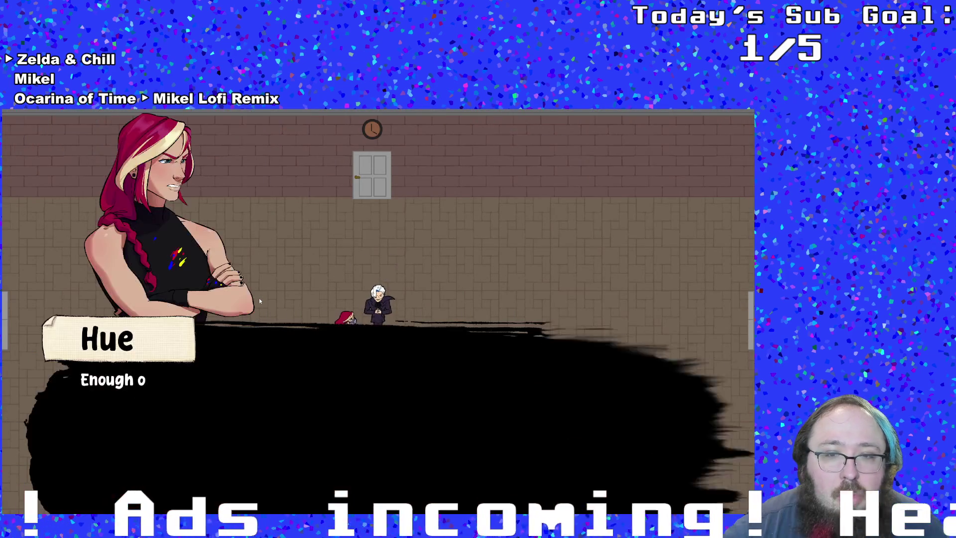
key("Return")
key("Return")
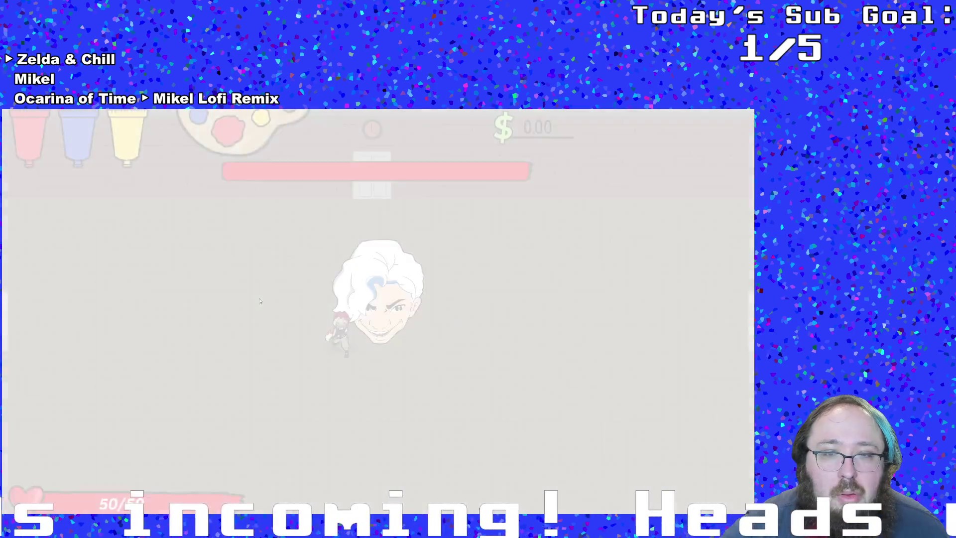
- Move the player around the arena, approaching the boss head and dodging its slam
key("Down")
key("Right")
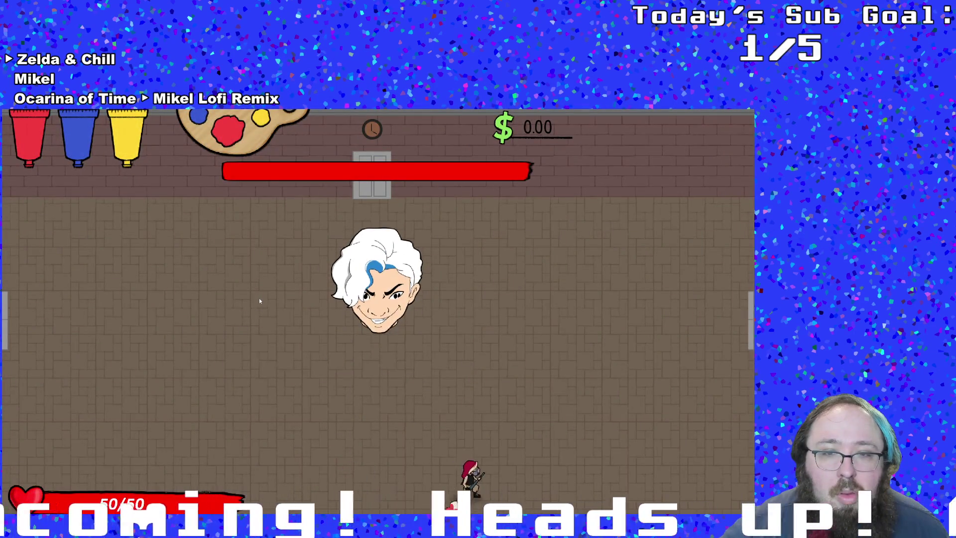
key("Up")
key("Left")
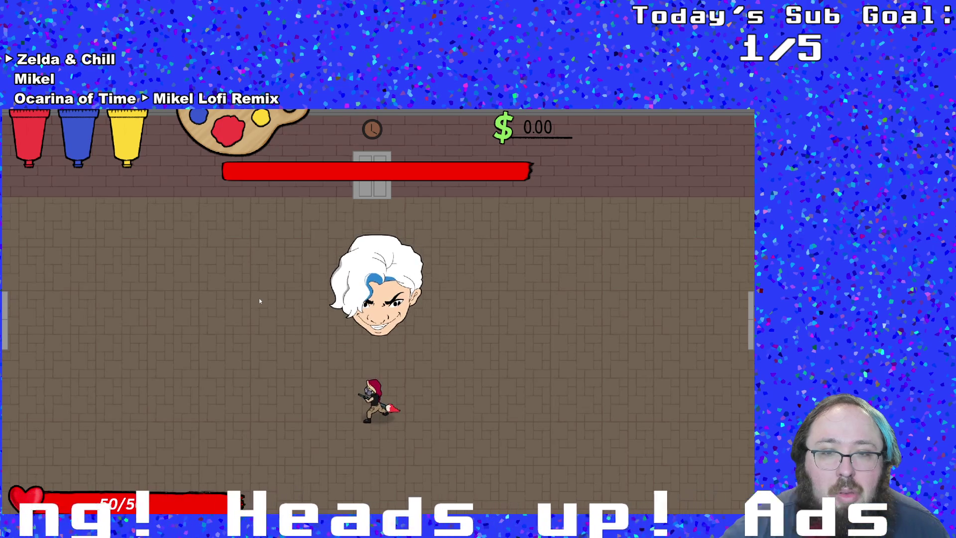
key("Left")
key("Down")
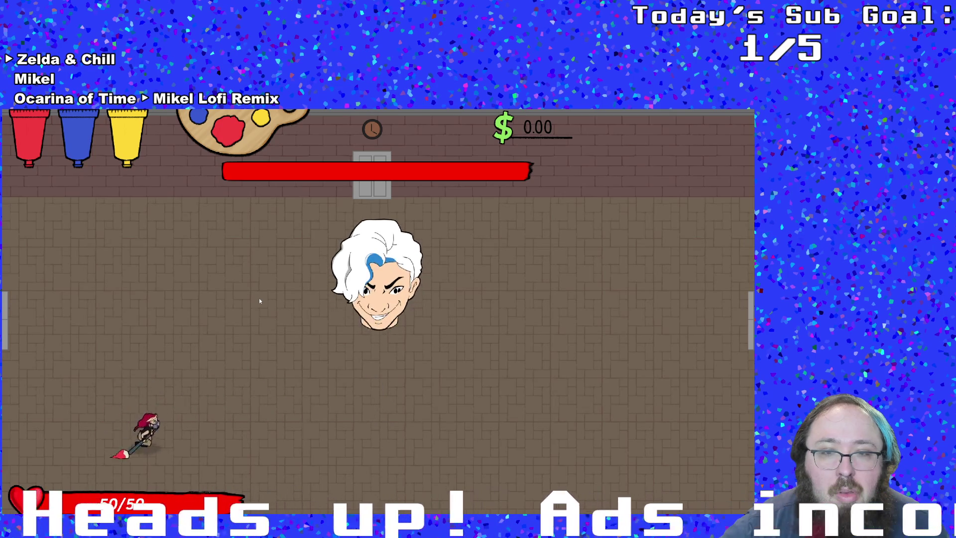
key("Right")
key("Up")
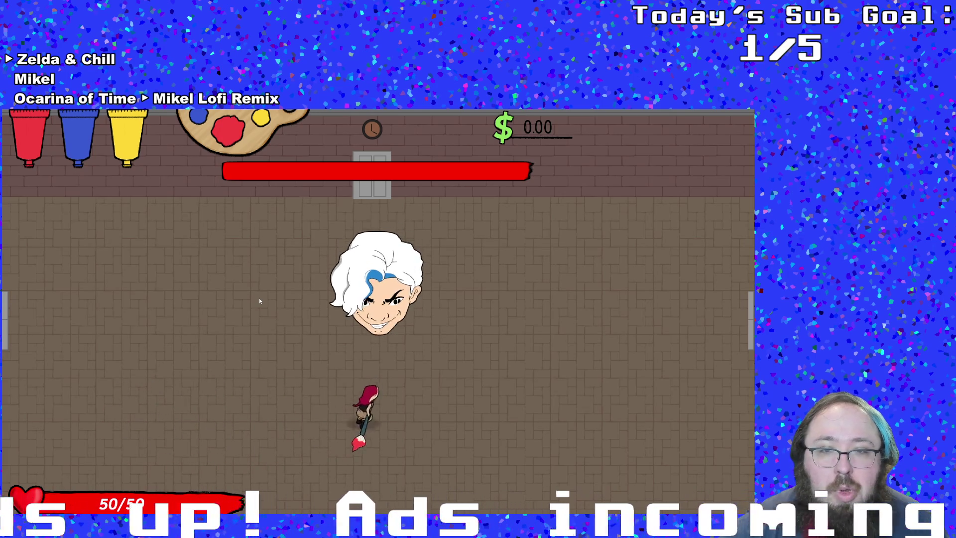
key("Left")
key("Right")
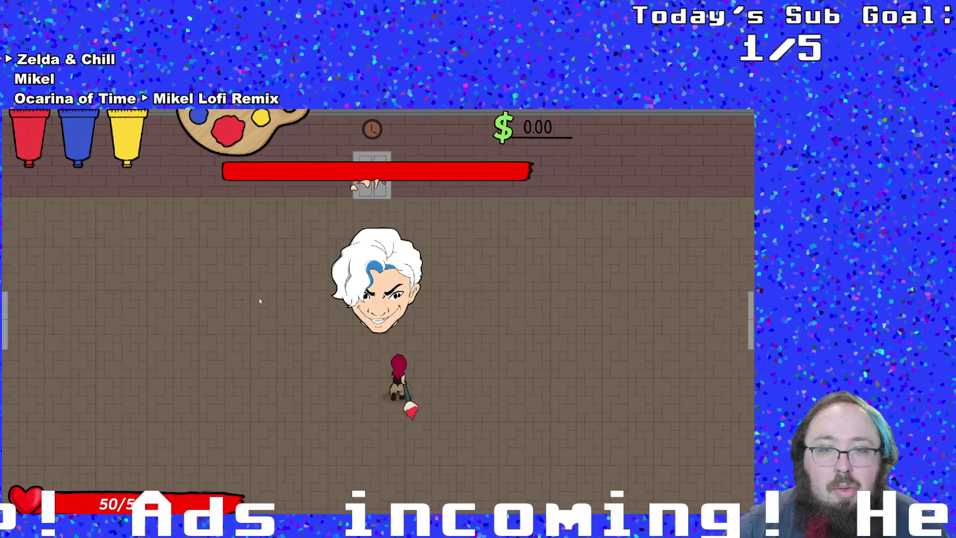
key("Down")
key("Left")
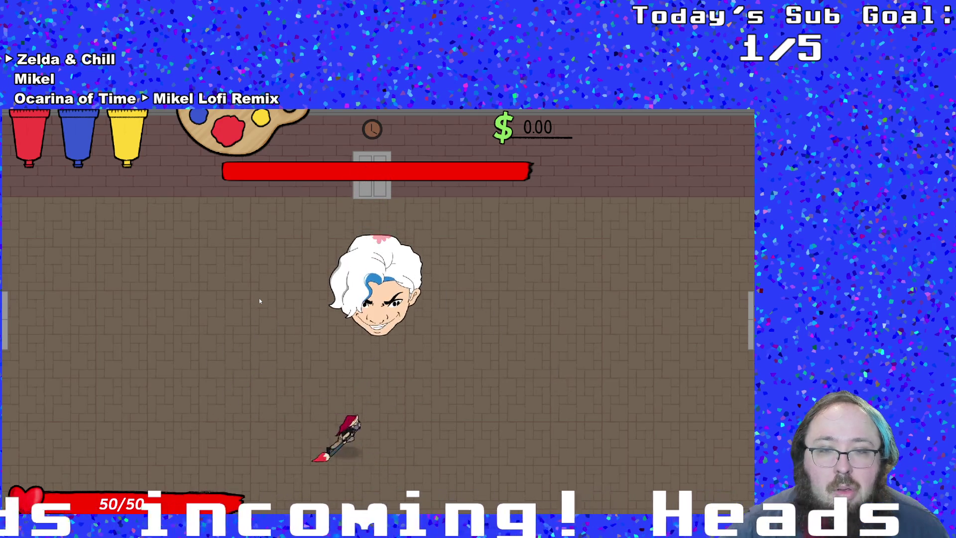
key("Right")
key("Right")
- Switch paints, splash the boss head with yellow and retreat from the hand attack
key("2")
key("Up")
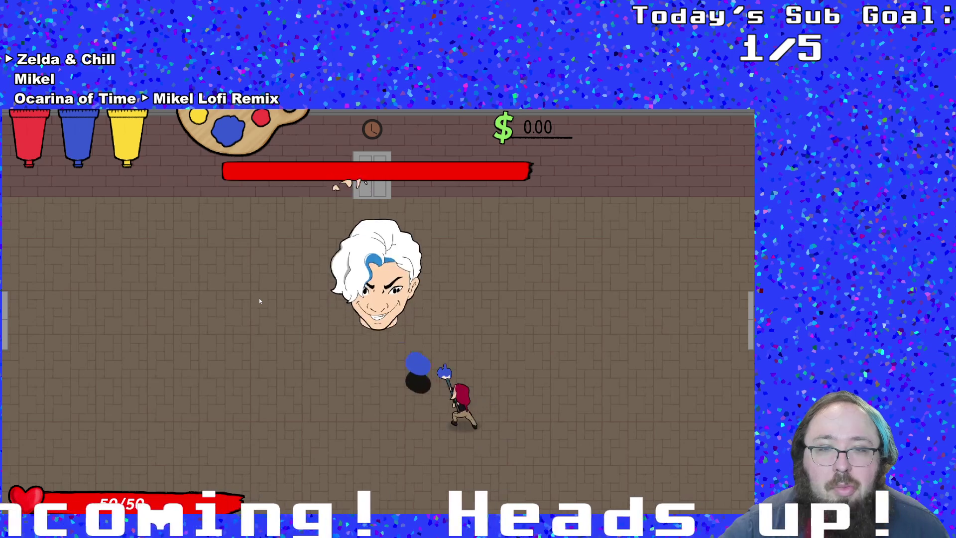
key("Left")
key("Down")
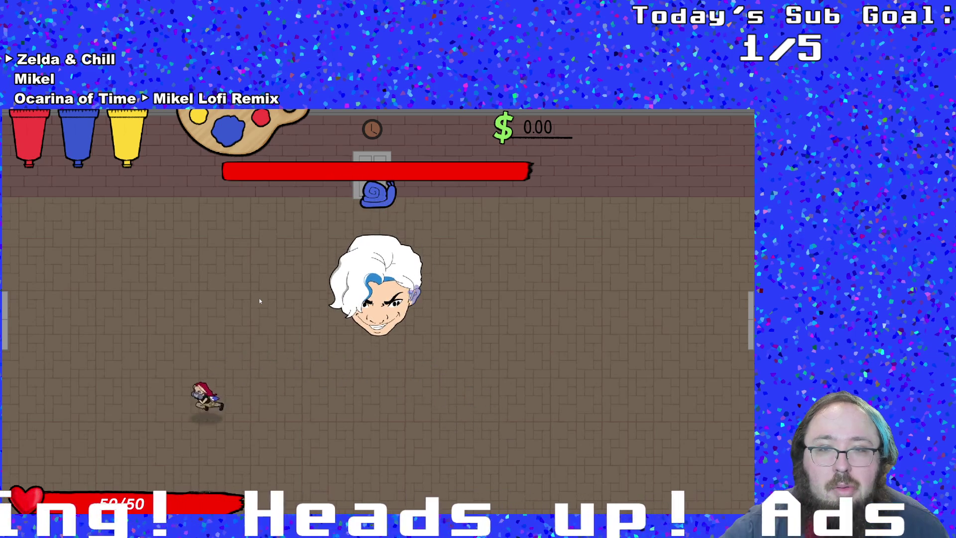
key("3")
key("Up")
key("Right")
key("Down")
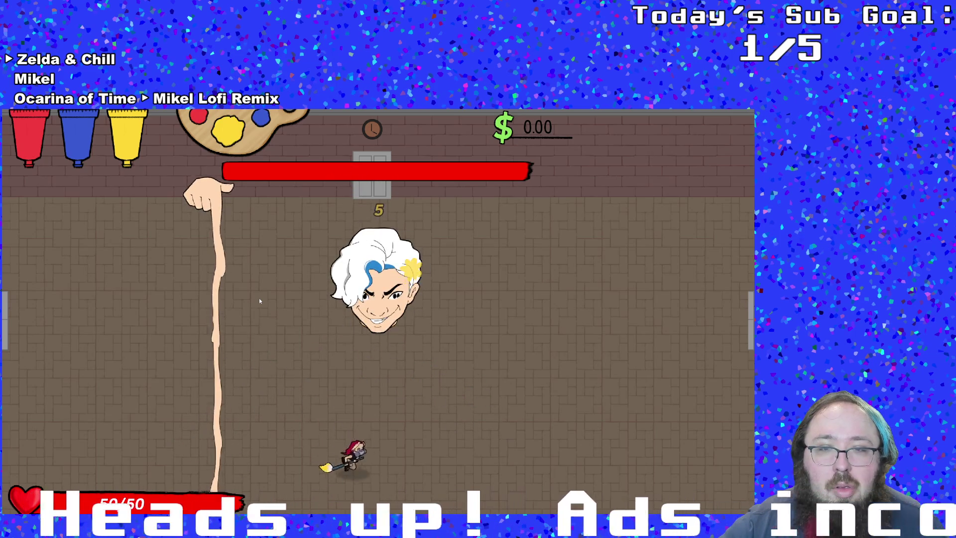
key("Right")
key("Up")
key("Down")
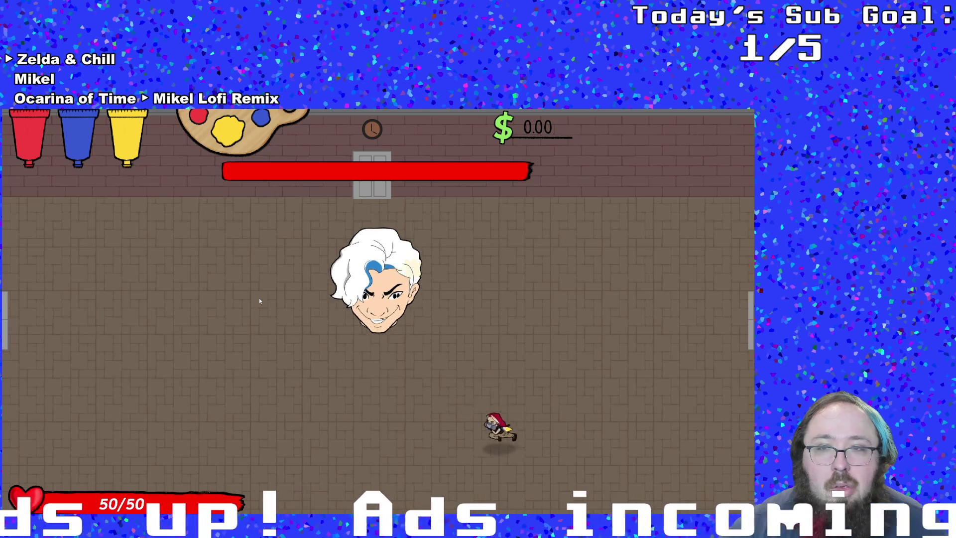
key("Left")
key("Left")
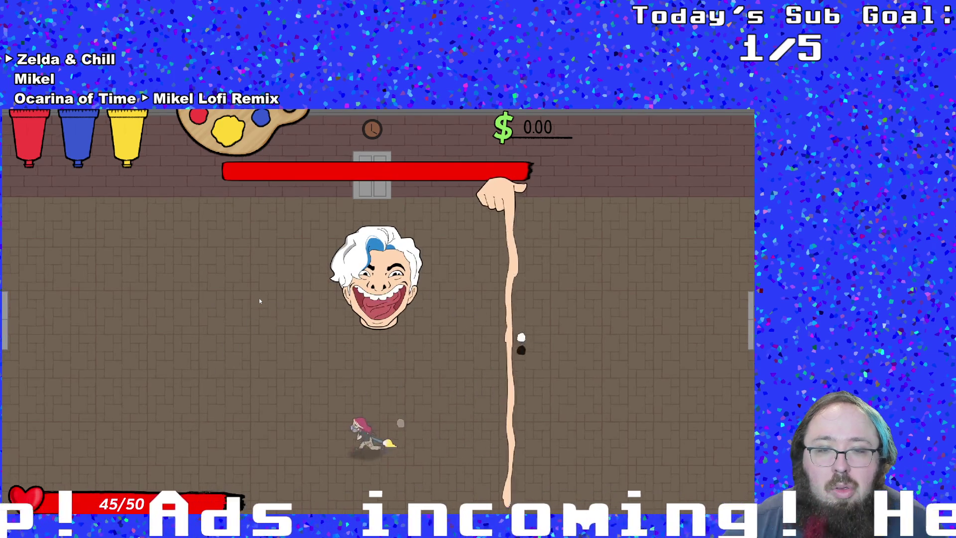
key("Left")
- Dodge the hand and arm slams, running along the bottom of the arena
key("Right")
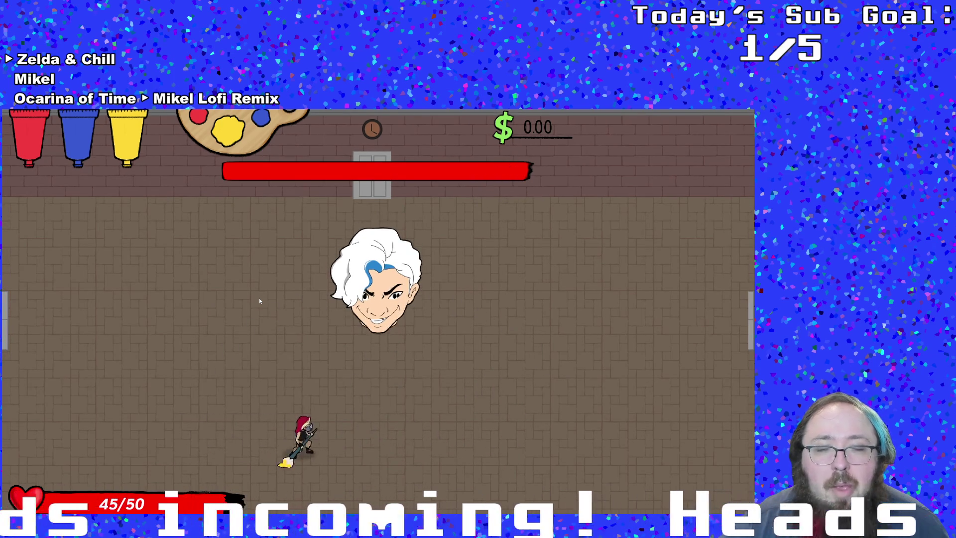
key("Up")
key("Right")
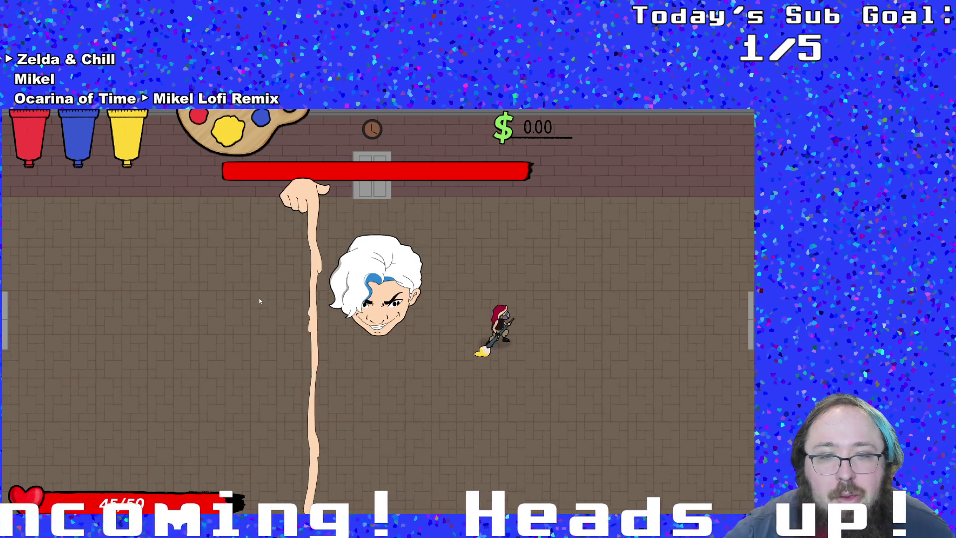
key("Down")
key("Left")
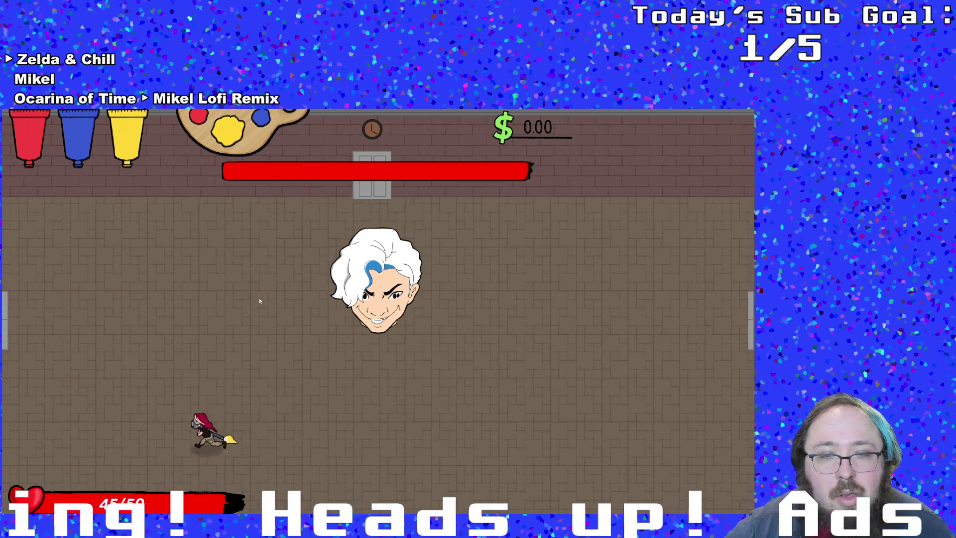
key("Up")
key("Down")
key("d")
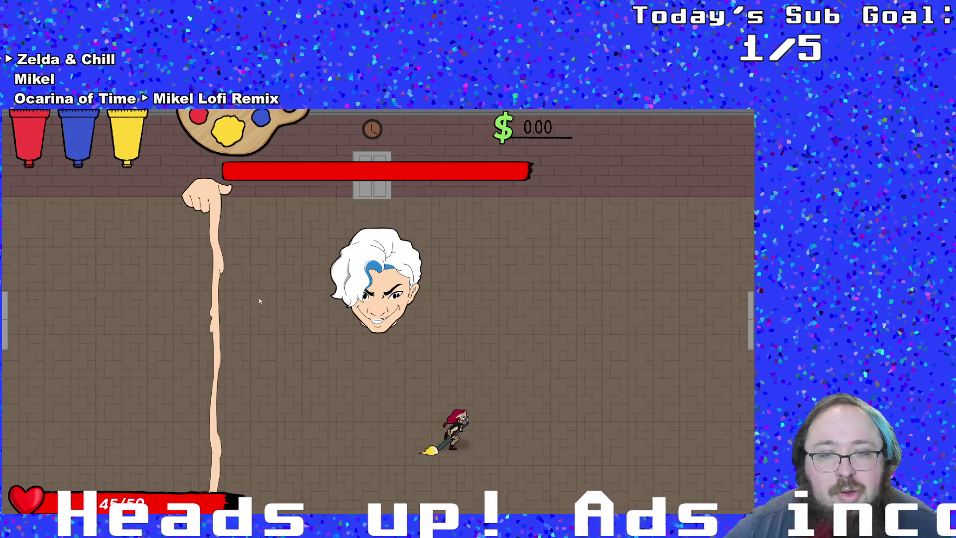
key("w")
key("a")
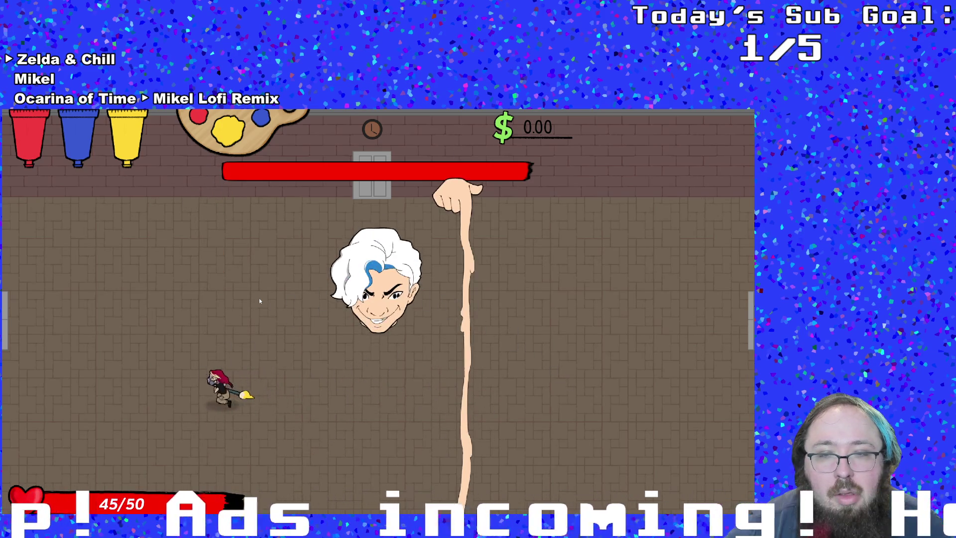
key("s")
key("d")
key("d")
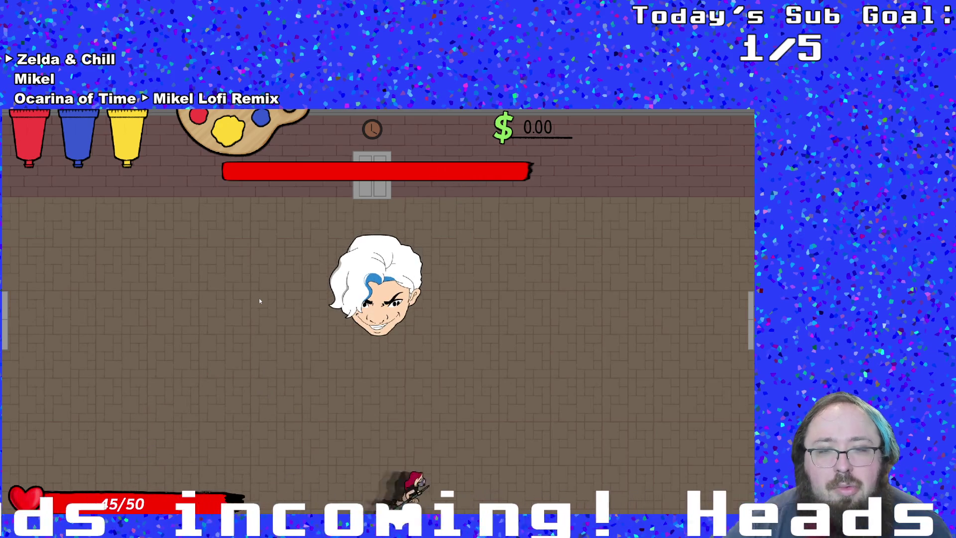
key("w")
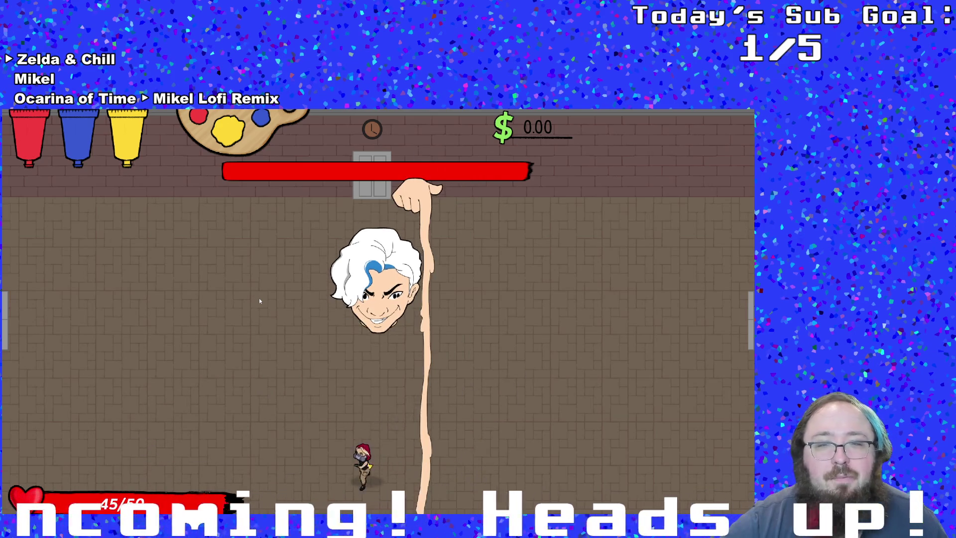
- Pause the game and choose Quit to close the test build
key("Escape")
key("Down")
key("Down")
key("Down")
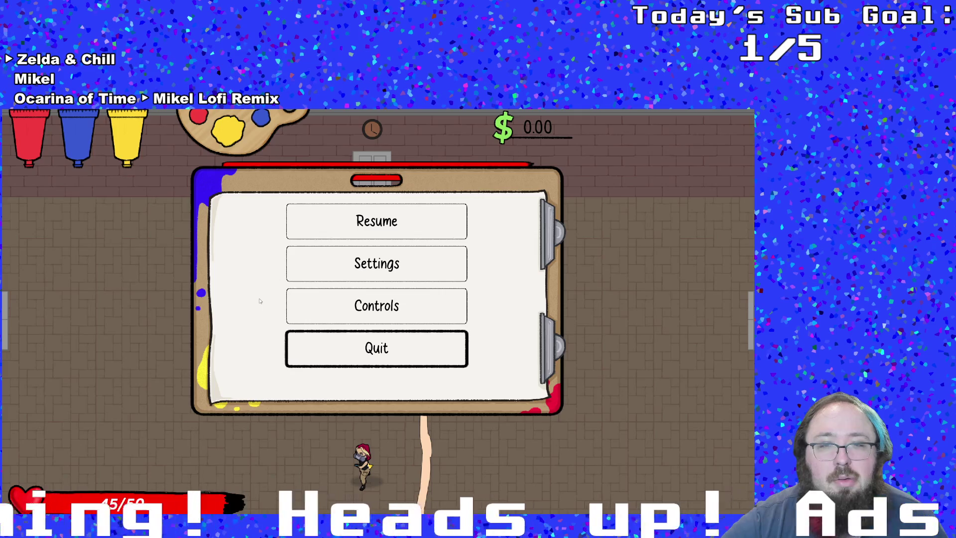
key("Return")
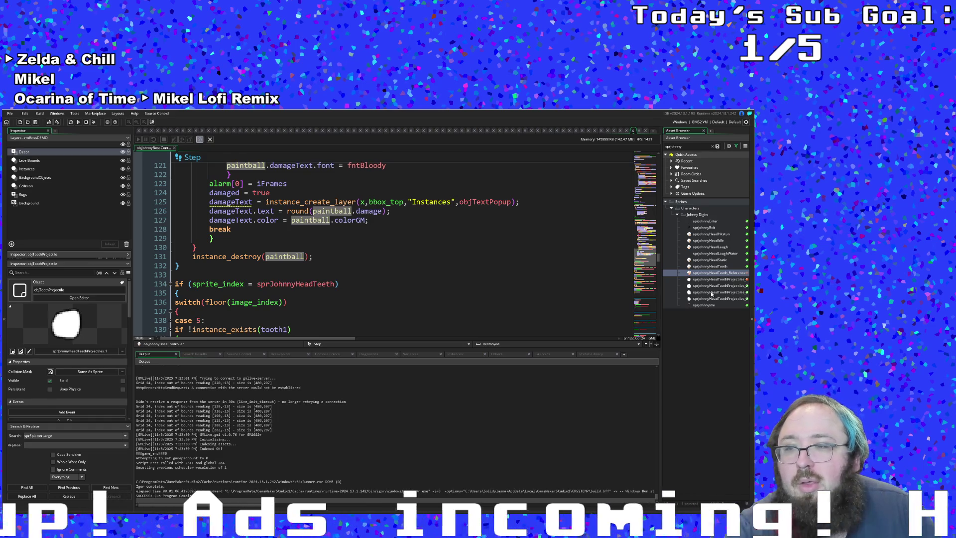
scroll(462, 273, "up", 8)
scroll(462, 274, "up", 4)
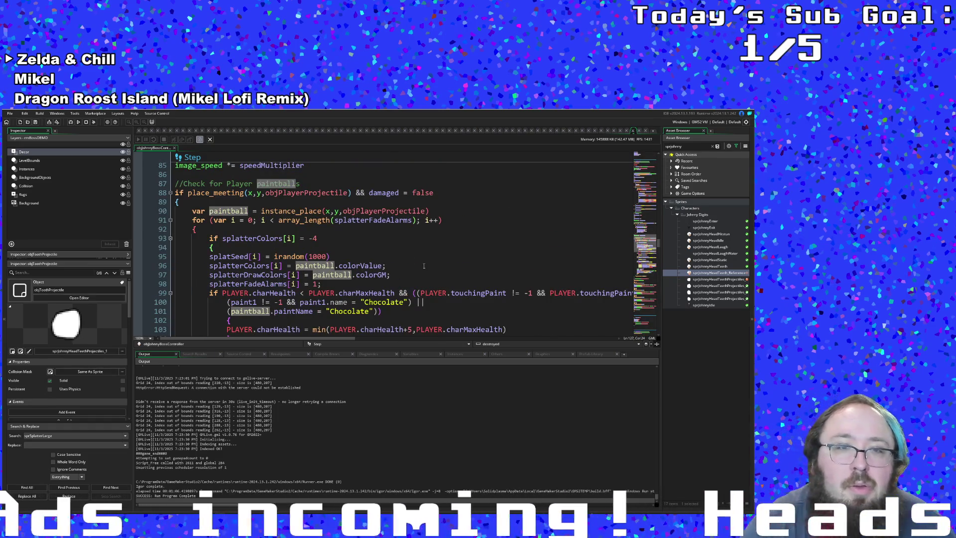
- Open objToothProjectile and change its Create speed from 8 to 12
left_click(381, 229)
key("Up")
key("Up")
key("Up")
scroll(319, 193, "down", 2)
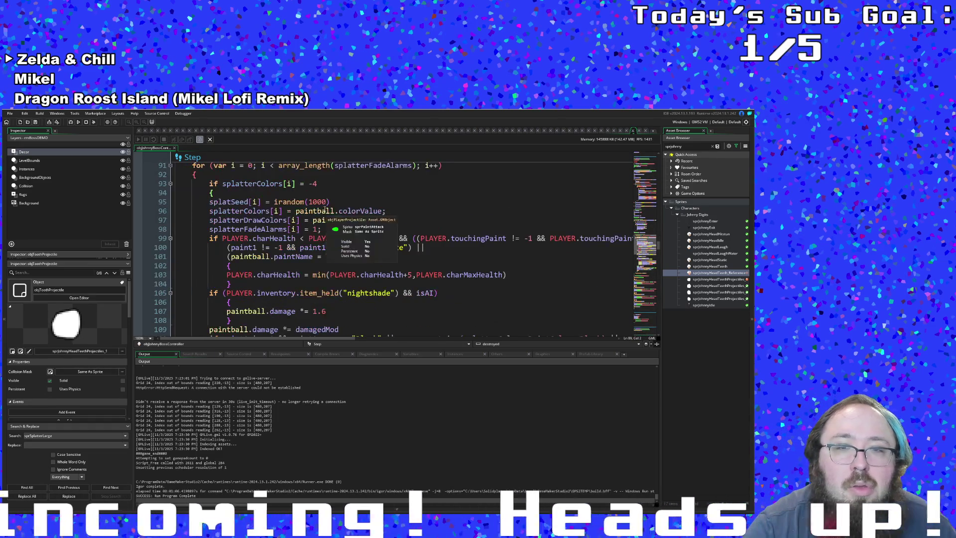
scroll(321, 198, "down", 6)
scroll(323, 203, "up", 2)
scroll(326, 211, "up", 6)
scroll(326, 211, "up", 6)
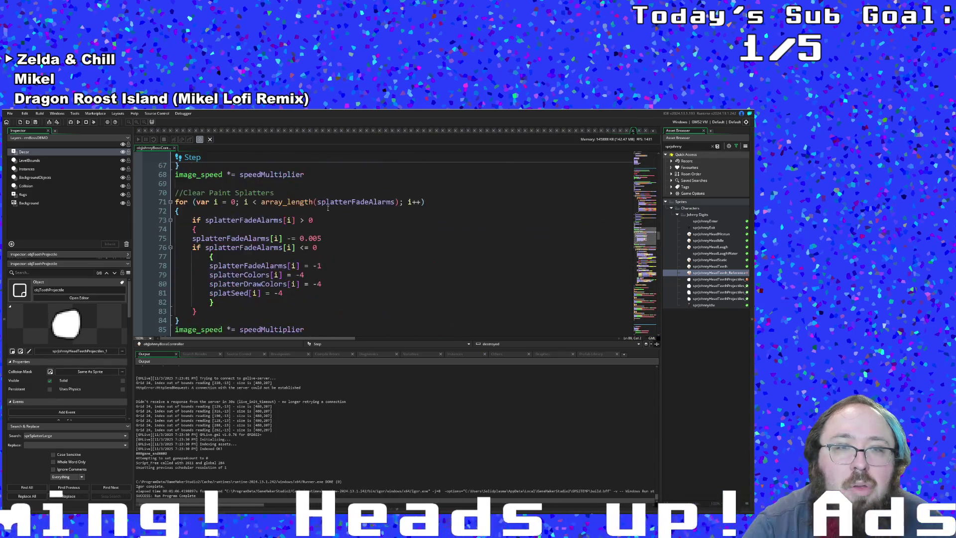
scroll(373, 247, "up", 2)
scroll(421, 280, "down", 2)
scroll(422, 280, "down", 10)
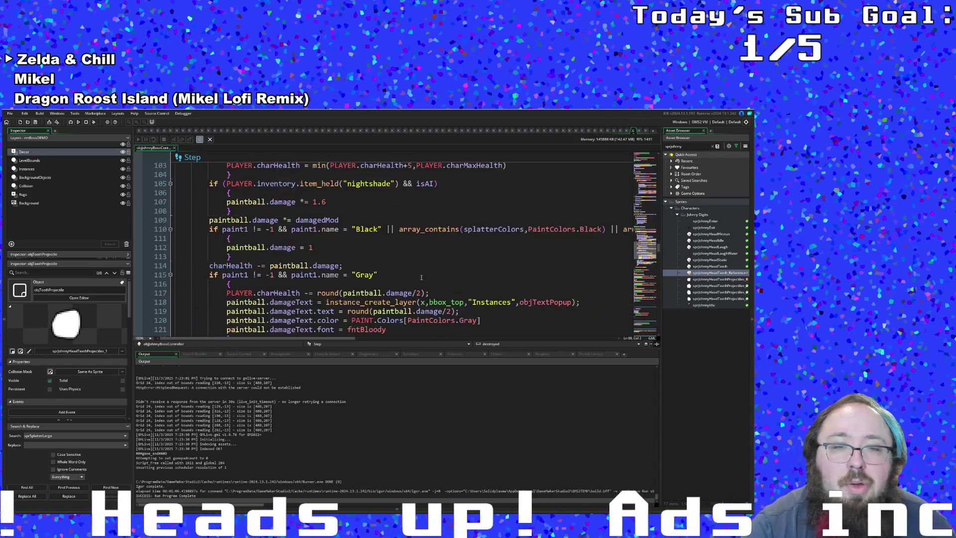
scroll(420, 279, "down", 8)
scroll(420, 278, "down", 7)
scroll(418, 274, "down", 2)
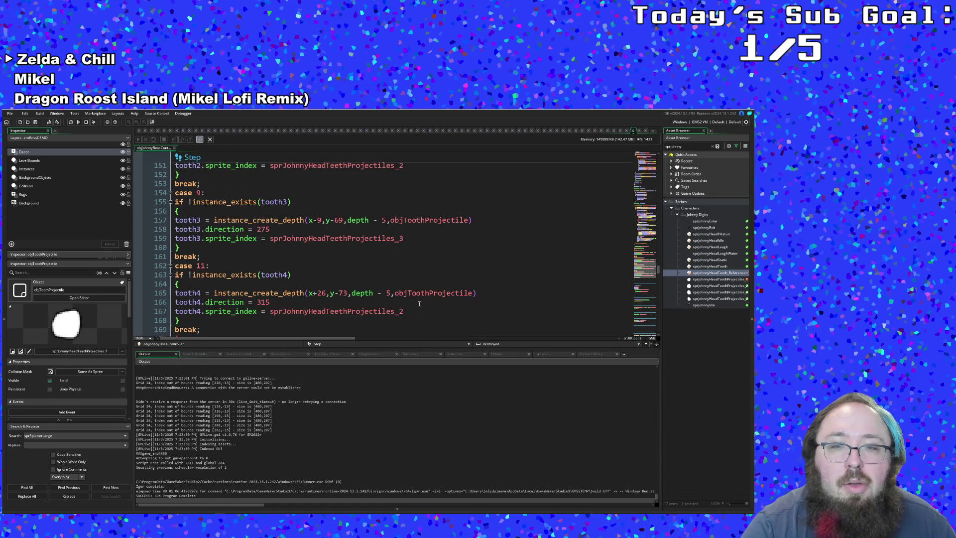
middle_click(427, 292)
left_click(233, 230)
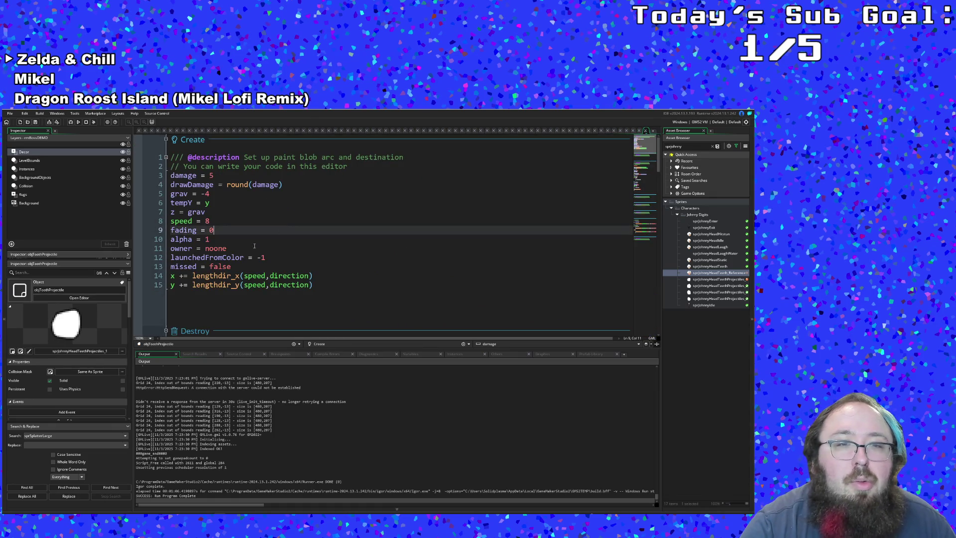
key("Down")
key("Down")
key("Down")
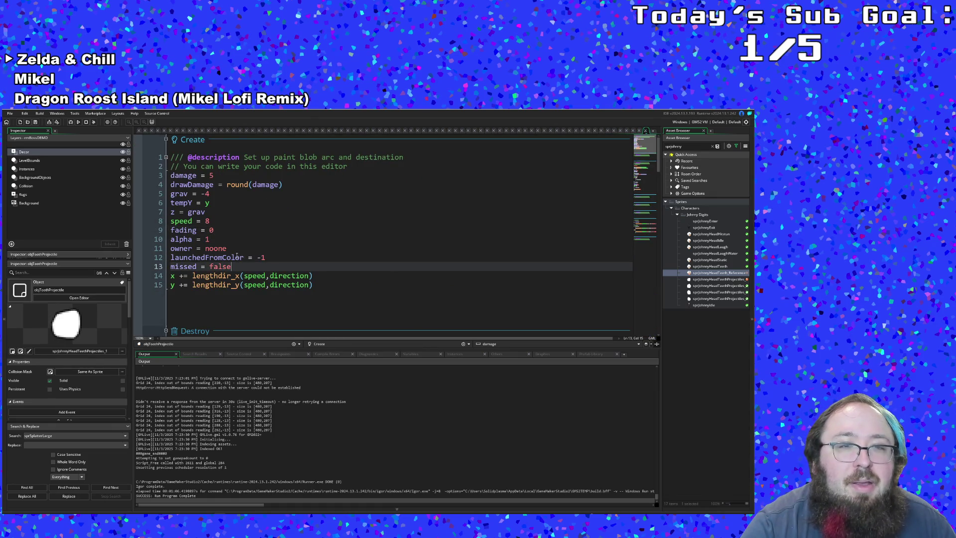
key("Up")
key("Up")
key("Up")
key("Up")
key("shift+Left")
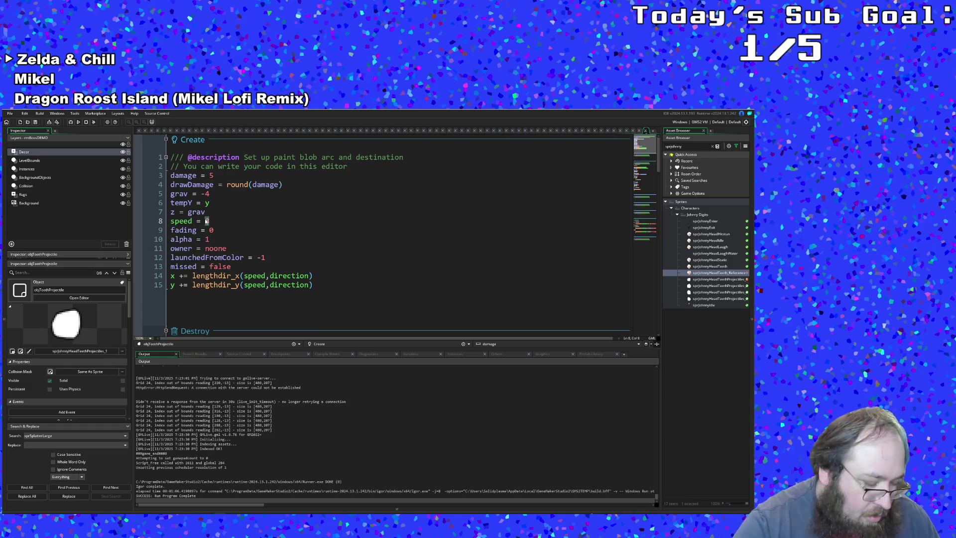
type("12")
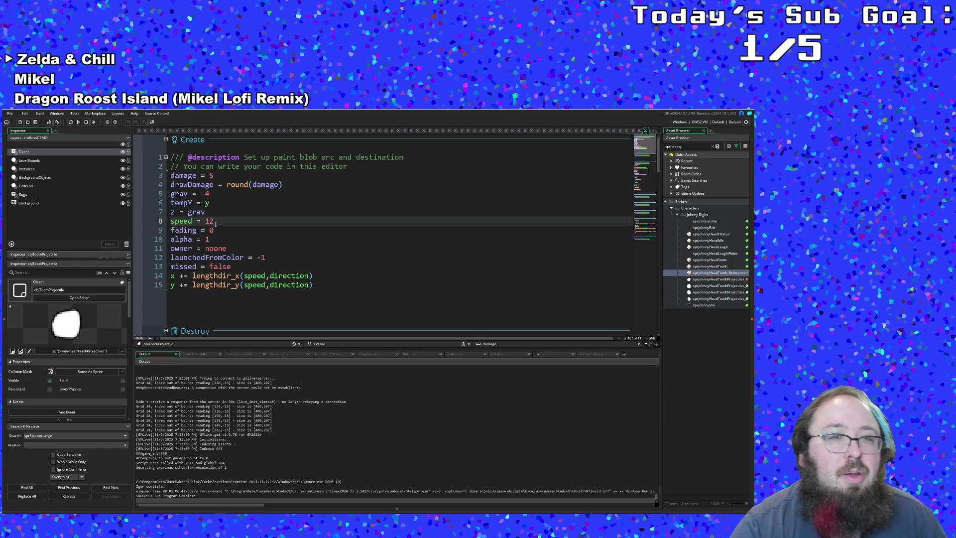
scroll(215, 224, "down", 4)
scroll(215, 224, "up", 2)
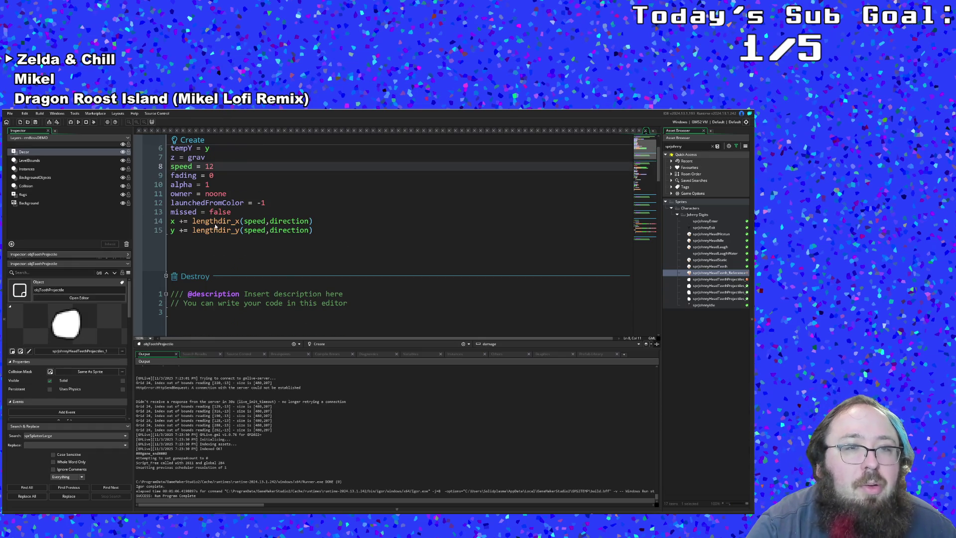
scroll(214, 223, "down", 5)
scroll(215, 224, "down", 3)
scroll(214, 224, "up", 3)
scroll(214, 223, "up", 1)
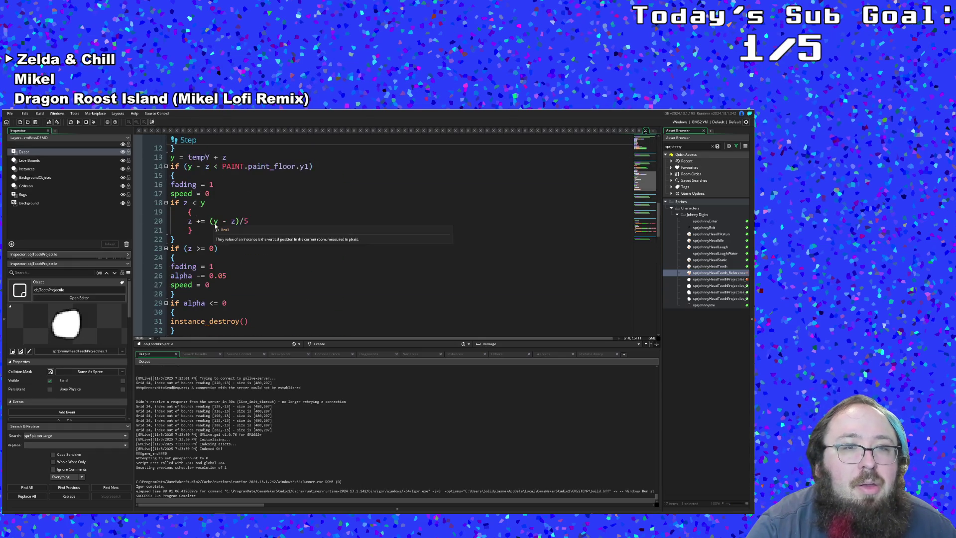
- Change the Step alpha fade from 0.05 to 0.005 and save the project
left_click(215, 223)
scroll(216, 226, "down", 2)
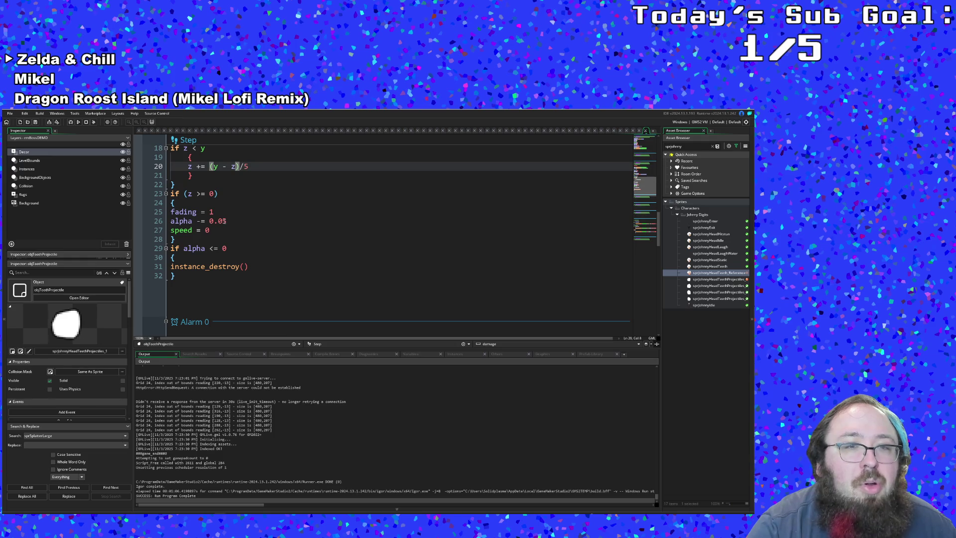
left_click(223, 221)
type("0")
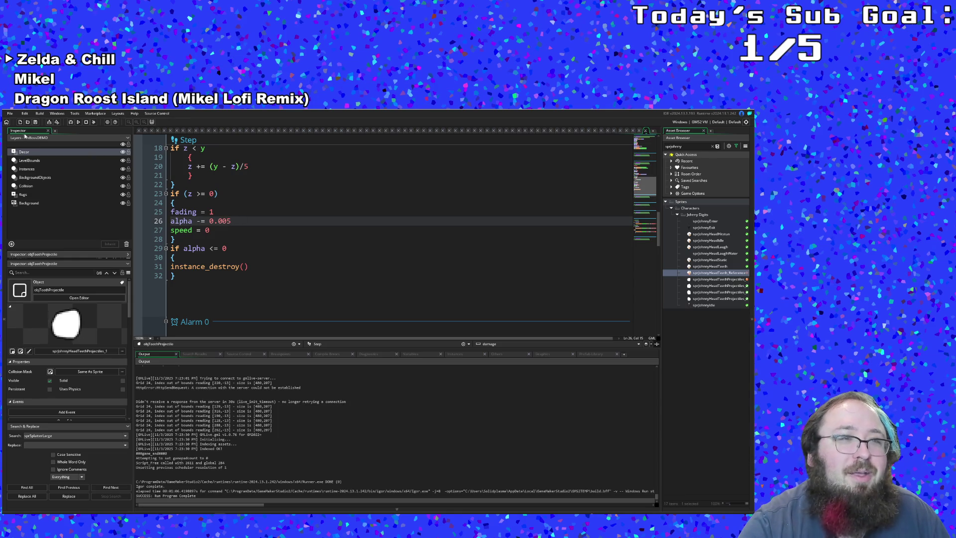
left_click(10, 113)
left_click(20, 146)
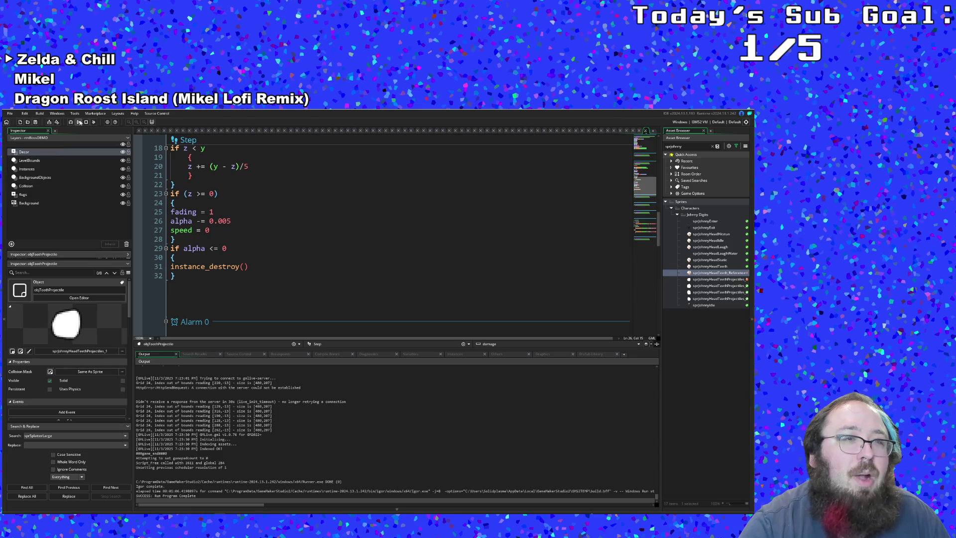
- Debug-run the game, start from the title, walk to Johnny and skip his dialogue
left_click(73, 122)
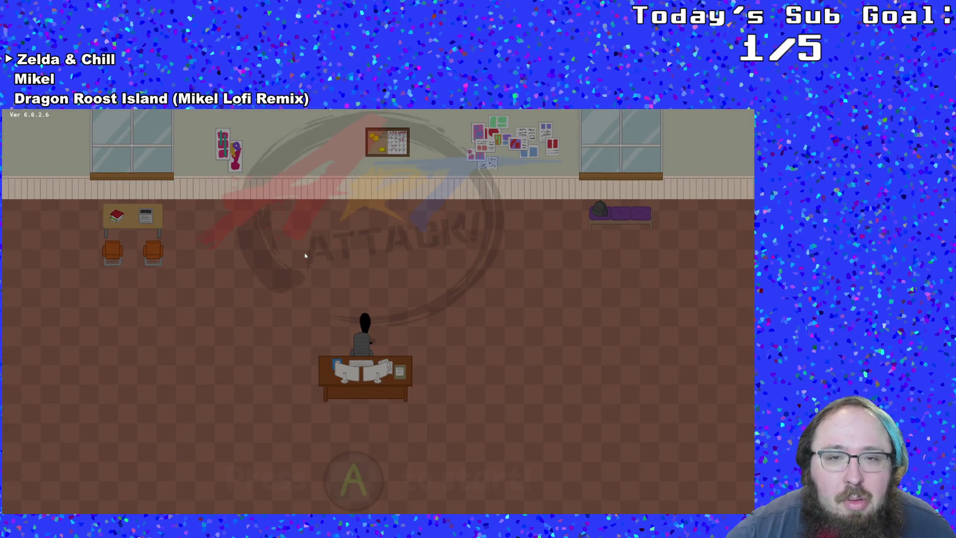
key("space")
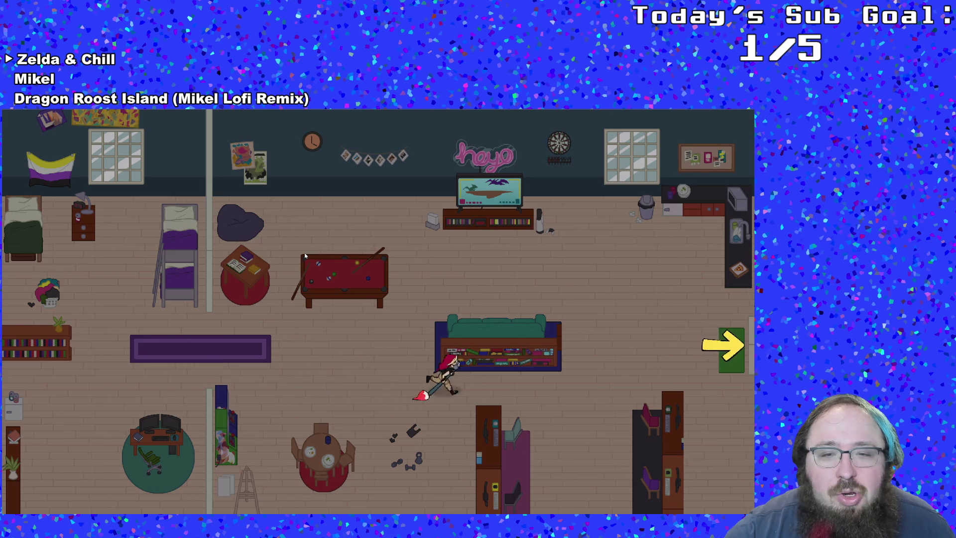
key("Right")
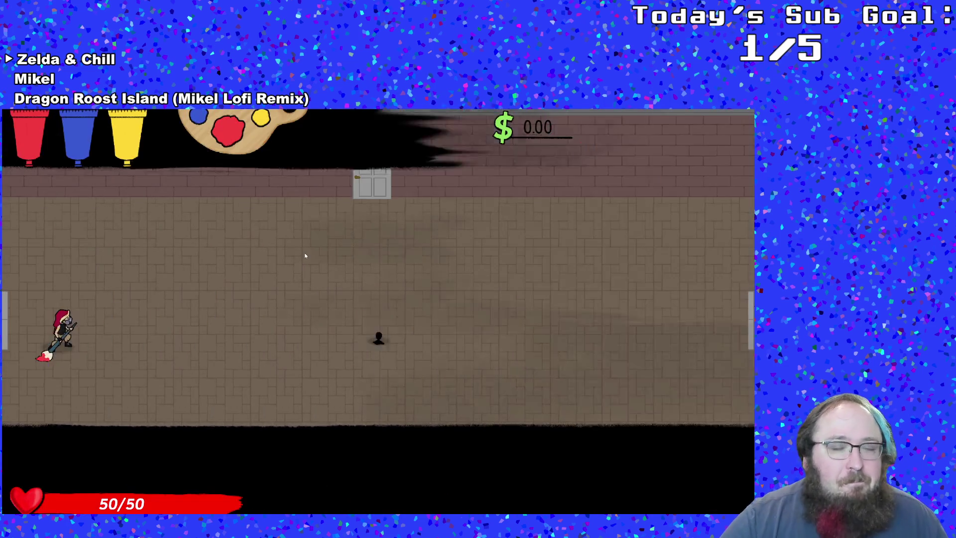
key("Right")
key("space")
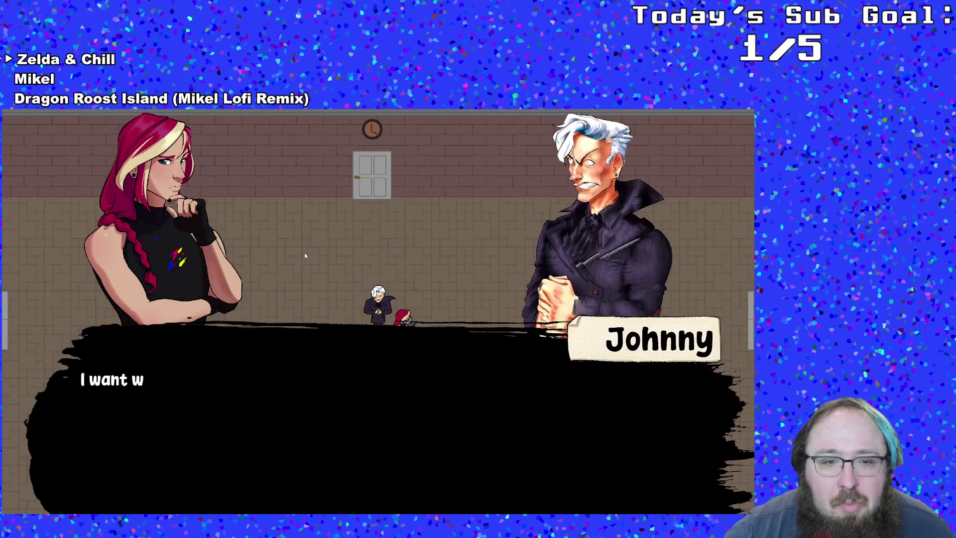
key("space")
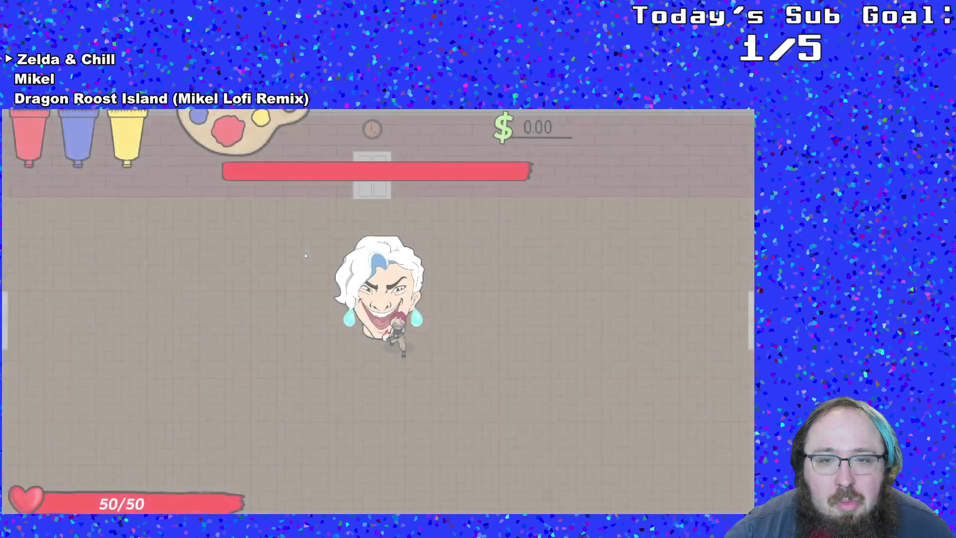
- Position below the boss and throw red and yellow paint at his face, cycling paints
key("Down")
key("Left")
key("Up")
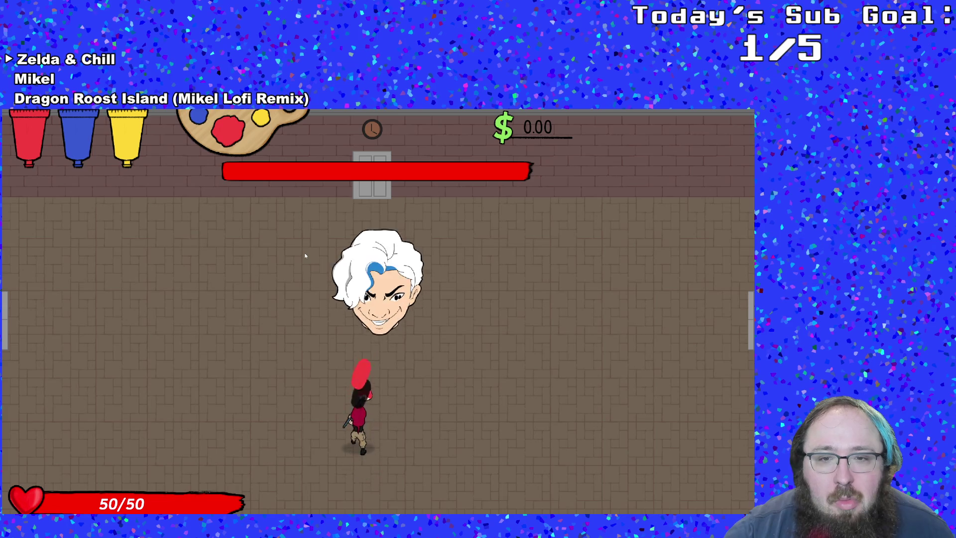
key("space")
key("e")
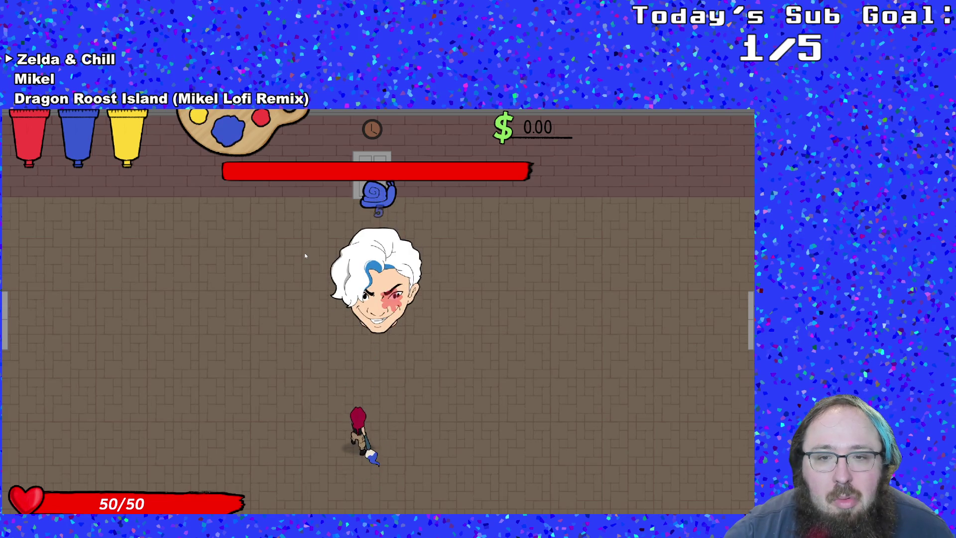
key("e")
key("space")
key("e")
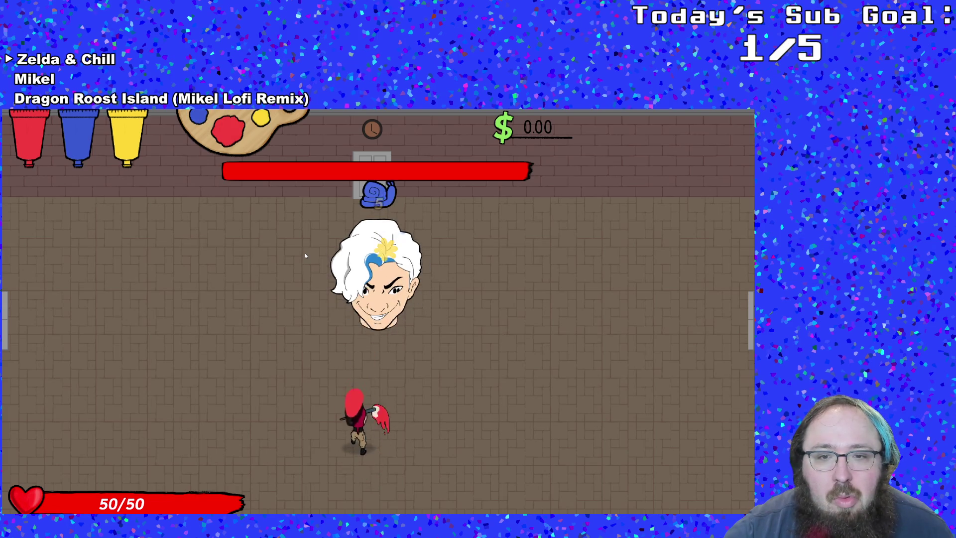
key("space")
key("e")
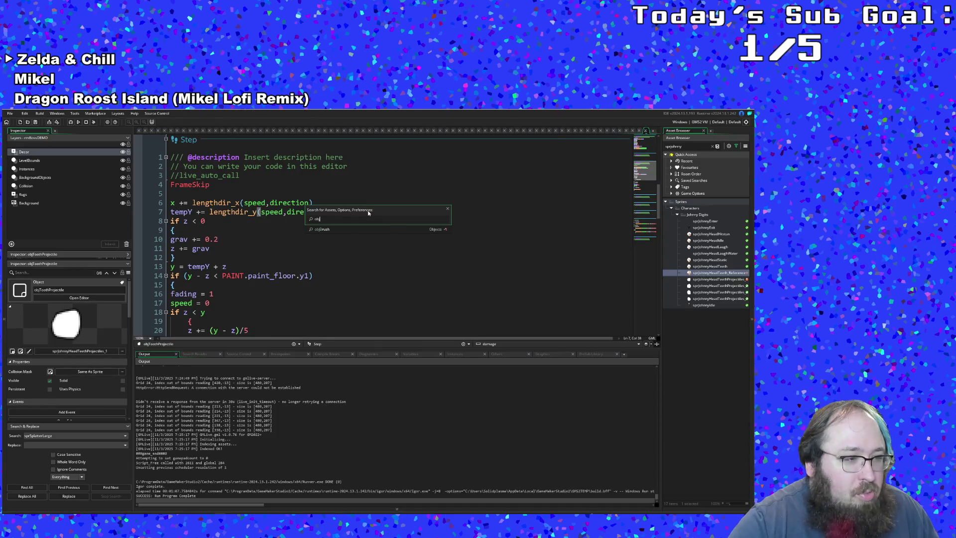
type("Johnny")
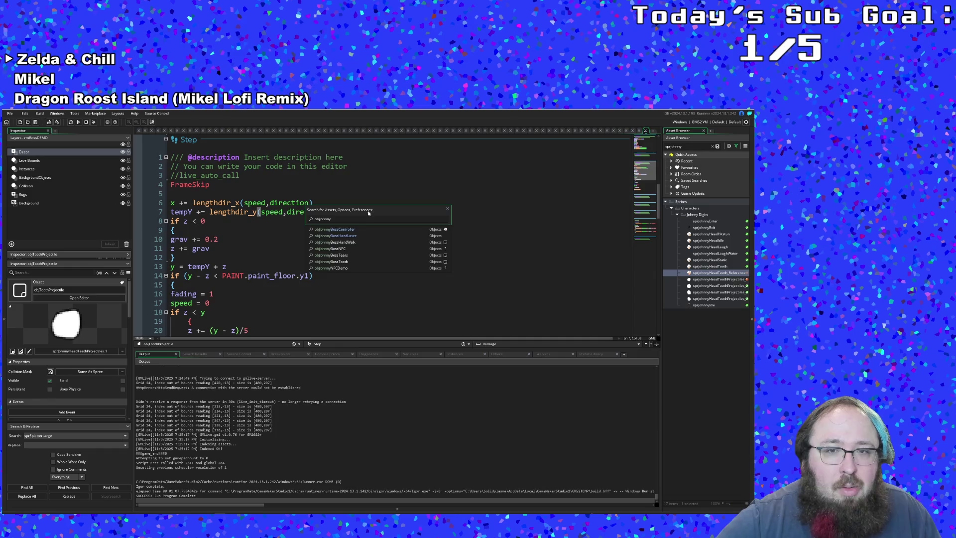
key("Return")
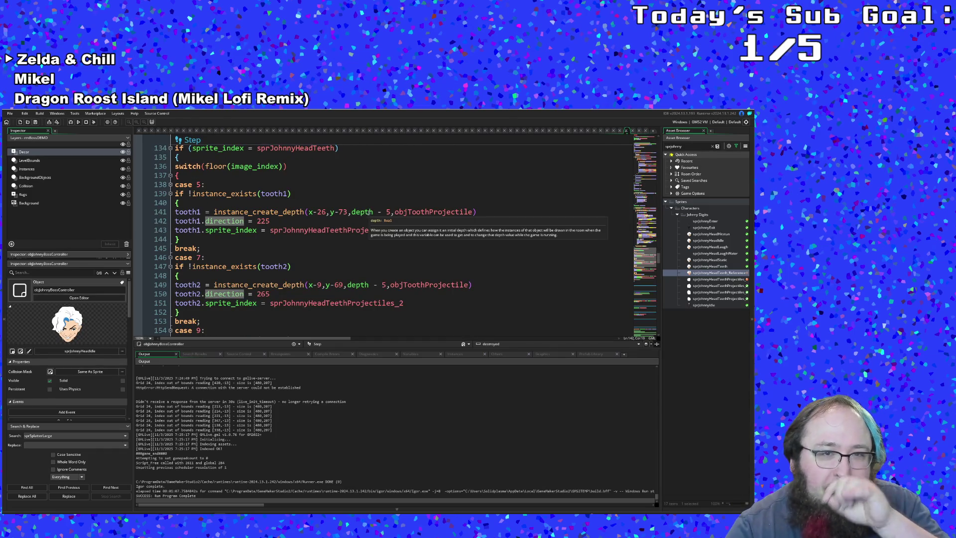
scroll(371, 213, "up", 10)
scroll(367, 214, "up", 5)
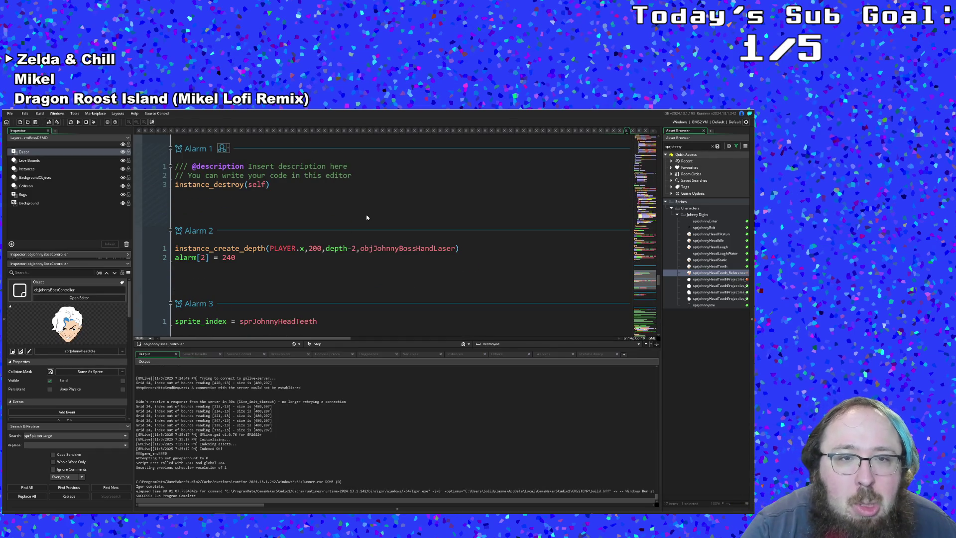
scroll(367, 217, "up", 2)
scroll(366, 217, "up", 5)
scroll(367, 216, "up", 2)
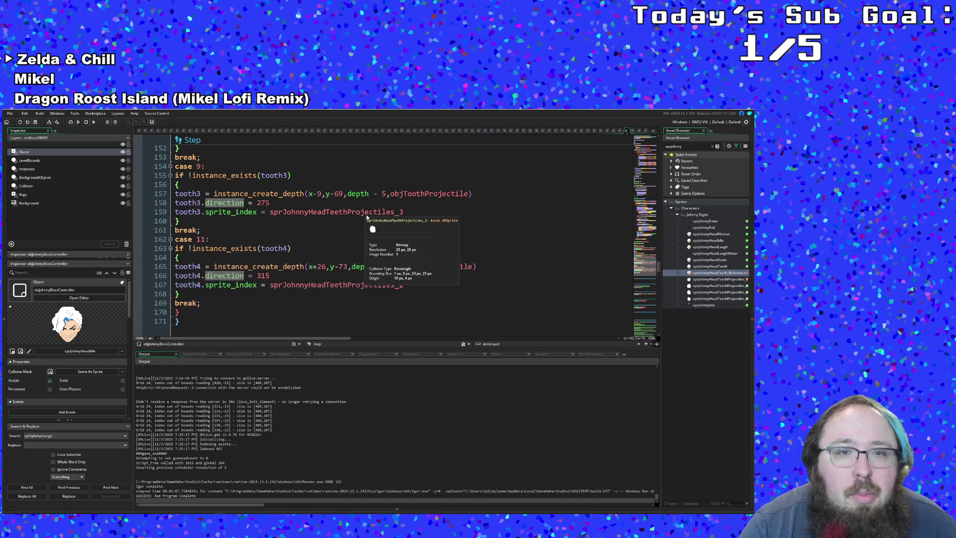
left_click(305, 240)
scroll(304, 240, "up", 2)
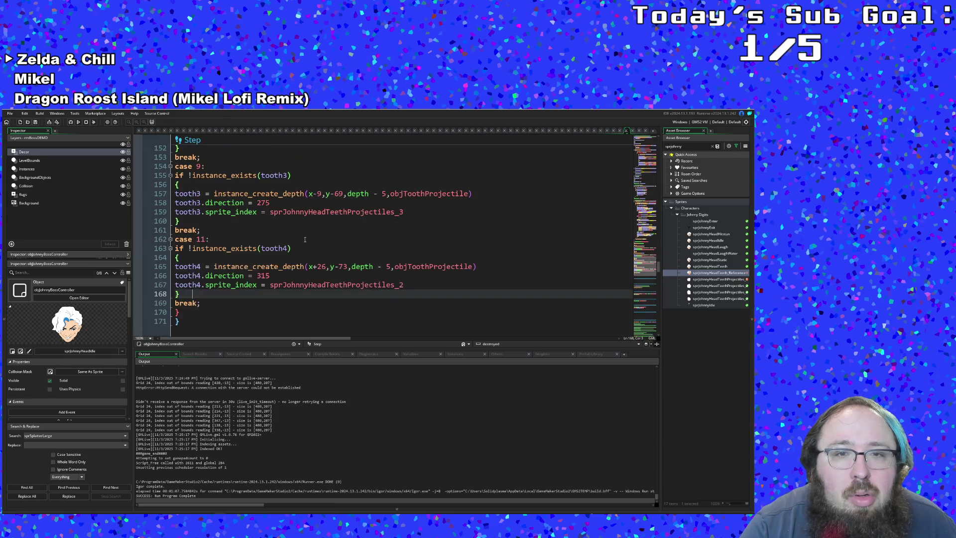
scroll(305, 240, "up", 3)
scroll(305, 240, "up", 4)
scroll(305, 240, "up", 2)
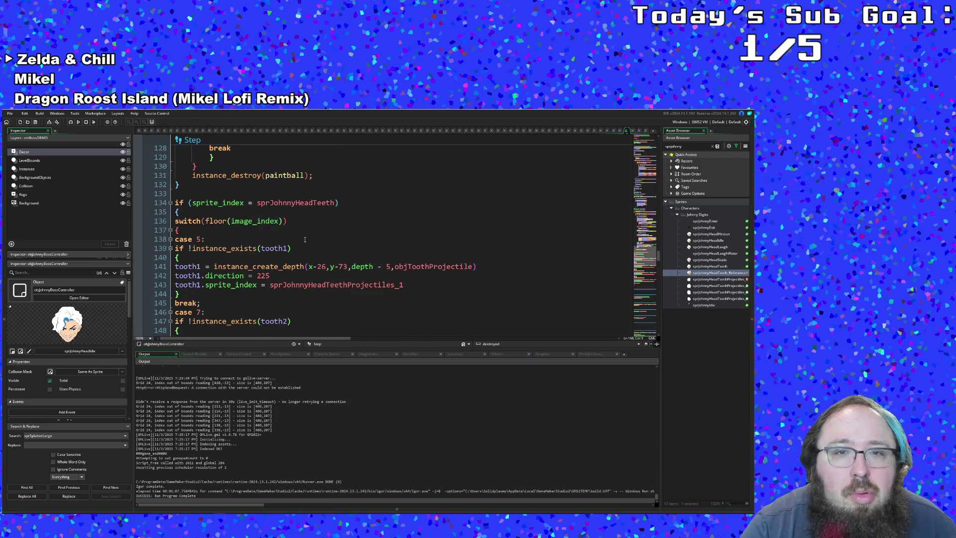
scroll(304, 240, "up", 2)
scroll(304, 240, "up", 3)
scroll(305, 240, "down", 3)
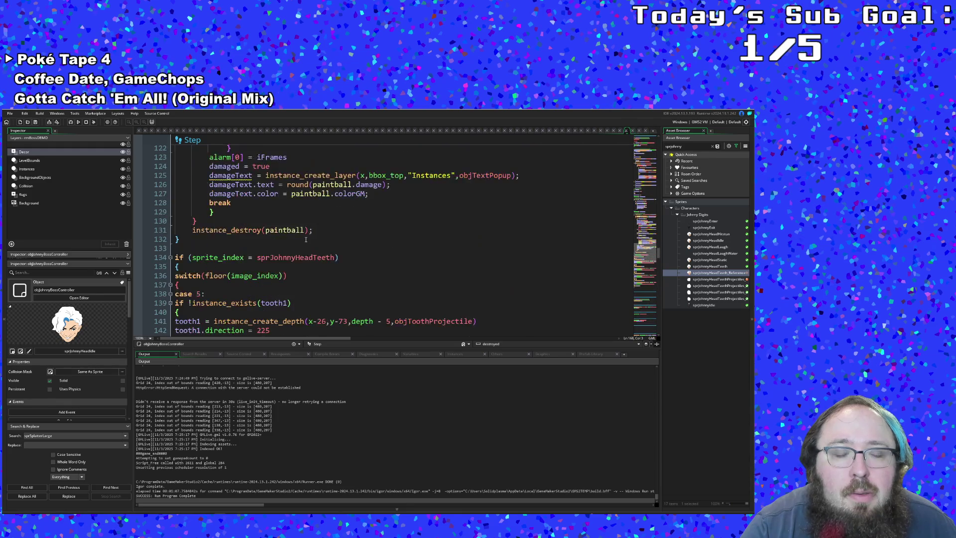
scroll(304, 240, "down", 7)
scroll(305, 240, "down", 5)
scroll(306, 239, "down", 5)
scroll(305, 240, "down", 5)
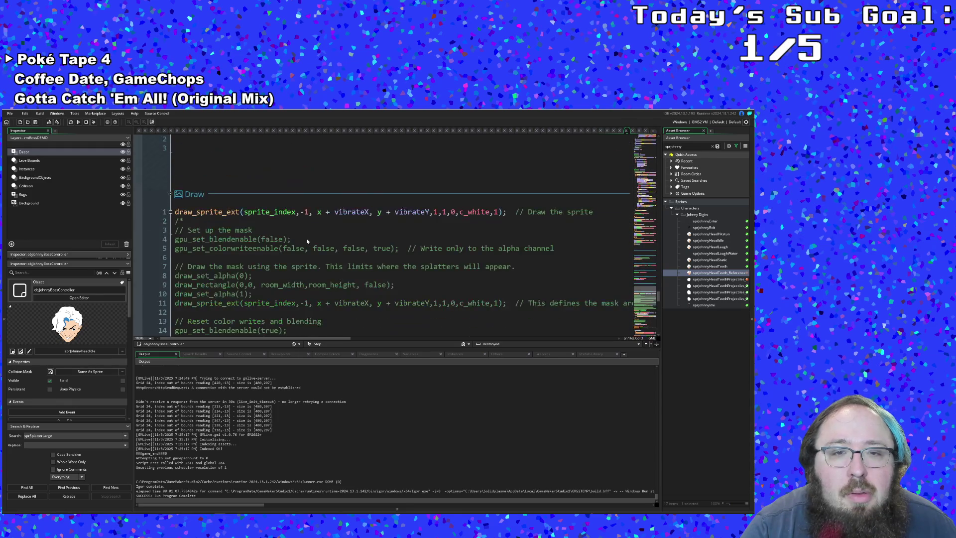
scroll(306, 239, "down", 5)
scroll(306, 239, "down", 5)
scroll(306, 238, "down", 5)
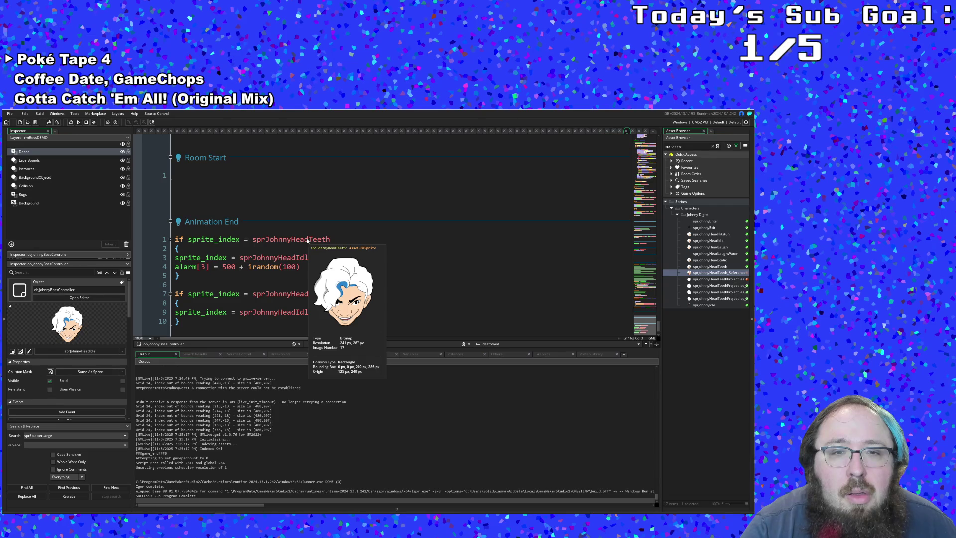
scroll(306, 239, "down", 1)
double_click(276, 277)
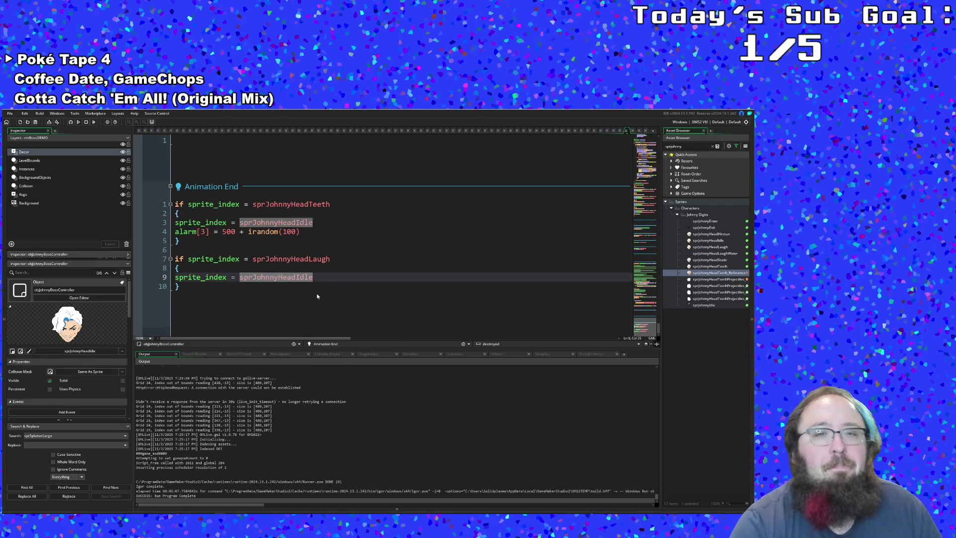
scroll(317, 297, "up", 5)
scroll(317, 297, "up", 5)
scroll(316, 297, "up", 5)
scroll(319, 294, "up", 5)
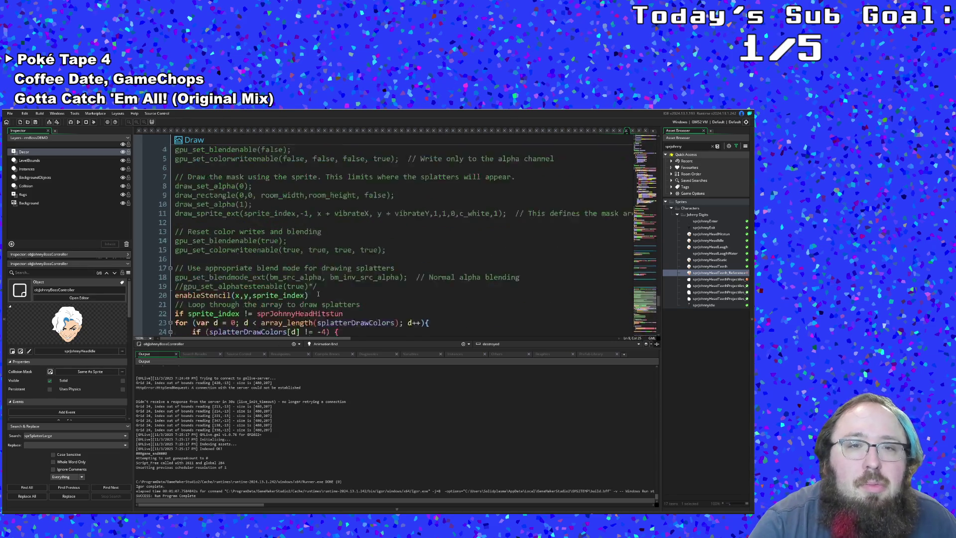
scroll(319, 295, "up", 5)
scroll(317, 295, "up", 3)
scroll(317, 296, "up", 5)
scroll(317, 295, "up", 5)
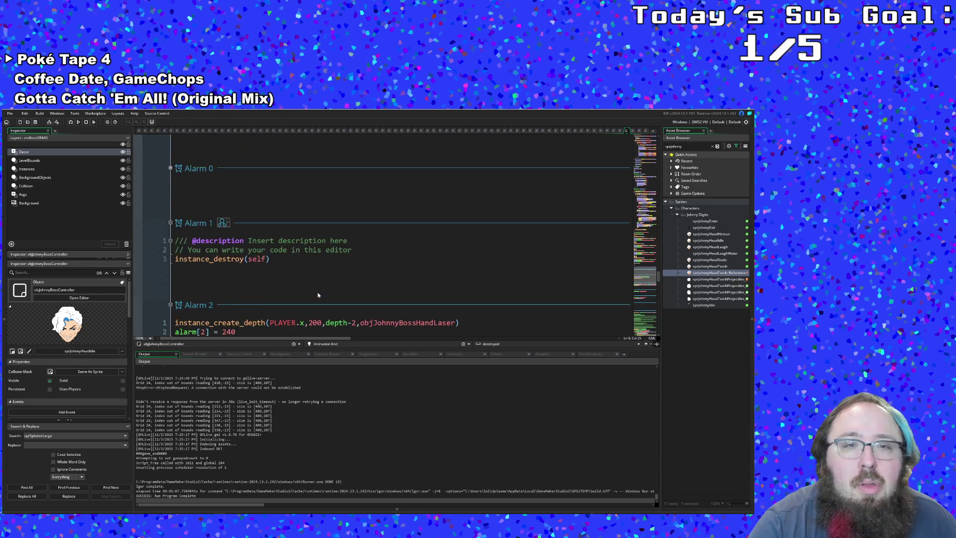
scroll(318, 294, "up", 5)
scroll(317, 295, "up", 5)
scroll(317, 293, "up", 5)
scroll(318, 291, "up", 5)
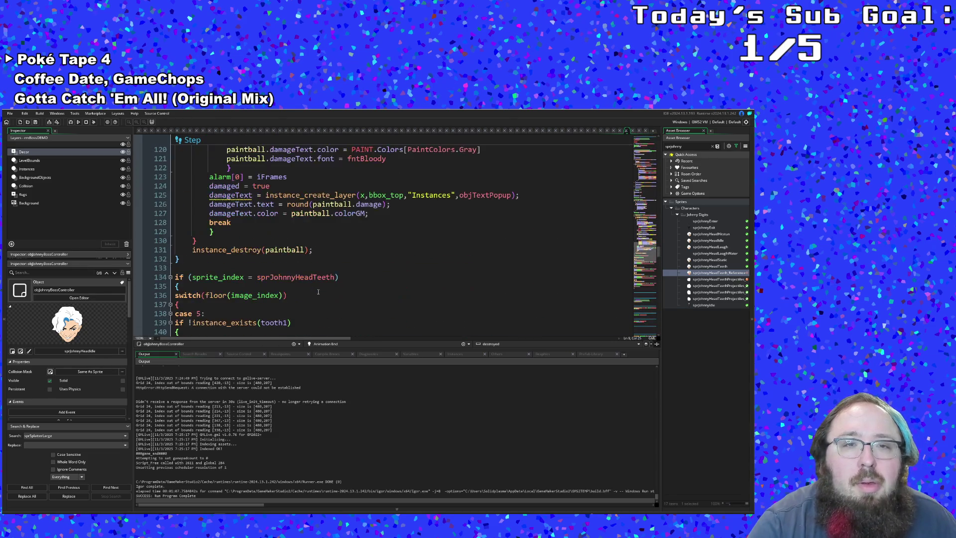
scroll(318, 291, "down", 5)
scroll(318, 290, "down", 5)
scroll(317, 287, "down", 5)
scroll(317, 282, "down", 5)
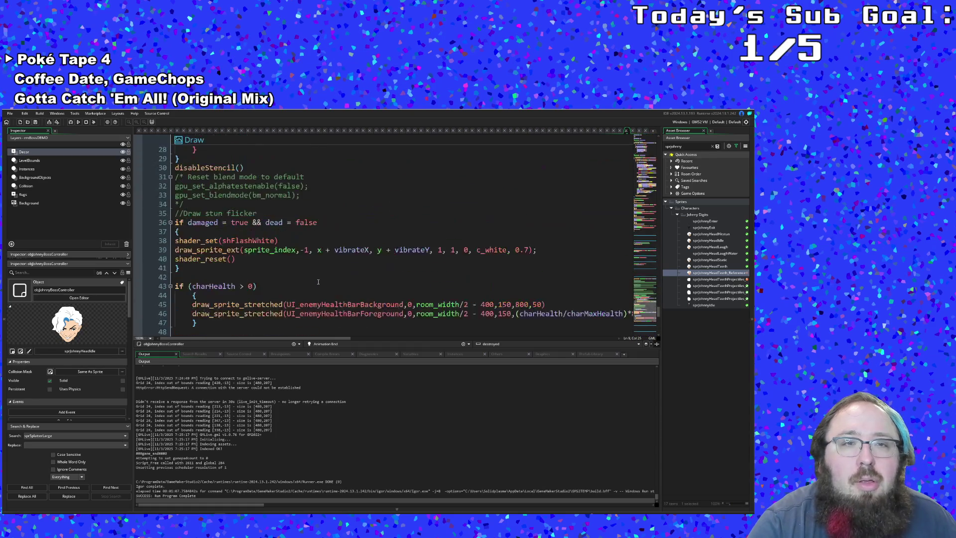
scroll(317, 281, "up", 4)
scroll(317, 281, "down", 4)
scroll(284, 264, "up", 2)
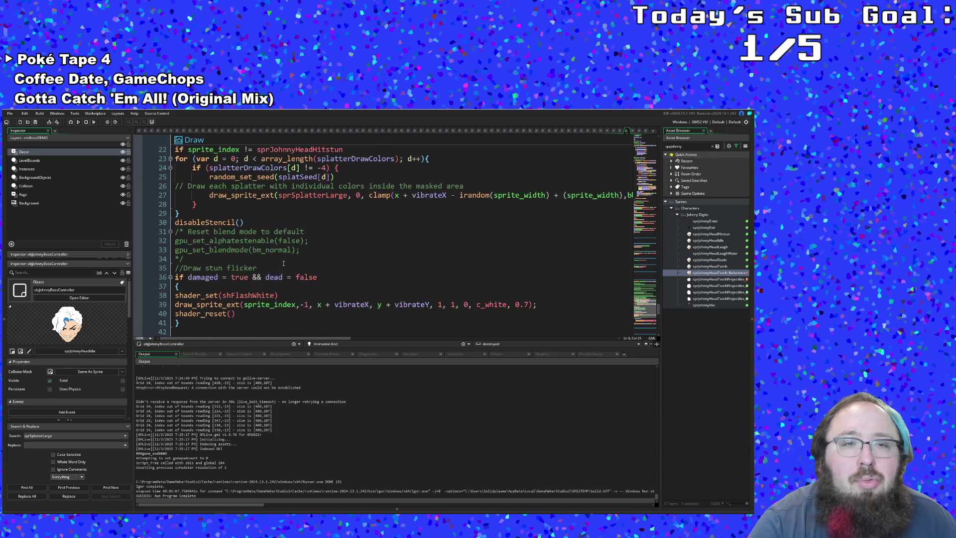
left_click(255, 260)
scroll(253, 259, "down", 2)
left_click(253, 259)
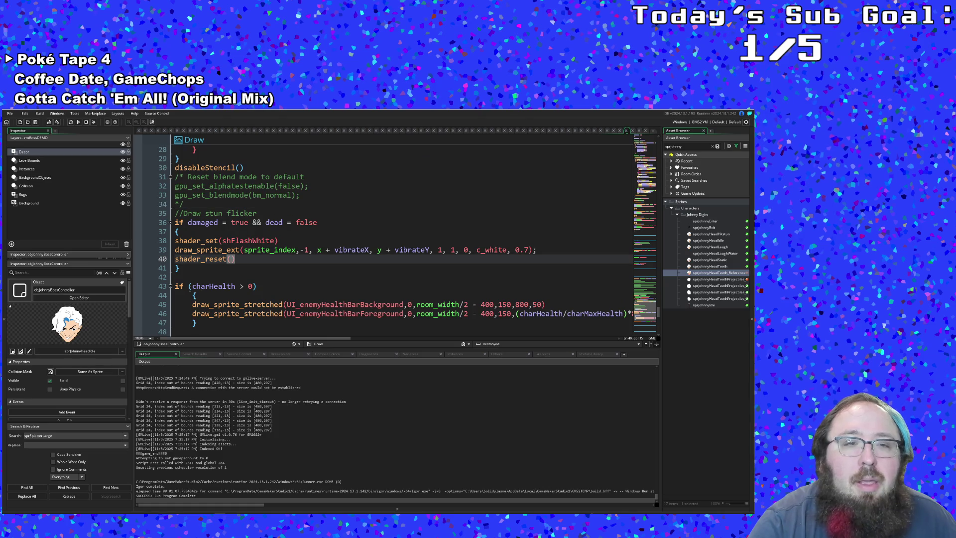
- Select the health bar and status icon lines 43–49 in Draw and cut them
left_click_drag(175, 286, 224, 324)
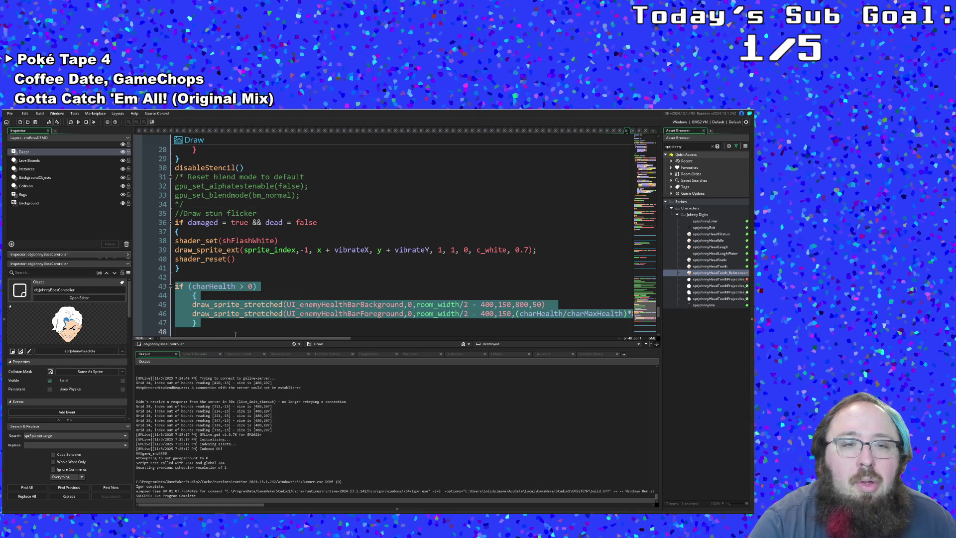
scroll(236, 328, "down", 2)
left_click(237, 314)
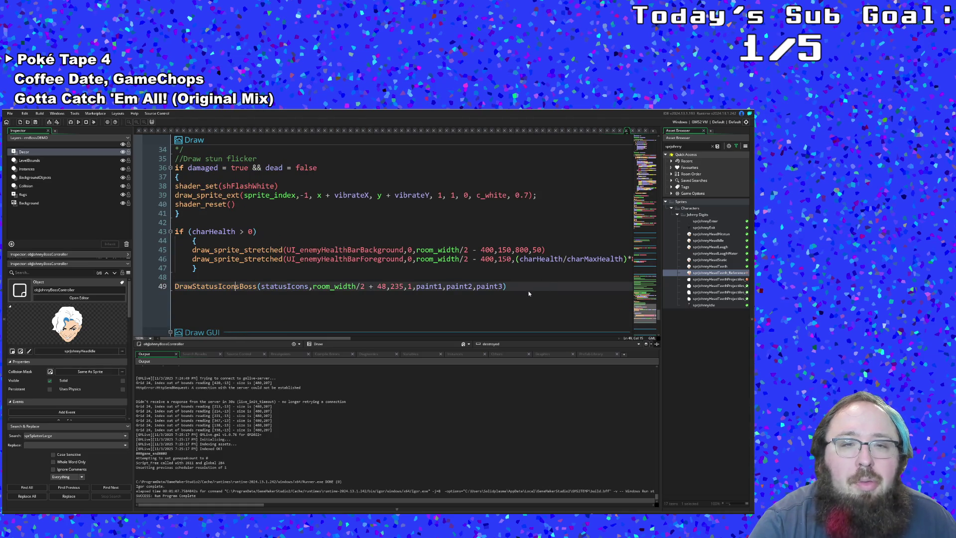
left_click_drag(528, 293, 178, 232)
right_click(178, 232)
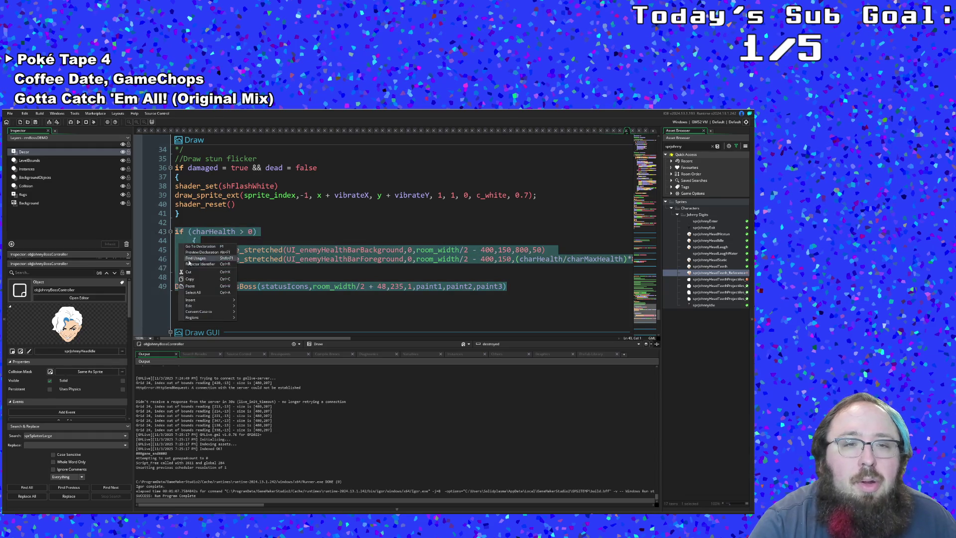
left_click(195, 278)
right_click(196, 251)
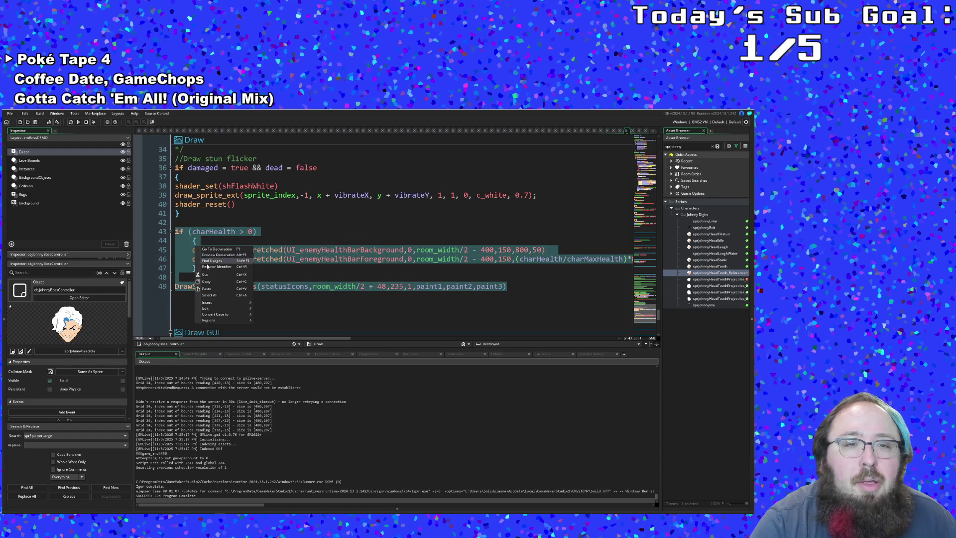
left_click(210, 277)
scroll(210, 269, "down", 1)
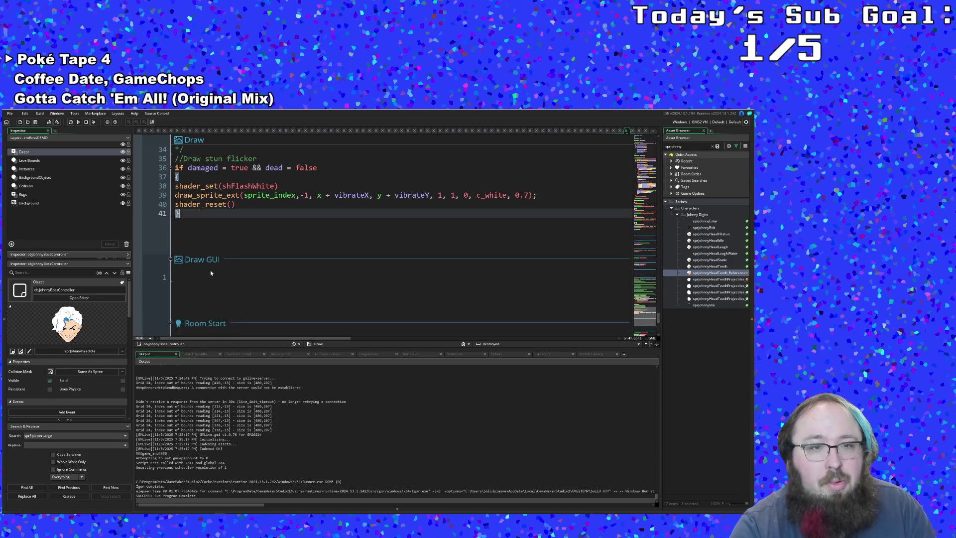
scroll(210, 270, "down", 4)
- Paste the health bar code into the empty Draw GUI event
left_click(191, 166)
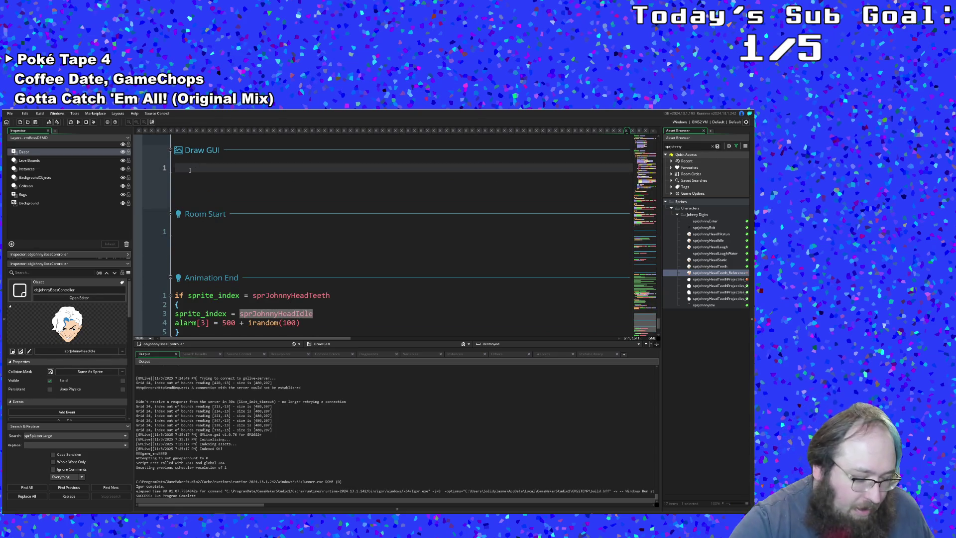
key("ctrl+v")
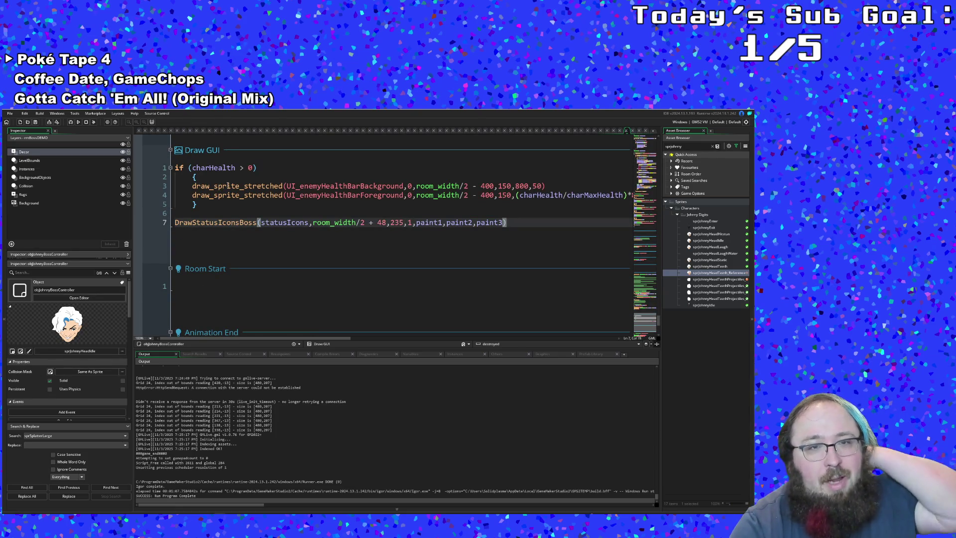
left_click(227, 186)
scroll(226, 241, "up", 1)
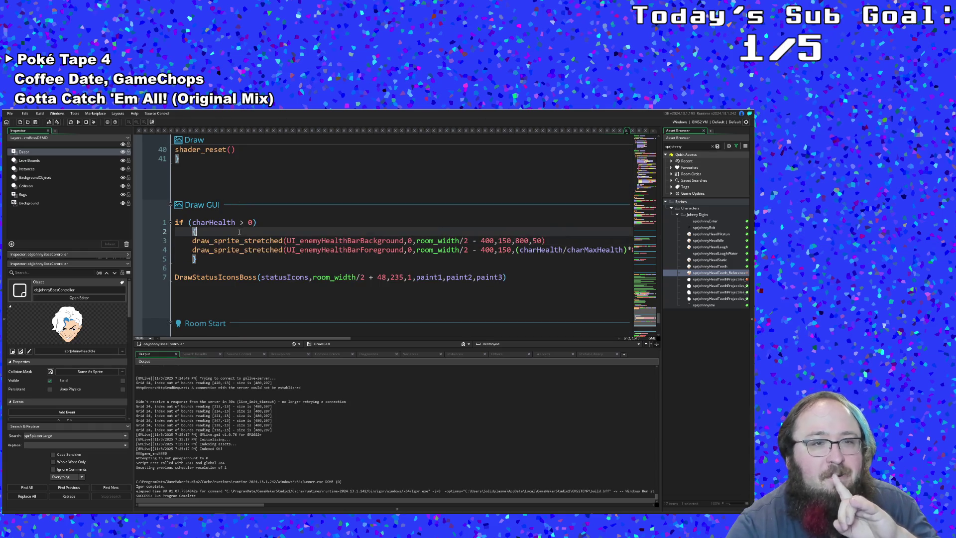
- Search the project for objRoomManager.depth, then GAME.depth, then every depth usage
left_click(235, 263)
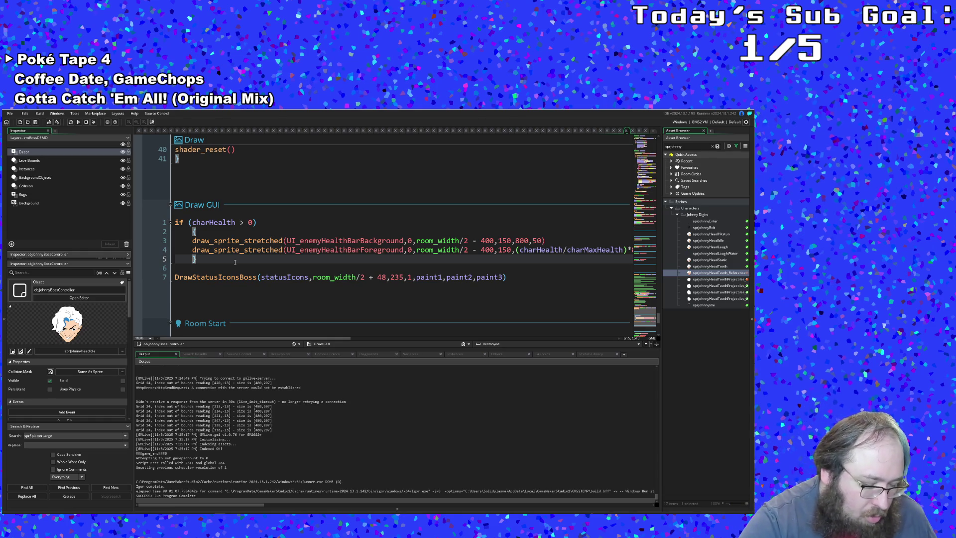
key("ctrl+shift+f")
type("objRoomManager.depth")
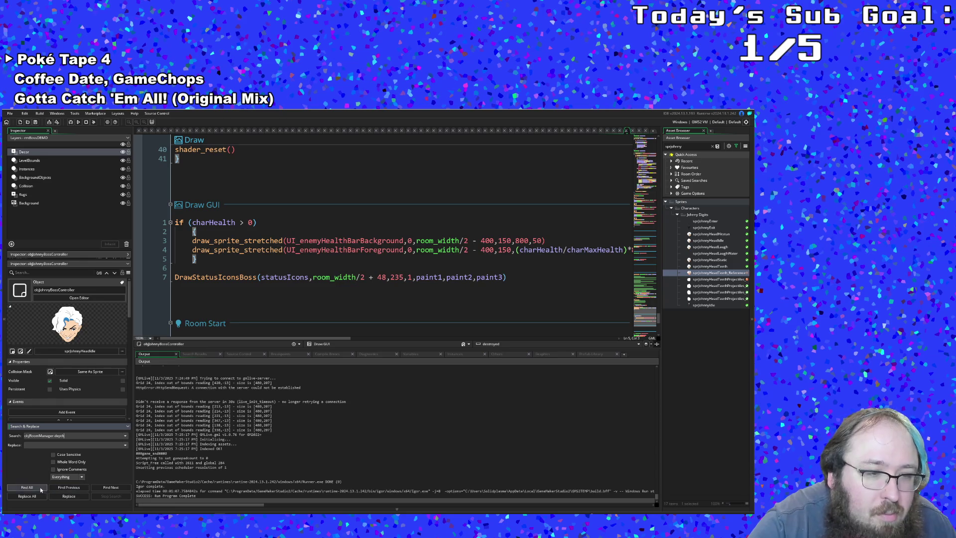
left_click(37, 489)
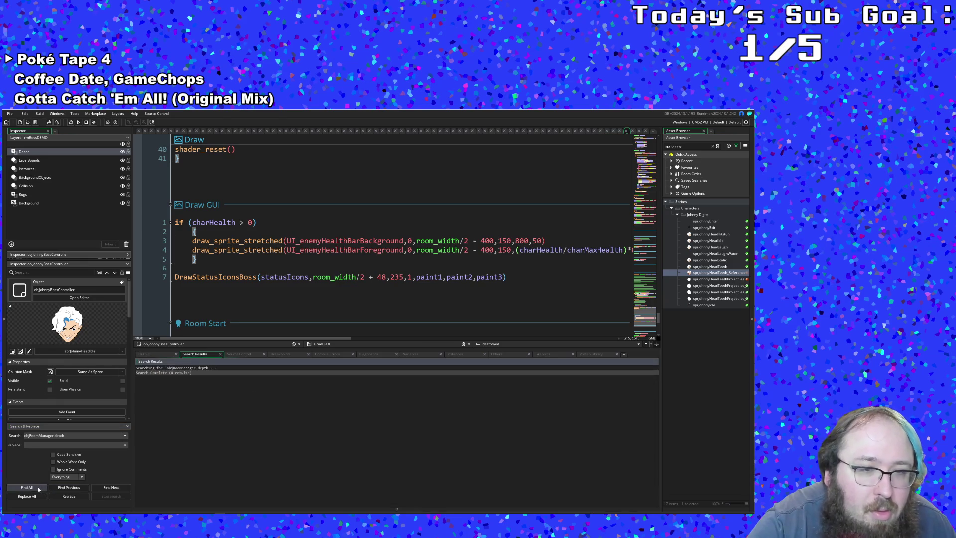
triple_click(56, 436)
type("GAME")
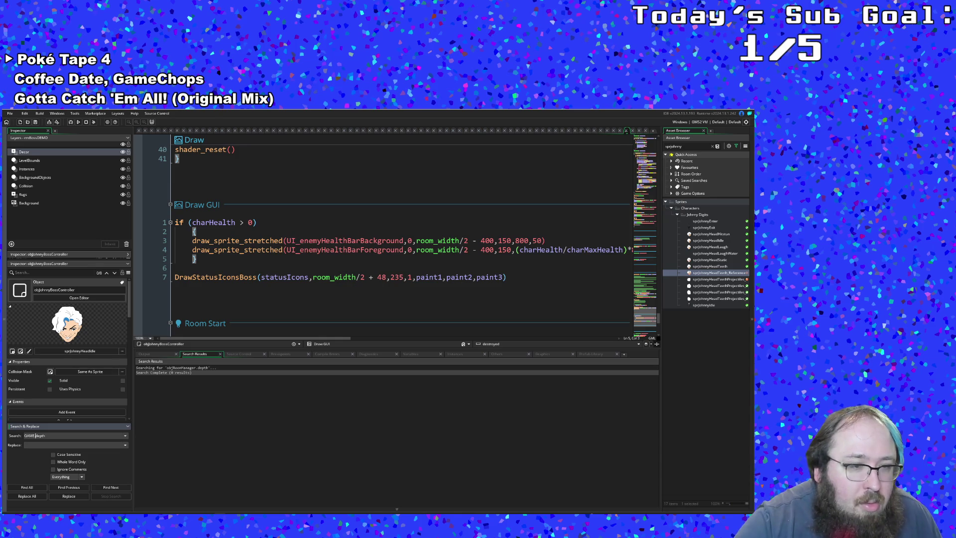
left_click(28, 487)
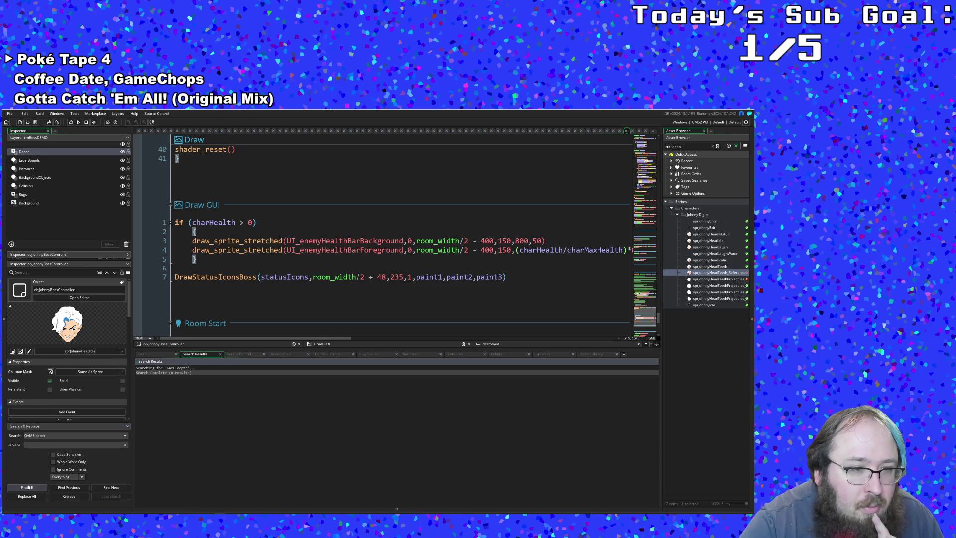
double_click(35, 435)
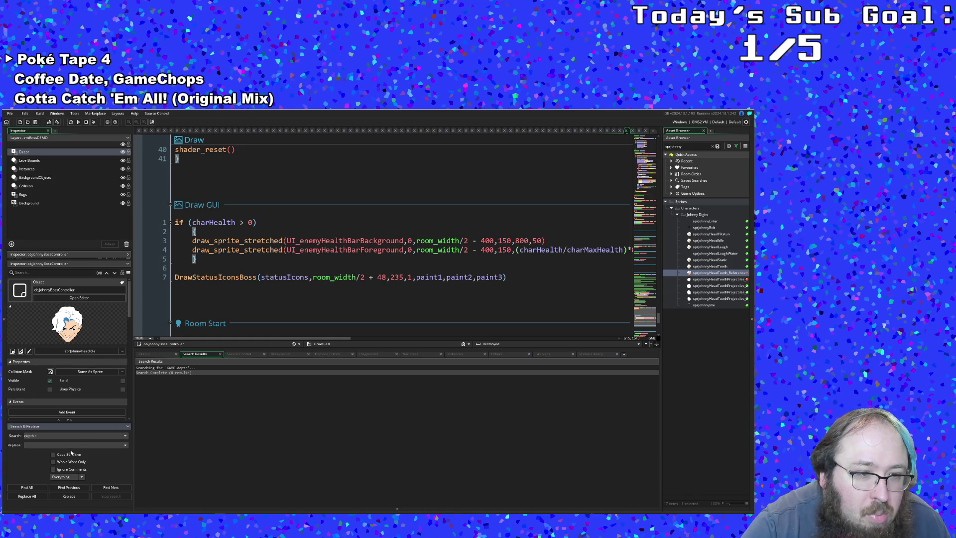
left_click(28, 487)
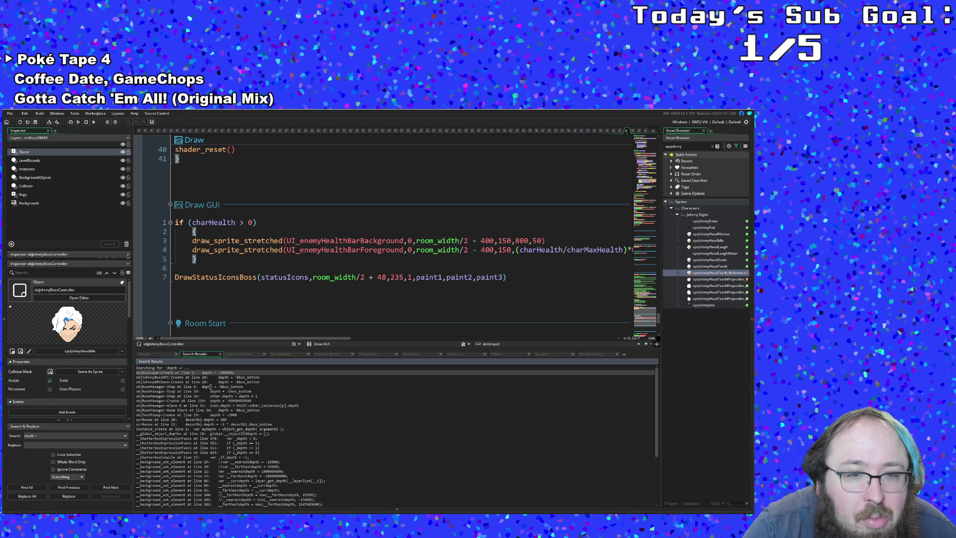
- Open the objRoomManager Step matches at lines 6, 10 and 16
double_click(211, 387)
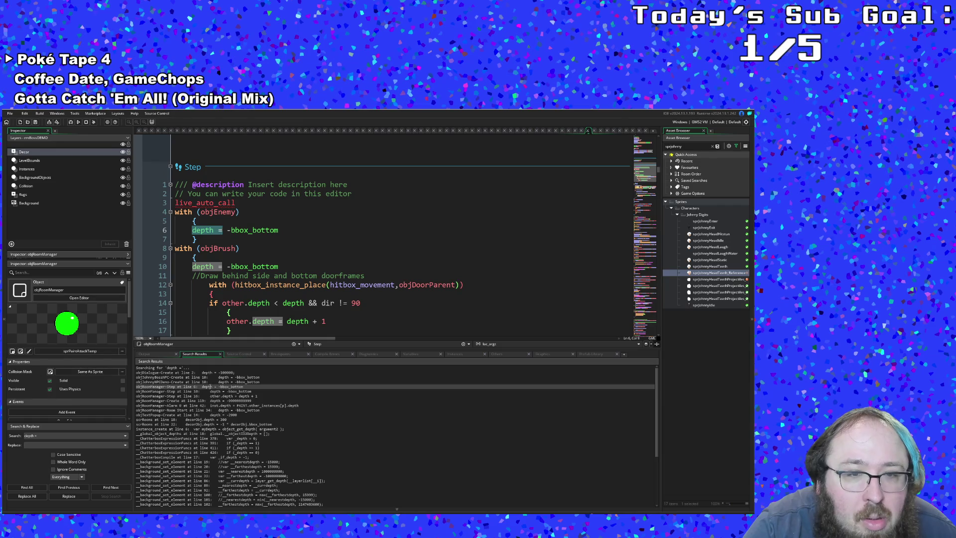
double_click(211, 391)
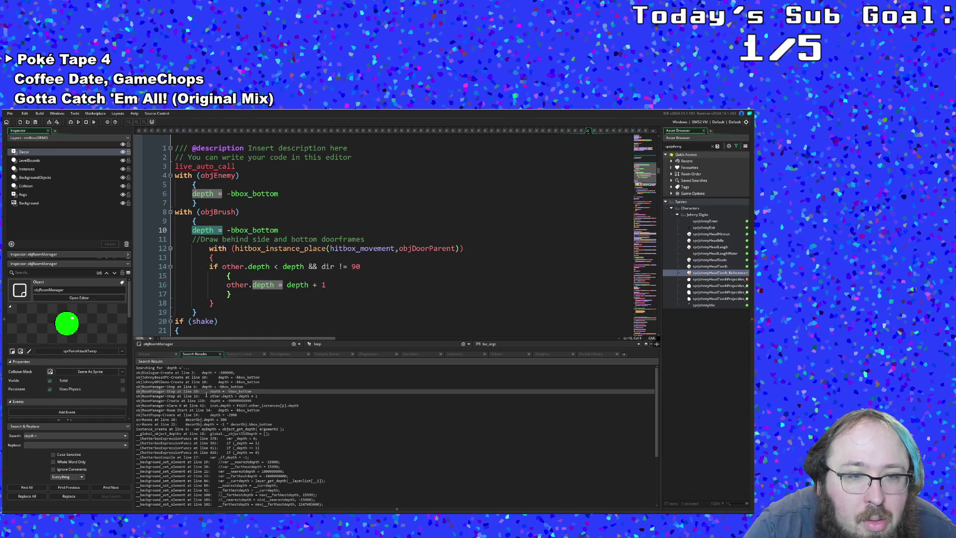
double_click(205, 396)
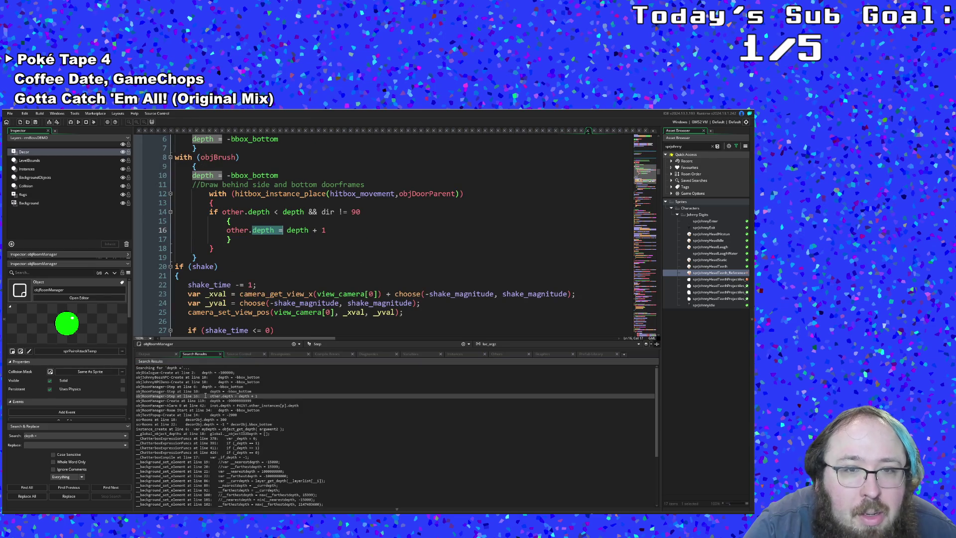
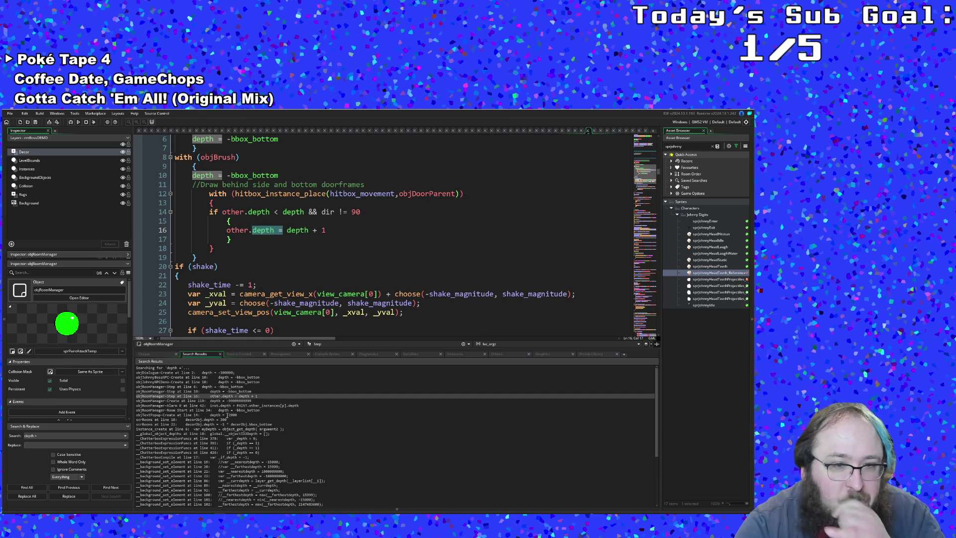
- Inspect each depth search hit — objRoomManager Create, Alarm 0, Room Start, objTextPopup Create, instance_create — then close instance_create
double_click(225, 400)
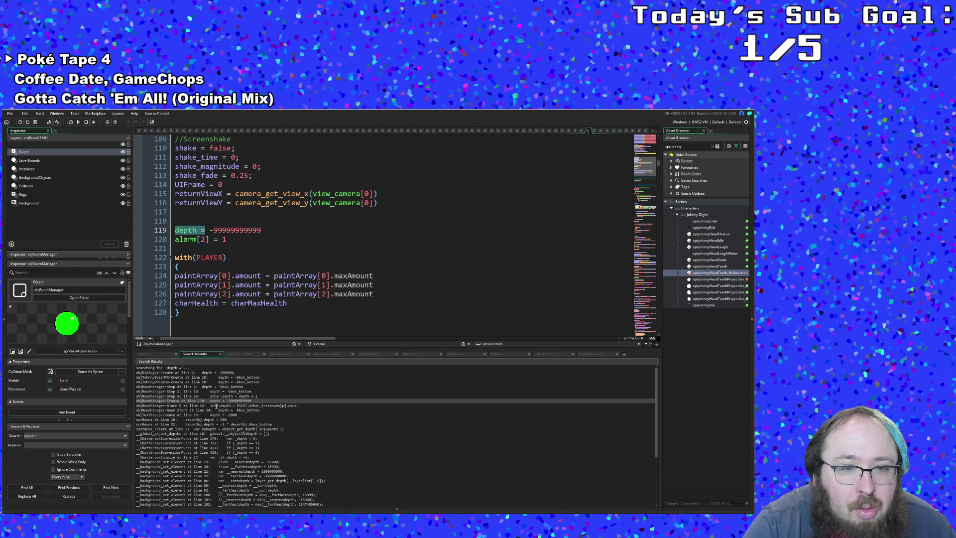
double_click(216, 405)
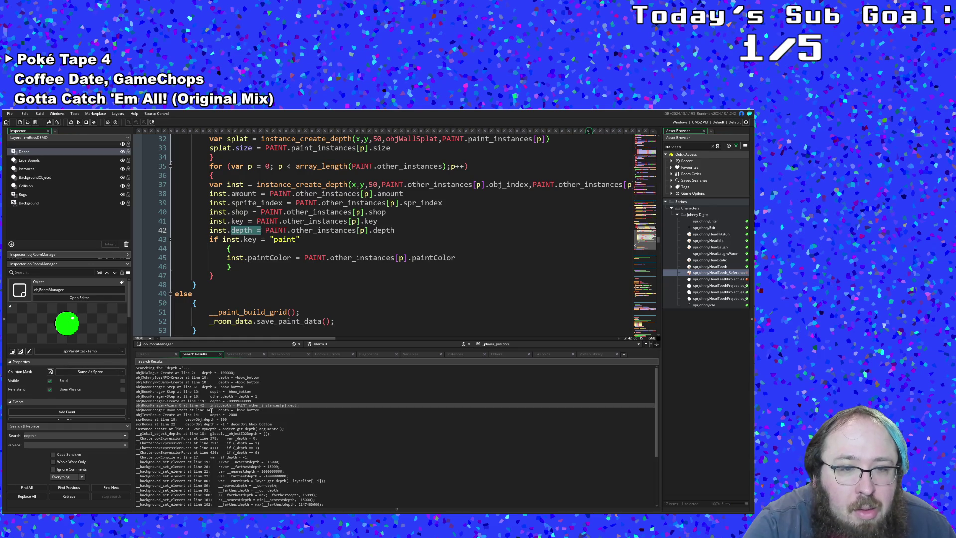
double_click(212, 410)
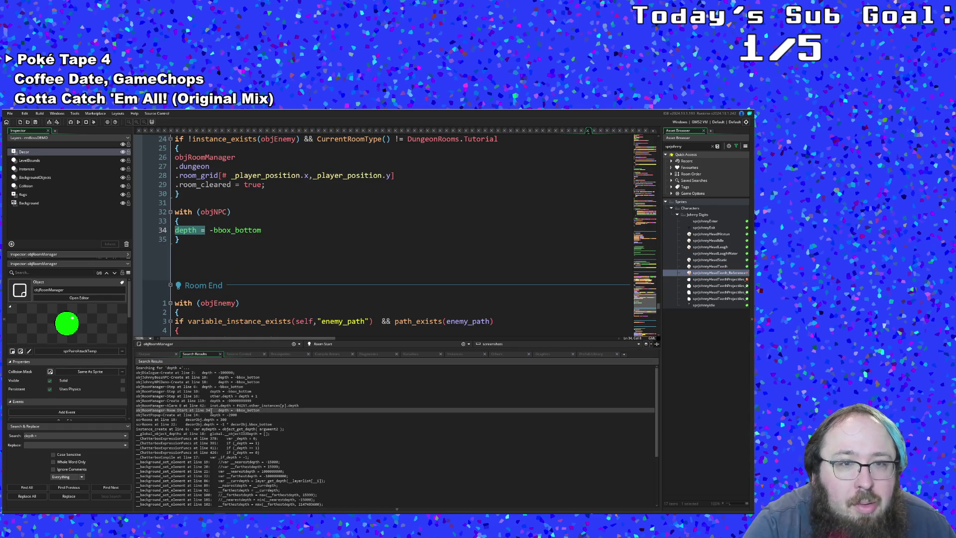
double_click(198, 415)
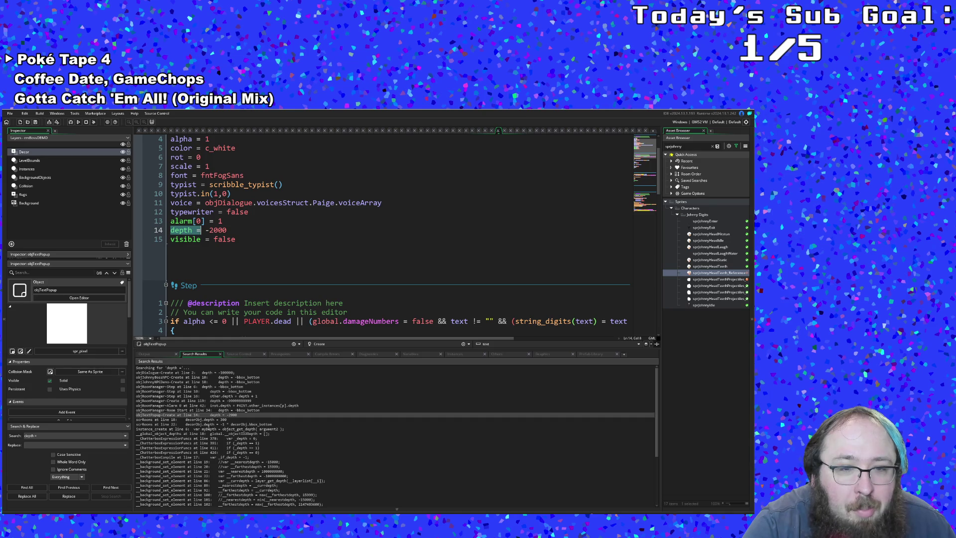
double_click(209, 429)
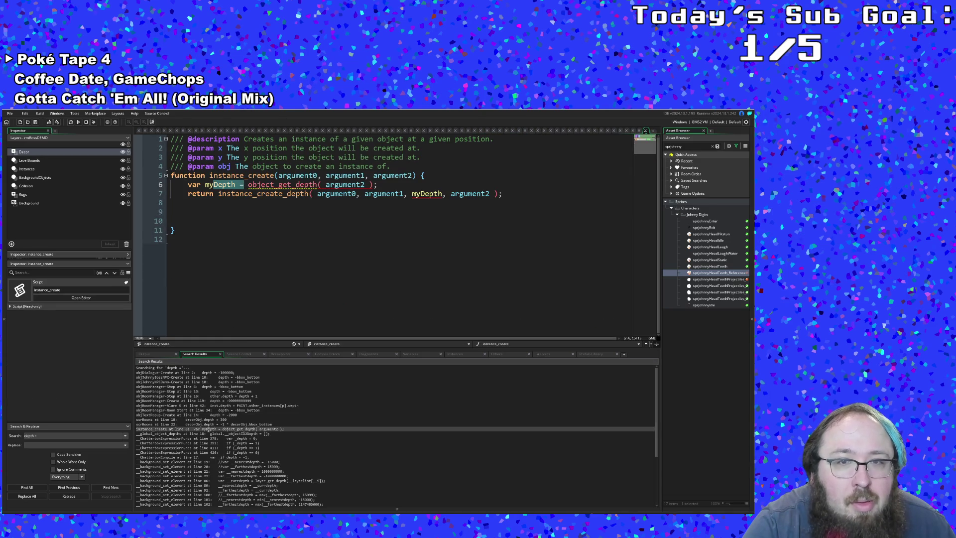
scroll(213, 425, "down", 5)
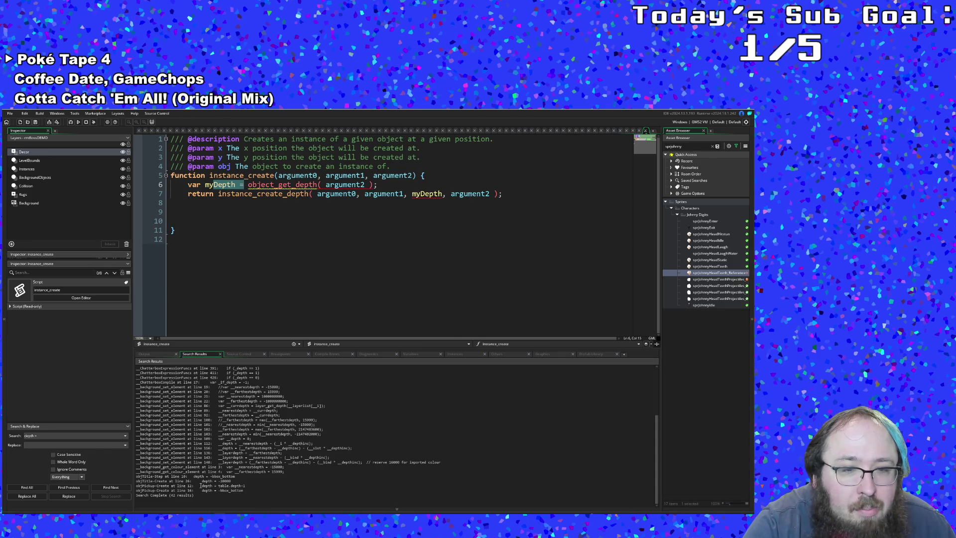
scroll(201, 485, "up", 3)
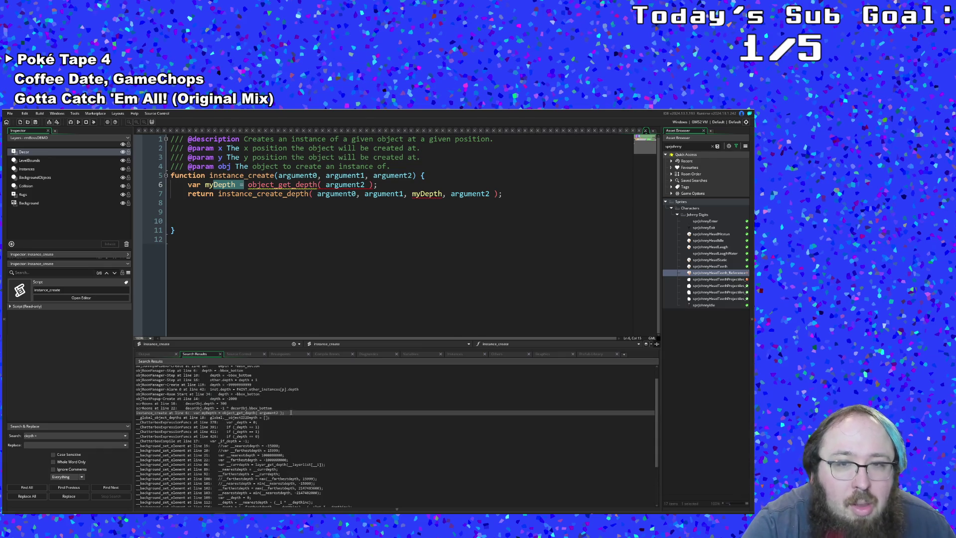
left_click(646, 132)
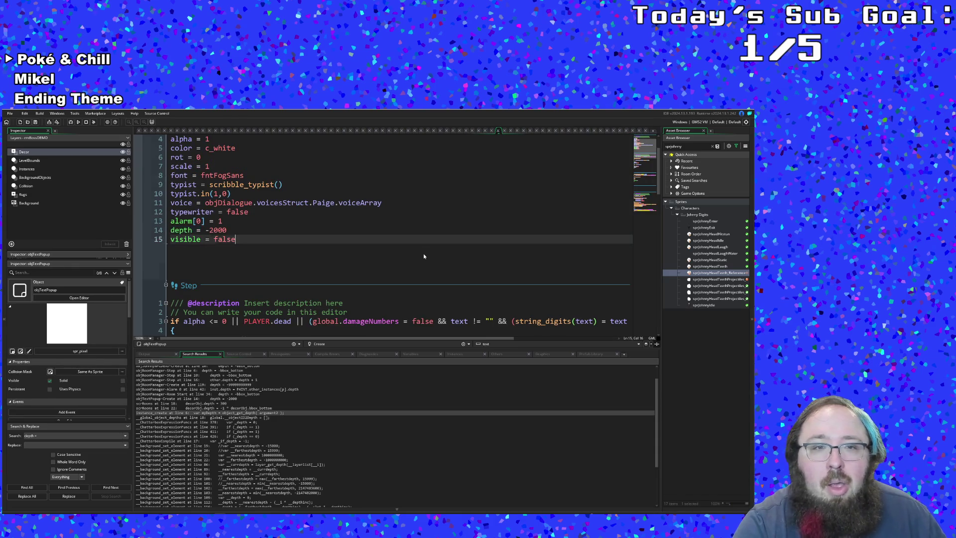
scroll(423, 253, "up", 2)
scroll(418, 261, "down", 5)
scroll(418, 261, "up", 2)
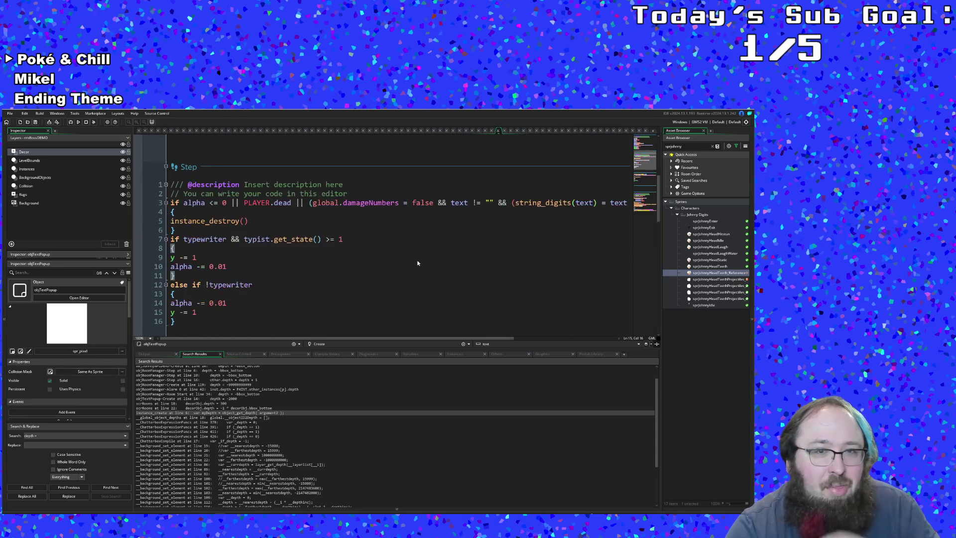
scroll(418, 261, "up", 2)
scroll(416, 260, "up", 1)
- Leave objTextPopup's Draw GUI and start a quick asset search (Ctrl+T) for objRoomManager
left_click(415, 260)
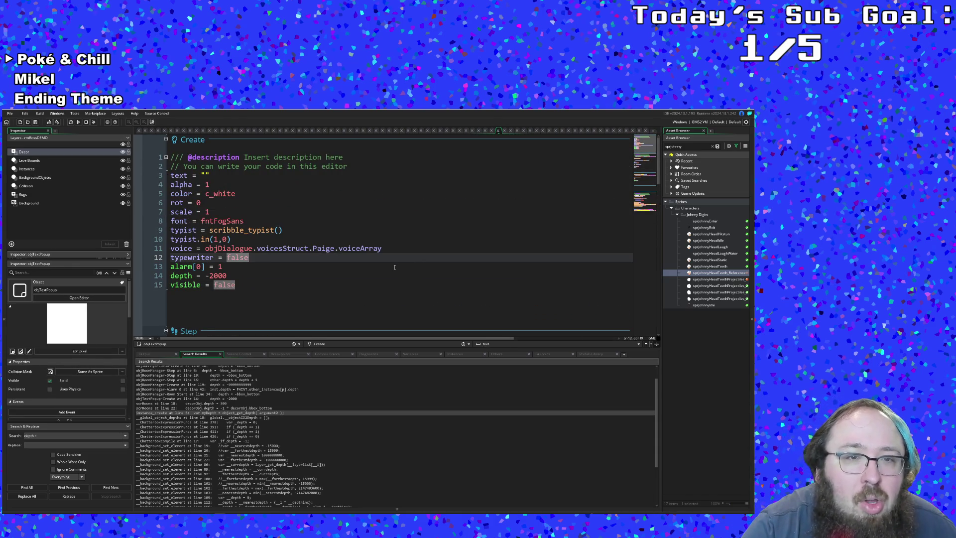
scroll(394, 266, "down", 2)
scroll(377, 265, "down", 3)
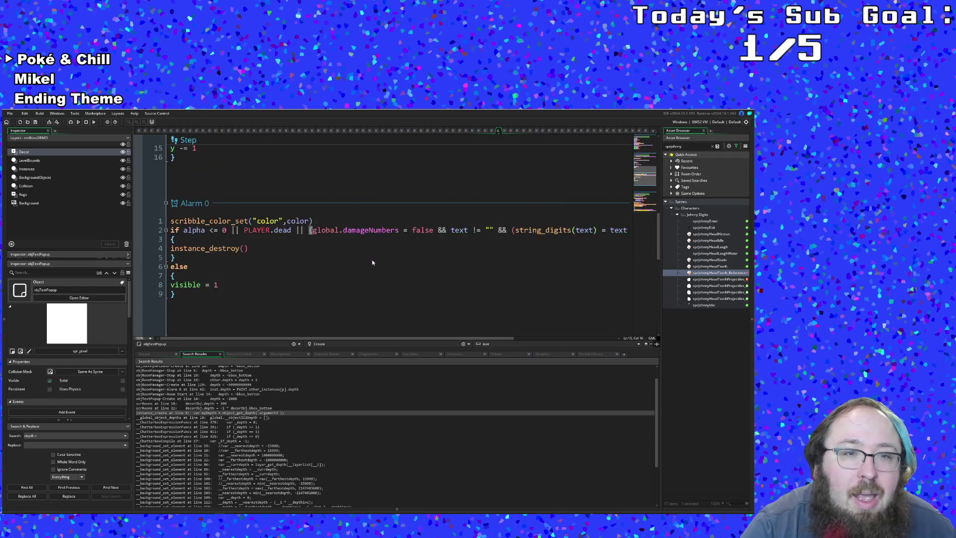
scroll(373, 262, "down", 3)
scroll(369, 260, "down", 3)
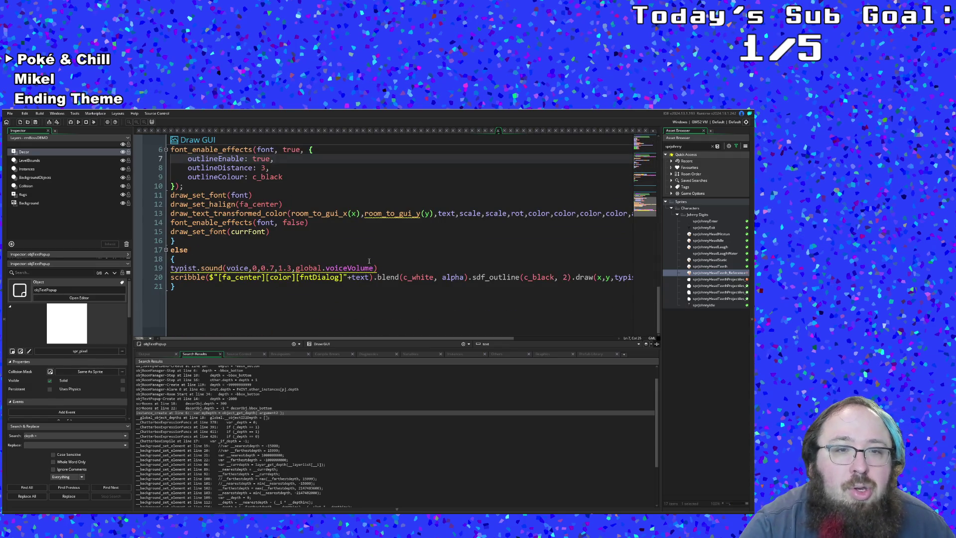
left_click(370, 261)
key("ctrl+t")
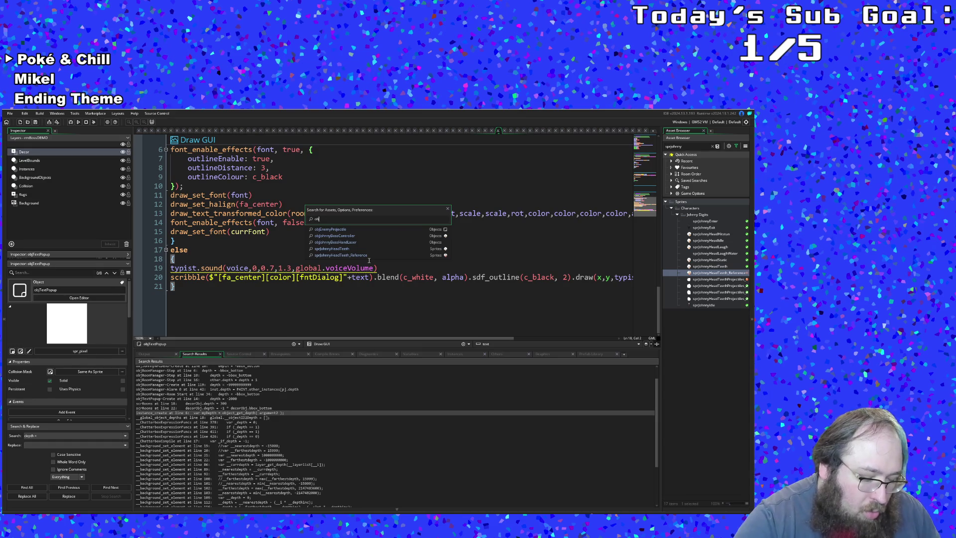
key("BackSpace")
type("room")
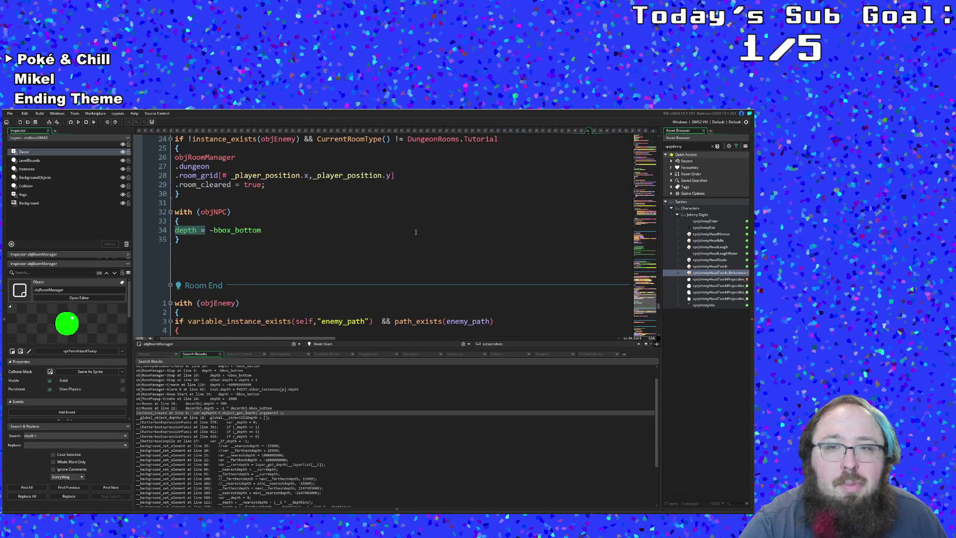
left_click(364, 230)
scroll(590, 245, "down", 5)
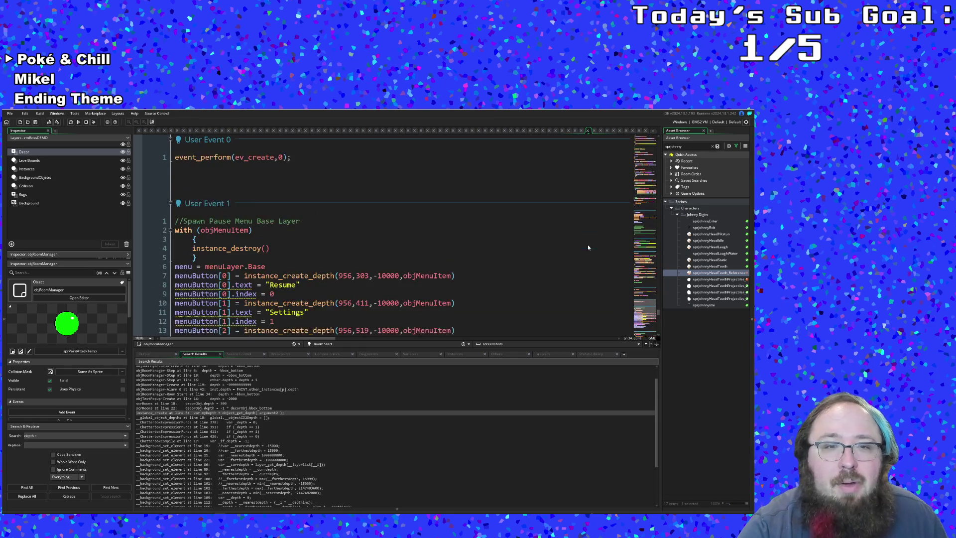
scroll(587, 245, "down", 3)
scroll(587, 243, "up", 3)
scroll(588, 243, "down", 3)
scroll(588, 243, "down", 3)
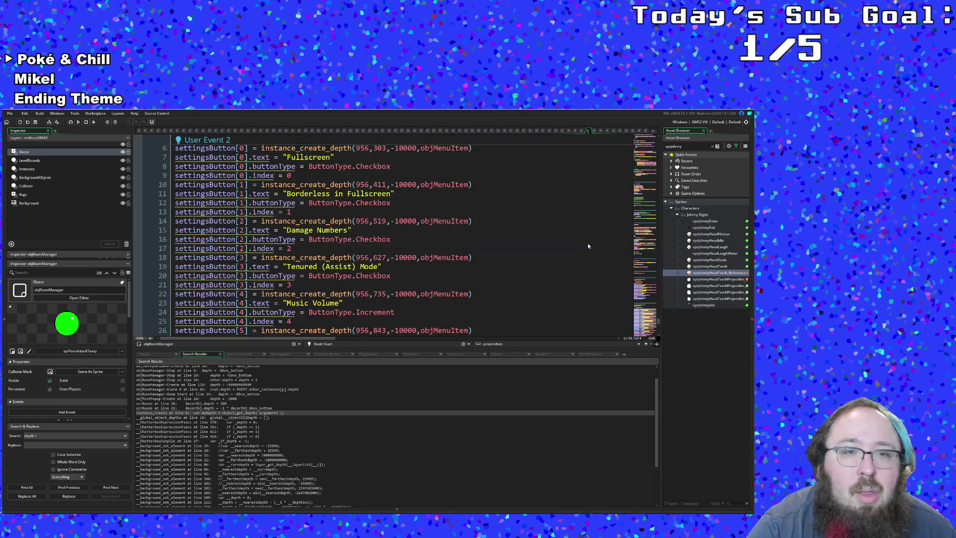
scroll(588, 243, "up", 5)
scroll(588, 243, "up", 3)
scroll(588, 243, "up", 3)
scroll(587, 243, "up", 3)
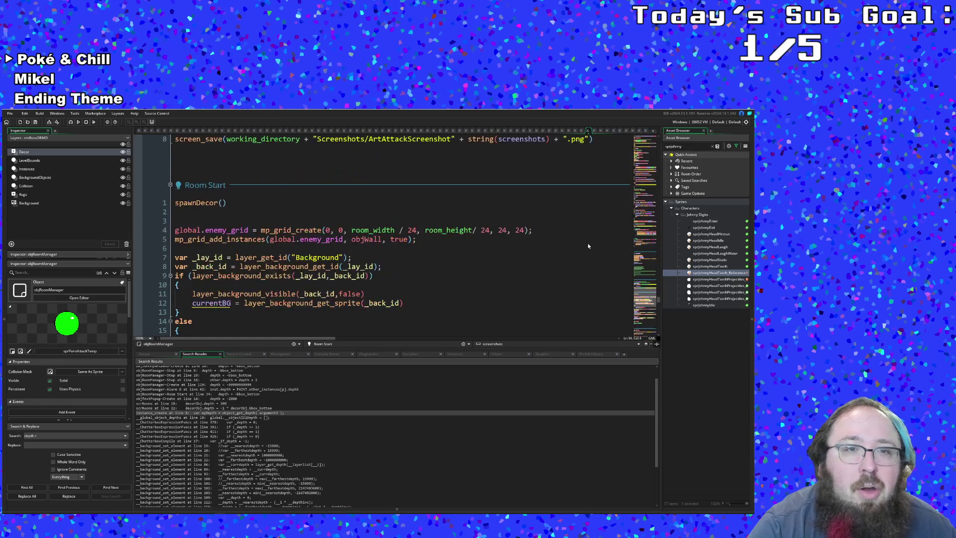
scroll(588, 242, "up", 3)
scroll(587, 242, "up", 3)
scroll(587, 242, "up", 3)
scroll(588, 242, "up", 3)
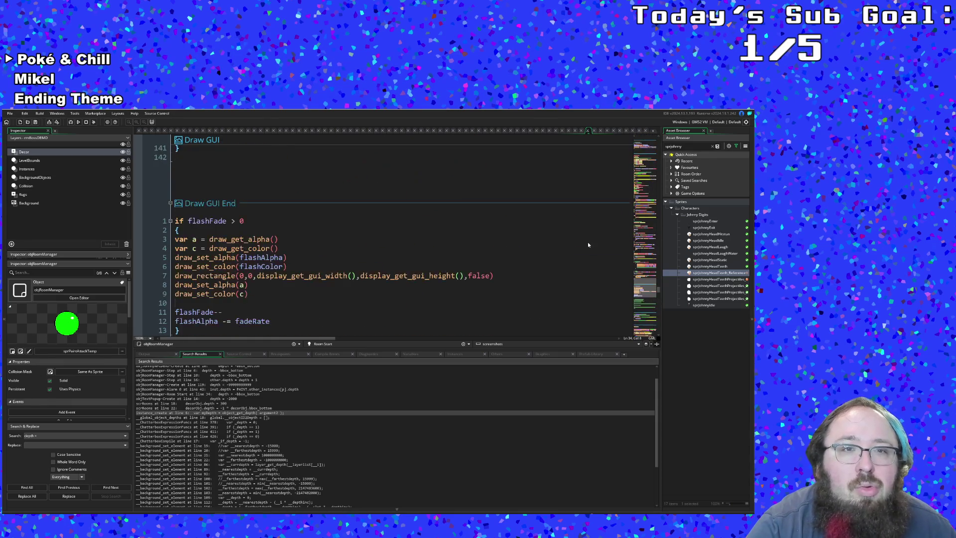
scroll(588, 242, "up", 3)
scroll(587, 242, "up", 3)
scroll(588, 242, "down", 5)
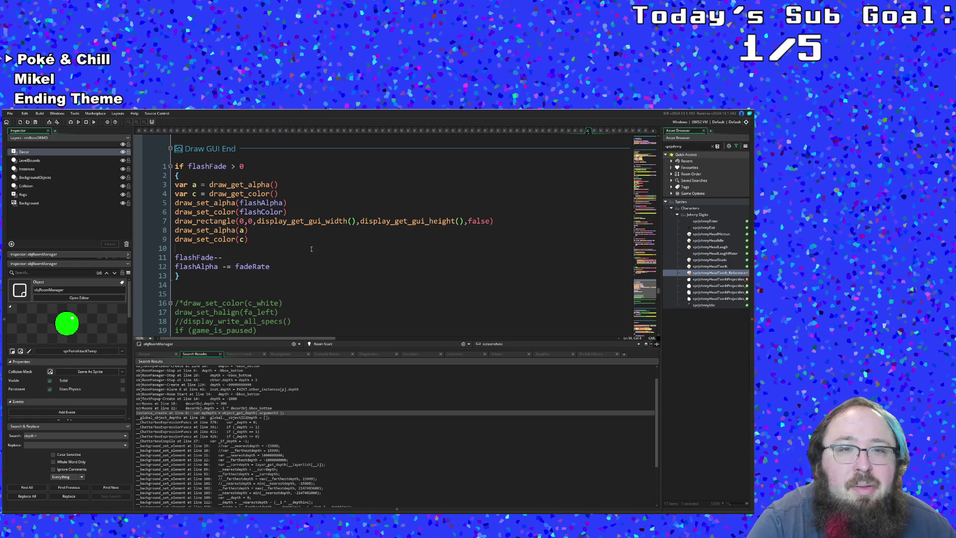
left_click(215, 267)
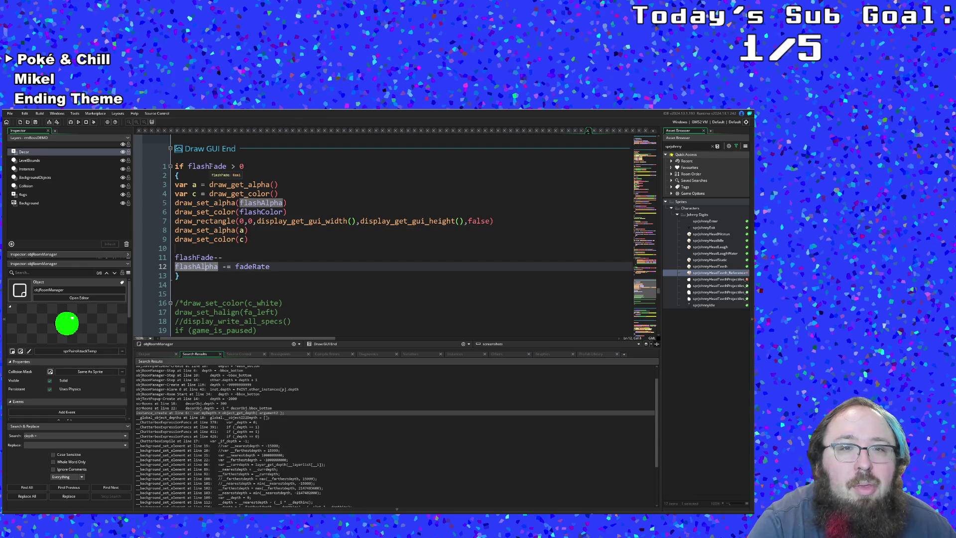
scroll(278, 230, "up", 5)
scroll(278, 230, "up", 10)
scroll(278, 230, "up", 5)
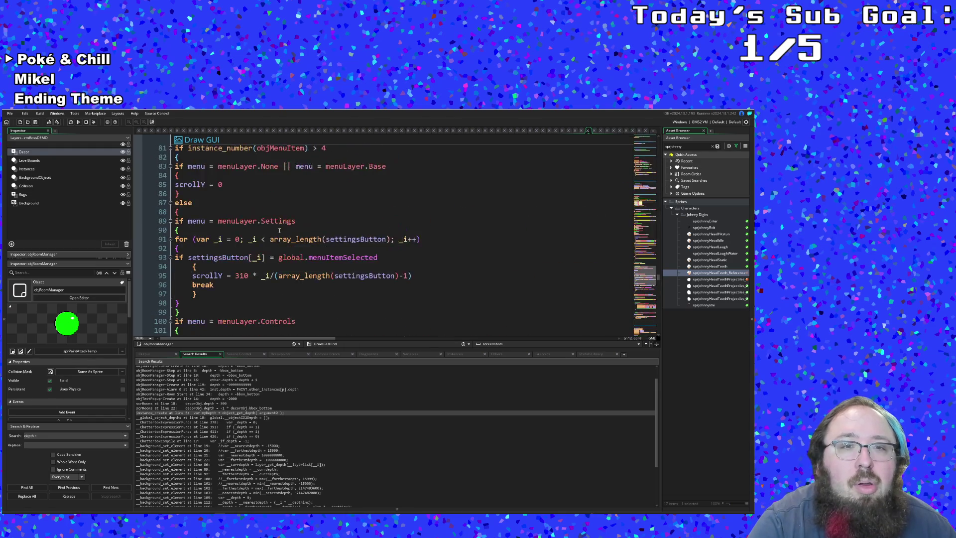
scroll(279, 230, "up", 5)
scroll(279, 230, "up", 5)
scroll(279, 230, "up", 5)
scroll(279, 230, "up", 5)
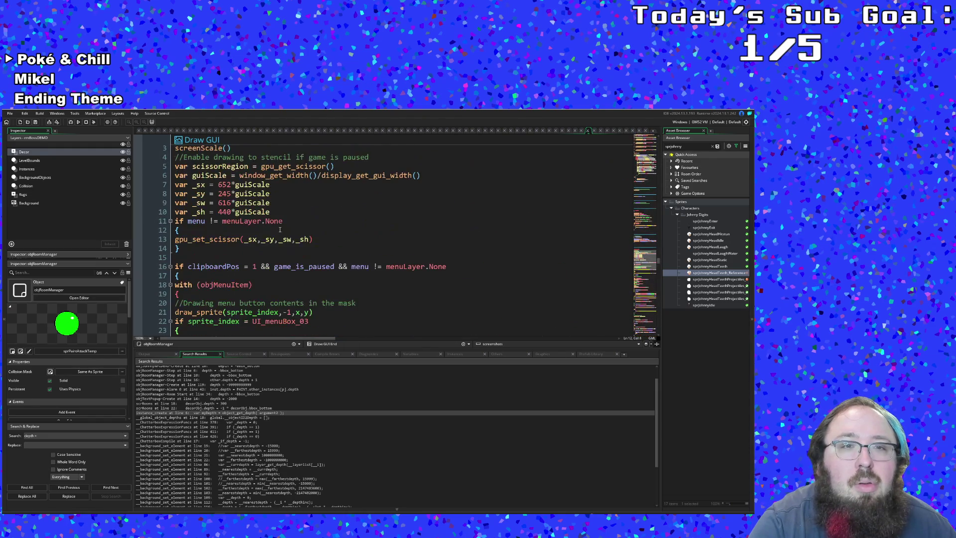
scroll(280, 230, "up", 3)
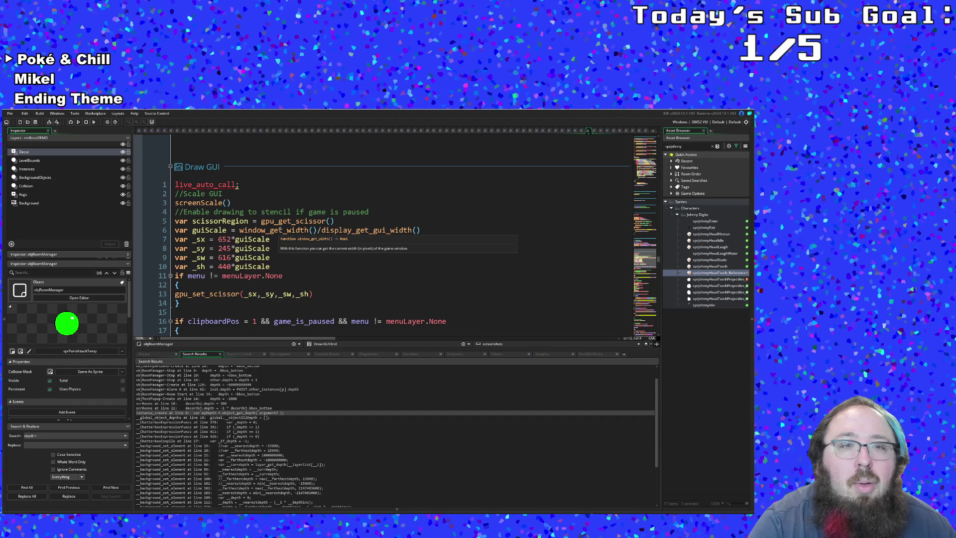
scroll(219, 203, "down", 5)
scroll(218, 204, "down", 2)
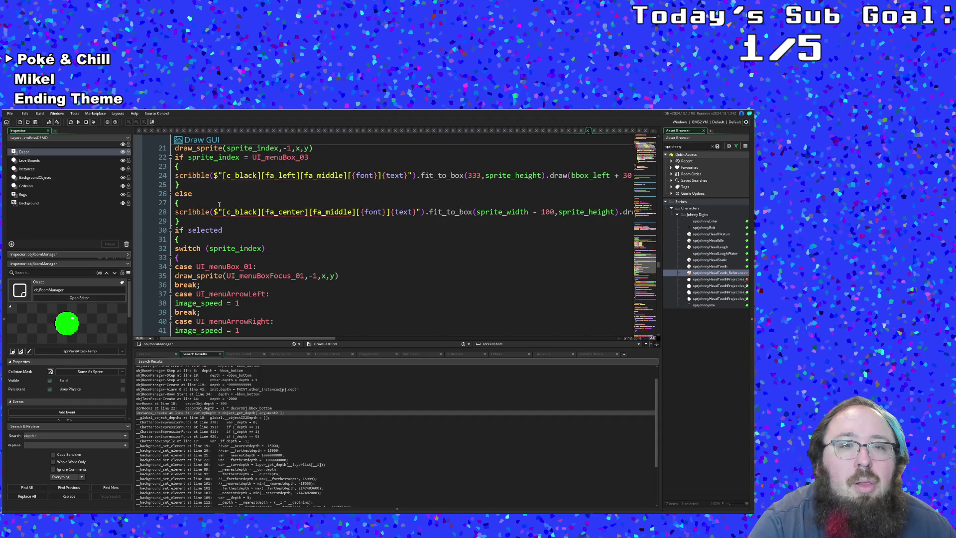
scroll(219, 203, "down", 6)
scroll(218, 204, "up", 6)
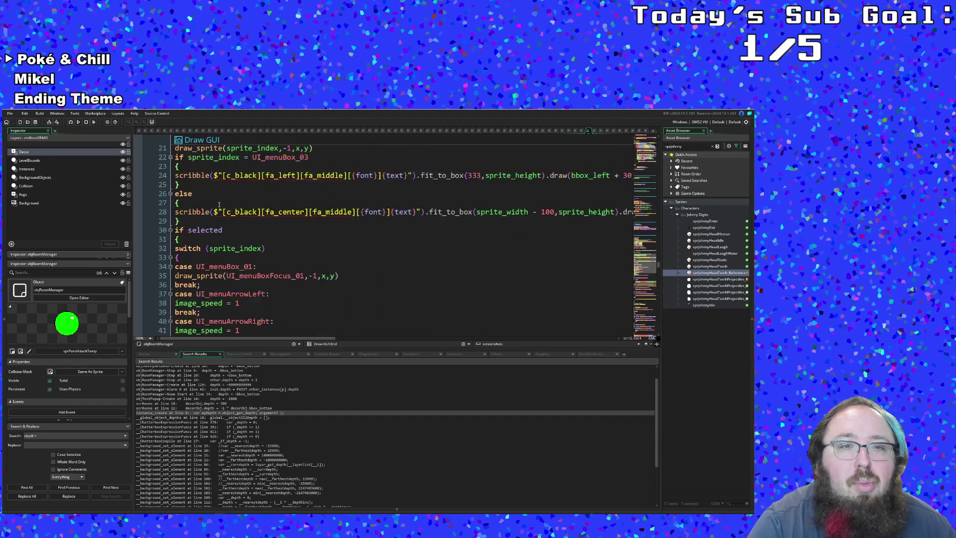
scroll(219, 203, "up", 4)
left_click(249, 220)
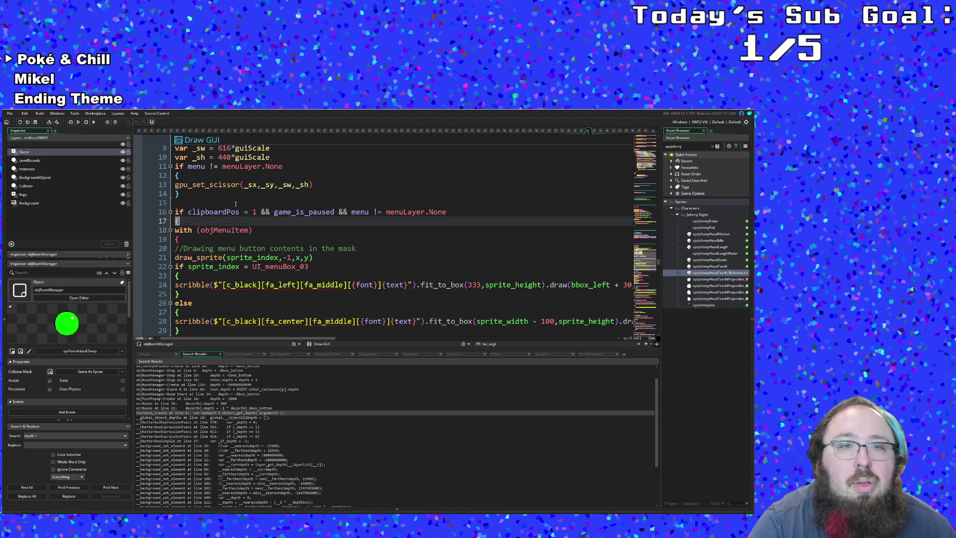
left_click(235, 203)
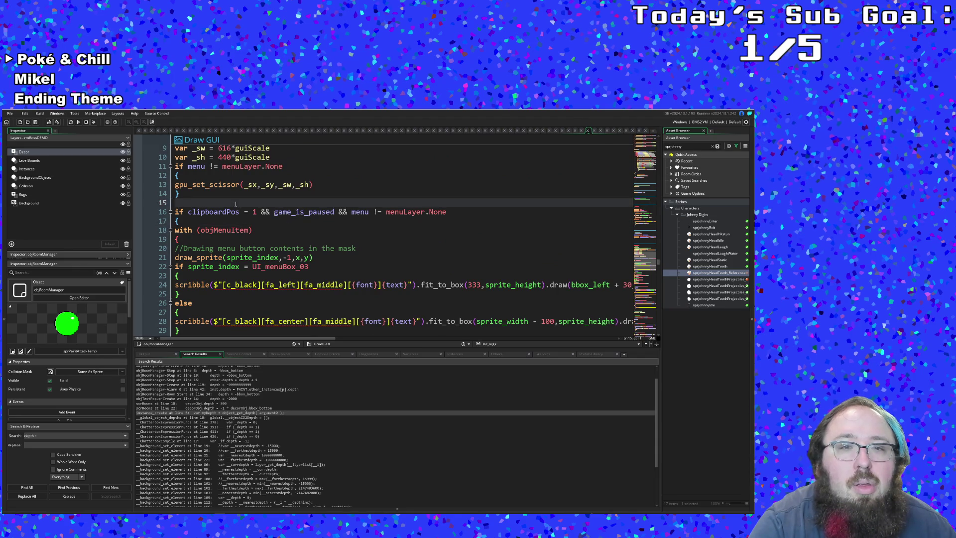
mouse_move(218, 267)
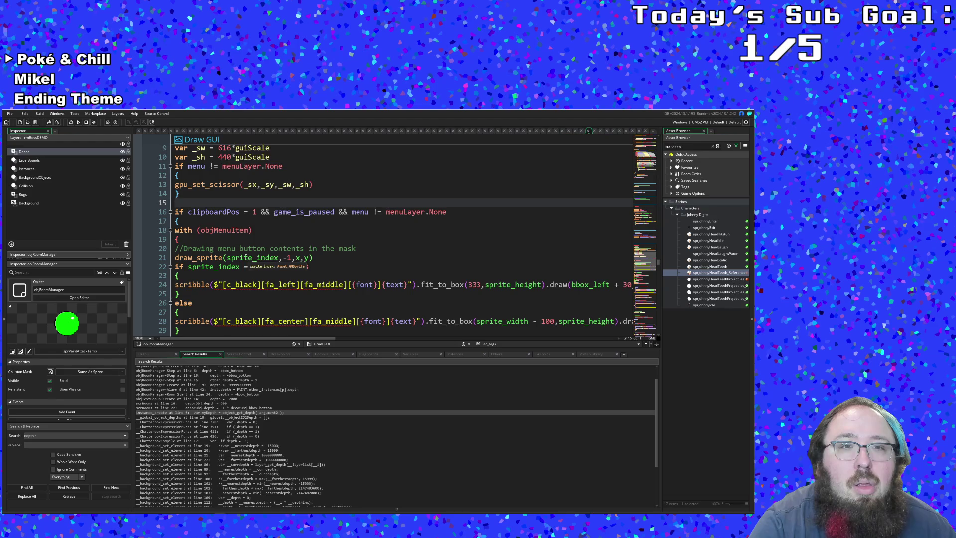
scroll(224, 258, "up", 3)
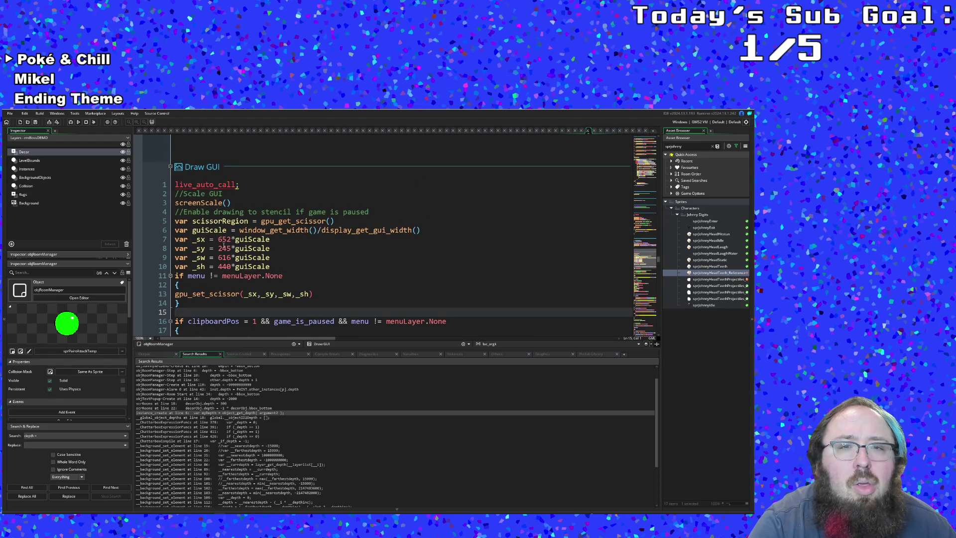
scroll(223, 247, "up", 3)
scroll(222, 248, "up", 3)
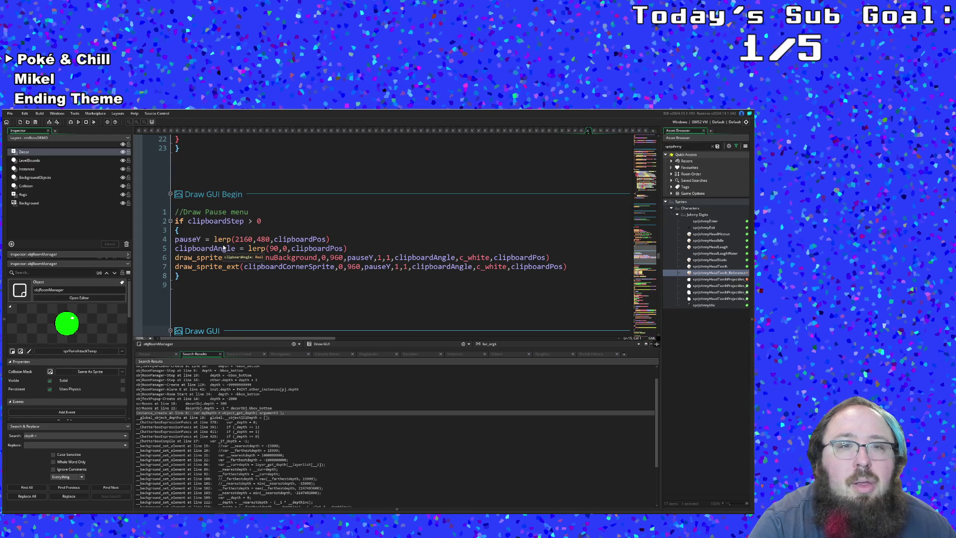
- Cut the whole //Draw Pause menu block out of Draw GUI Begin, leaving the event empty
double_click(205, 248)
key("Down")
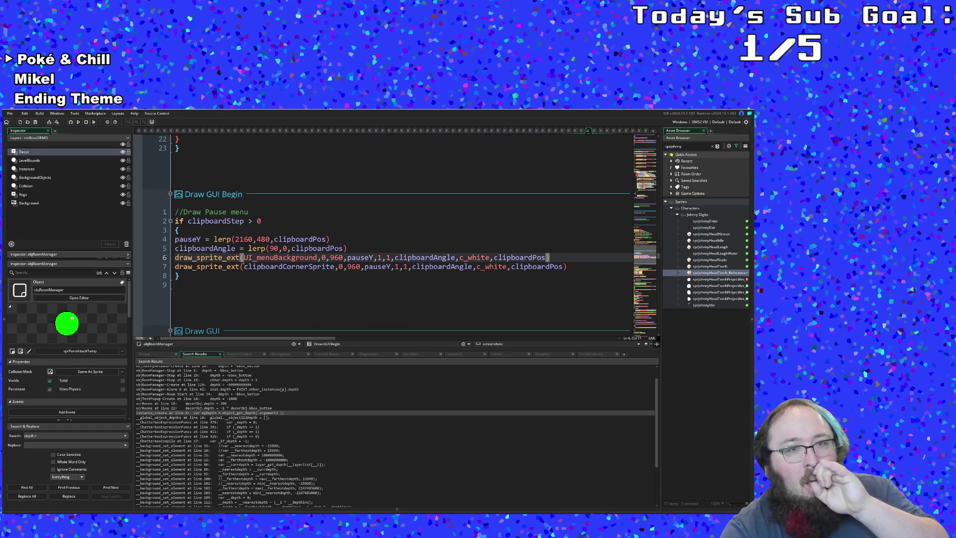
left_click(206, 275)
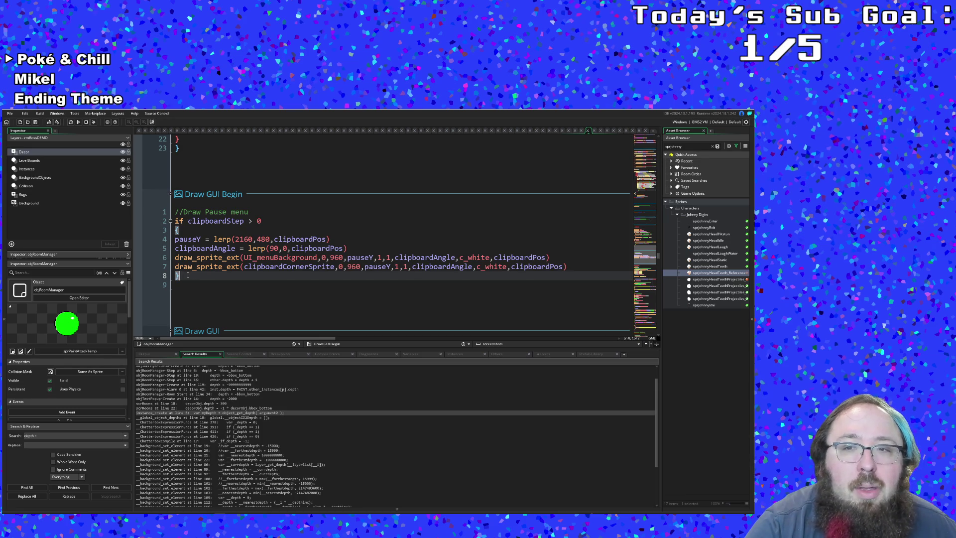
left_click_drag(187, 275, 176, 212)
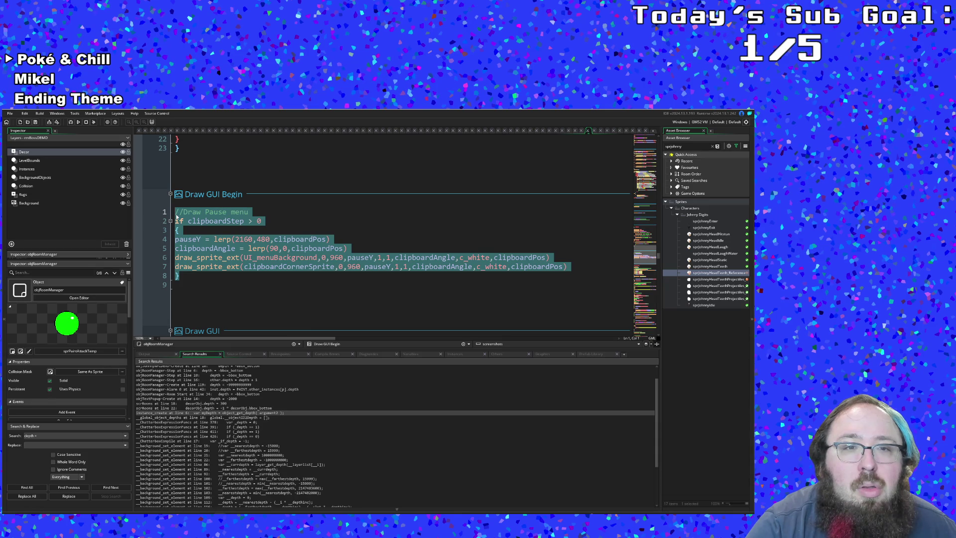
key("Delete")
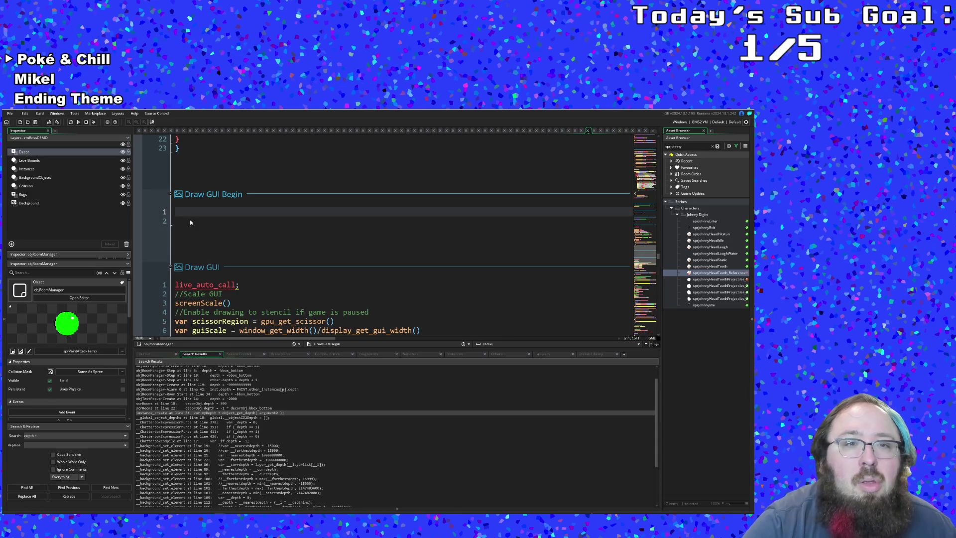
key("Delete")
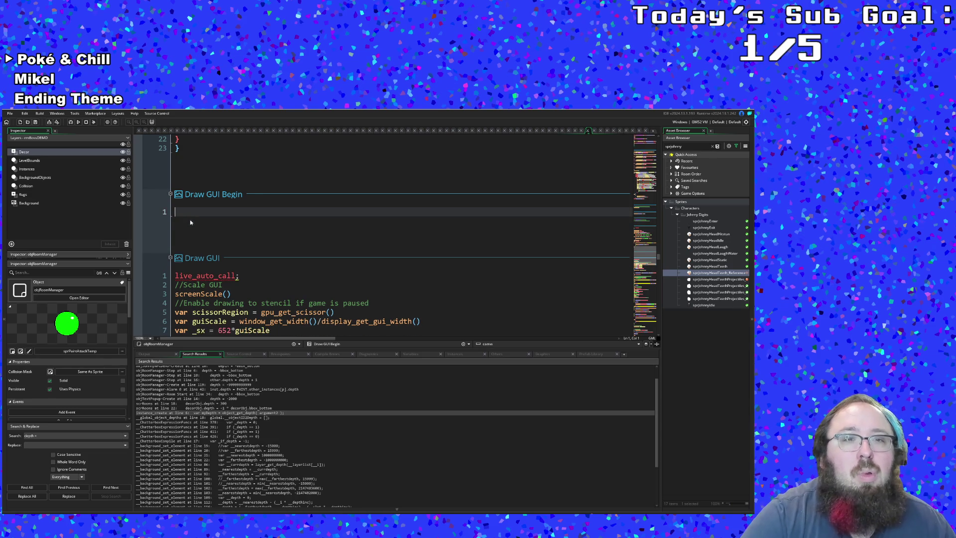
scroll(190, 220, "down", 2)
- Paste the pause menu block into Draw GUI on a new line right after screenScale()
left_click(195, 248)
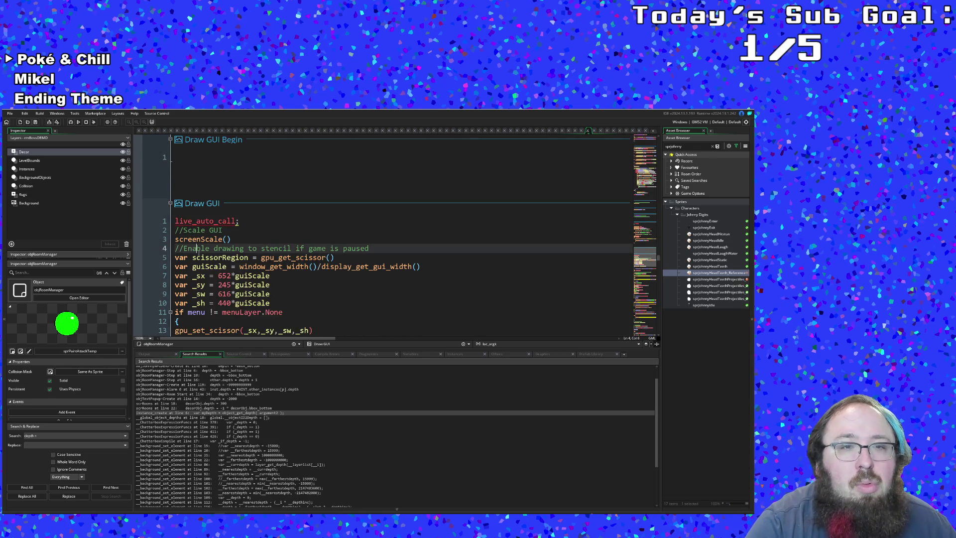
left_click(176, 230)
left_click(254, 236)
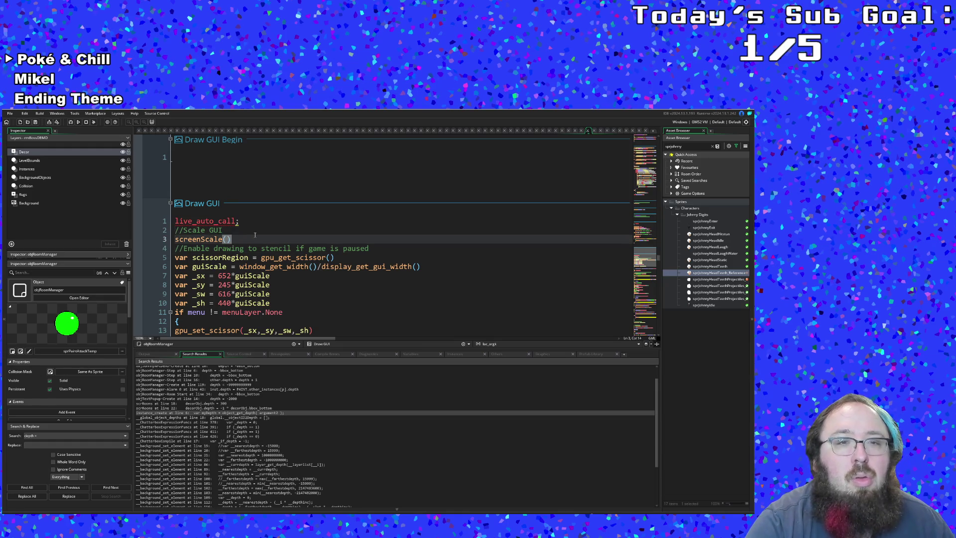
key("Return")
key("Return")
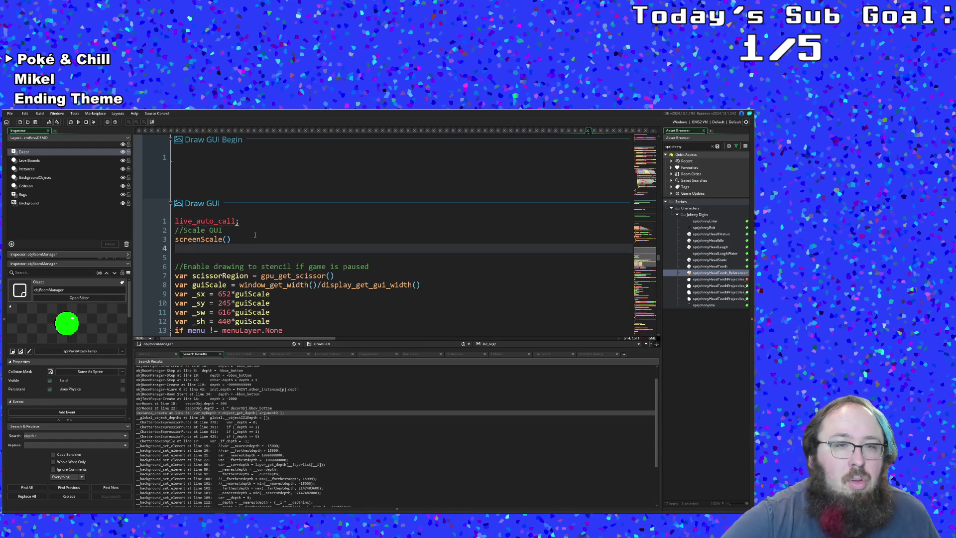
key("BackSpace")
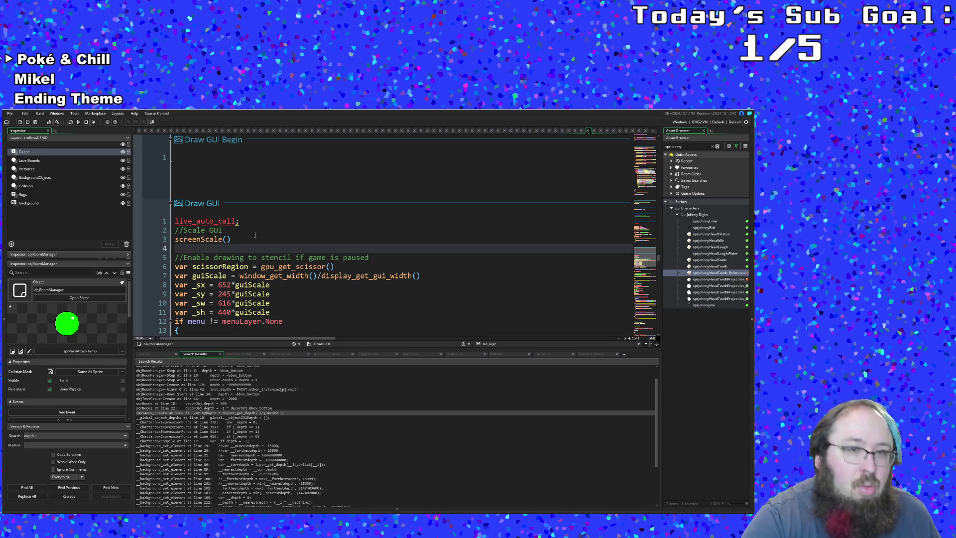
type("//Draw Pause menu if clipboardStep > 0 { pauseY = lerp(2160,480,clipboardPos) clipboardAngle = lerp(90,0,clipboardPos) draw_sprite_ext(UI_menuBackground,0,960,pauseY,1,1,clipboardAngle,c_white,clipboardPos) draw_sprite_ext(clipboardCornerSprite,0,960,pauseY,1,1,clipboardAngle,c_white,clipboardPos) }")
key("Up")
key("Up")
key("Up")
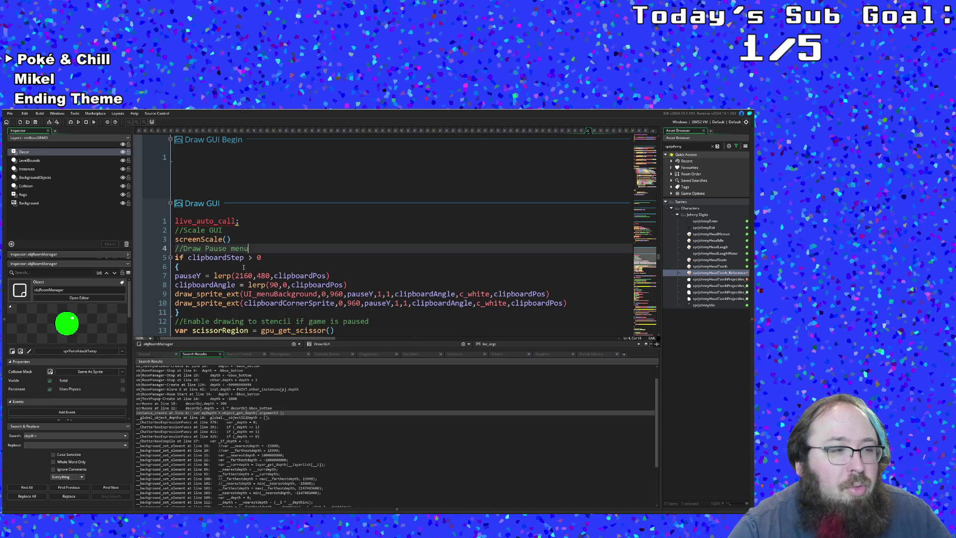
key("Down")
key("Down")
key("Down")
scroll(395, 239, "down", 2)
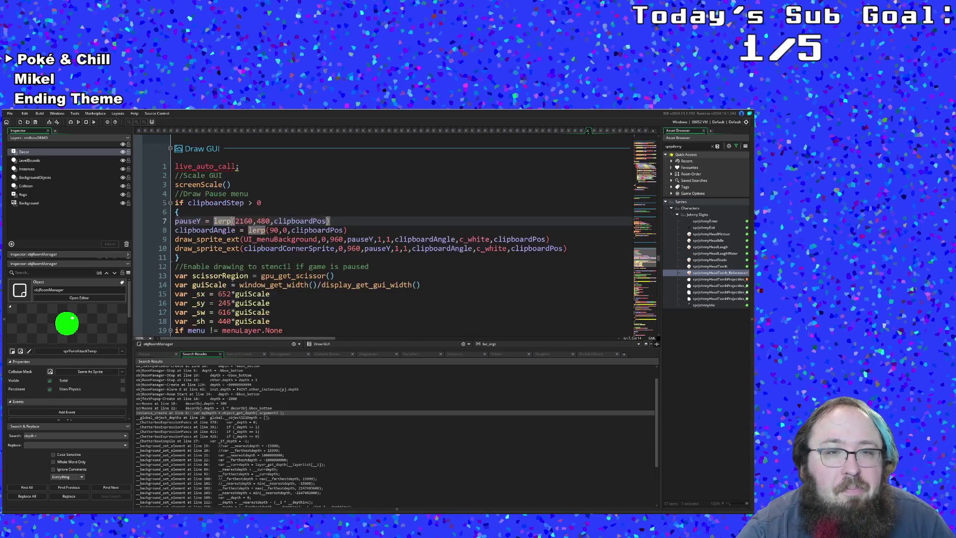
- Review the pasted draw_sprite_ext and guiScale lines, then build and run the game
left_click(247, 240)
mouse_move(217, 239)
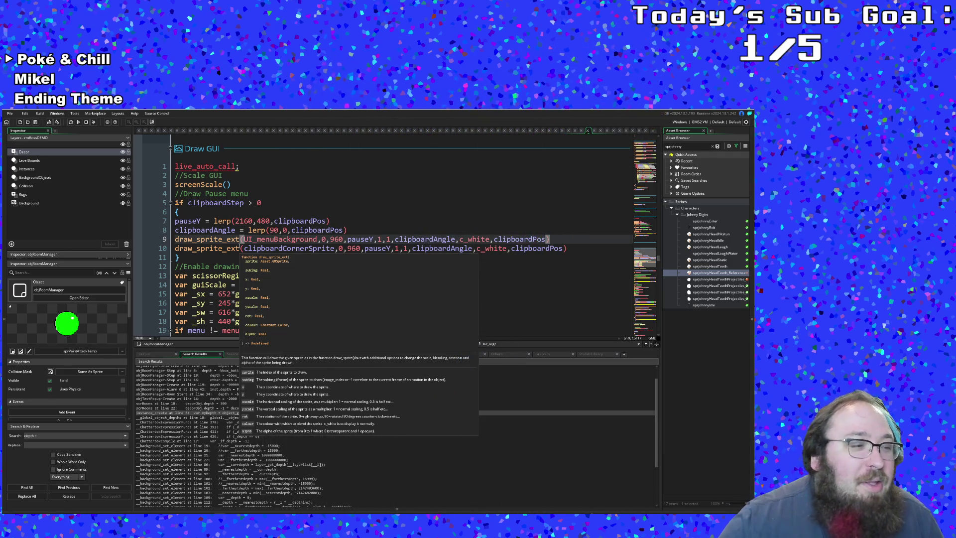
key("Escape")
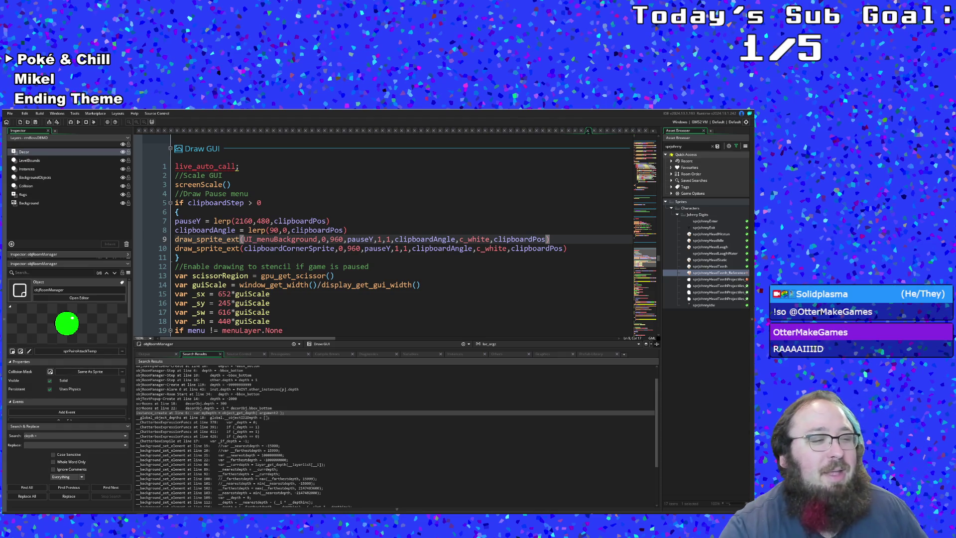
key("Down")
key("Down")
key("Down")
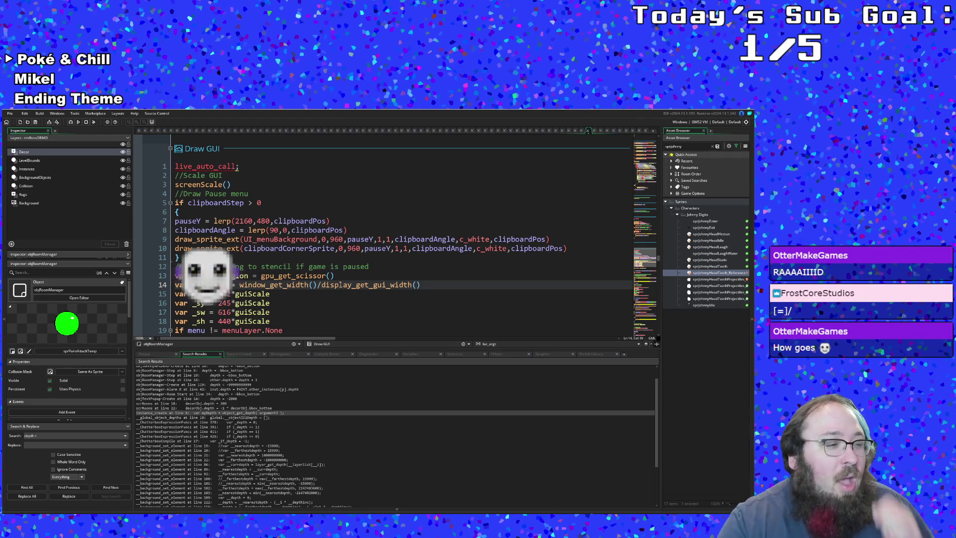
left_click(304, 303)
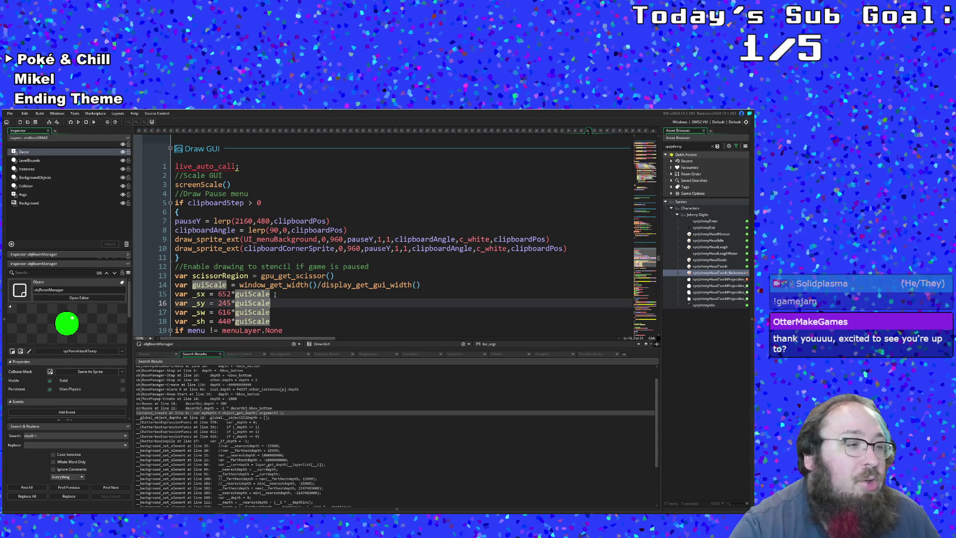
scroll(273, 302, "down", 1)
scroll(274, 295, "up", 1)
left_click(274, 293)
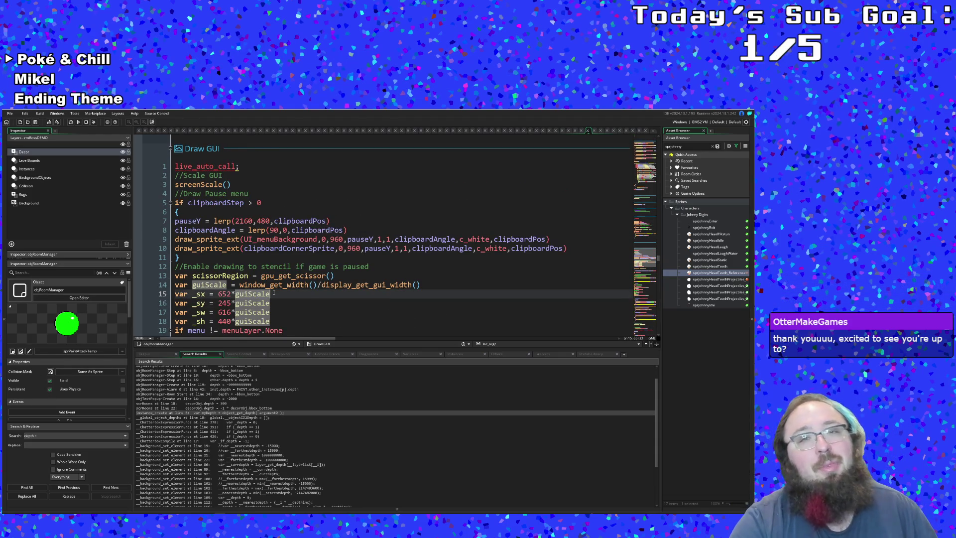
scroll(273, 293, "down", 1)
scroll(273, 294, "up", 1)
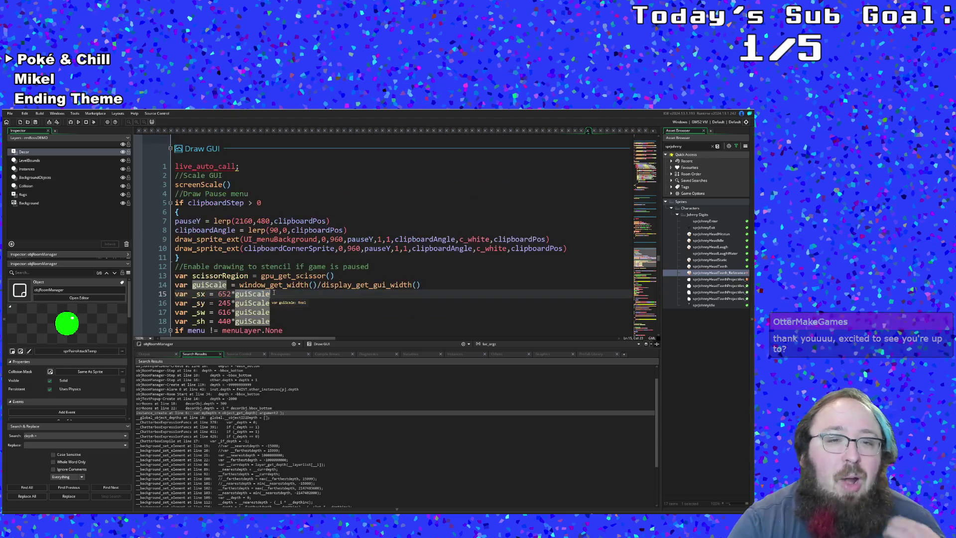
left_click(271, 266)
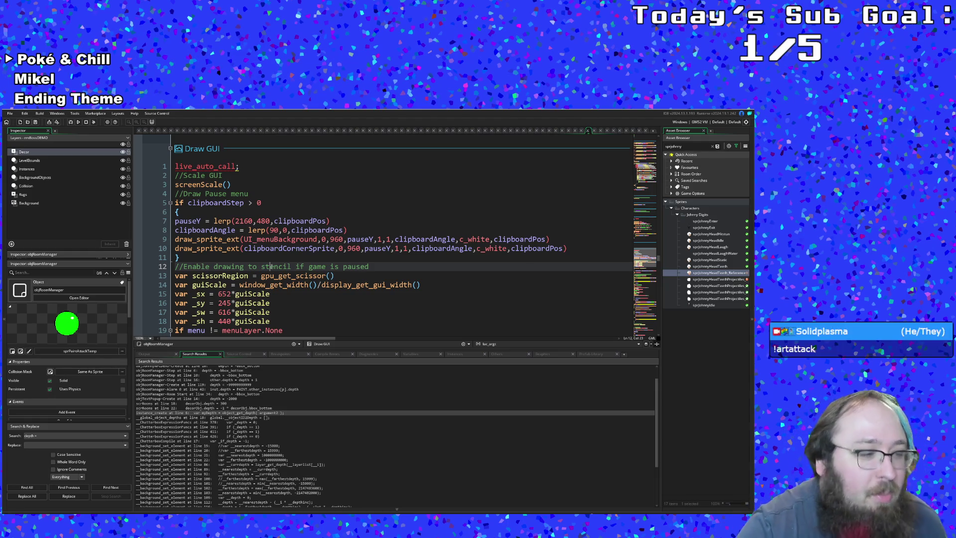
double_click(206, 239)
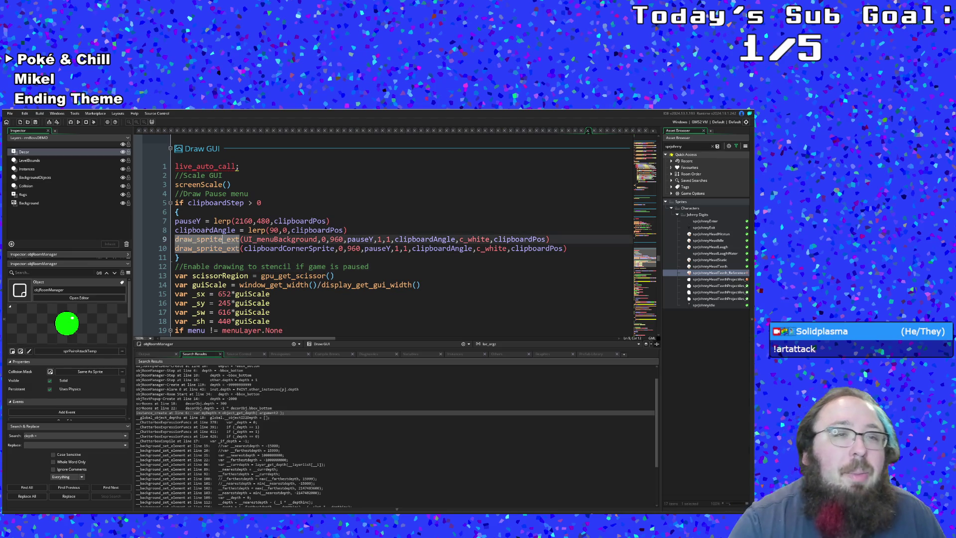
left_click(70, 121)
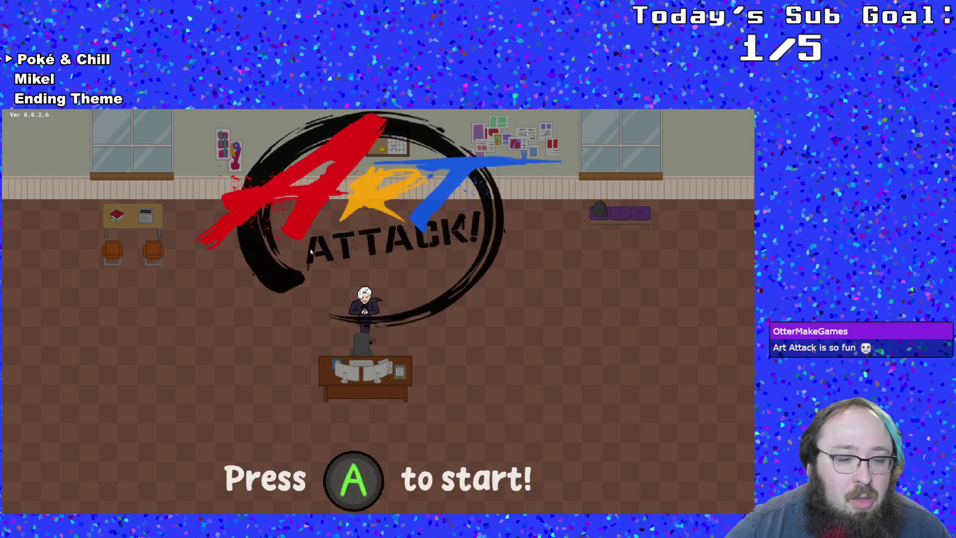
- Start the game, walk right through the exit into the boss room and face the old man
key("Return")
key("Right")
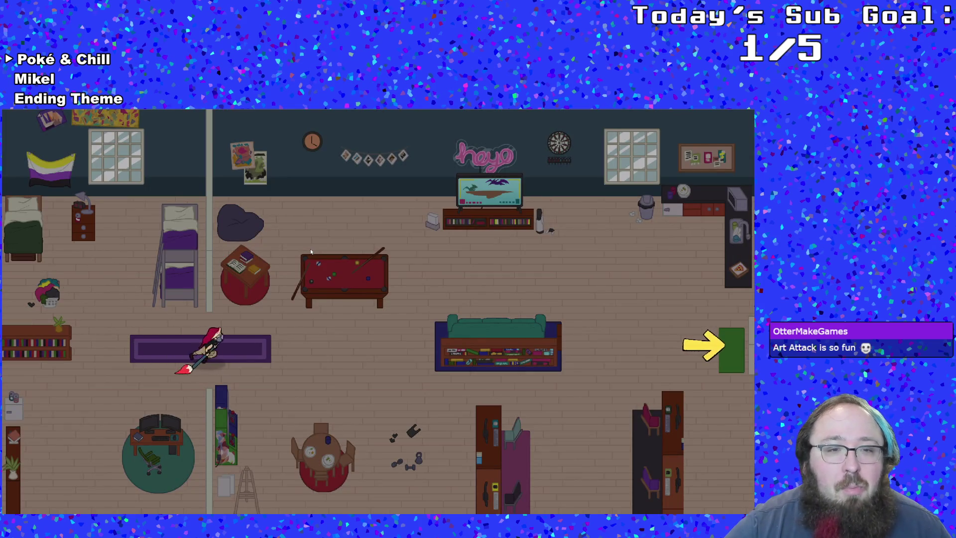
key("Right")
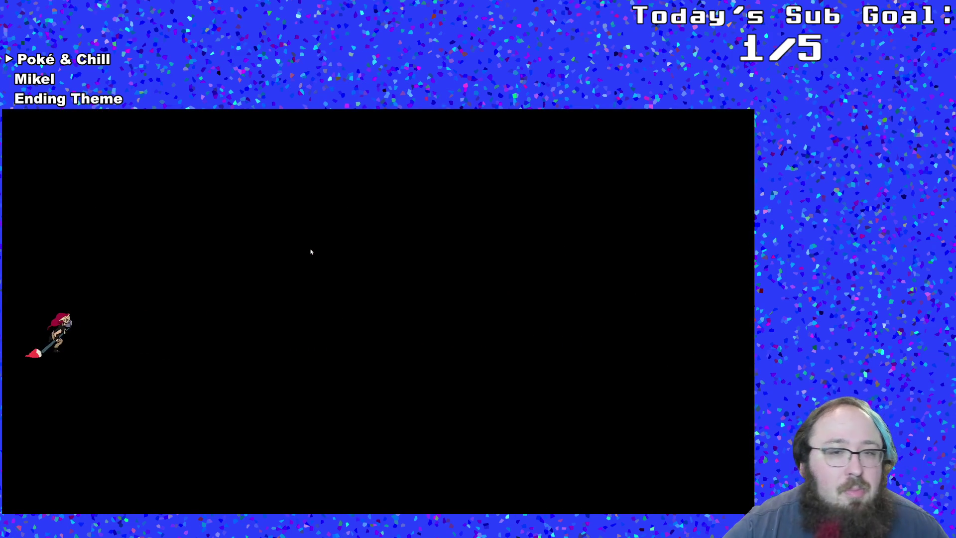
key("Right")
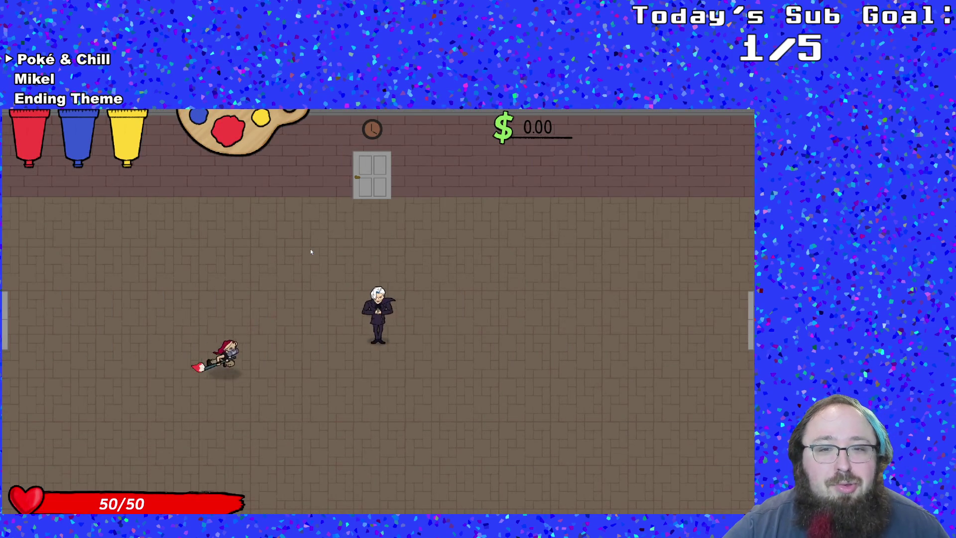
key("Right")
key("Down")
key("Up")
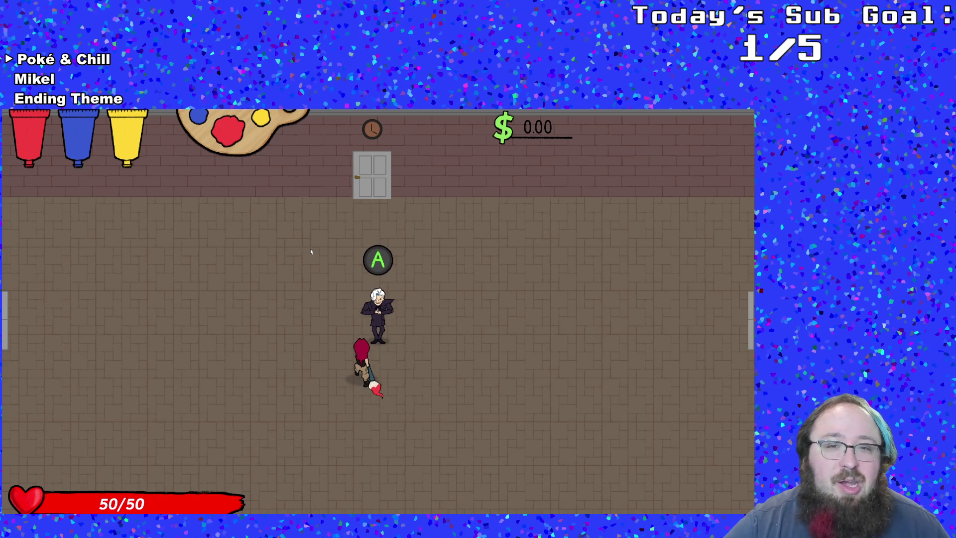
- Talk to the old man and advance his dialogue until the boss fight begins
key("Return")
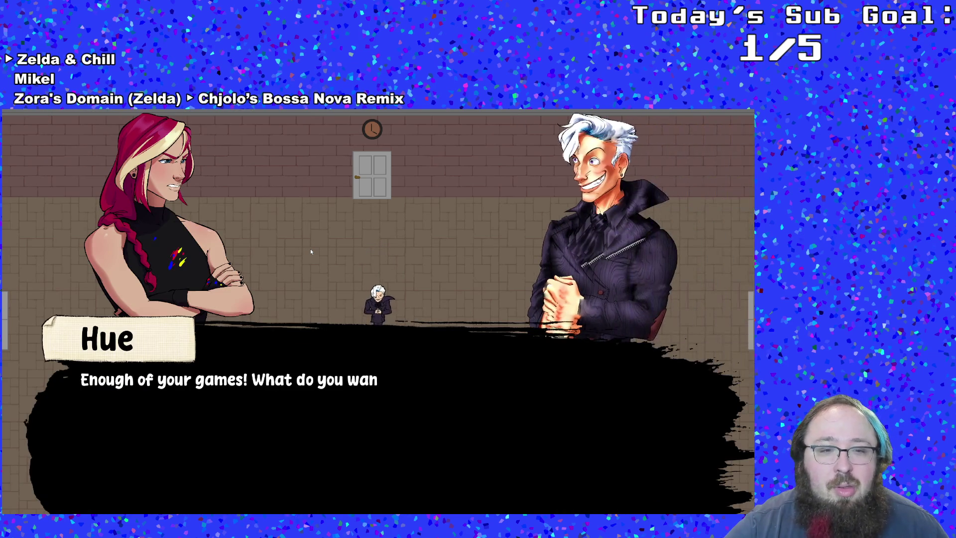
key("Return")
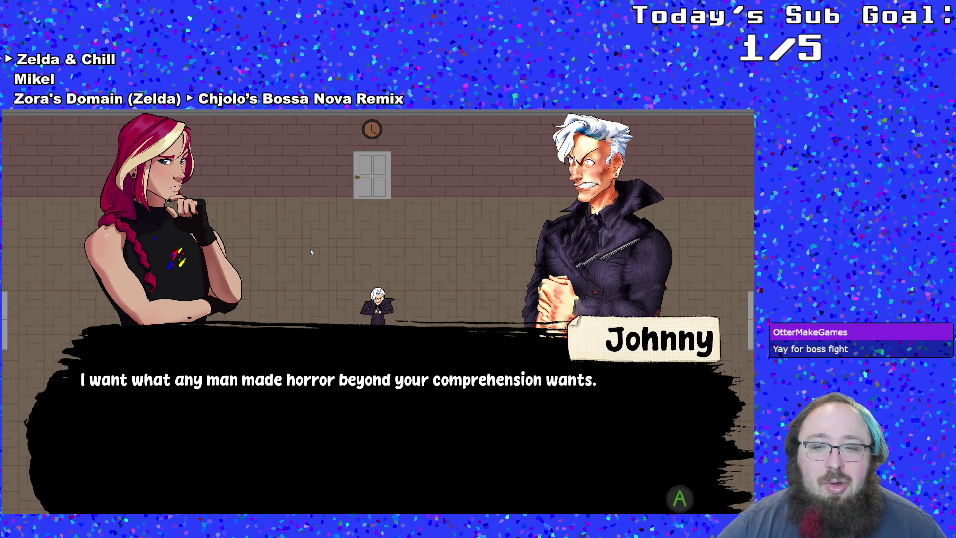
key("Return")
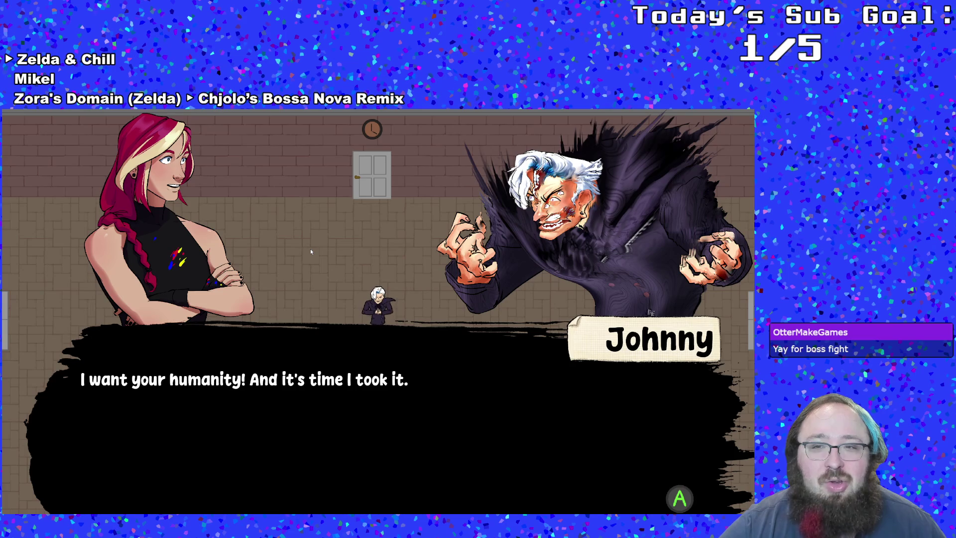
key("Return")
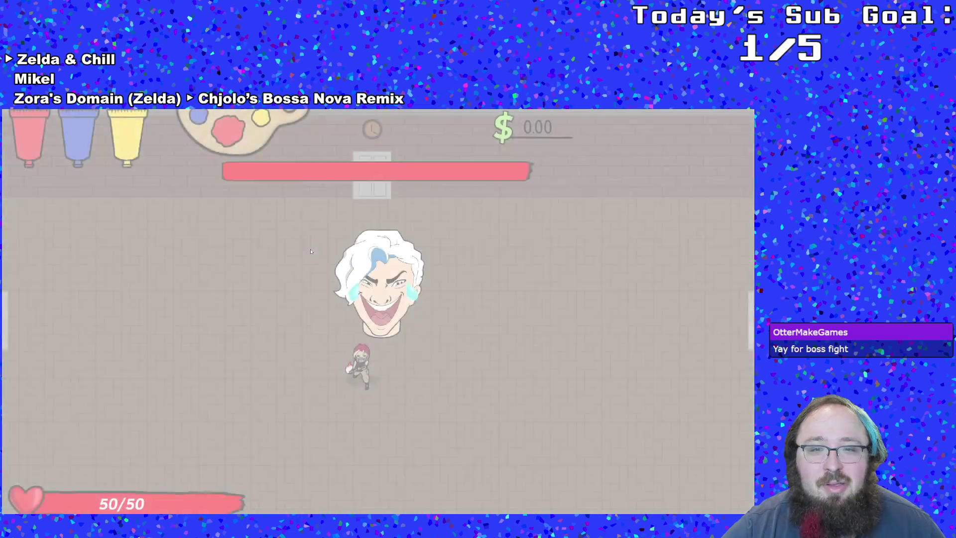
- Move around below the boss, switching paint from red to blue to yellow and splashing him
key("s")
key("w")
key("d")
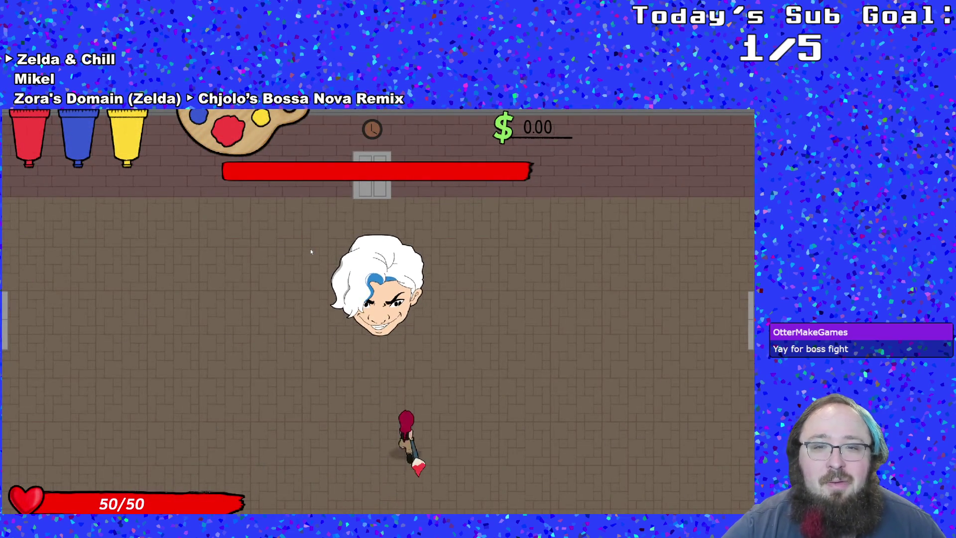
key("a")
key("e")
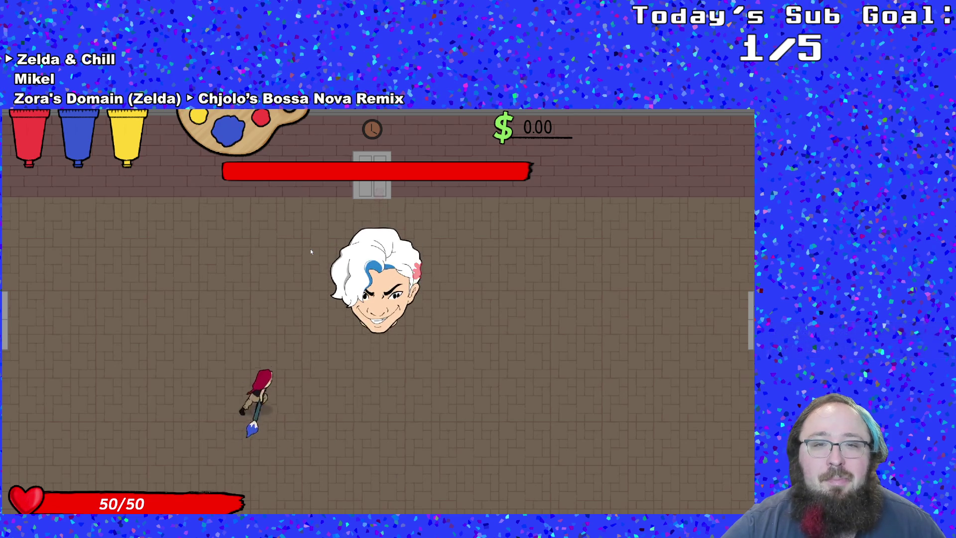
key("a")
key("s")
key("d")
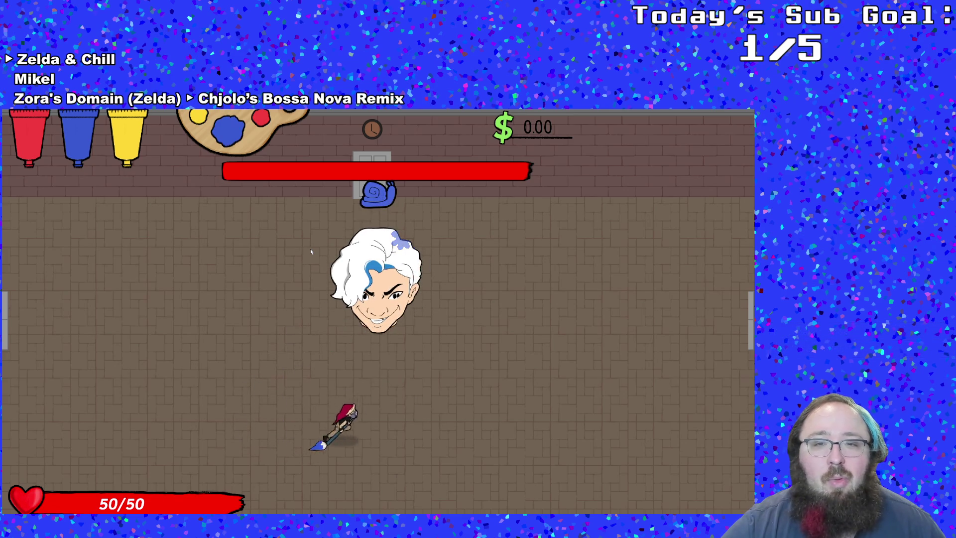
key("w")
key("d")
key("w")
key("a")
key("e")
key("a")
key("s")
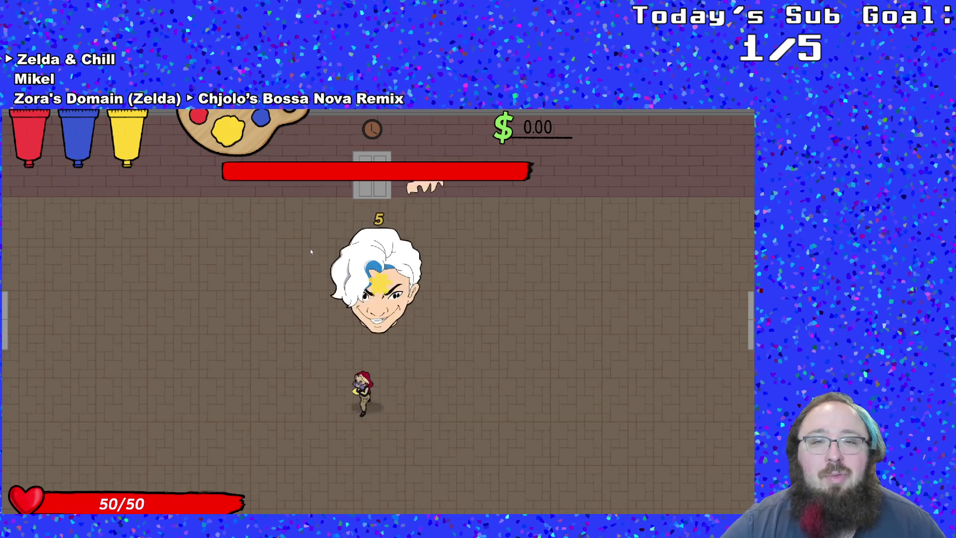
key("a")
key("s")
- Dodge the slamming fist and sweeping arm, running around the arena past the boss head
key("d")
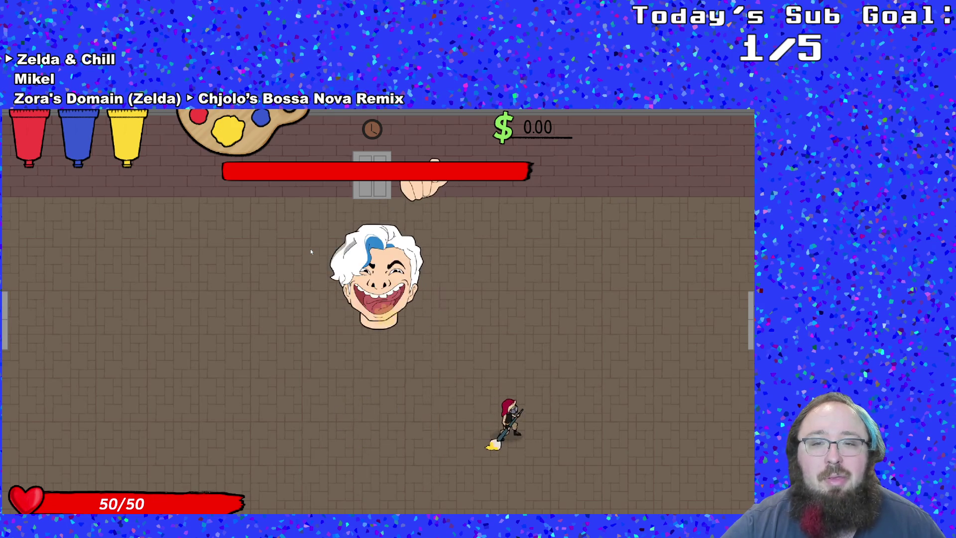
key("a")
key("a")
key("d")
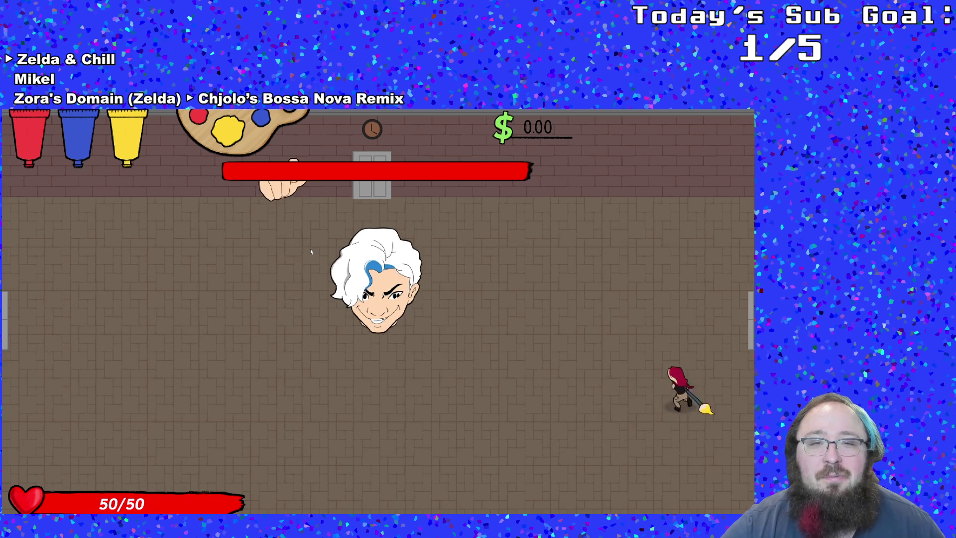
key("a")
key("a")
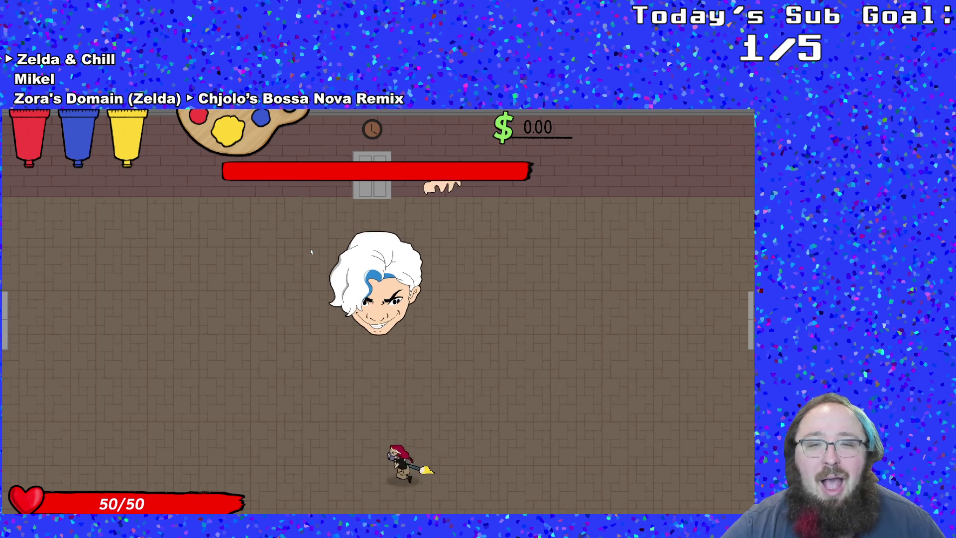
key("w")
key("d")
key("w")
key("s")
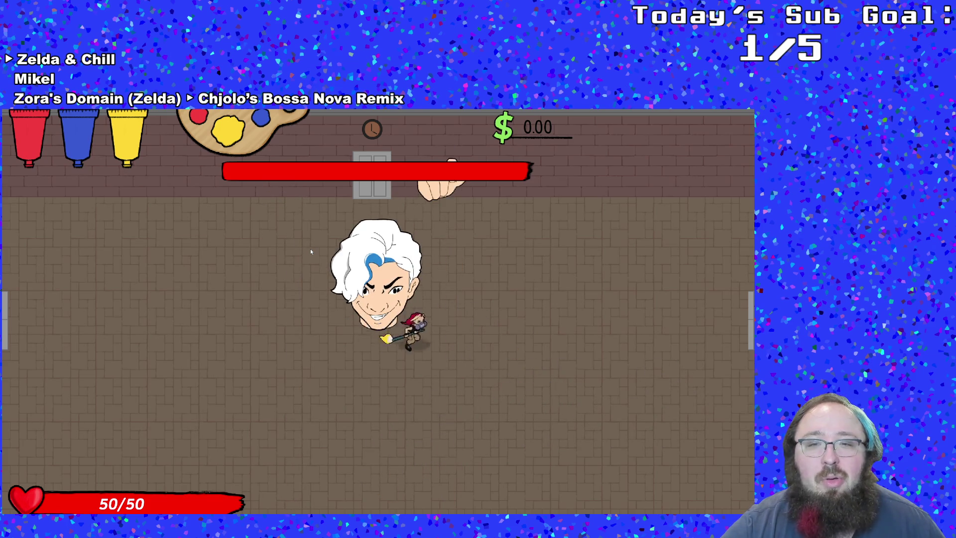
key("d")
key("s")
key("d")
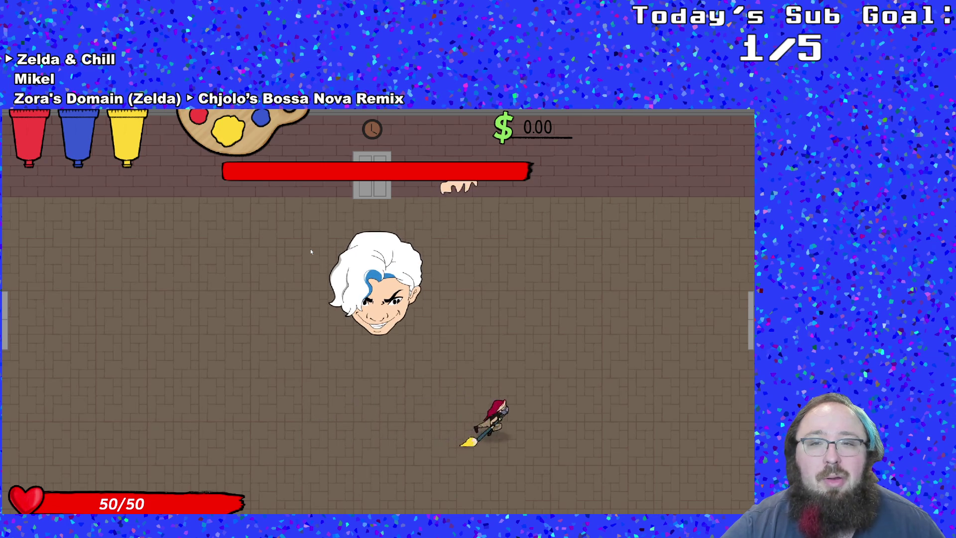
key("a")
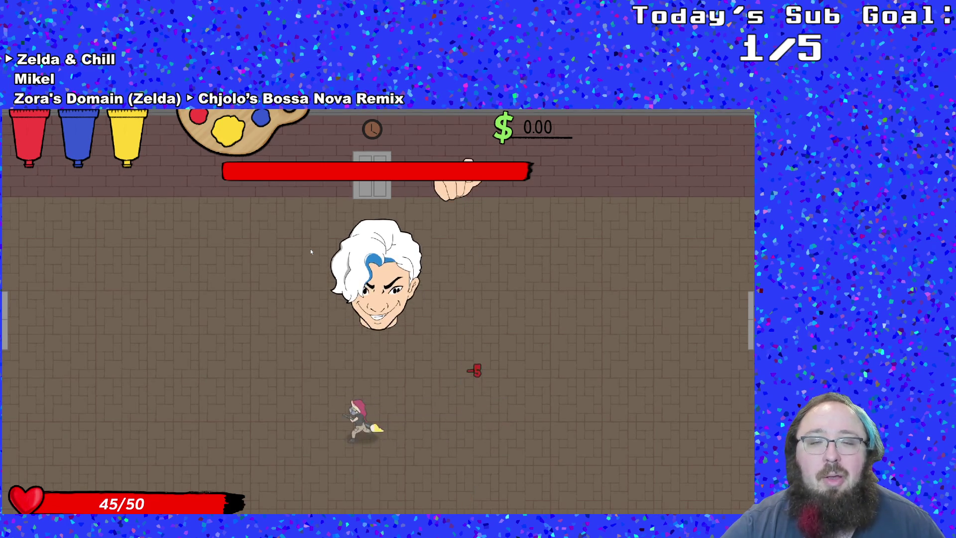
key("d")
key("w")
key("a")
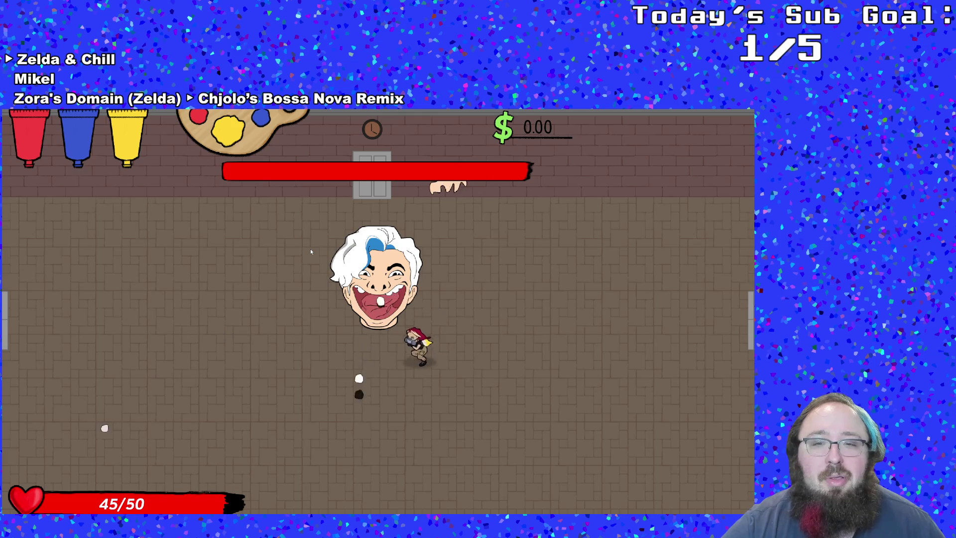
key("s")
key("s")
key("a")
key("d")
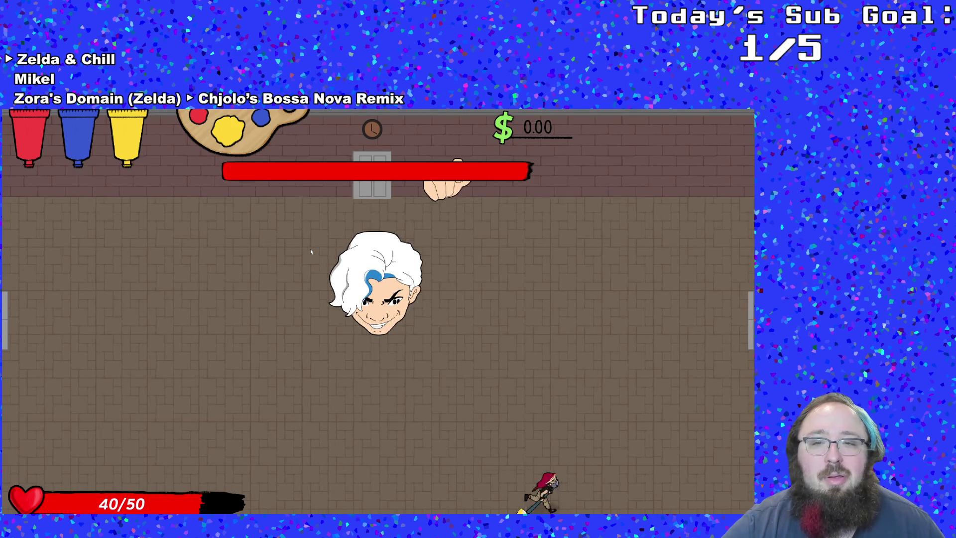
key("w")
key("w")
key("a")
key("s")
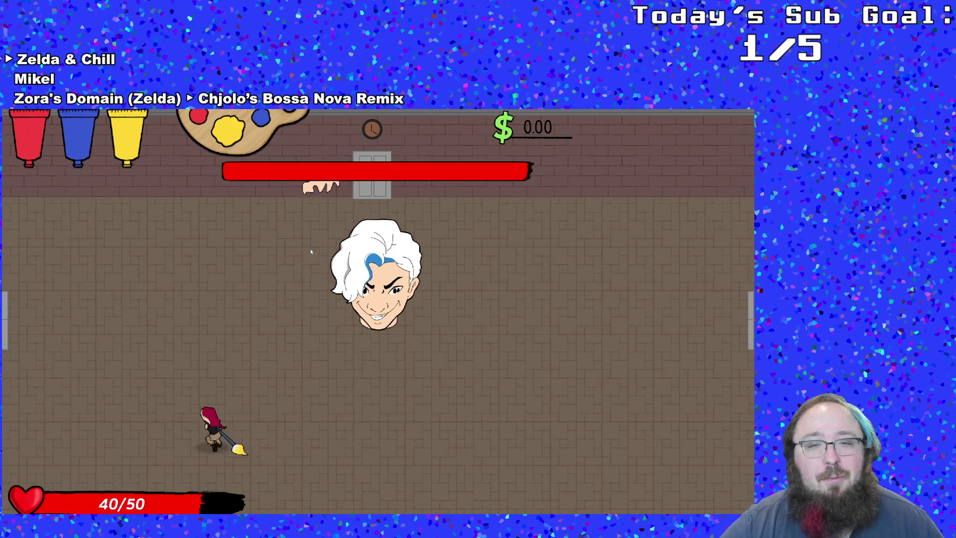
key("w")
- Dart in to strike the boss with the brush several times, retreating from his arm between hits
key("w")
key("d")
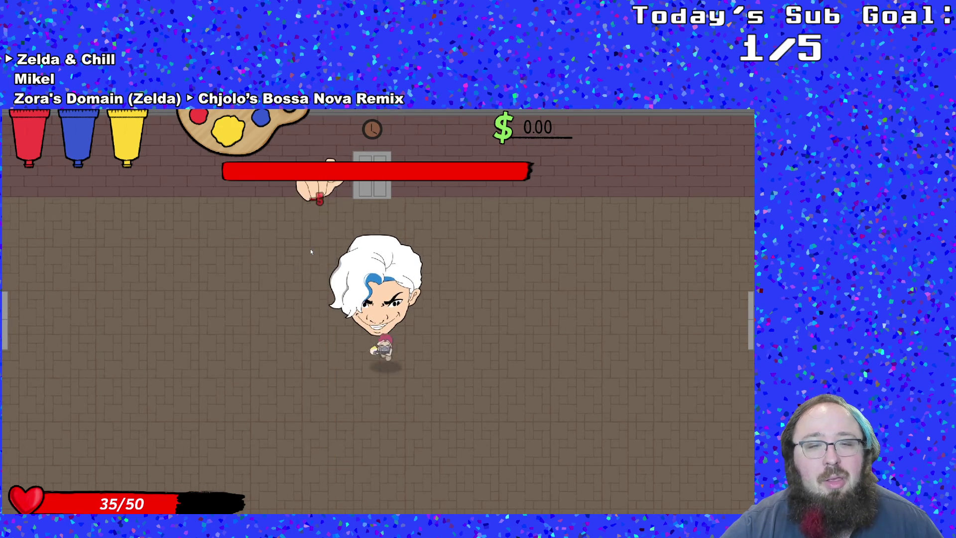
key("s")
key("w")
key("a")
key("w")
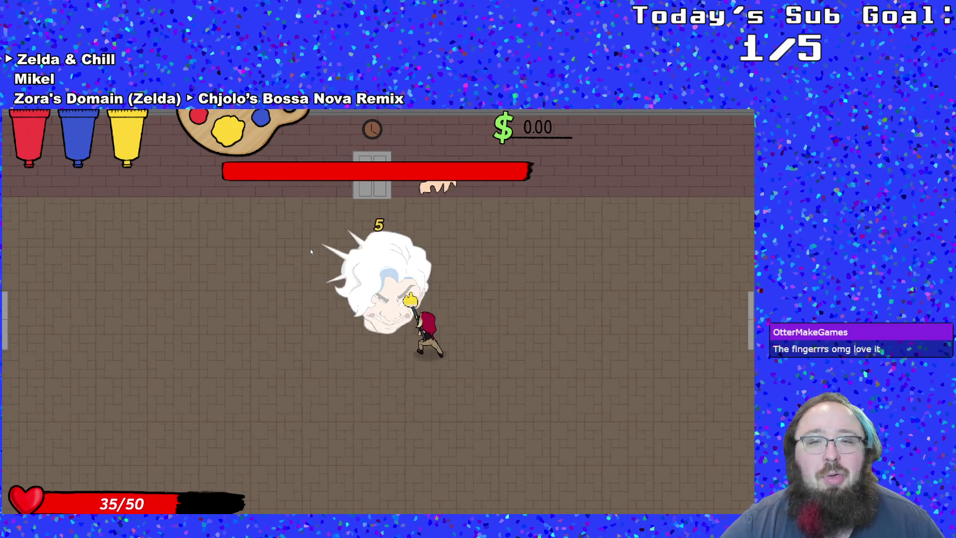
key("a")
key("s")
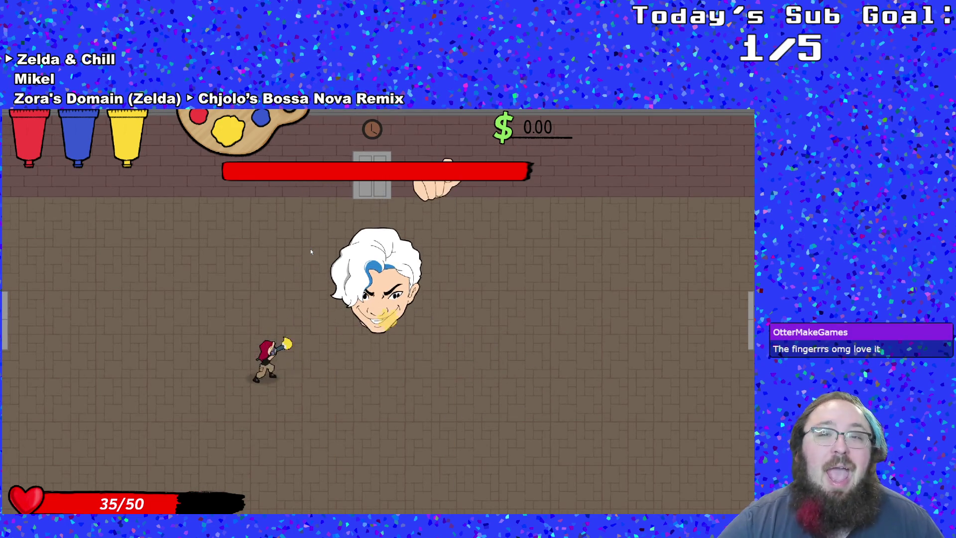
key("d")
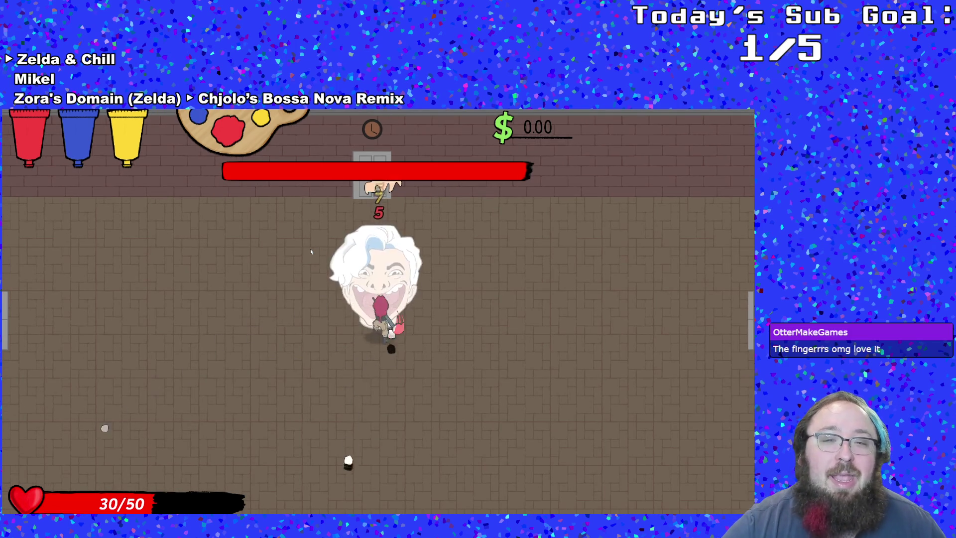
key("d")
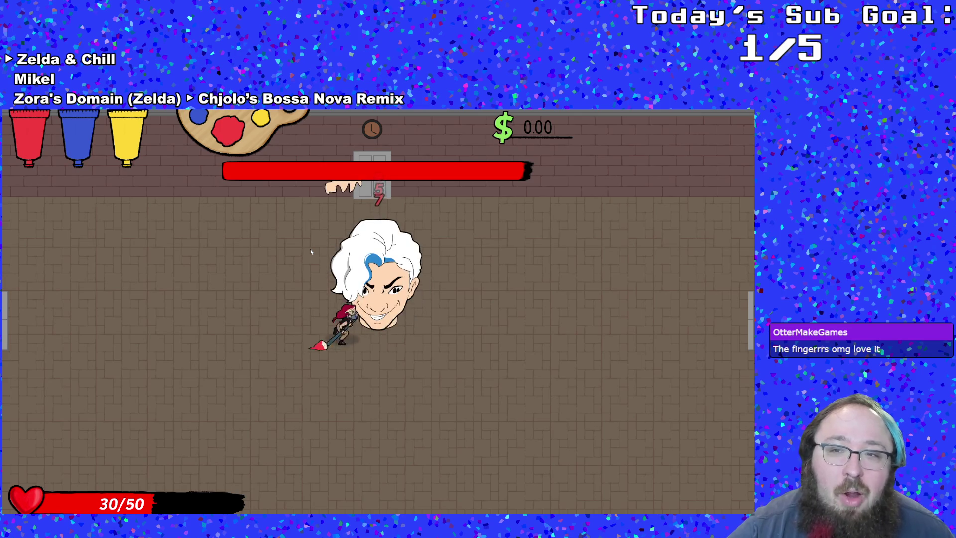
key("d")
key("w")
key("a")
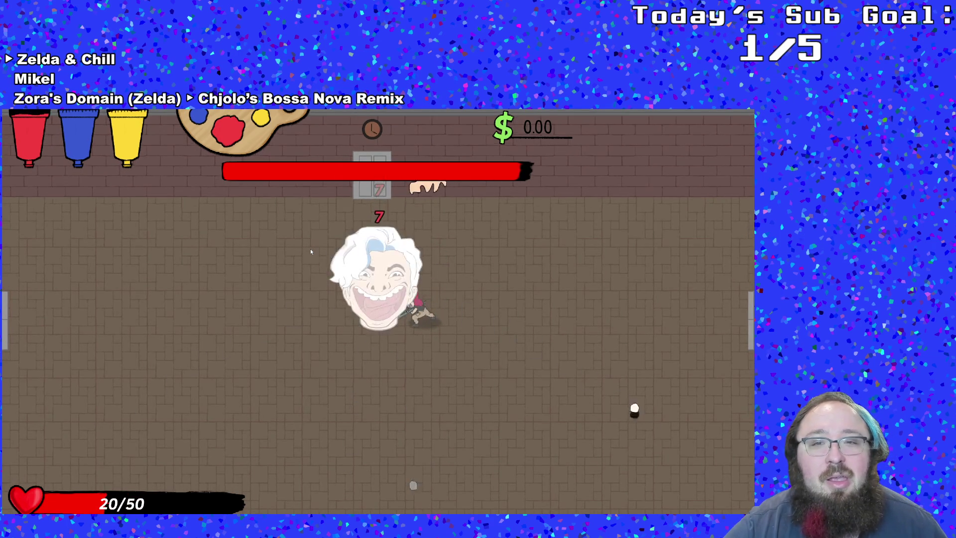
key("s")
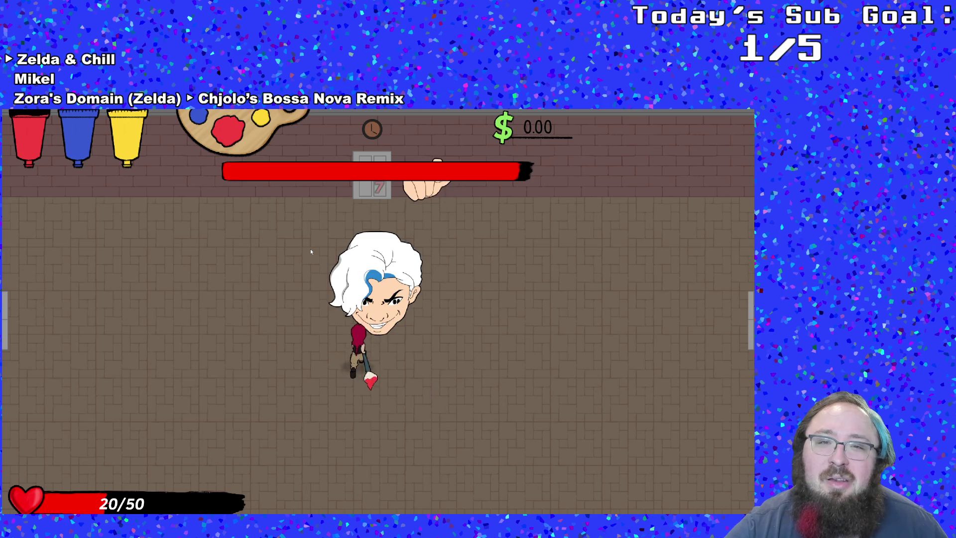
key("d")
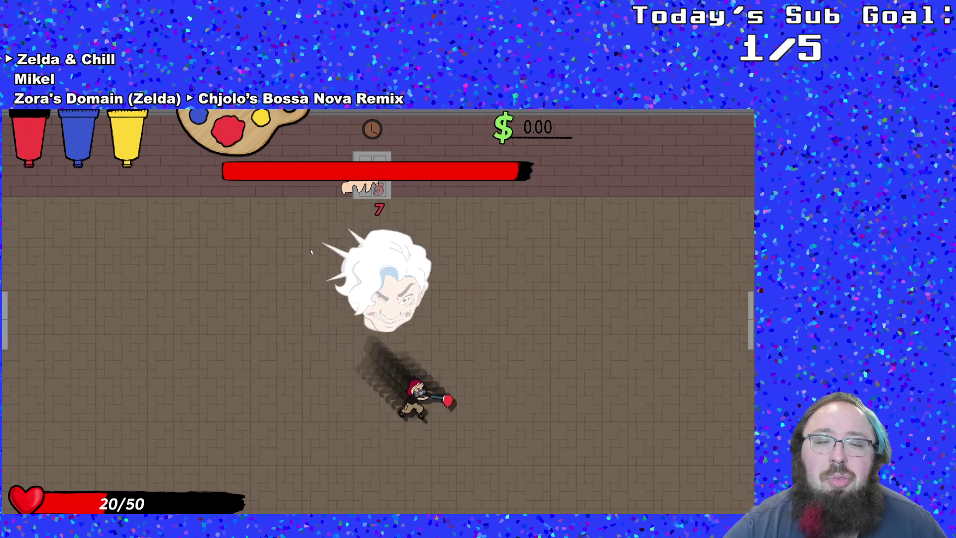
key("w")
key("a")
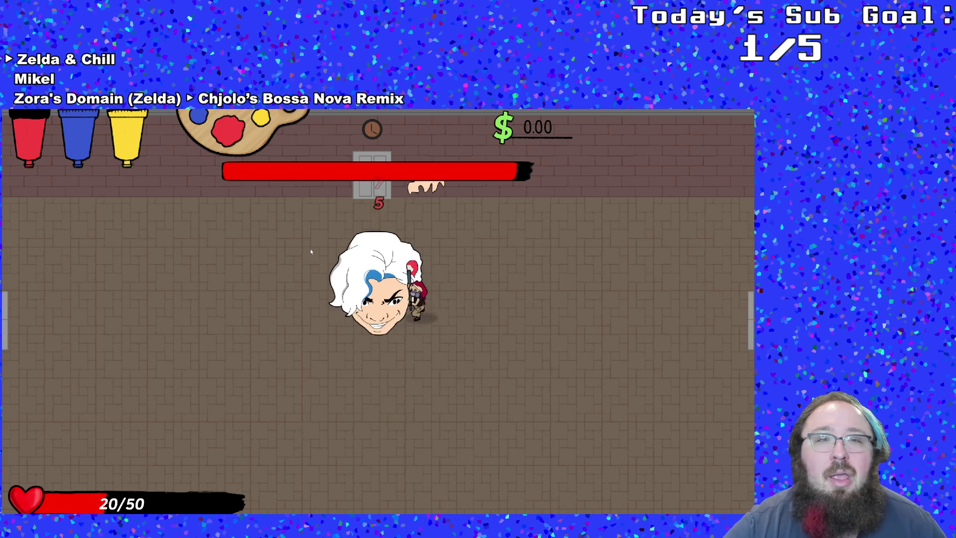
key("a")
key("w")
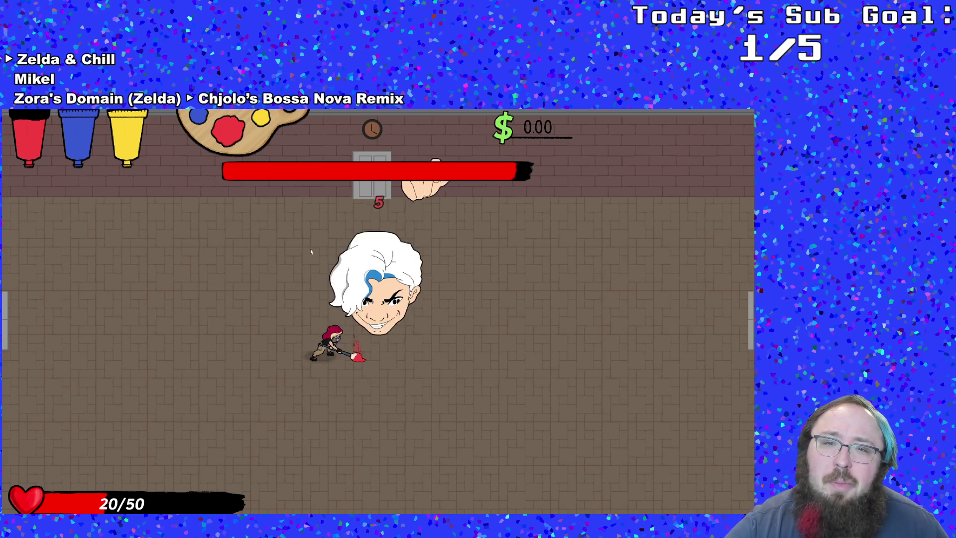
- Bring up the clipboard pause menu with Escape mid-fight, dismiss it and keep dodging the boss
key("Escape")
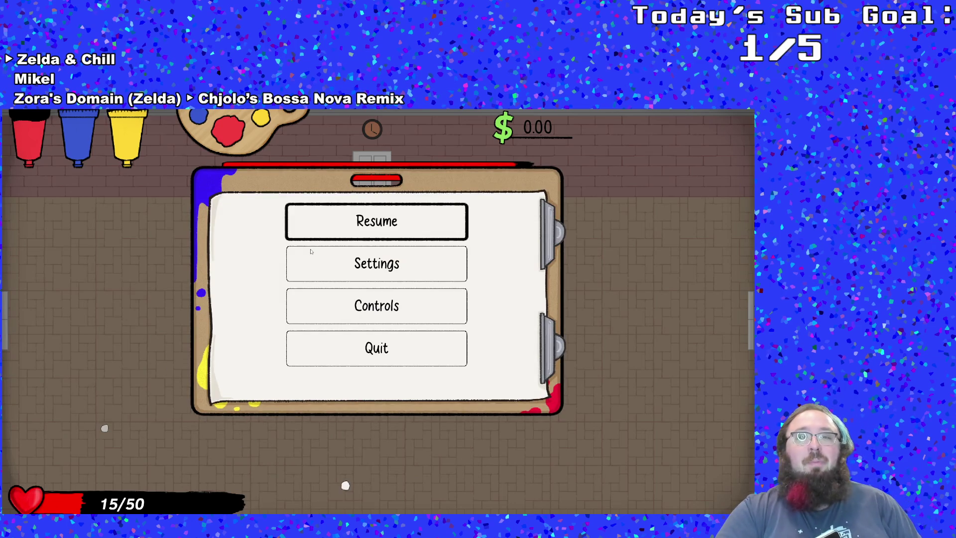
key("Escape")
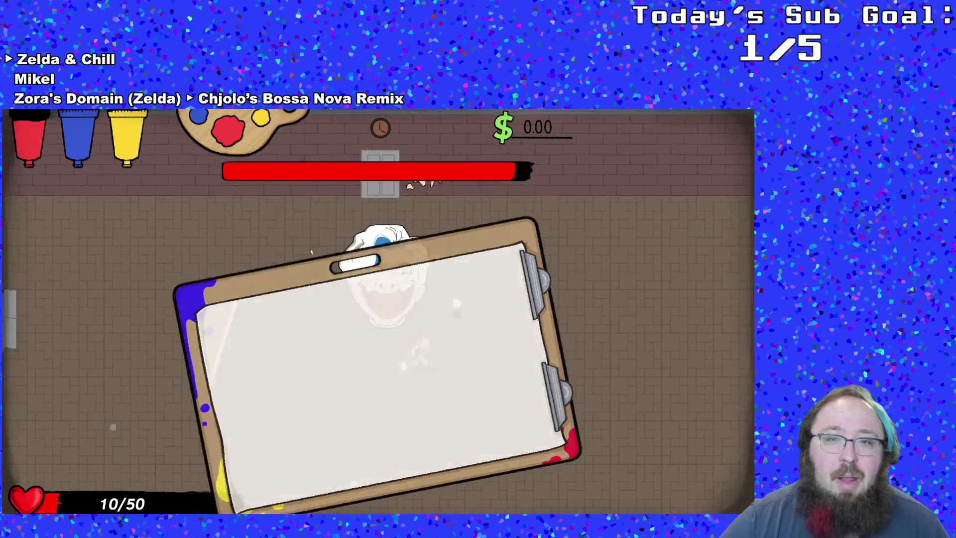
key("s")
key("d")
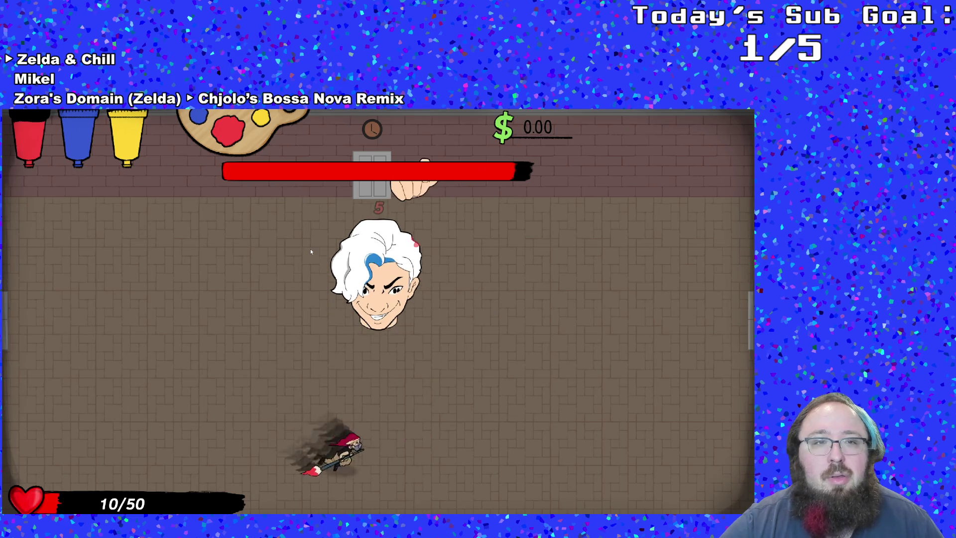
key("w")
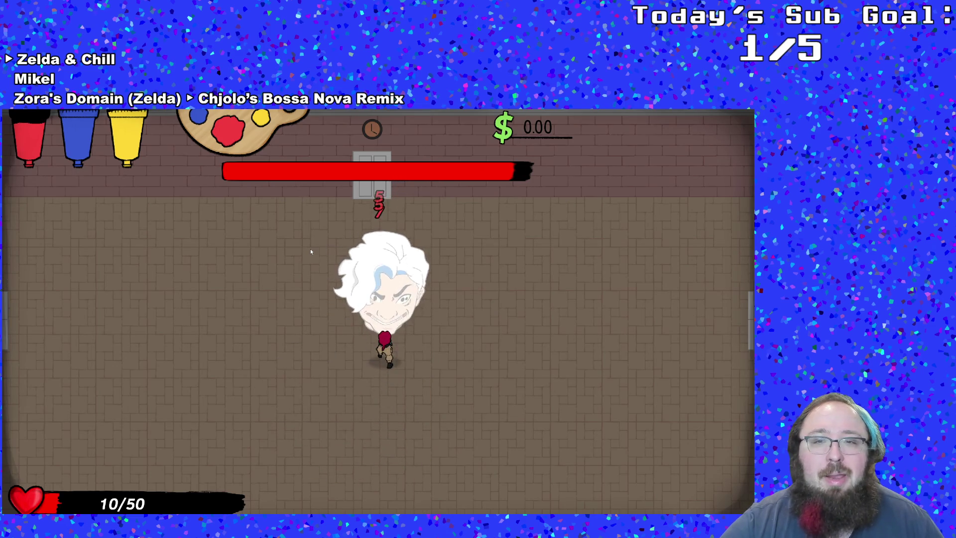